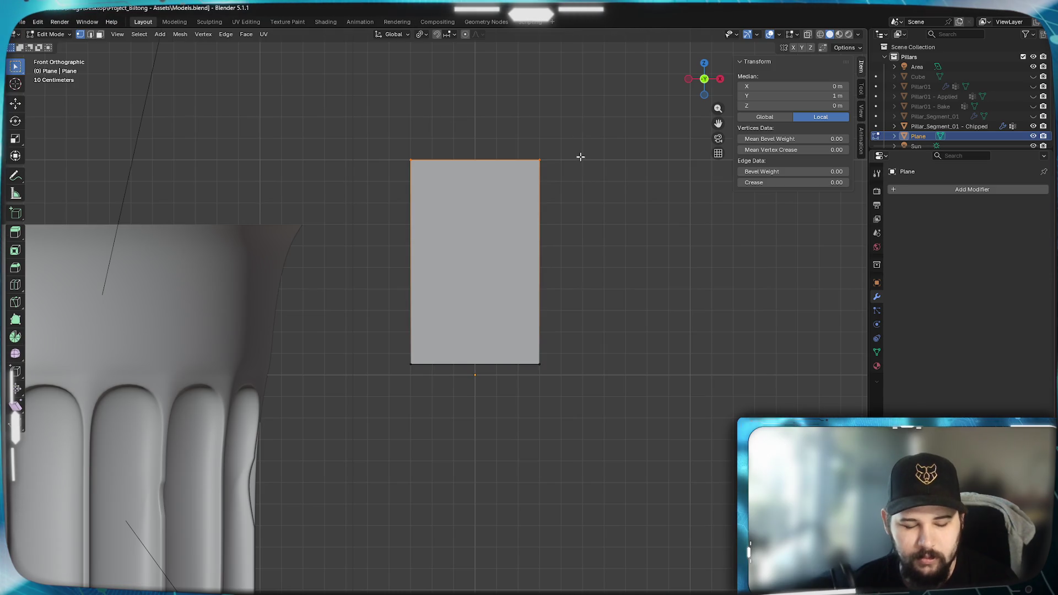
# Lower the plane's top edge by 0.35 m along Z.
pyautogui.press('g')
pyautogui.press('z')
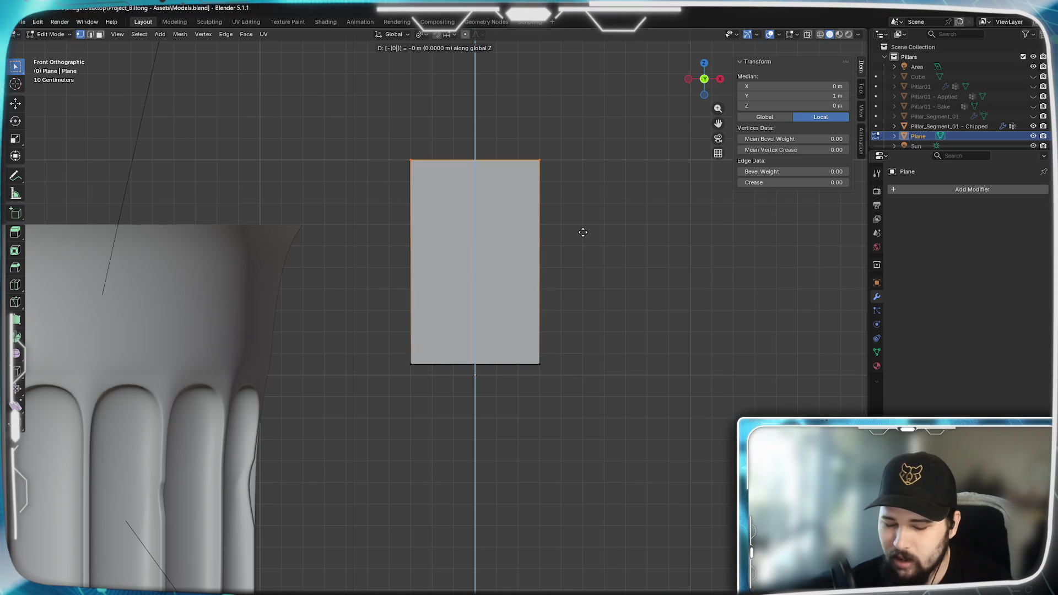
pyautogui.write('-.35')
pyautogui.press('Return')
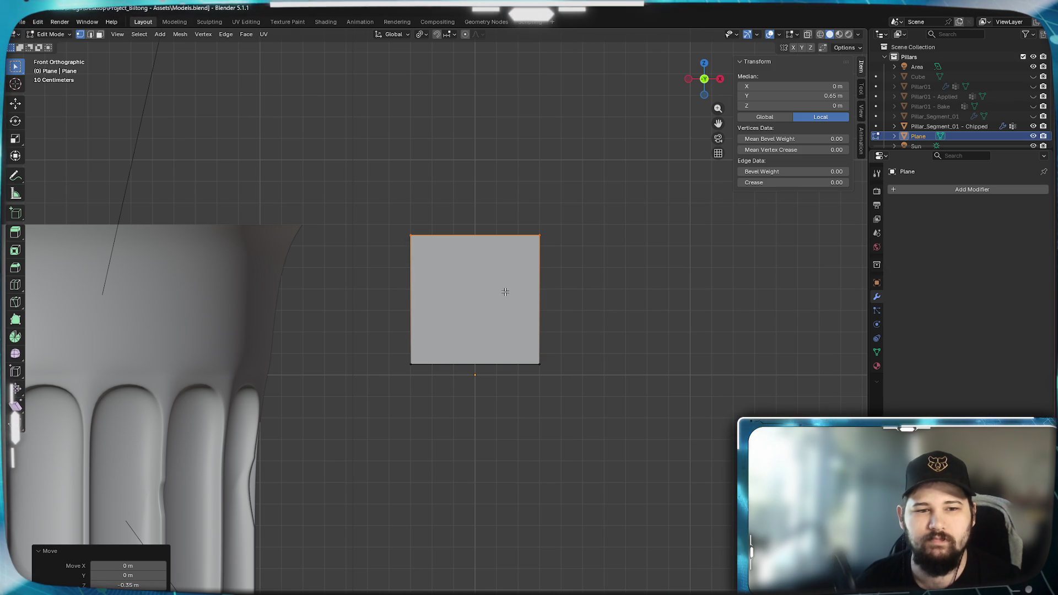
pyautogui.scroll(2, 506, 290)
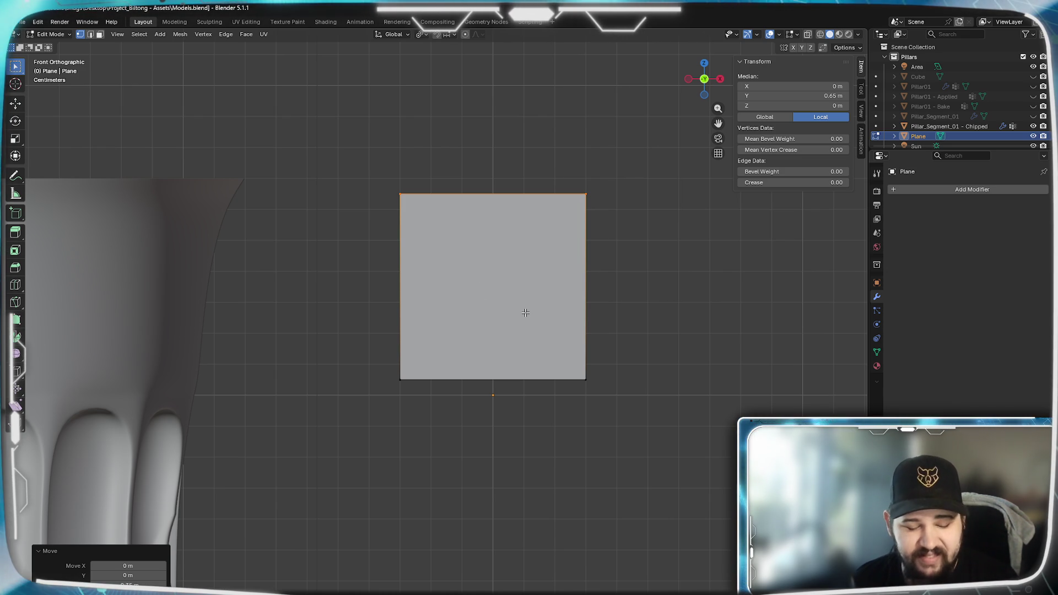
# Raise the top edge back up 0.1 m and box-select the whole plane.
pyautogui.press('g')
pyautogui.write('z')
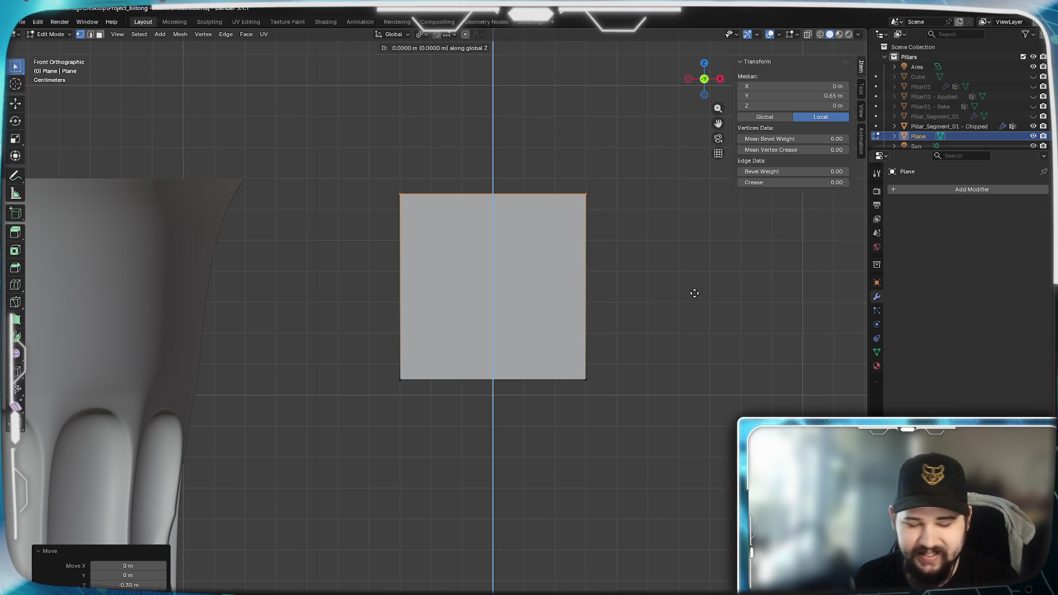
pyautogui.write('1')
pyautogui.press('Return')
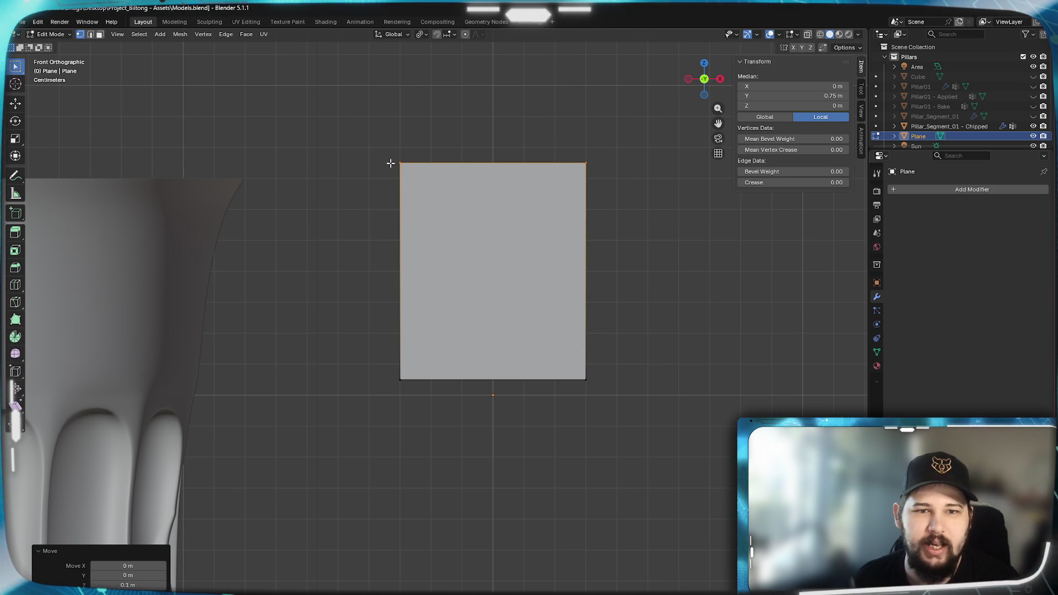
pyautogui.moveTo(371, 116)
pyautogui.mouseDown()
pyautogui.moveTo(453, 439)
pyautogui.moveTo(613, 422)
pyautogui.mouseUp()
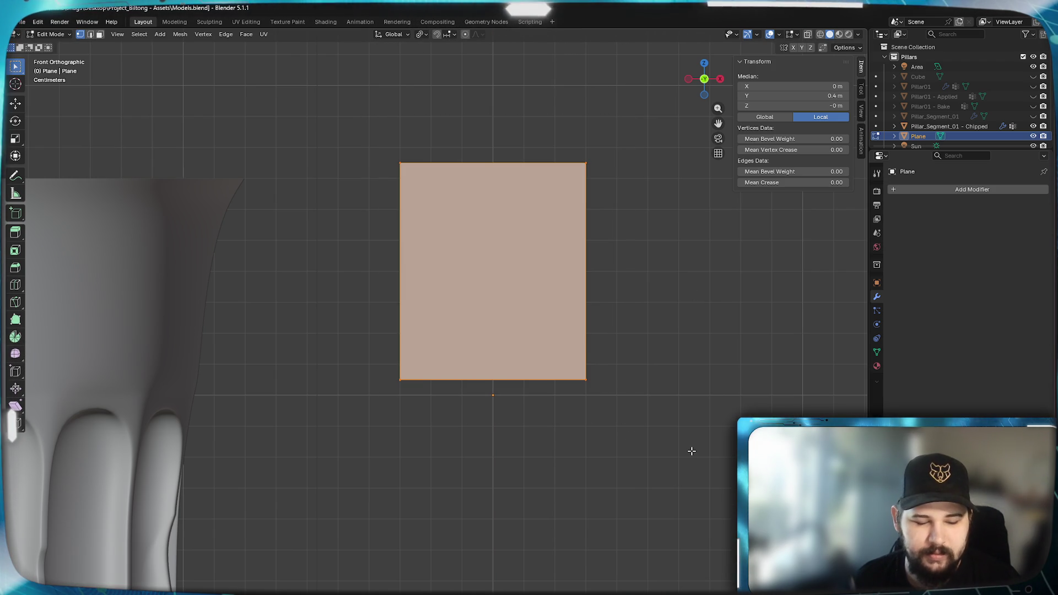
# Scale the selected plane to 0.9 along X, then zoom and recentre the view on it.
pyautogui.press('s')
pyautogui.press('x')
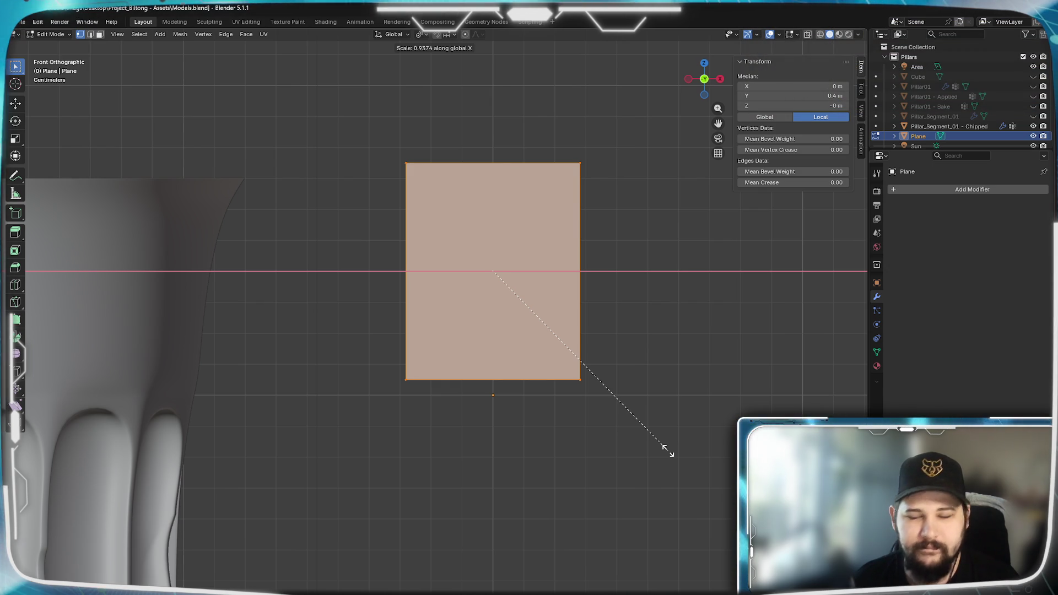
pyautogui.write('0.9')
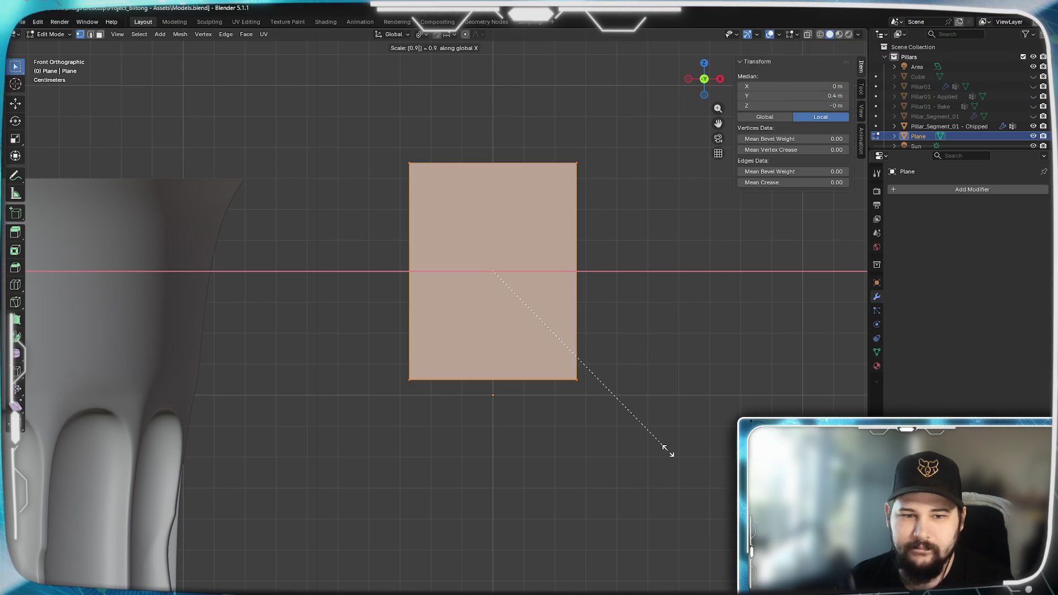
pyautogui.press('Return')
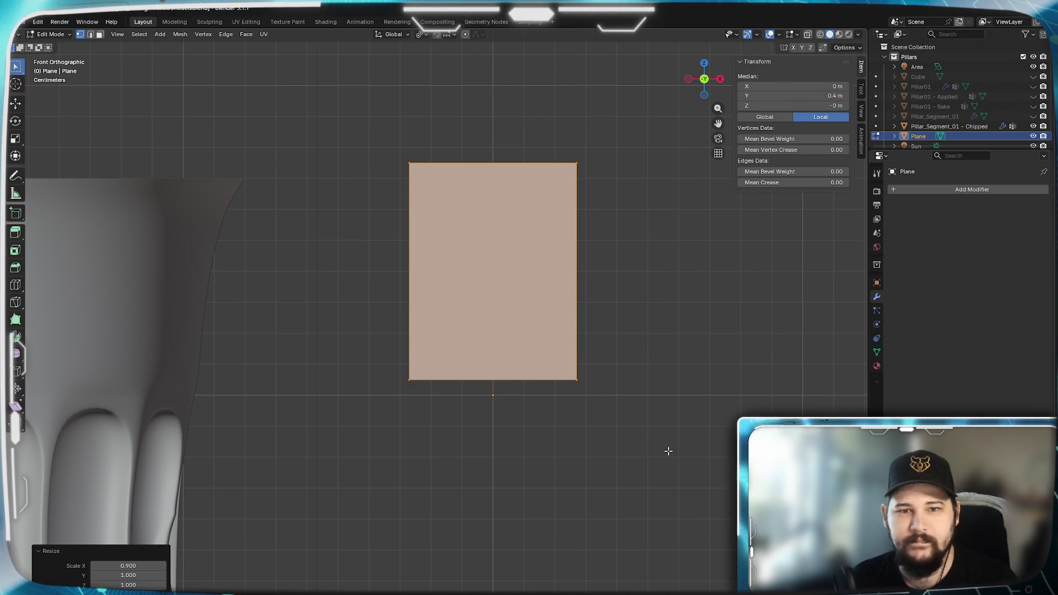
pyautogui.scroll(4, 587, 299)
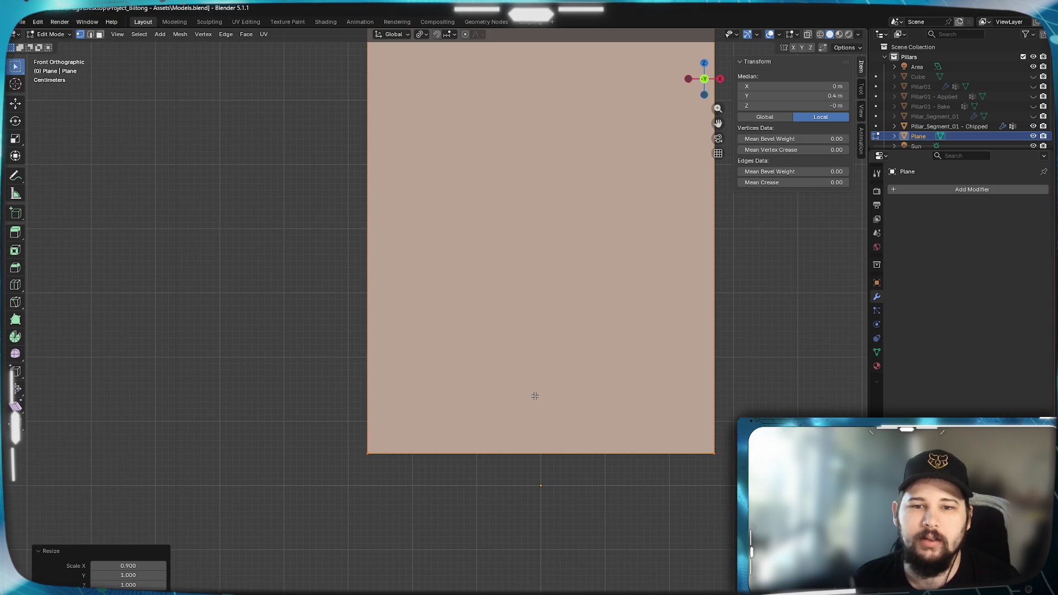
pyautogui.moveTo(611, 242)
pyautogui.keyDown('shift'); pyautogui.mouseDown(button='middle')
pyautogui.moveTo(489, 342)
pyautogui.moveTo(513, 321)
pyautogui.mouseUp(button='middle'); pyautogui.keyUp('shift')
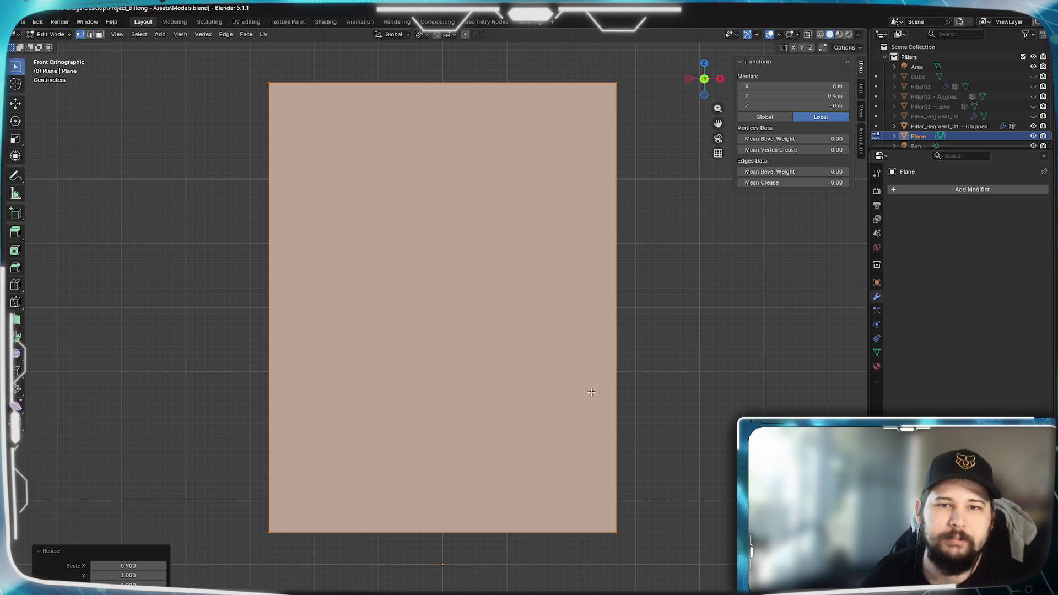
pyautogui.scroll(2, 581, 359)
pyautogui.scroll(-3, 574, 323)
# In front view, add a vertical edge loop exactly through the plane's centre.
pyautogui.moveTo(573, 323)
pyautogui.keyDown('shift'); pyautogui.mouseDown(button='middle')
pyautogui.moveTo(600, 249)
pyautogui.moveTo(584, 316)
pyautogui.moveTo(565, 287)
pyautogui.mouseUp(button='middle'); pyautogui.keyUp('shift')
pyautogui.scroll(1, 571, 291)
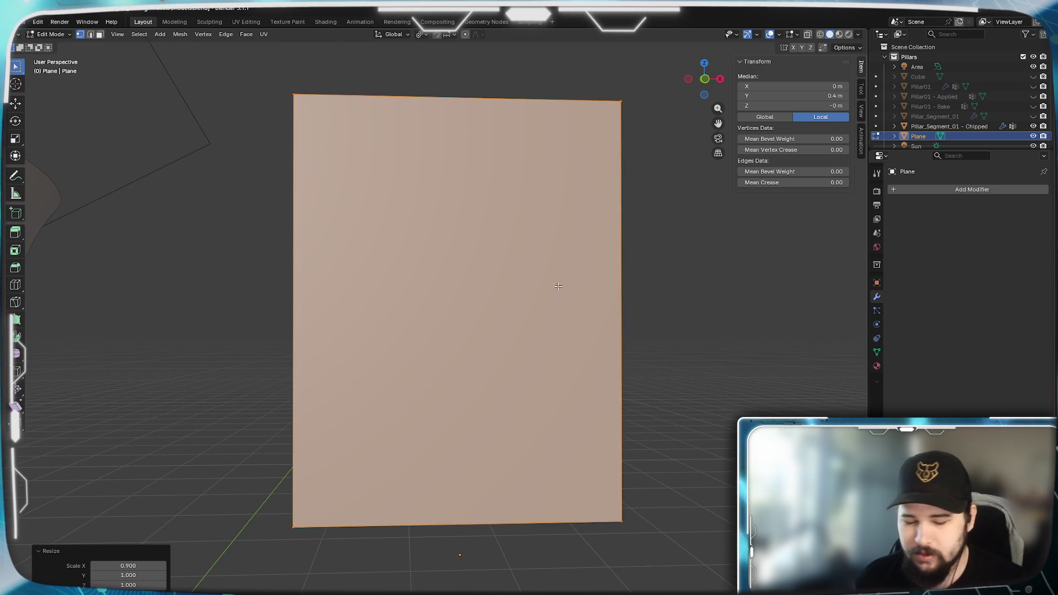
pyautogui.press('KP_1')
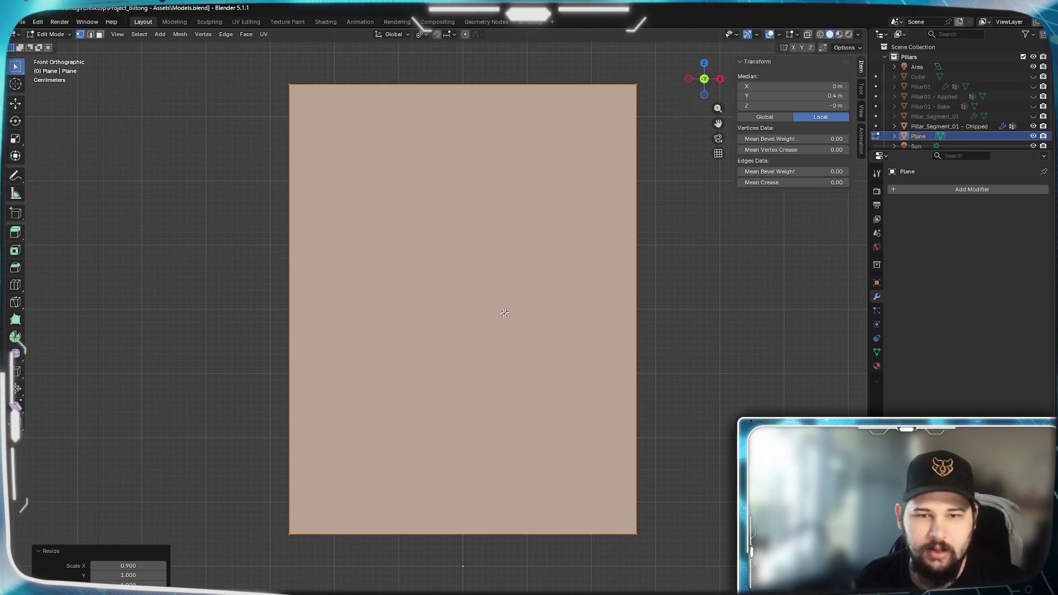
pyautogui.moveTo(530, 278)
pyautogui.keyDown('shift'); pyautogui.mouseDown(button='middle')
pyautogui.moveTo(538, 274)
pyautogui.moveTo(517, 292)
pyautogui.moveTo(523, 280)
pyautogui.mouseUp(button='middle'); pyautogui.keyUp('shift')
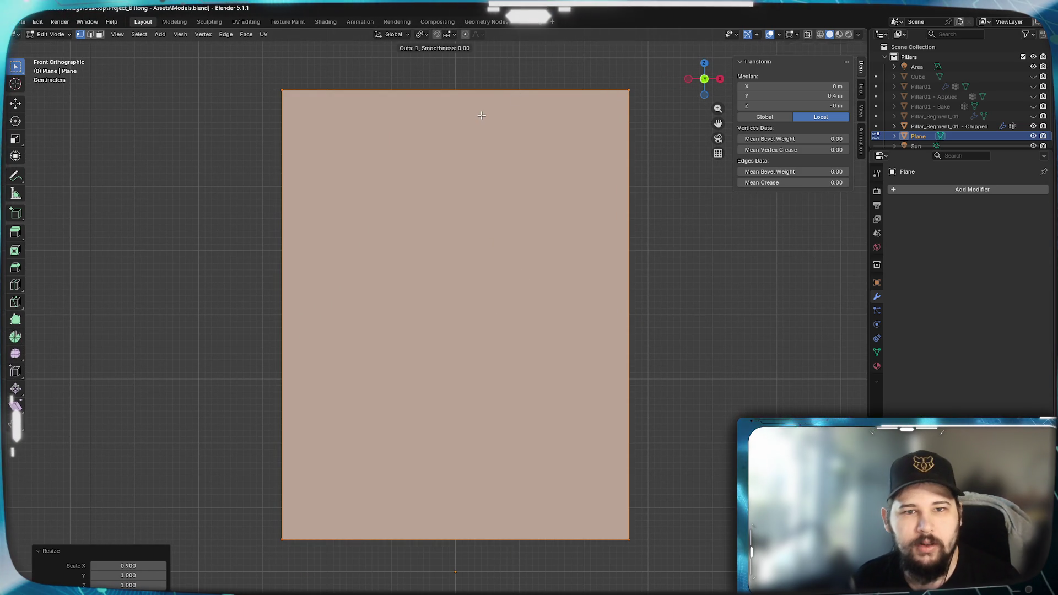
pyautogui.hotkey('ctrl', 'r')
pyautogui.click(434, 541)
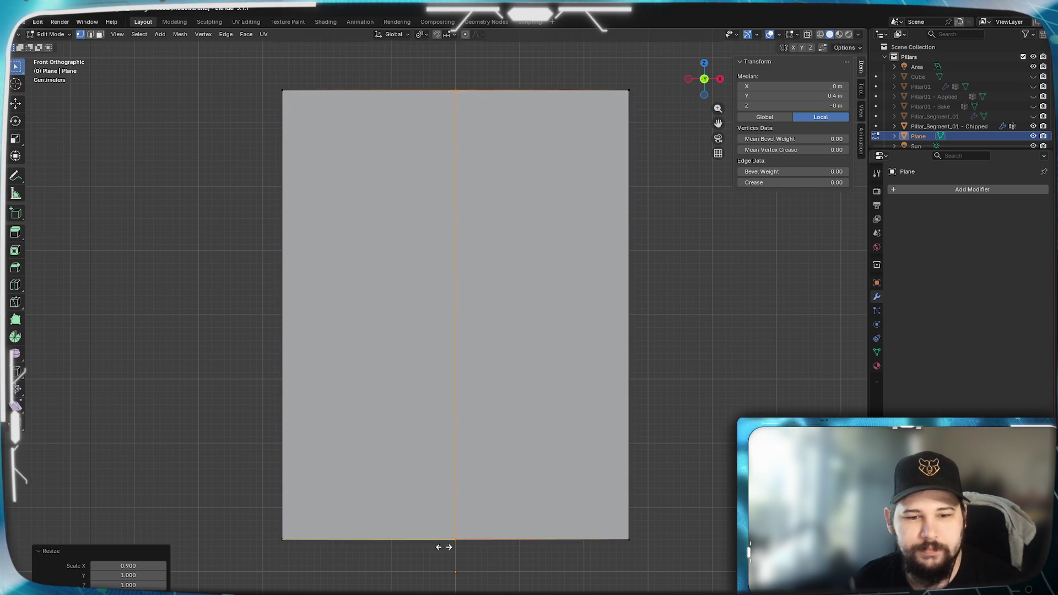
pyautogui.rightClick(434, 543)
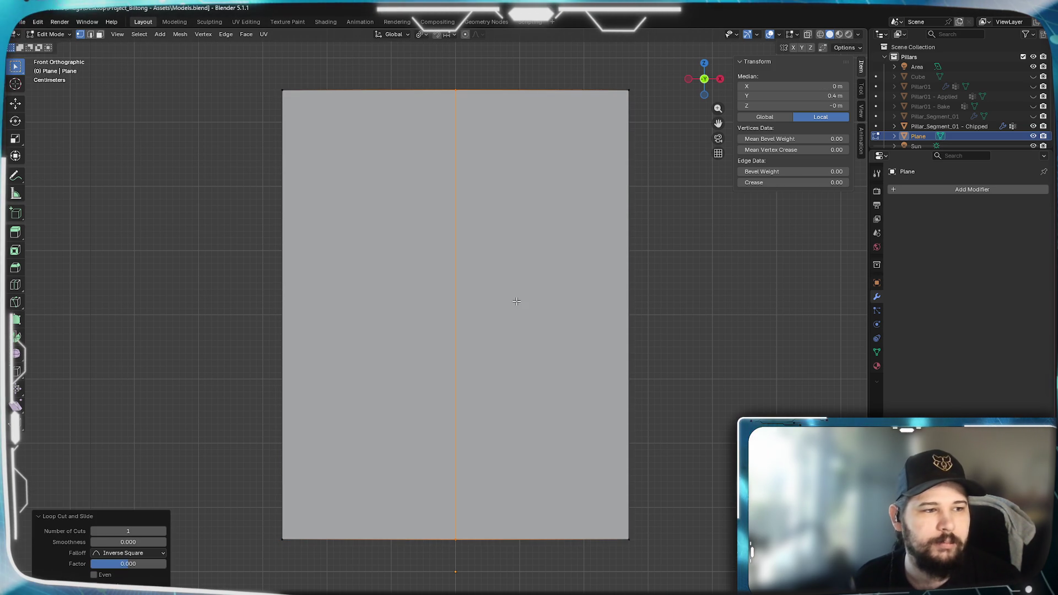
# Check the edges in wireframe, then add a second vertical loop just right of centre.
pyautogui.press('z')
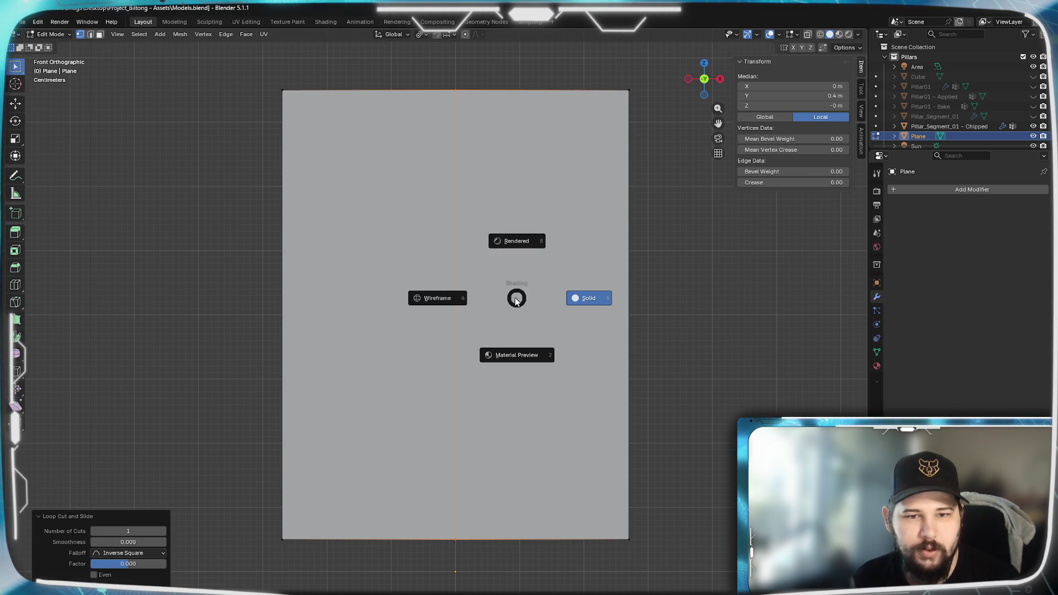
pyautogui.click(438, 300)
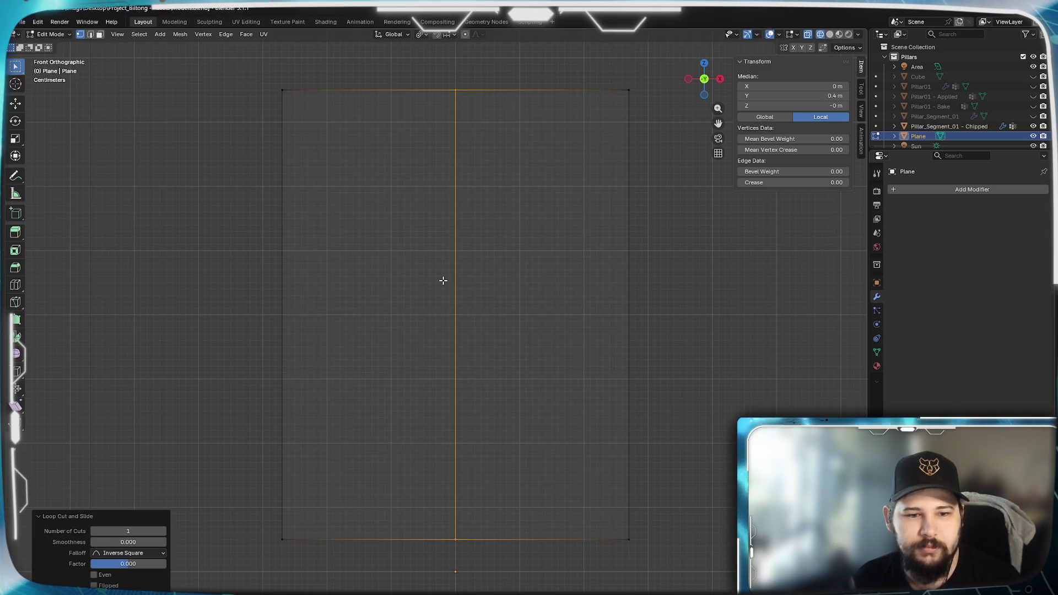
pyautogui.press('z')
pyautogui.click(524, 314)
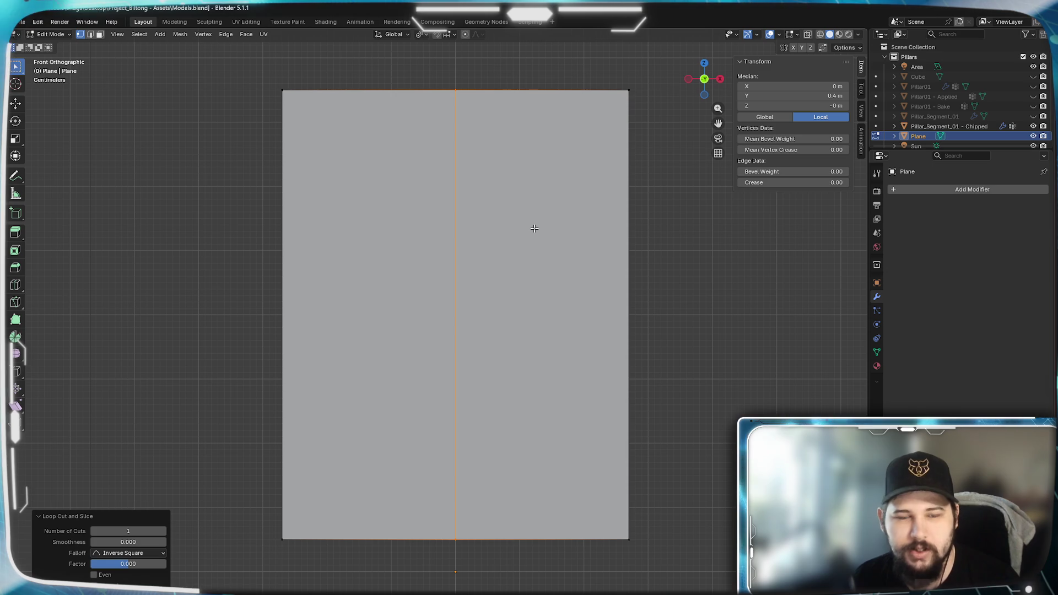
pyautogui.hotkey('ctrl', 'r')
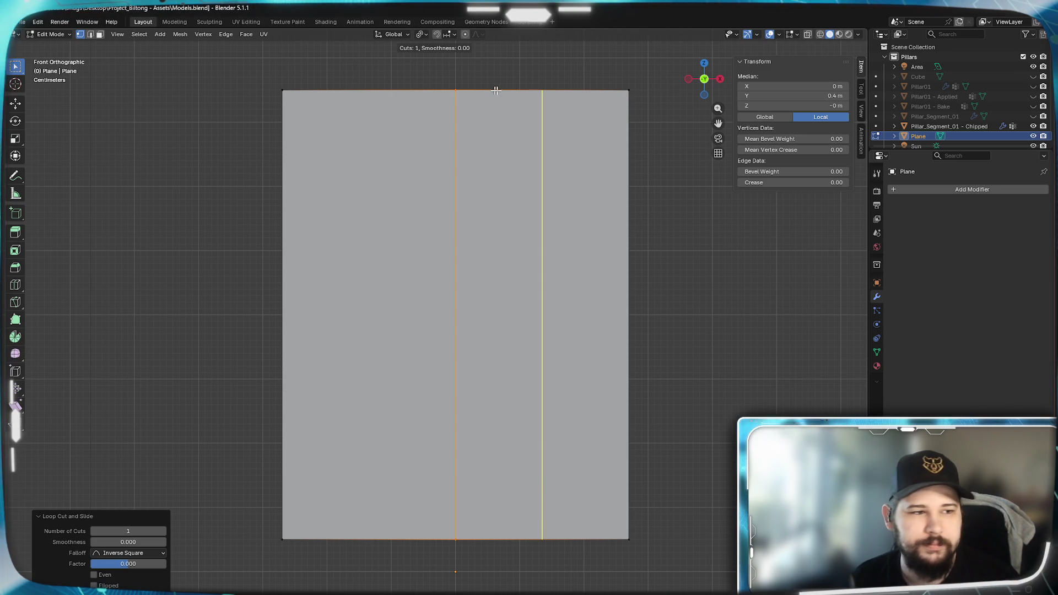
pyautogui.click(526, 98)
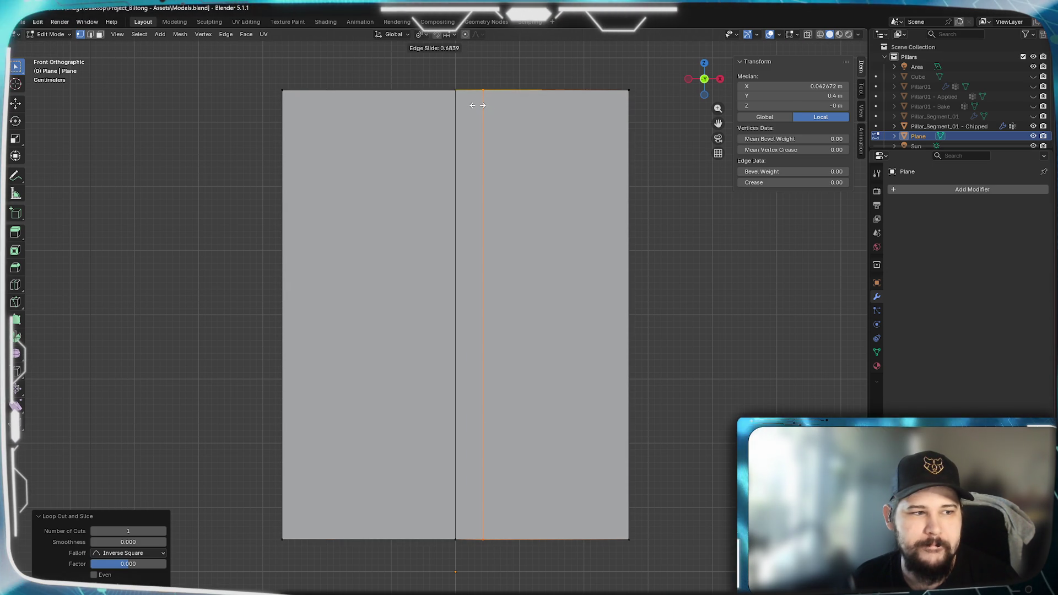
pyautogui.click(473, 105)
# Add a horizontal loop slid up near the top and select the narrow strip's top edge.
pyautogui.hotkey('ctrl', 'r')
pyautogui.click(497, 147)
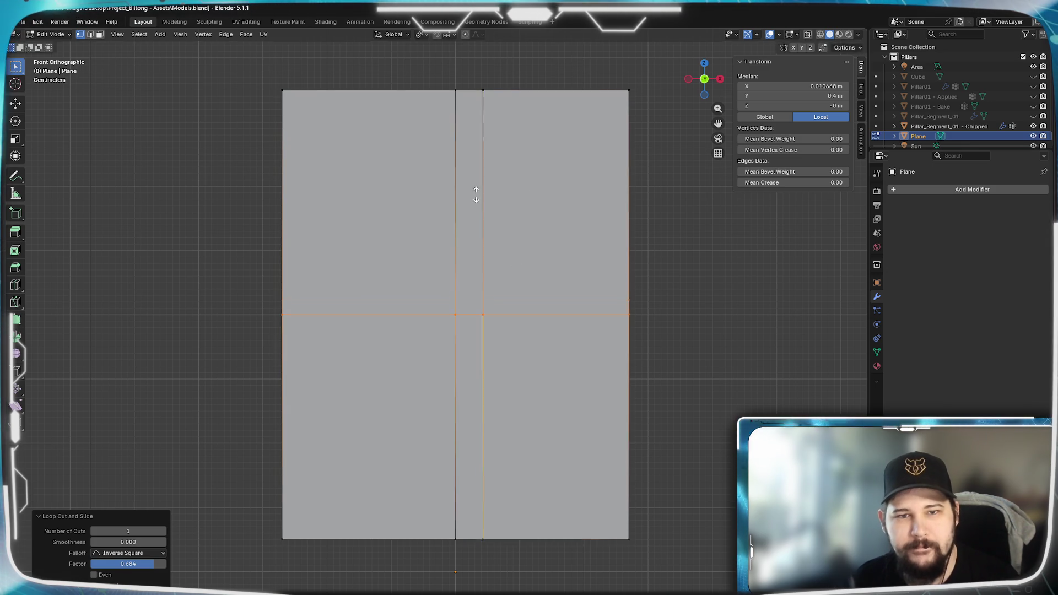
pyautogui.click(461, 109)
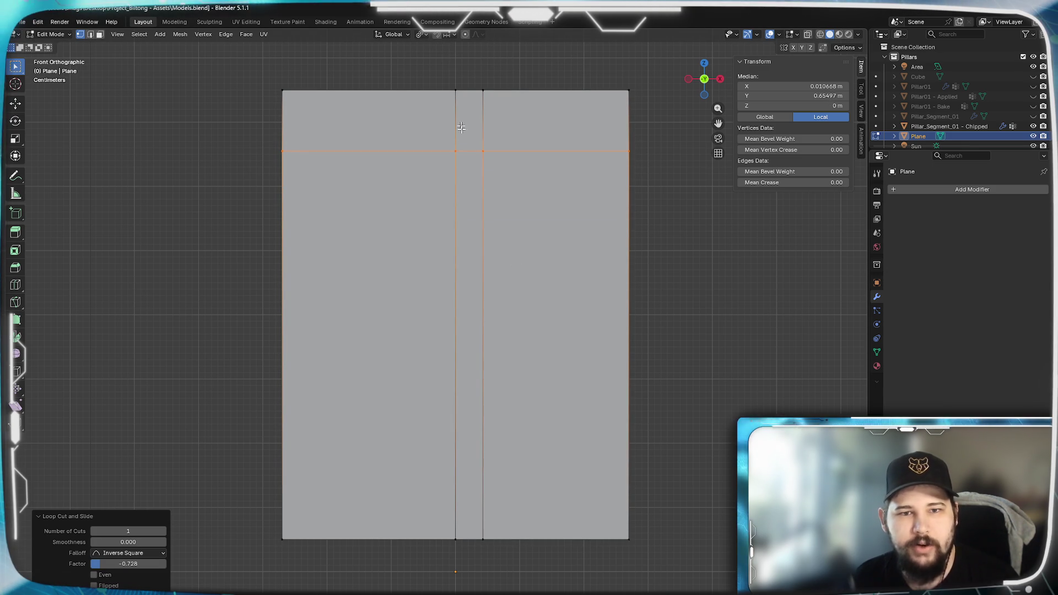
pyautogui.click(476, 91)
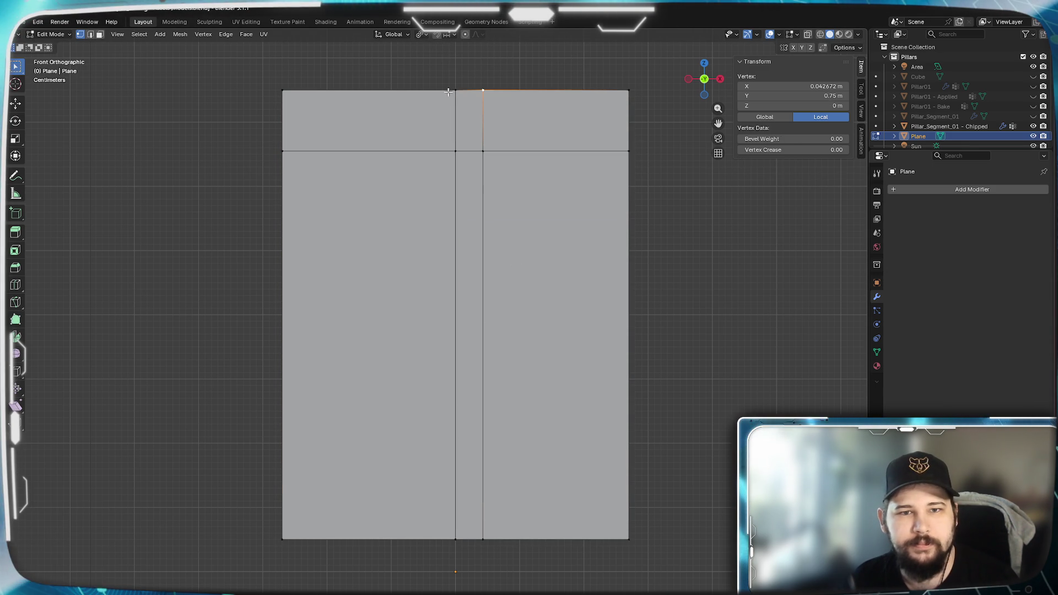
# Merge the top edge into a centred point, add a lower horizontal loop, shift its slanted-edge vertex left on X.
pyautogui.press('m')
pyautogui.click(483, 181)
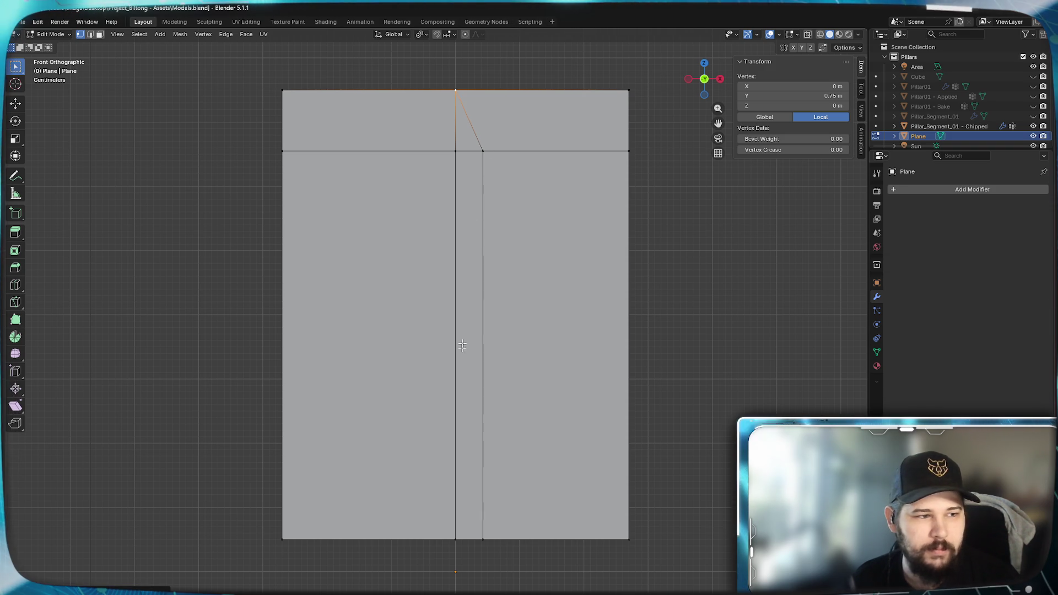
pyautogui.hotkey('ctrl', 'r')
pyautogui.click(492, 416)
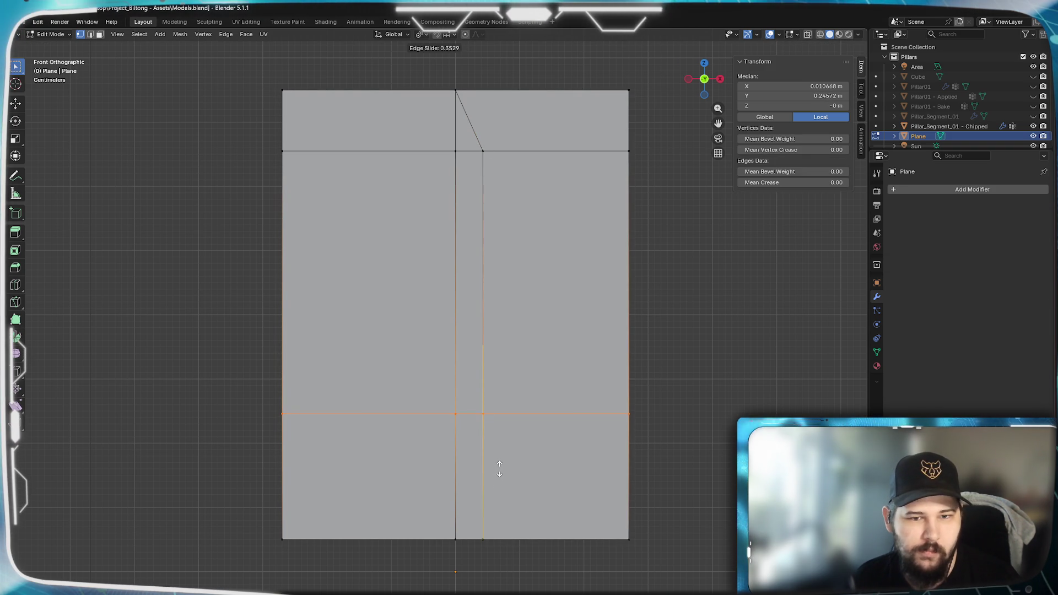
pyautogui.click(505, 440)
pyautogui.click(483, 383)
pyautogui.press('g')
pyautogui.press('x')
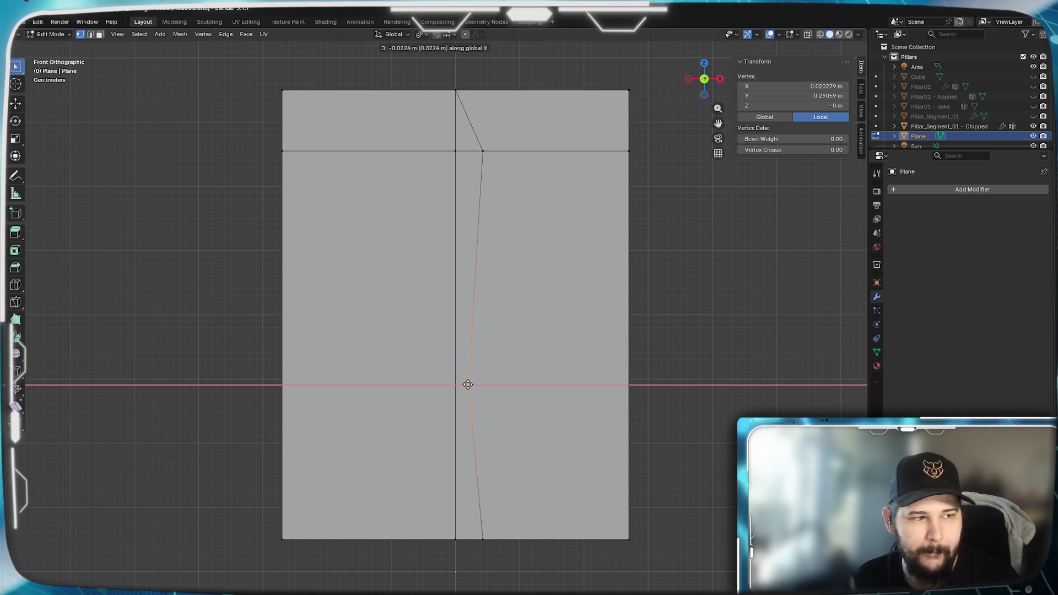
pyautogui.click(468, 384)
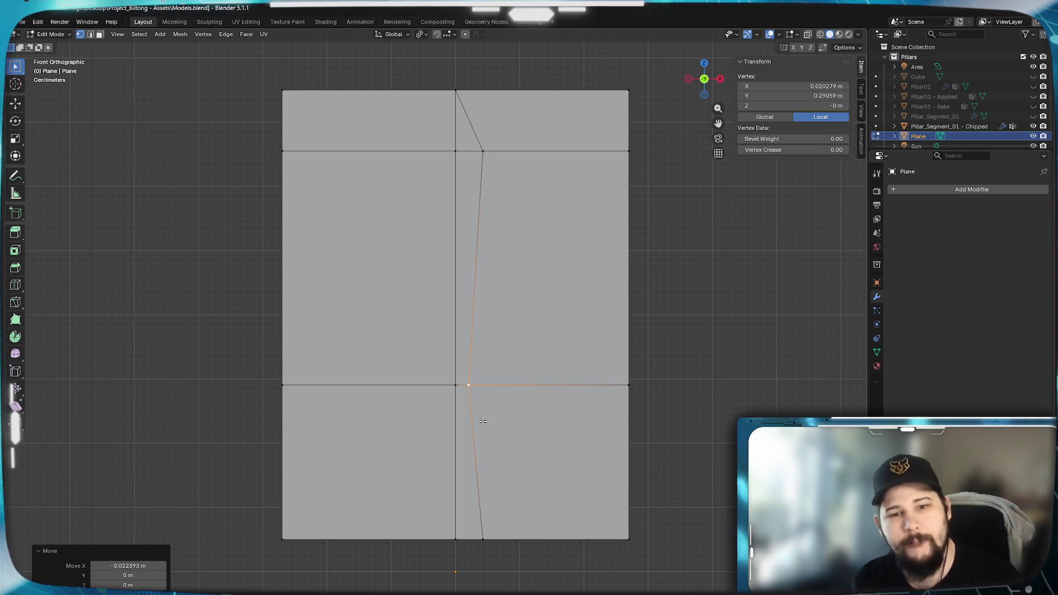
# Add two horizontal loops in the lower section and move a slanted inner vertex outward.
pyautogui.hotkey('ctrl', 'r')
pyautogui.scroll(1, 483, 436)
pyautogui.click(482, 440)
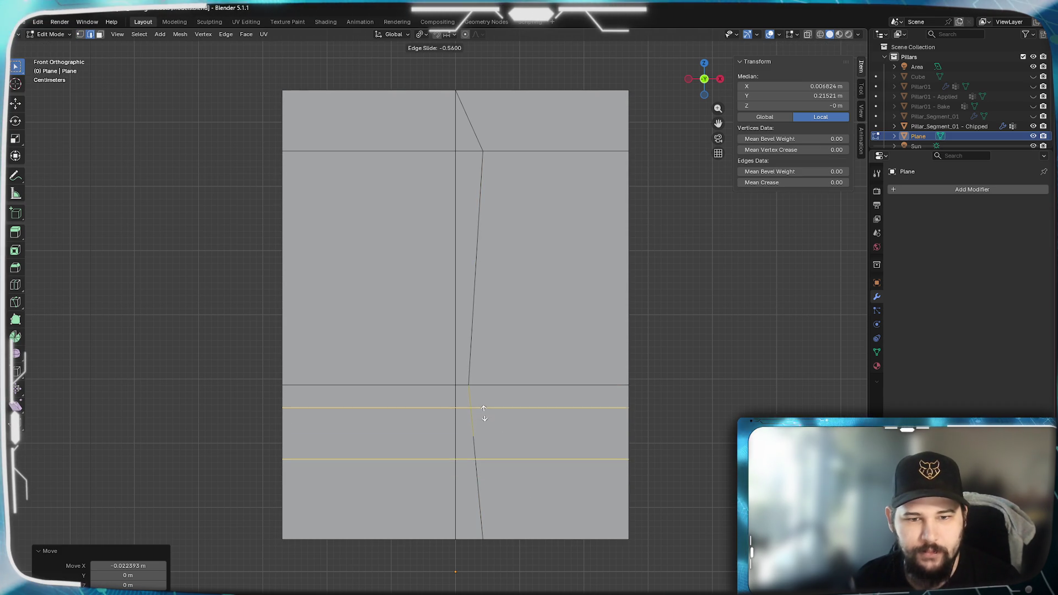
pyautogui.click(562, 468)
pyautogui.click(475, 421)
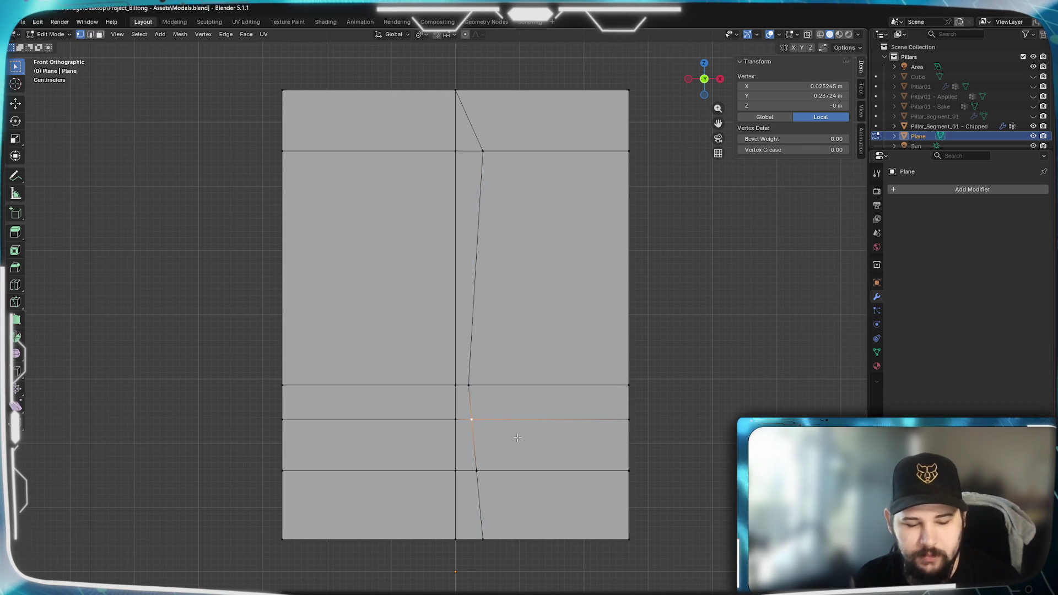
pyautogui.press('g')
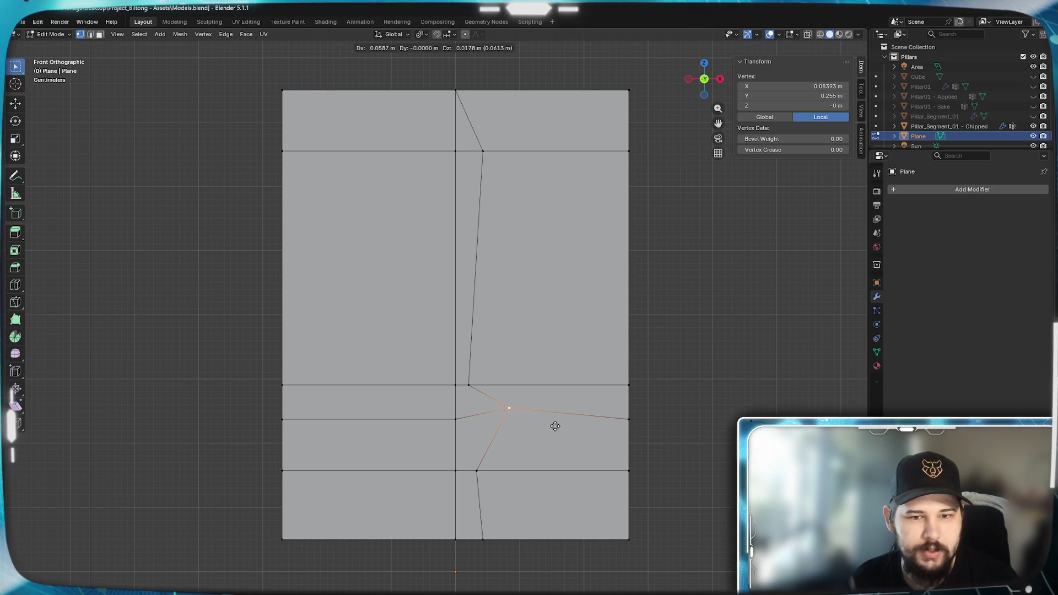
pyautogui.click(552, 424)
# Drop the lower middle vertex onto the horizontal edge and return to Object Mode.
pyautogui.click(482, 473)
pyautogui.press('g')
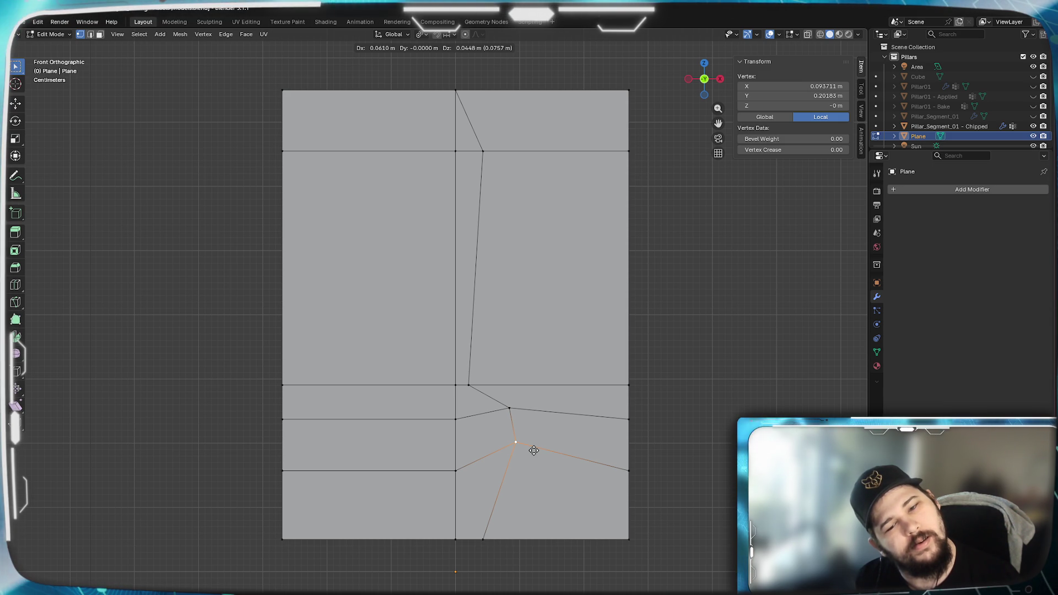
pyautogui.click(477, 471)
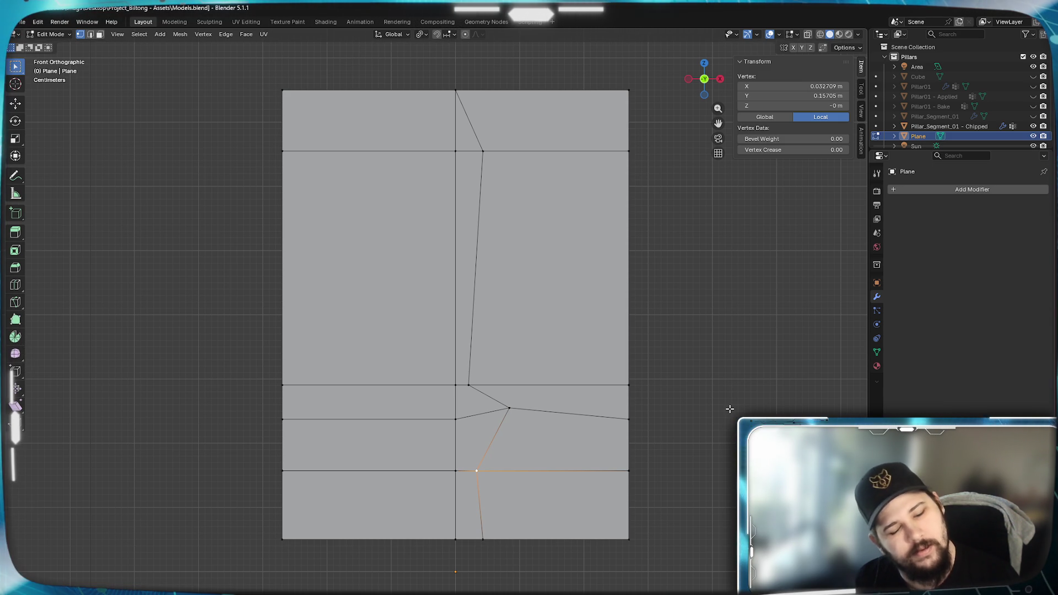
pyautogui.press('Tab')
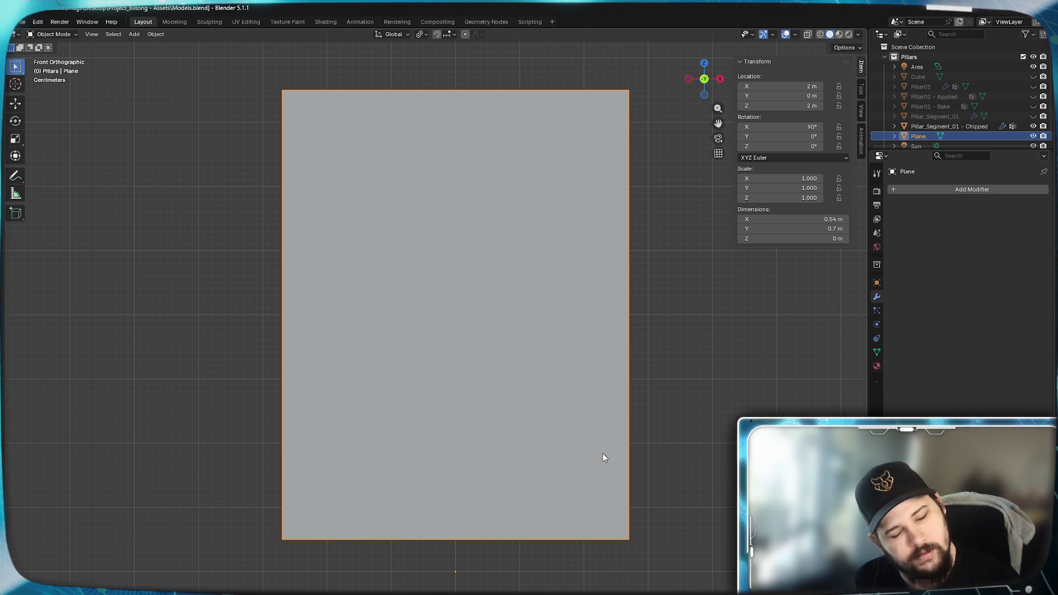
# Snap the 3D cursor to the selected plane's origin and re-enter Edit Mode.
pyautogui.hotkey('shift', 's')
pyautogui.click(586, 517)
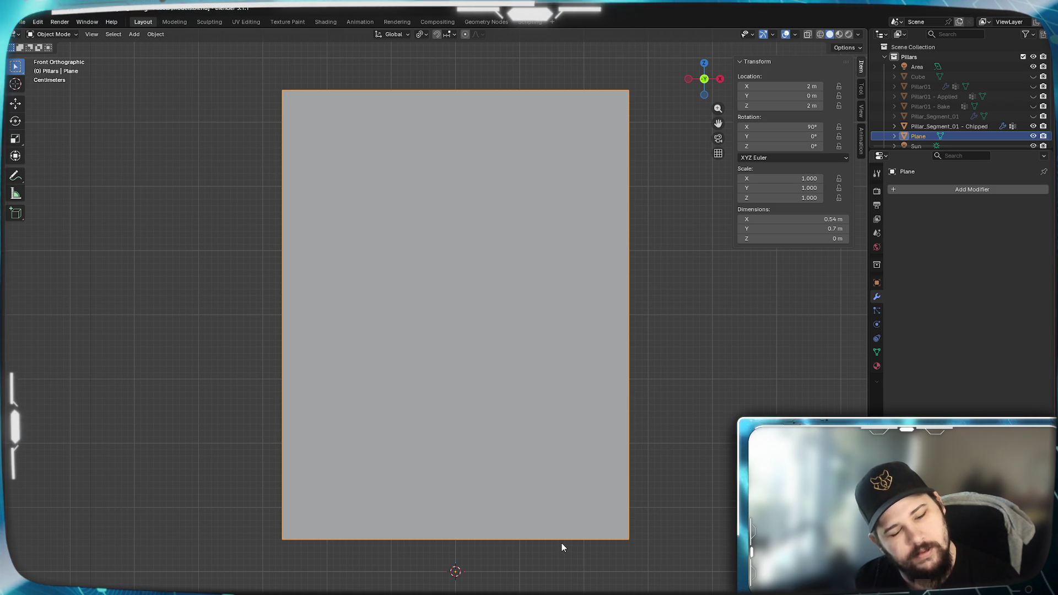
pyautogui.press('Tab')
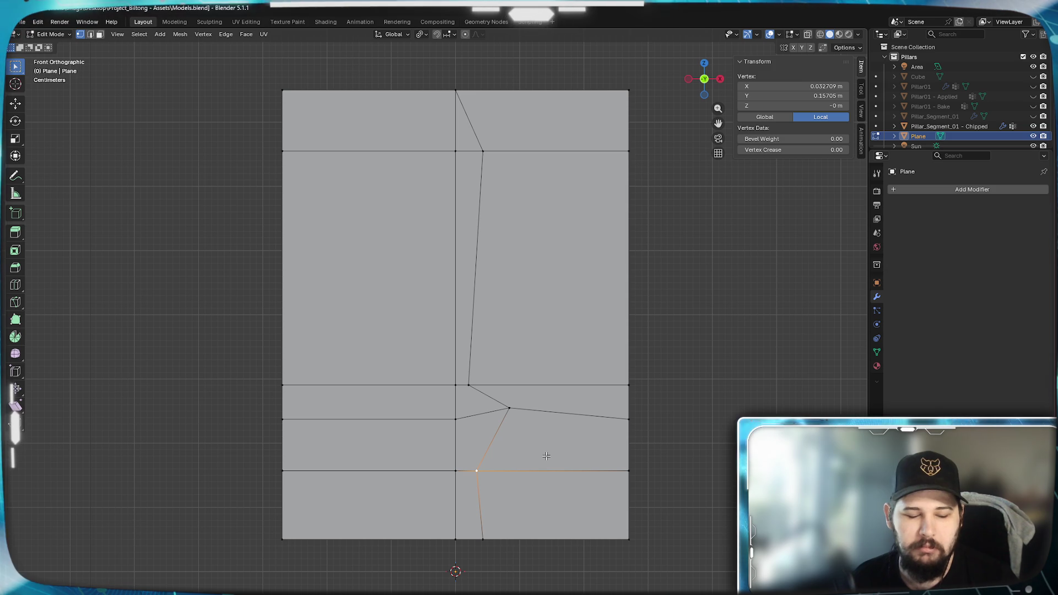
# Add an 8-vertex circle and rotate it 90° on X to stand upright.
pyautogui.hotkey('shift', 'a')
pyautogui.click(512, 473)
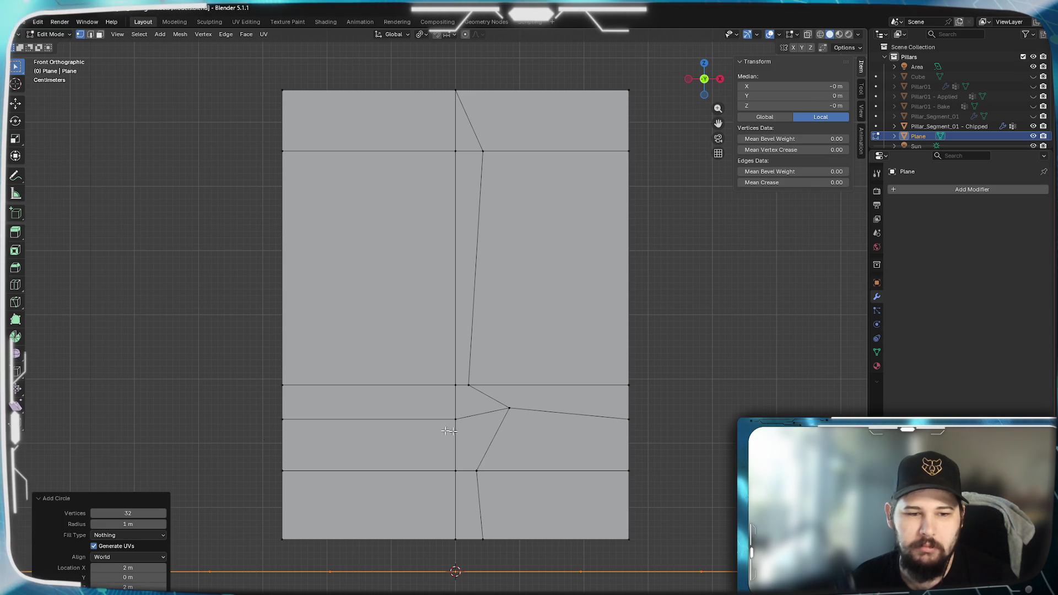
pyautogui.click(128, 513)
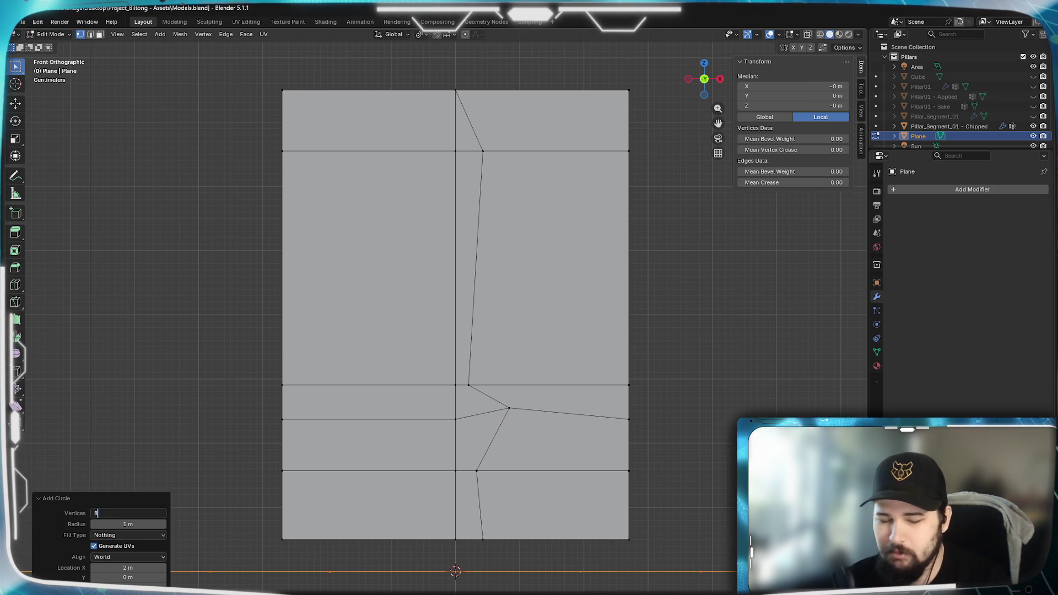
pyautogui.press('Return')
pyautogui.press('r')
pyautogui.write('x90')
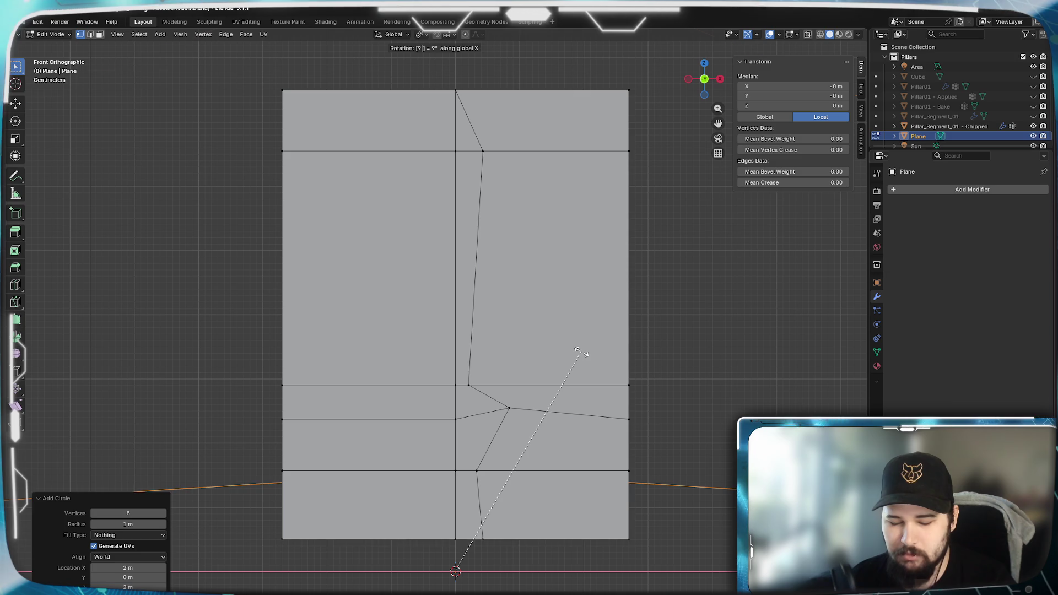
pyautogui.press('Return')
# Scale the circle to 0.111 and lift it about 0.195 m on Z.
pyautogui.press('s')
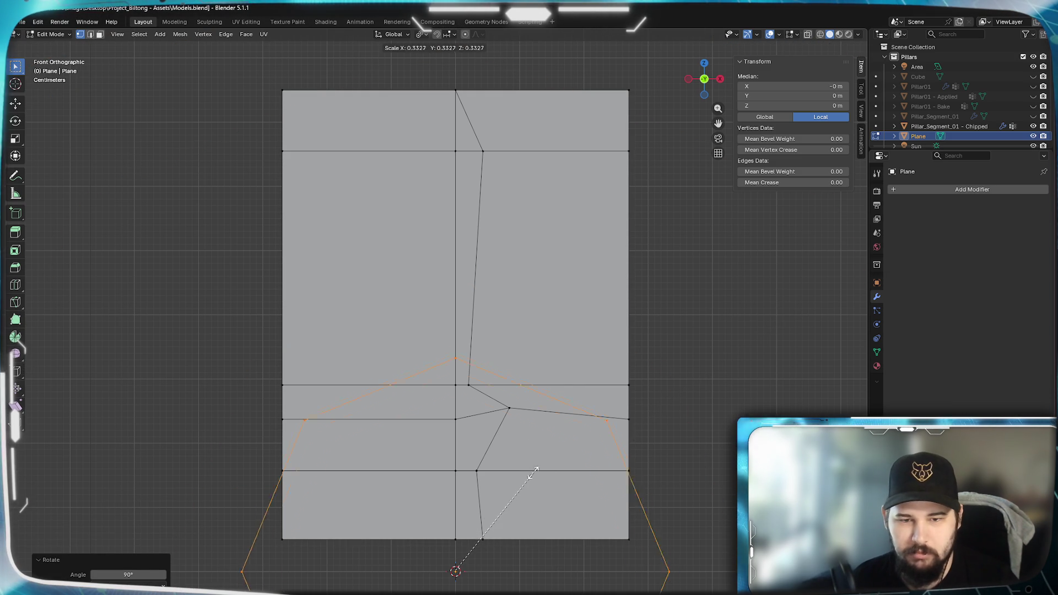
pyautogui.click(482, 540)
pyautogui.press('g')
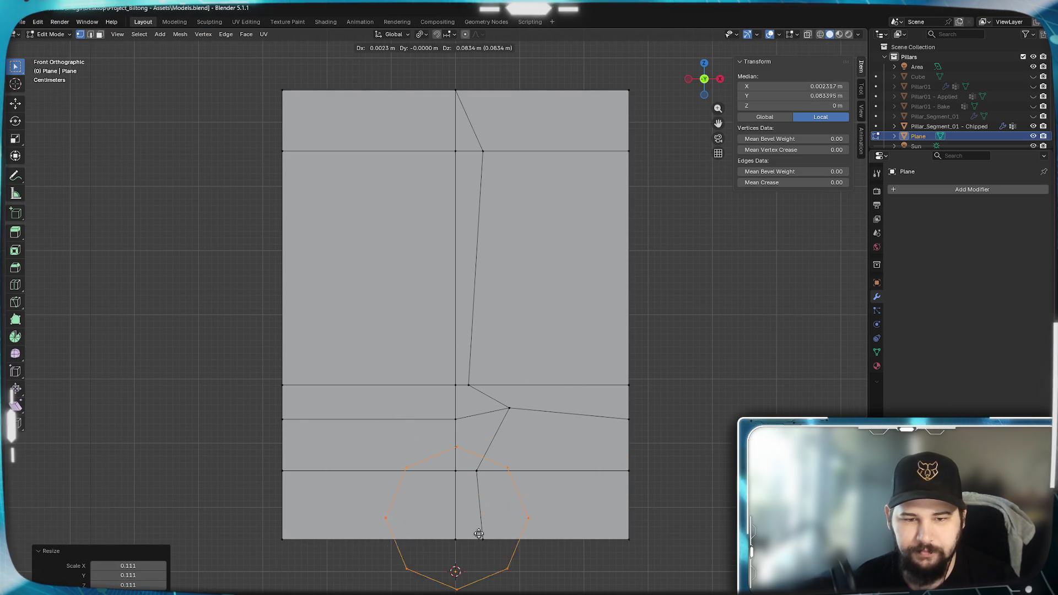
pyautogui.press('z')
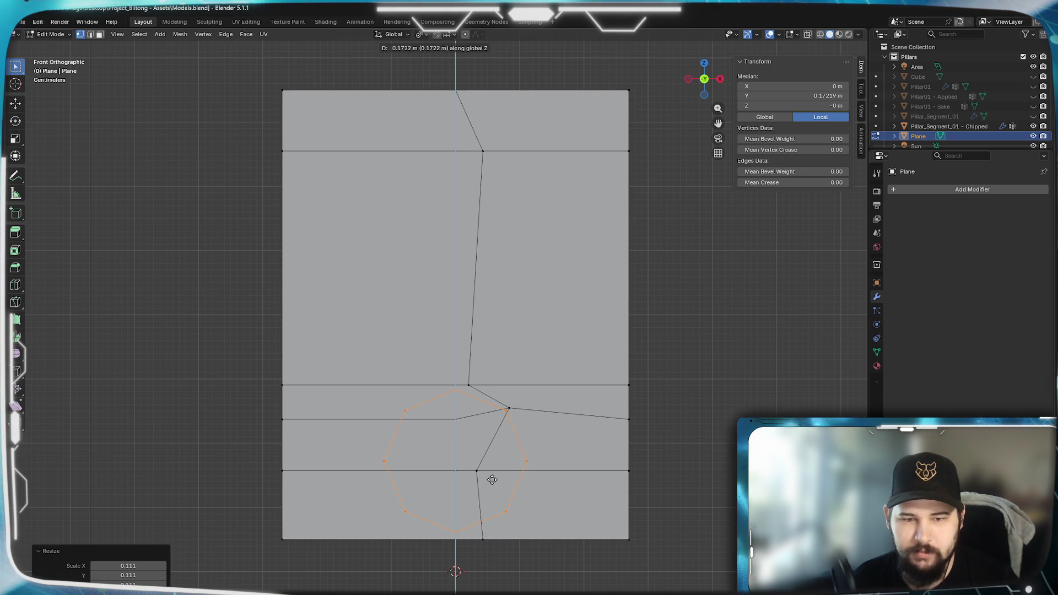
pyautogui.click(506, 468)
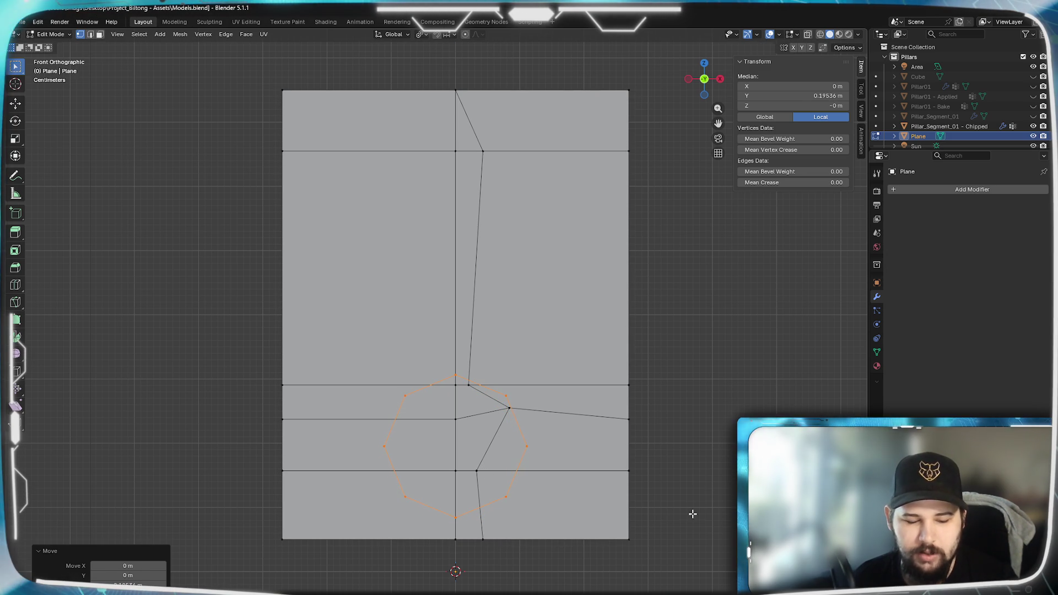
pyautogui.press('r')
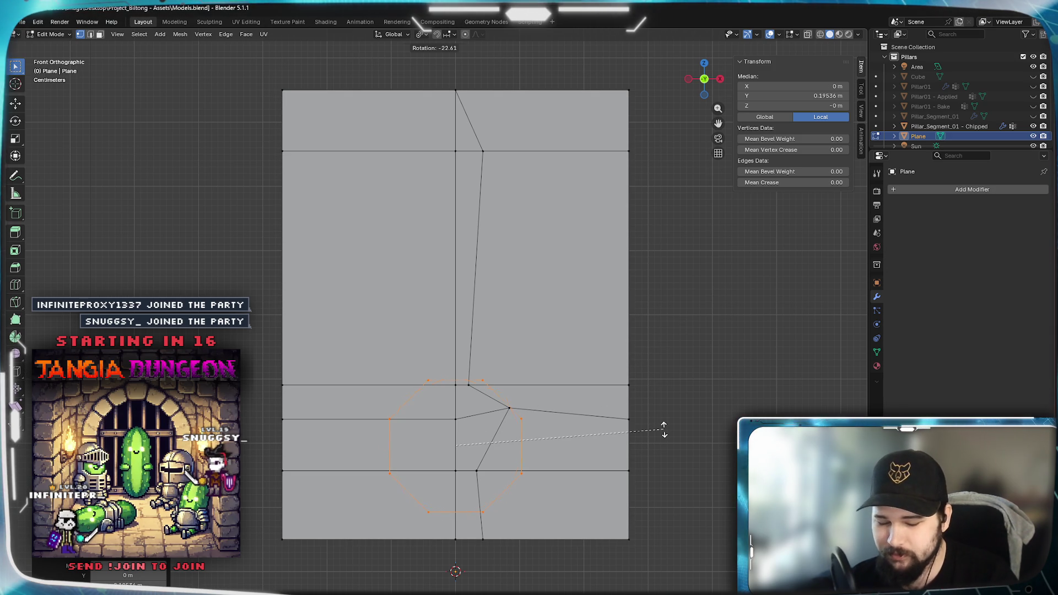
# Rotate the octagon -22.5°, scale it to 0.902, and lower it 0.0116 m on Z.
pyautogui.write('-22.5')
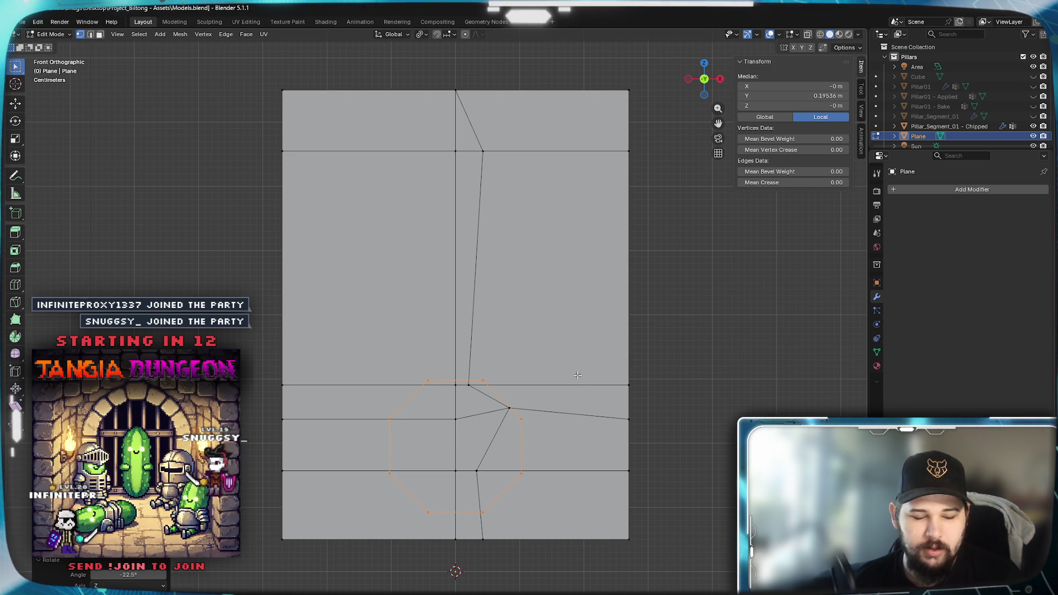
pyautogui.write('g')
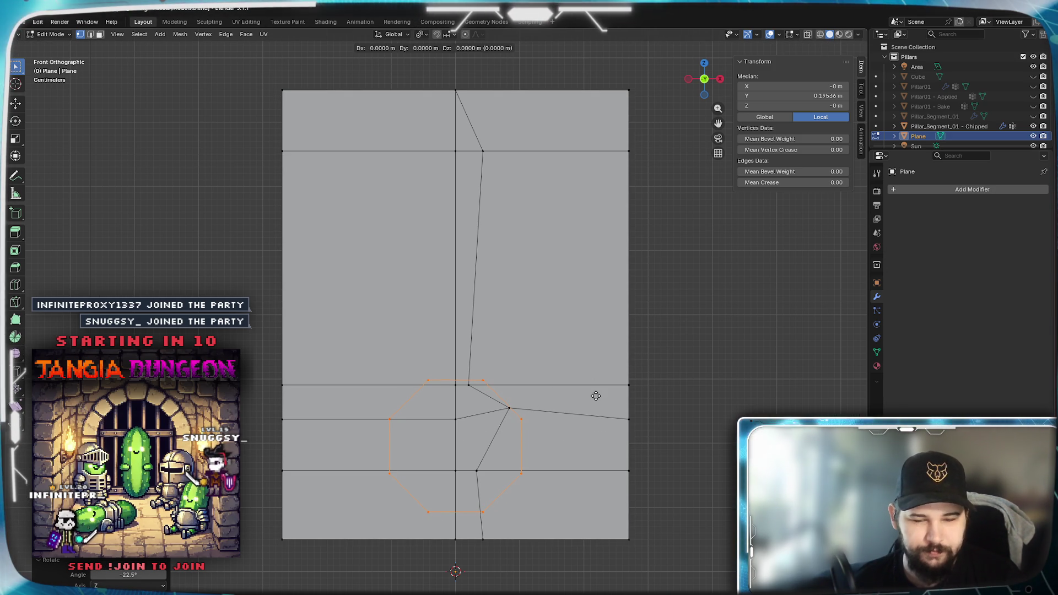
pyautogui.write('z')
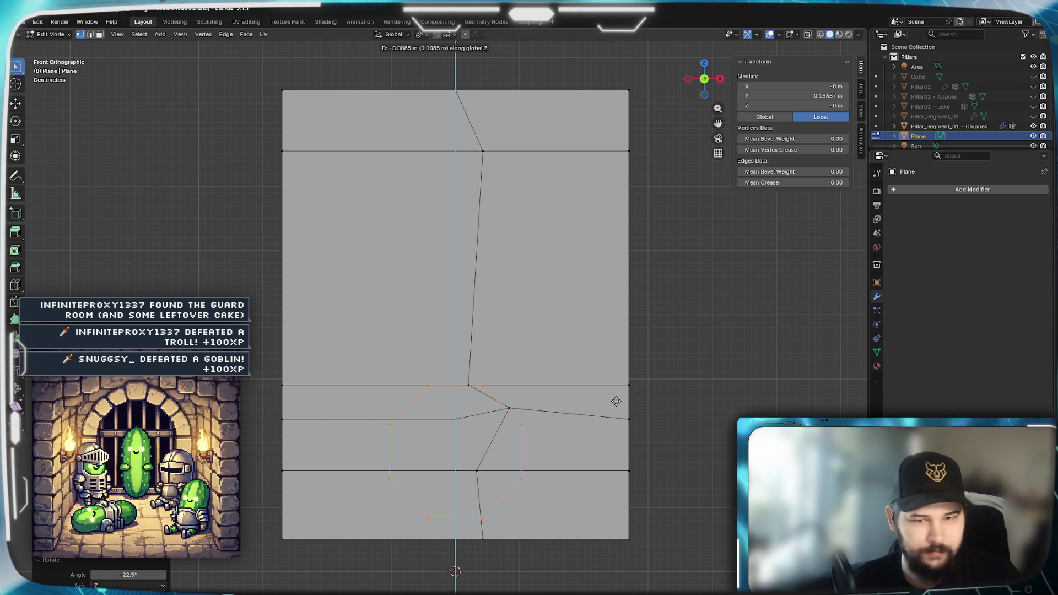
pyautogui.click(628, 389)
pyautogui.press('s')
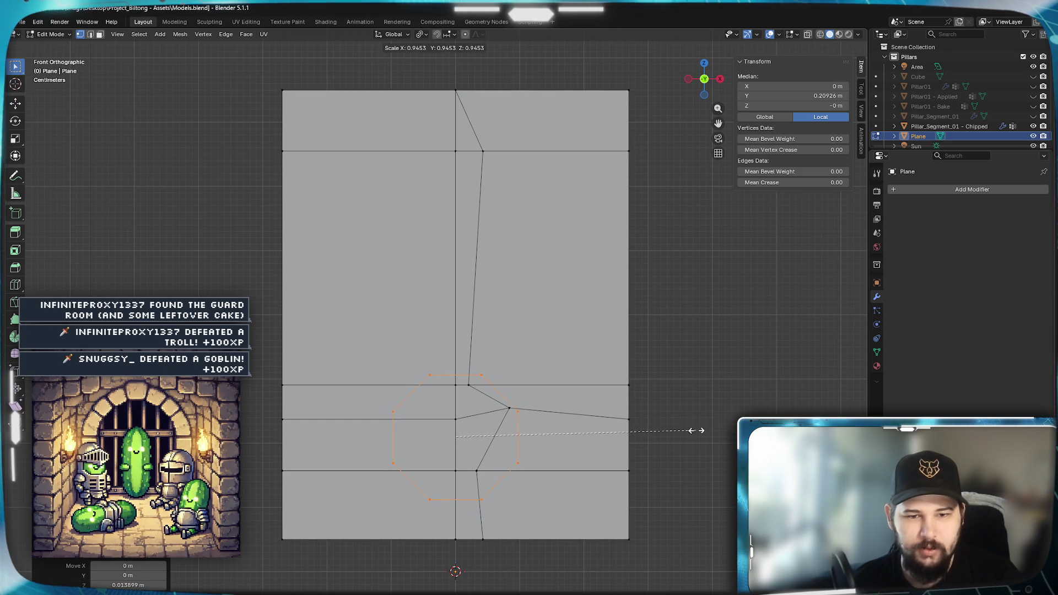
pyautogui.click(684, 433)
pyautogui.press('g')
pyautogui.press('z')
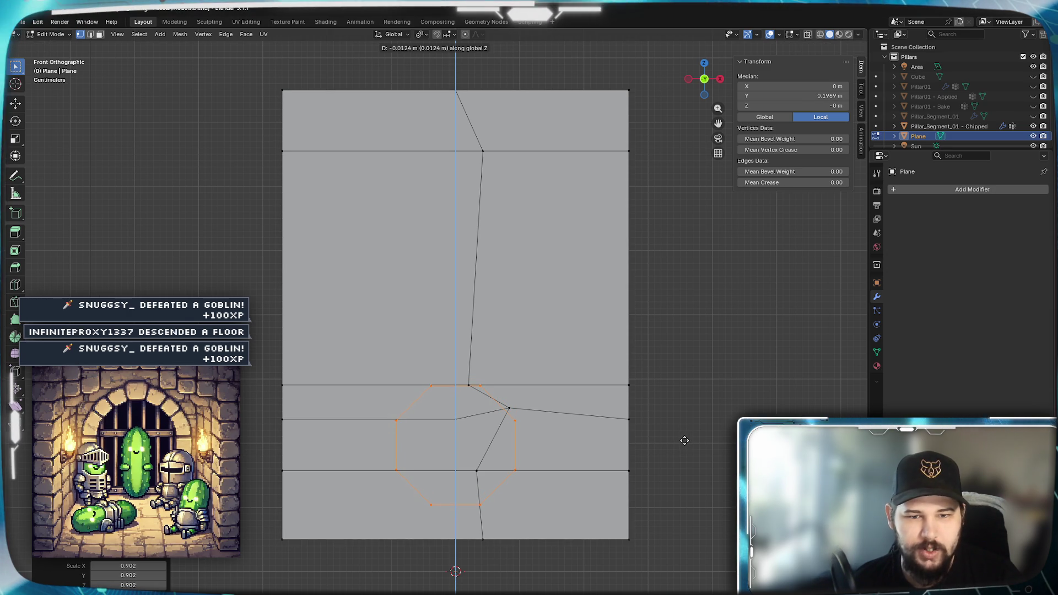
pyautogui.click(685, 440)
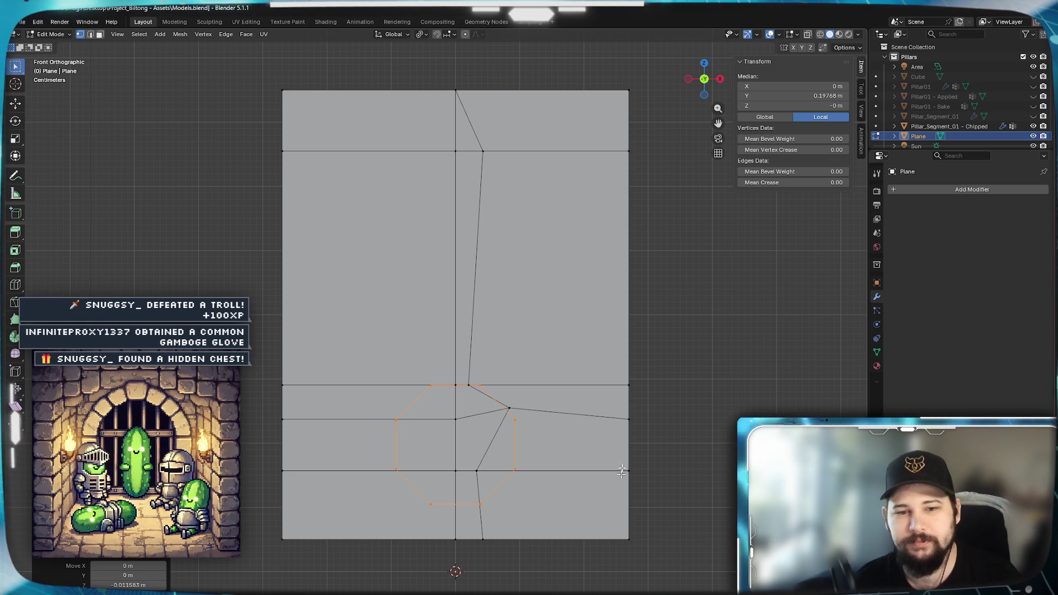
# Delete the octagon's inner face, keeping only its outline edges.
pyautogui.scroll(3, 596, 515)
pyautogui.keyDown('shift'); pyautogui.moveTo(582, 441); pyautogui.dragTo(601, 290, button='middle'); pyautogui.keyUp('shift')
pyautogui.click(489, 278)
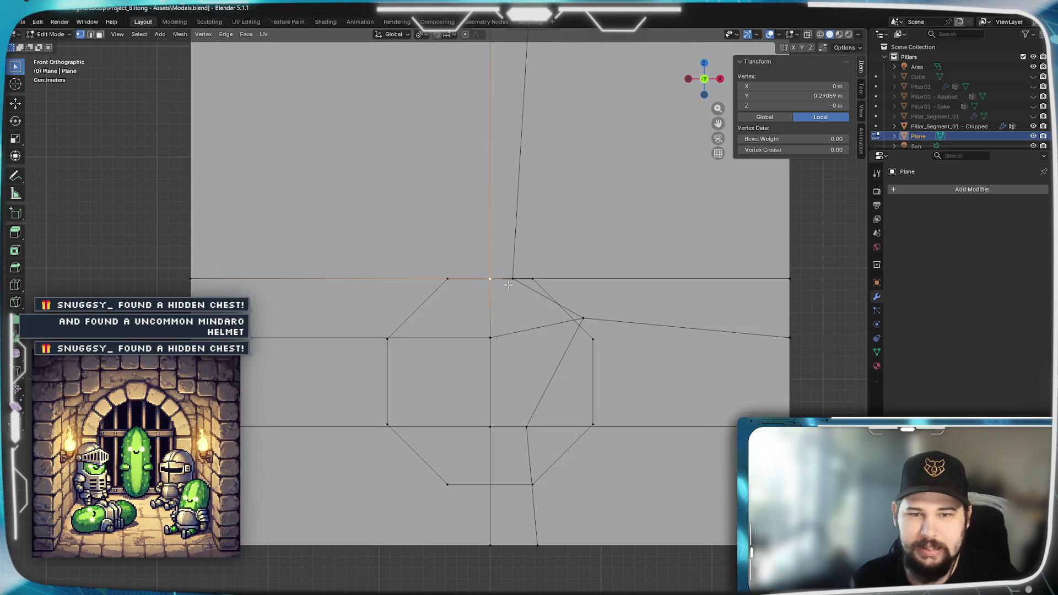
pyautogui.hotkey('ctrl', 'r')
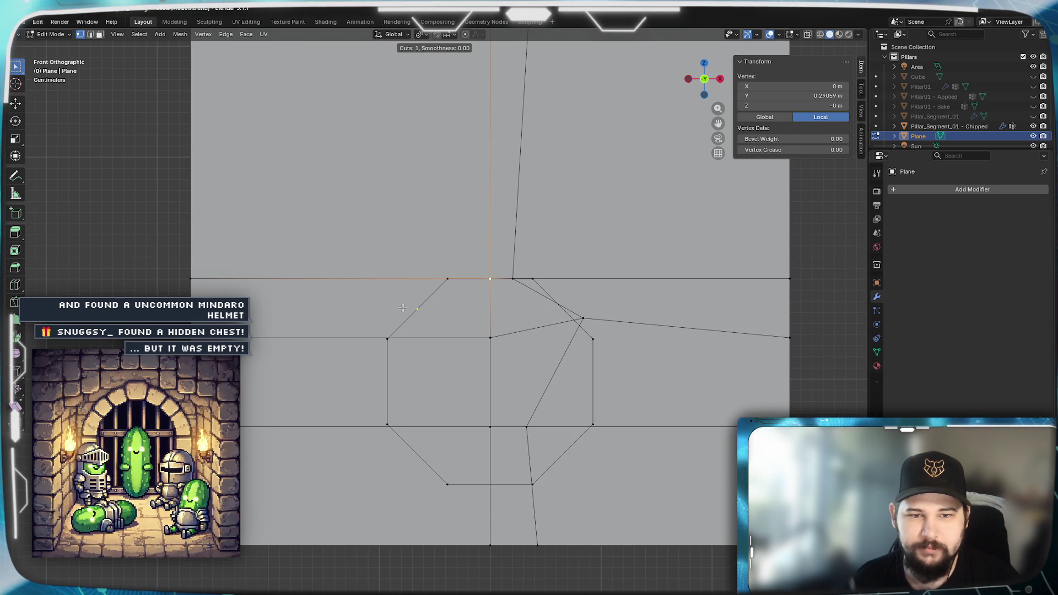
pyautogui.press('Escape')
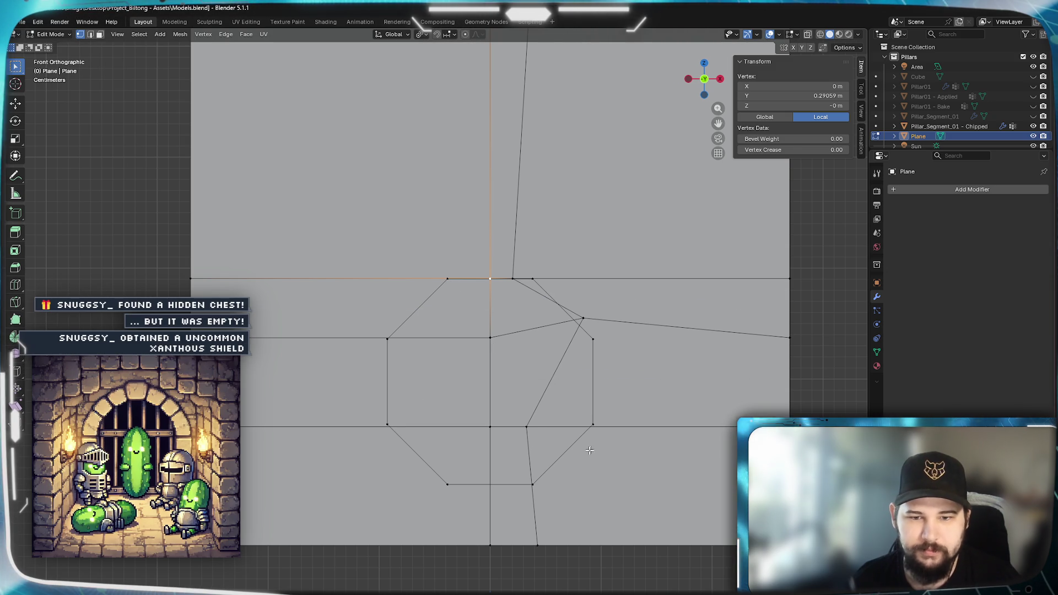
pyautogui.keyDown('alt'); pyautogui.click(573, 448); pyautogui.keyUp('alt')
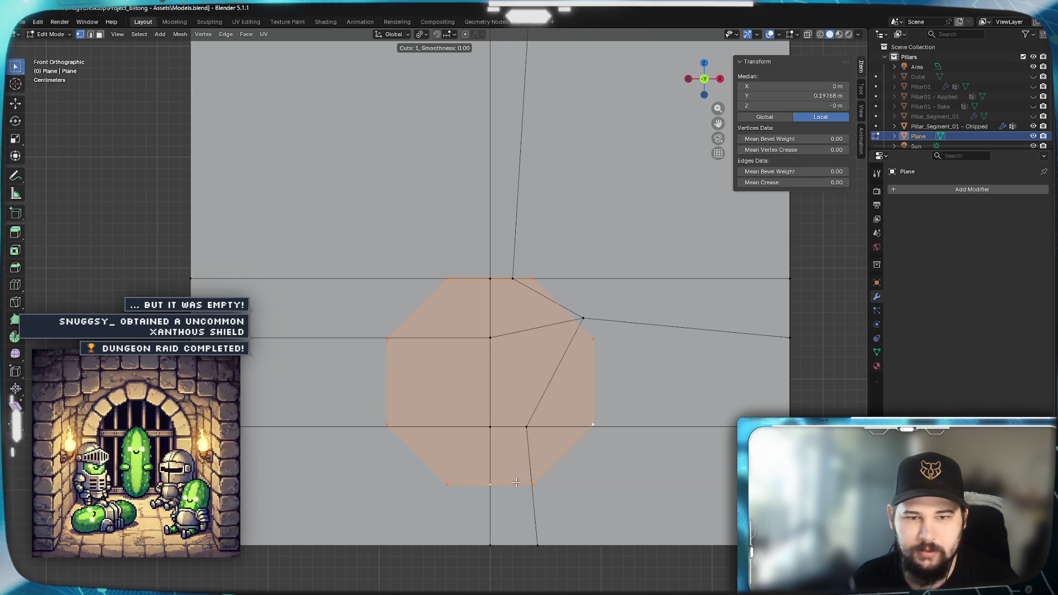
pyautogui.press('Escape')
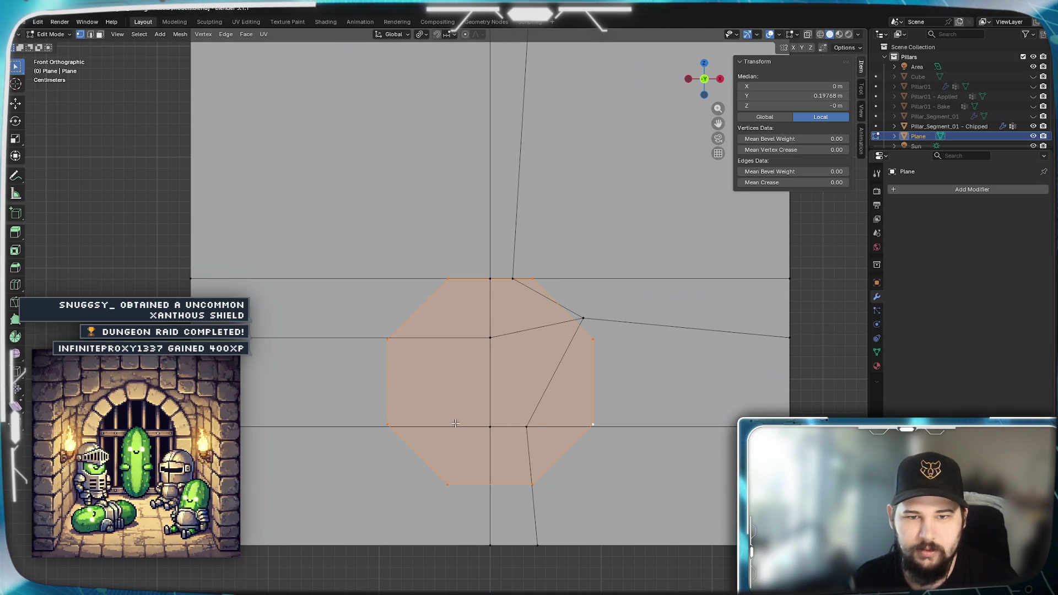
pyautogui.press('x')
pyautogui.press('f')
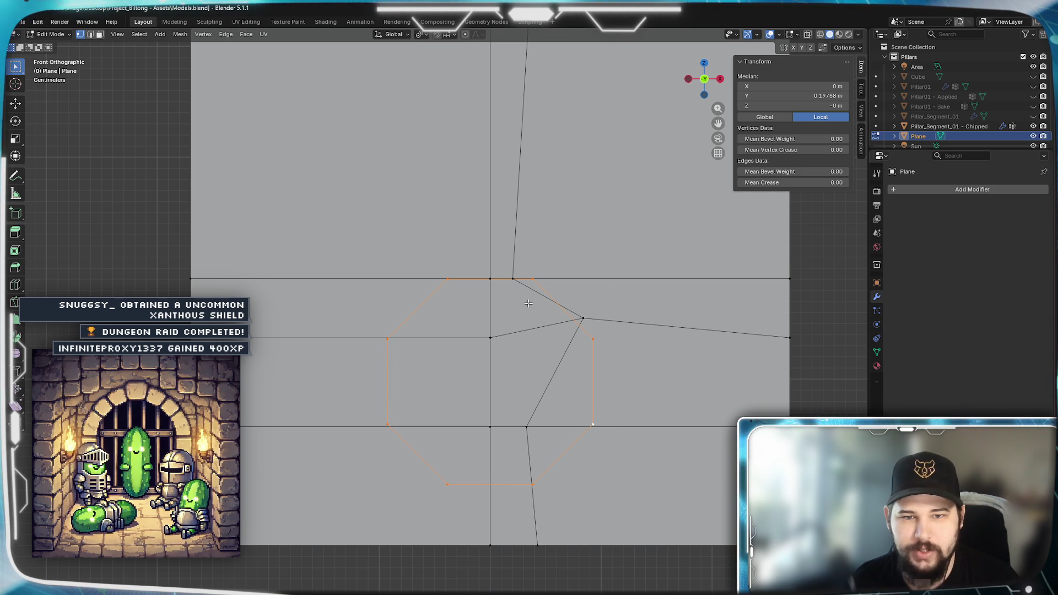
# Fill a four-vertex face on each of the octagon's right and left sides.
pyautogui.click(533, 279)
pyautogui.keyDown('shift'); pyautogui.click(540, 486); pyautogui.keyUp('shift')
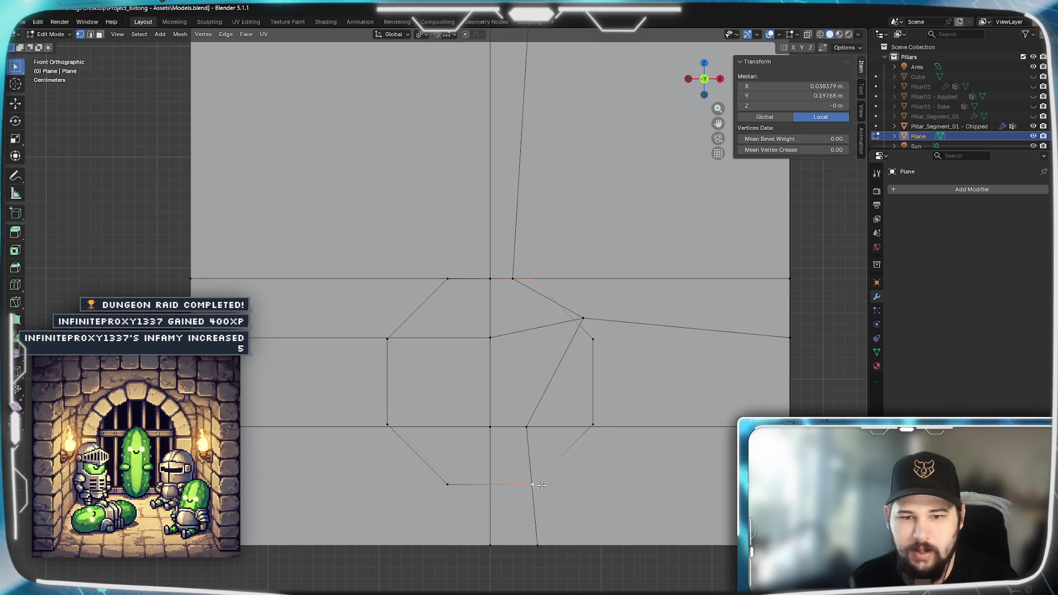
pyautogui.keyDown('shift'); pyautogui.click(594, 426); pyautogui.keyUp('shift')
pyautogui.keyDown('shift'); pyautogui.click(594, 354); pyautogui.keyUp('shift')
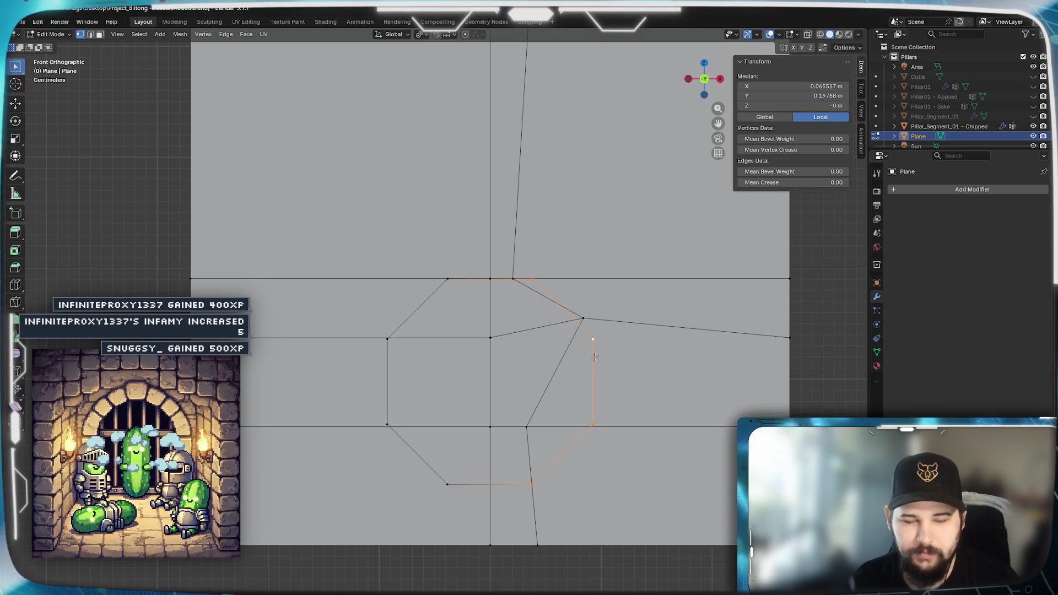
pyautogui.press('f')
pyautogui.click(451, 287)
pyautogui.keyDown('shift'); pyautogui.click(396, 353); pyautogui.keyUp('shift')
pyautogui.keyDown('shift'); pyautogui.click(389, 425); pyautogui.keyUp('shift')
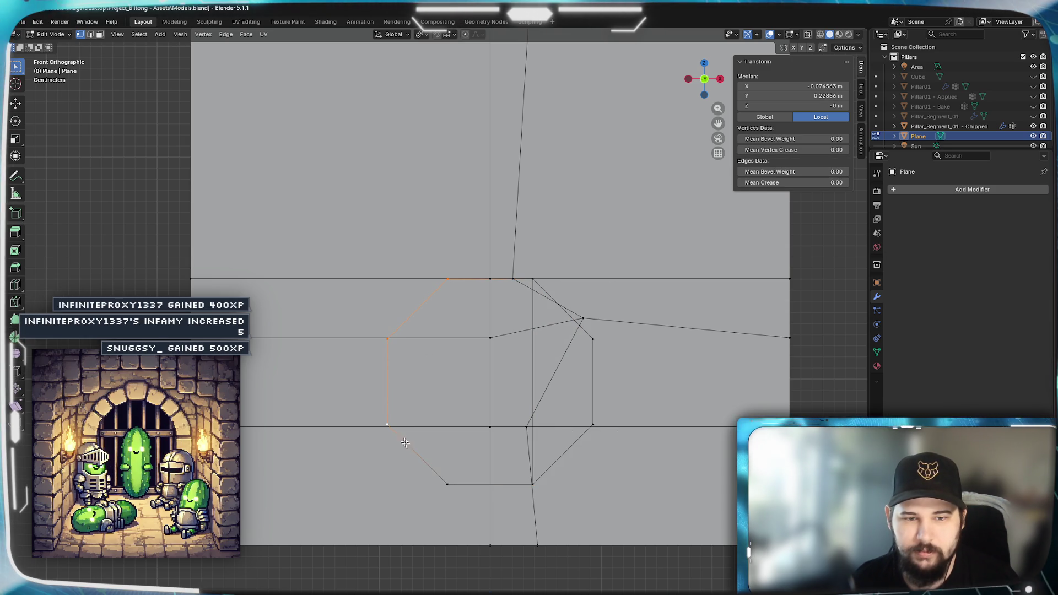
pyautogui.keyDown('shift'); pyautogui.click(443, 485); pyautogui.keyUp('shift')
pyautogui.press('f')
# Fill the middle quad between the two side faces.
pyautogui.click(447, 278)
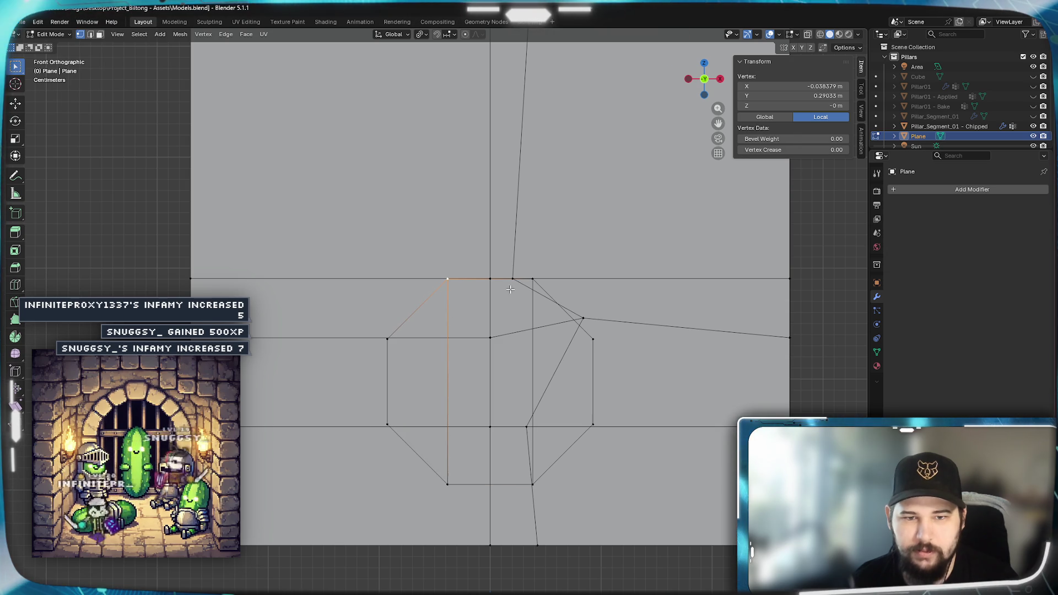
pyautogui.keyDown('shift'); pyautogui.click(532, 279); pyautogui.keyUp('shift')
pyautogui.keyDown('shift'); pyautogui.click(532, 483); pyautogui.keyUp('shift')
pyautogui.keyDown('shift'); pyautogui.click(448, 484); pyautogui.keyUp('shift')
pyautogui.press('f')
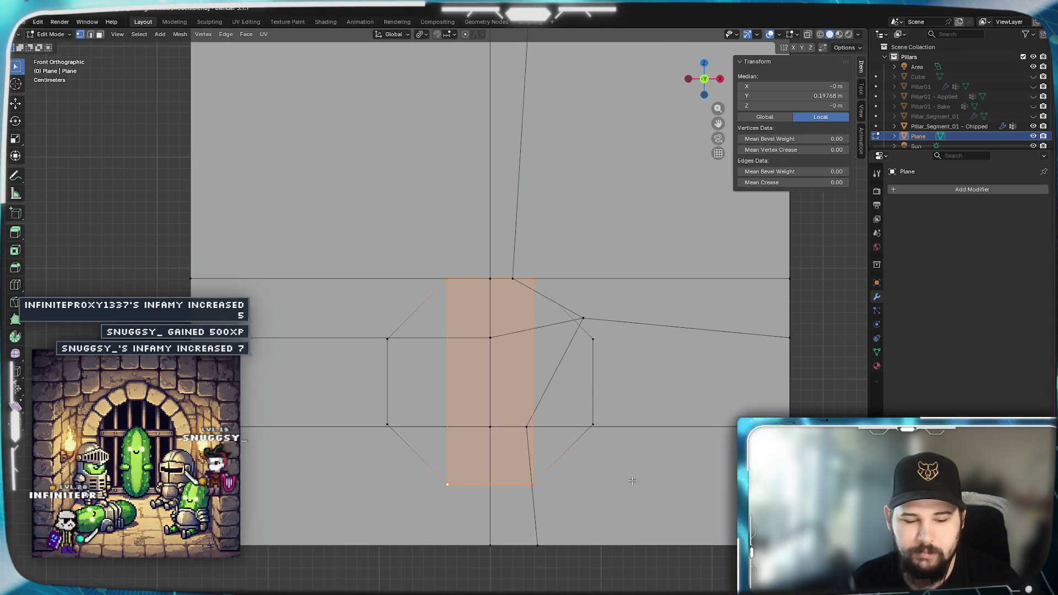
# Add a centred vertical loop cut through the middle face and deselect everything.
pyautogui.hotkey('ctrl', 'r')
pyautogui.click(482, 277)
pyautogui.rightClick(511, 298)
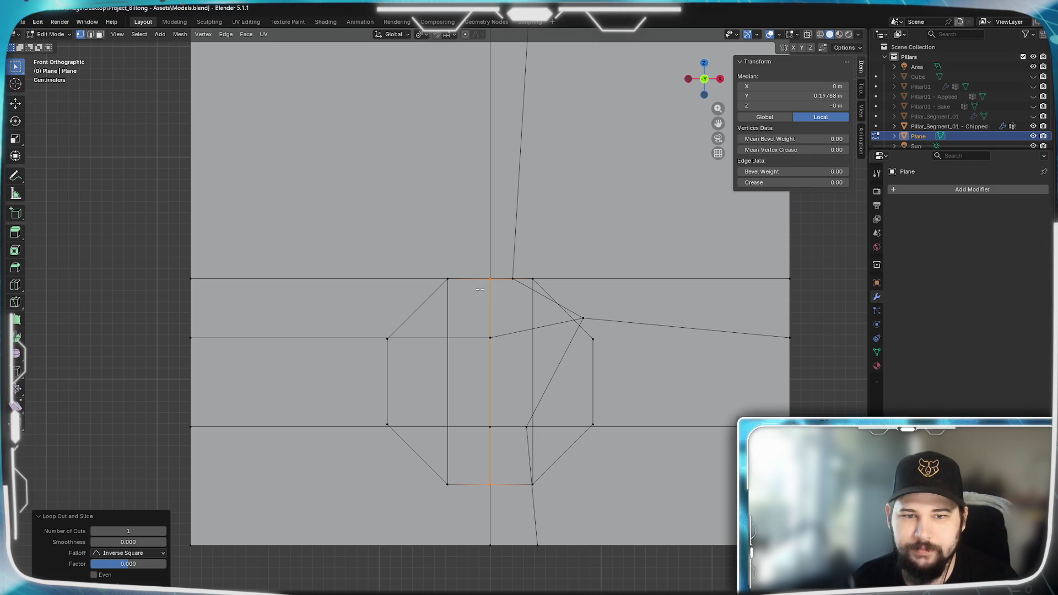
pyautogui.click(480, 284)
pyautogui.keyDown('shift'); pyautogui.click(493, 270); pyautogui.keyUp('shift')
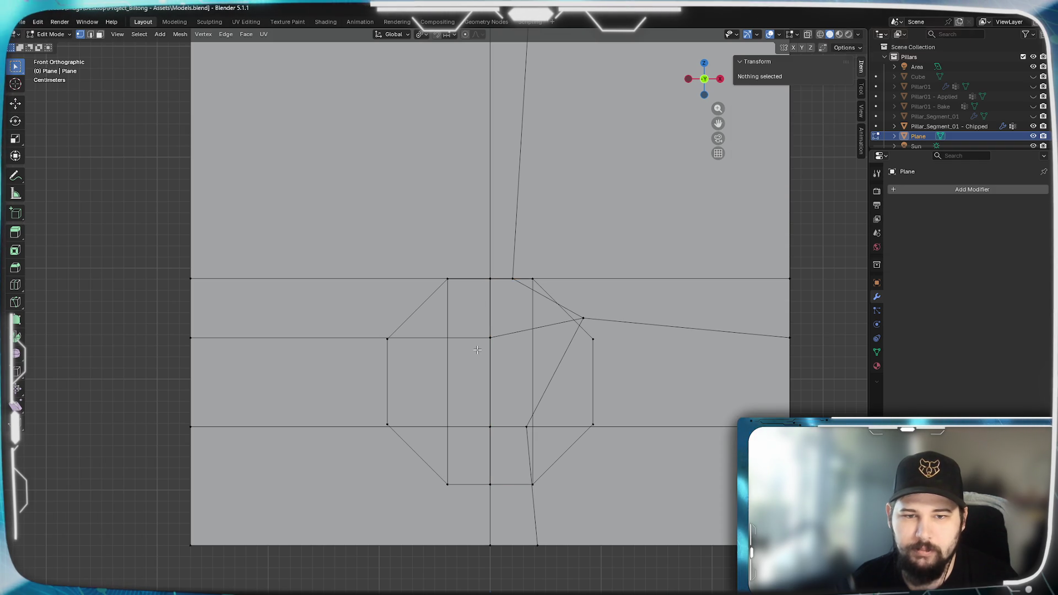
# Switch to solid shading, merge the top centre-line vertices At Center, then deselect all.
pyautogui.press('z')
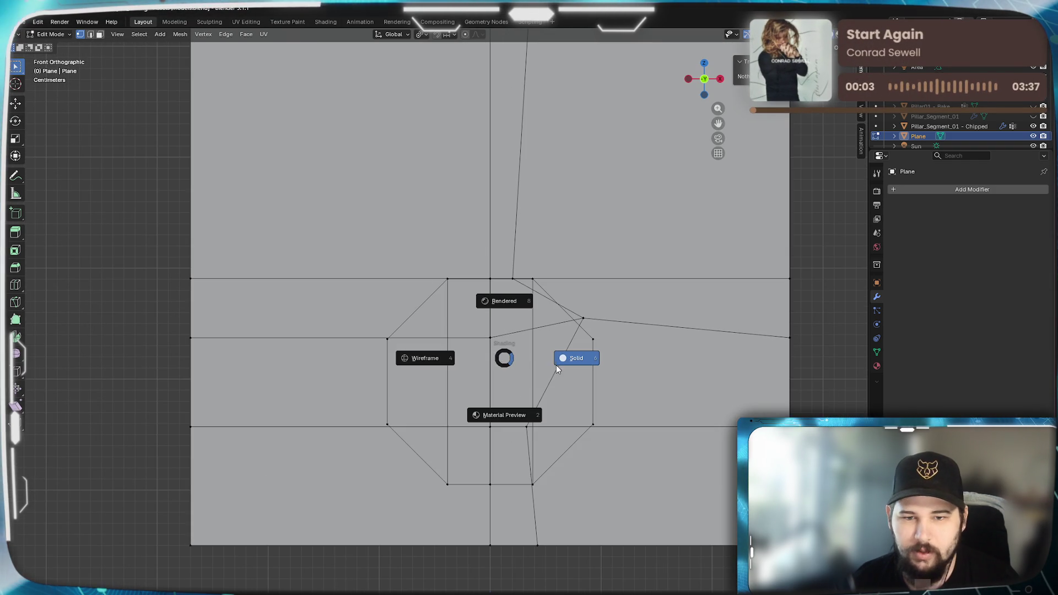
pyautogui.click(556, 369)
pyautogui.keyDown('shift'); pyautogui.moveTo(557, 328); pyautogui.dragTo(532, 353, button='middle'); pyautogui.keyUp('shift')
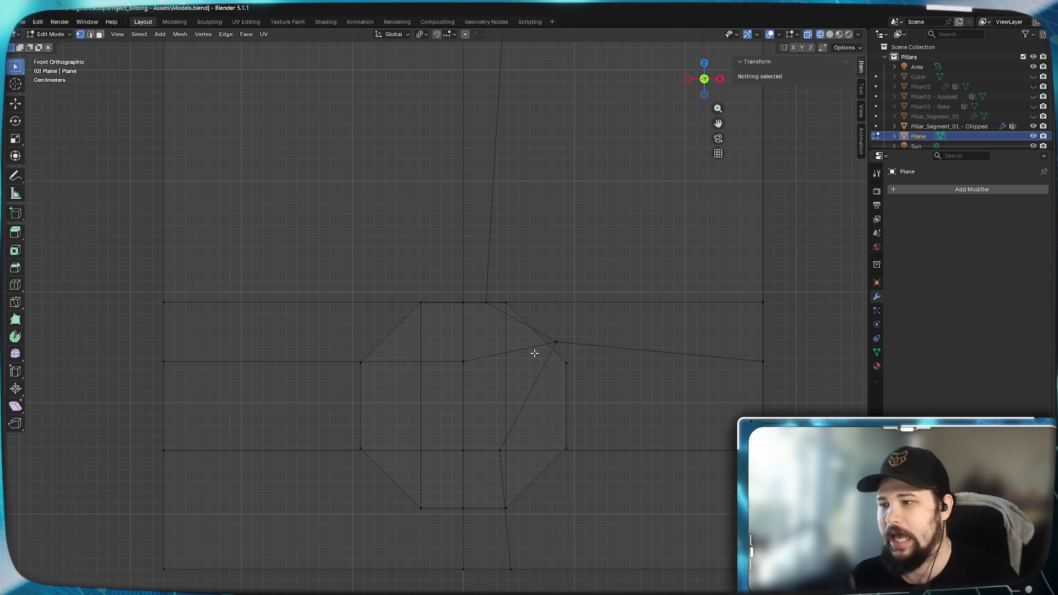
pyautogui.click(460, 303)
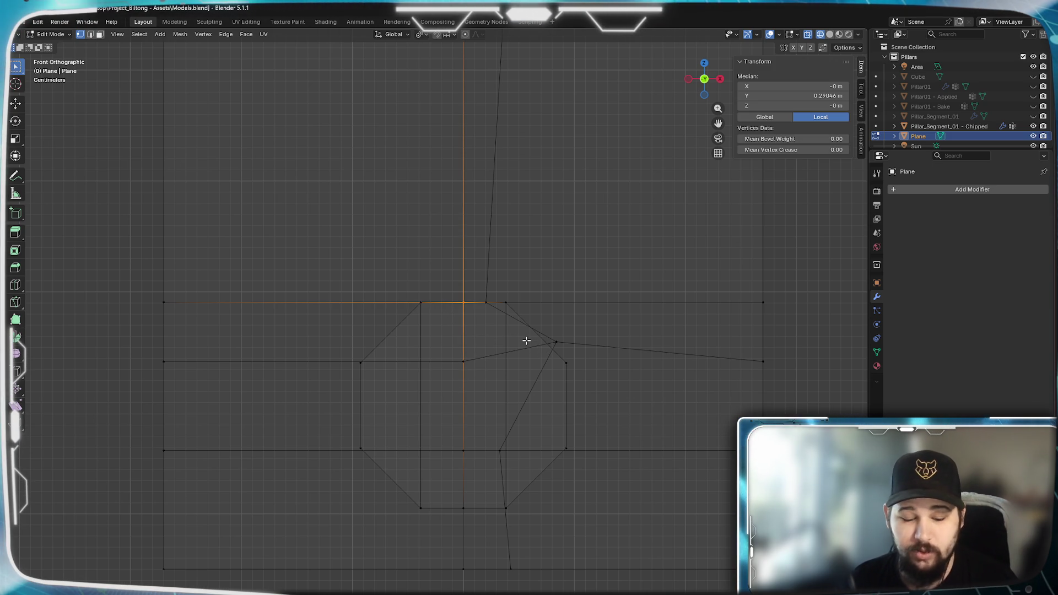
pyautogui.press('m')
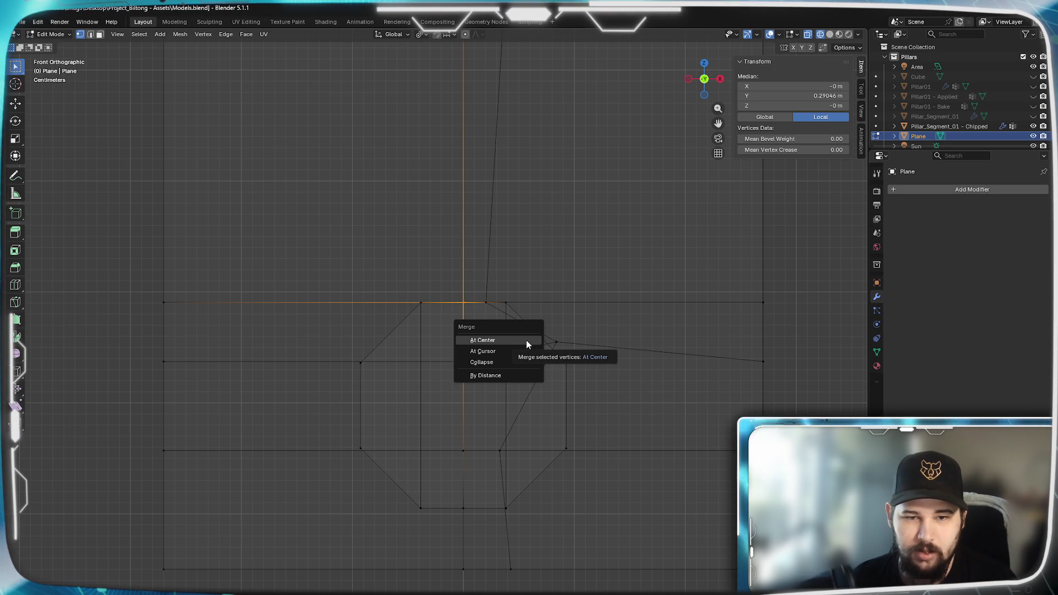
pyautogui.click(527, 340)
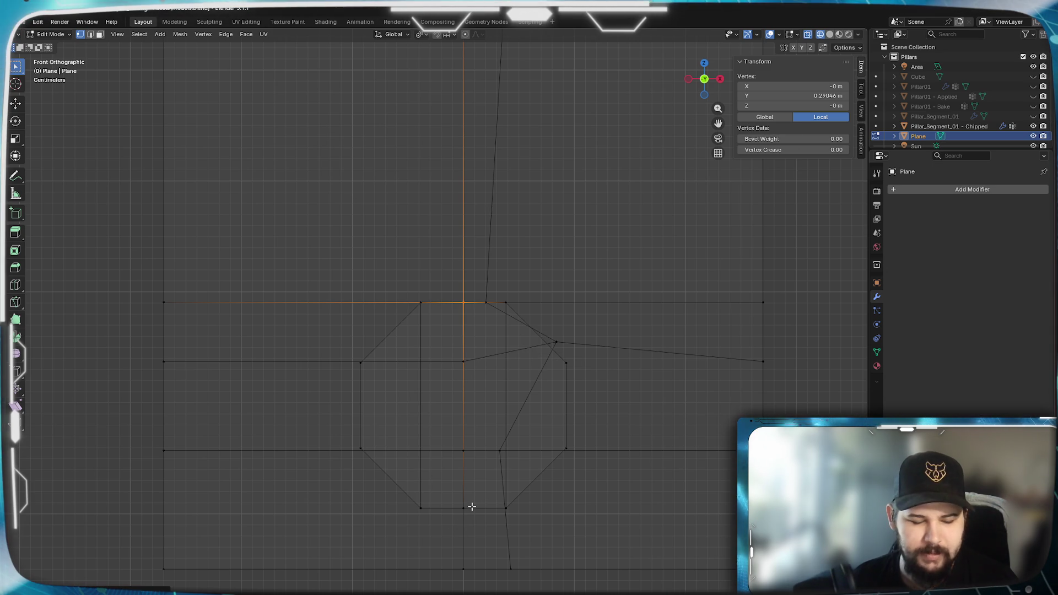
pyautogui.press('a')
pyautogui.hotkey('alt', 'a')
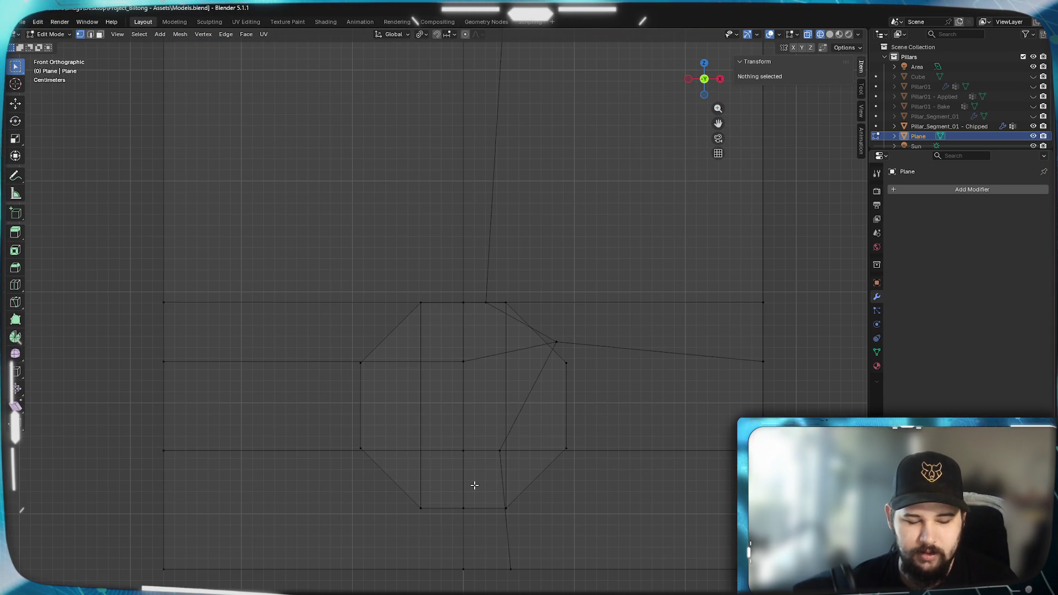
pyautogui.click(460, 509)
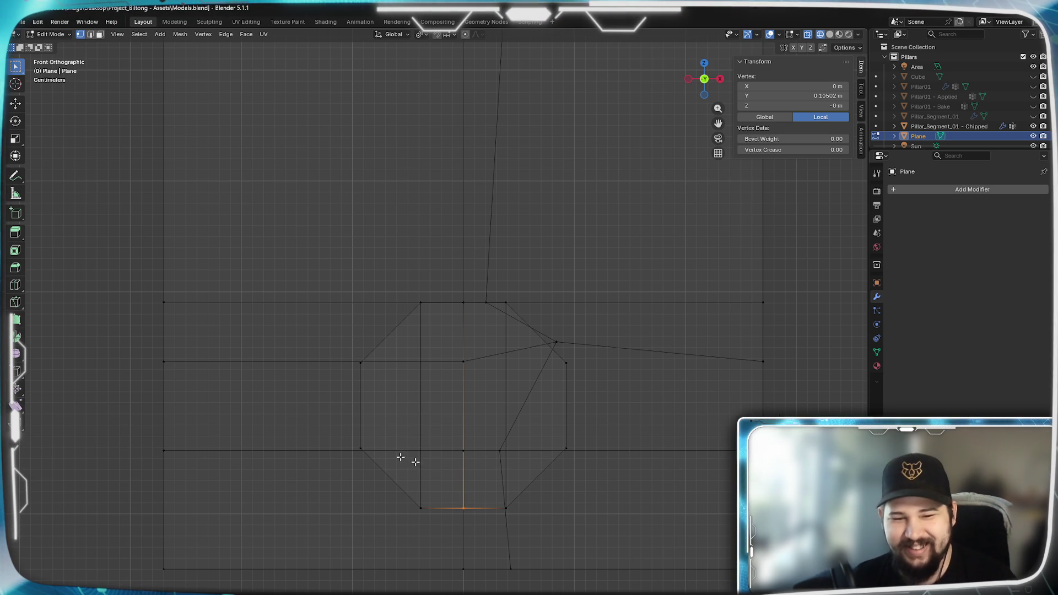
# Delete the two centre vertices inside the octagon.
pyautogui.press('m')
pyautogui.press('Escape')
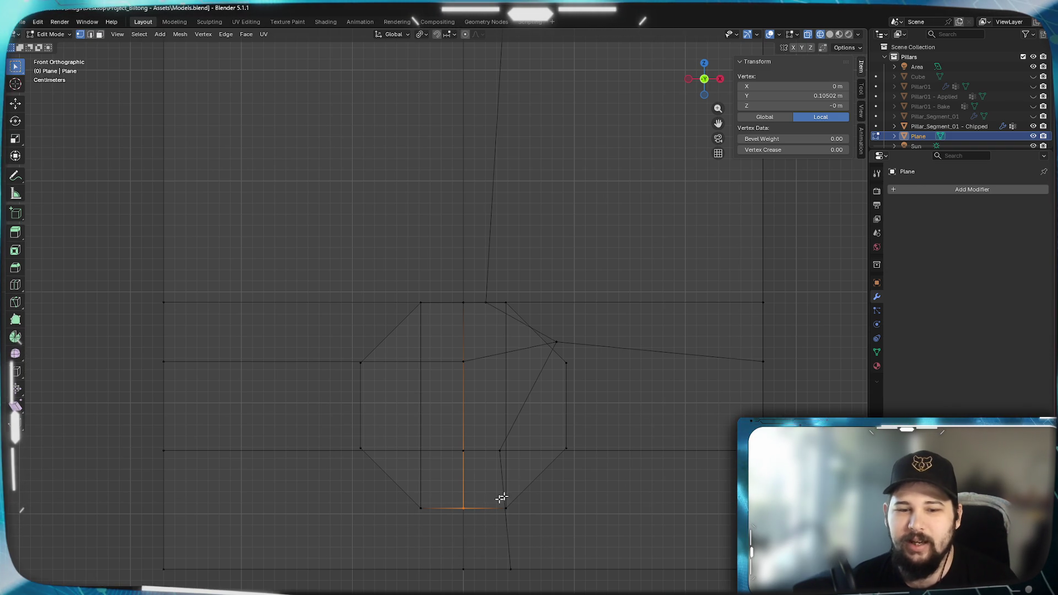
pyautogui.press('g')
pyautogui.click(460, 521)
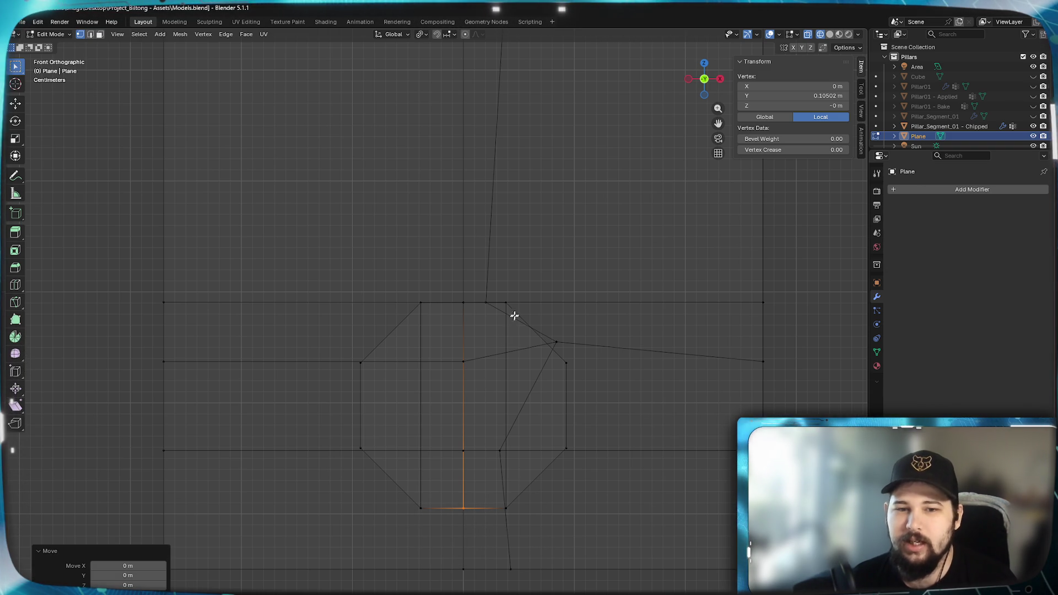
pyautogui.click(508, 307)
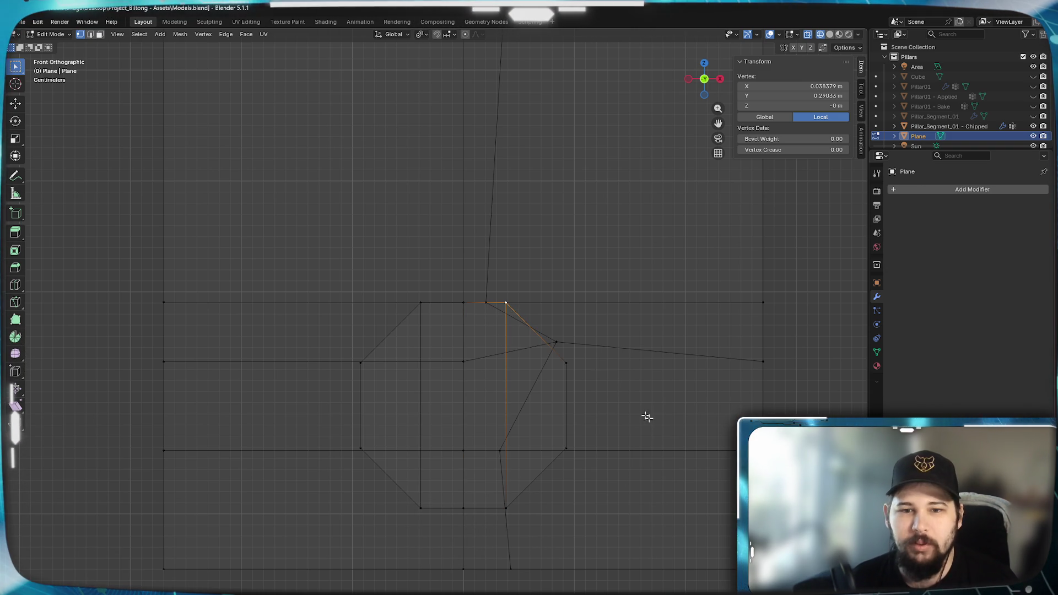
pyautogui.moveTo(556, 208)
pyautogui.keyDown('shift'); pyautogui.mouseDown(button='middle')
pyautogui.moveTo(552, 559)
pyautogui.moveTo(621, 253)
pyautogui.moveTo(588, 303)
pyautogui.mouseUp(button='middle'); pyautogui.keyUp('shift')
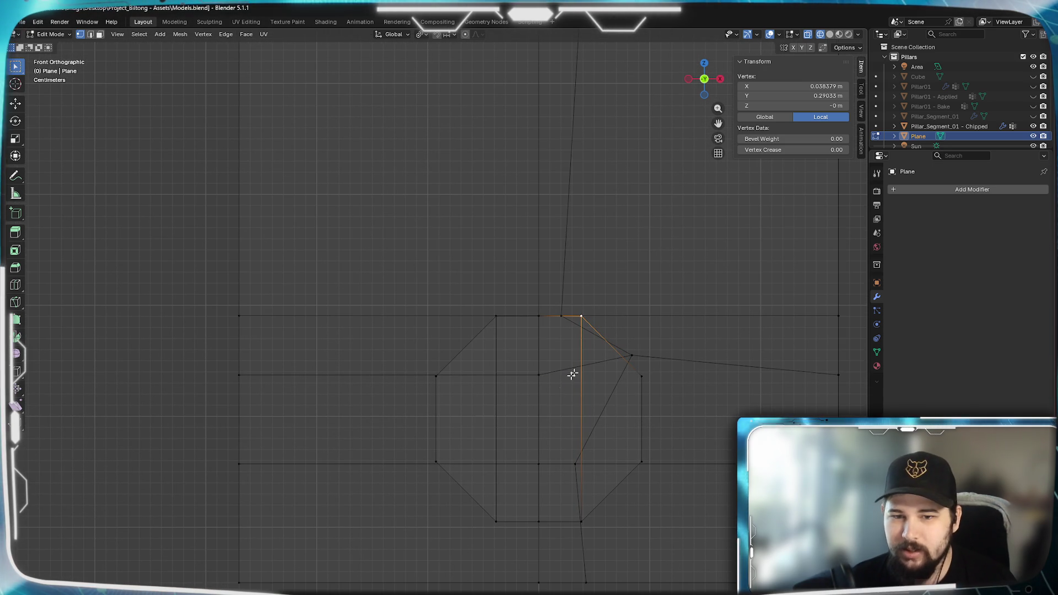
pyautogui.click(539, 378)
pyautogui.keyDown('shift'); pyautogui.click(527, 472); pyautogui.keyUp('shift')
pyautogui.press('x')
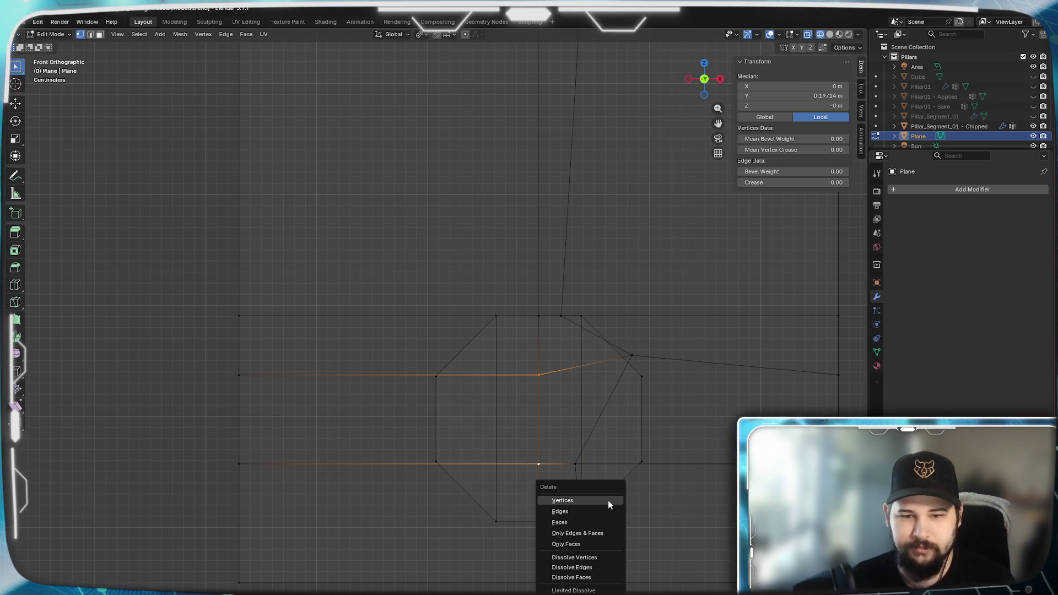
pyautogui.click(607, 501)
# Delete the outer grid's left column of vertices, recentre, and bring up the carved-stone reference image.
pyautogui.scroll(-4, 413, 496)
pyautogui.moveTo(333, 58); pyautogui.dragTo(406, 516)
pyautogui.press('x')
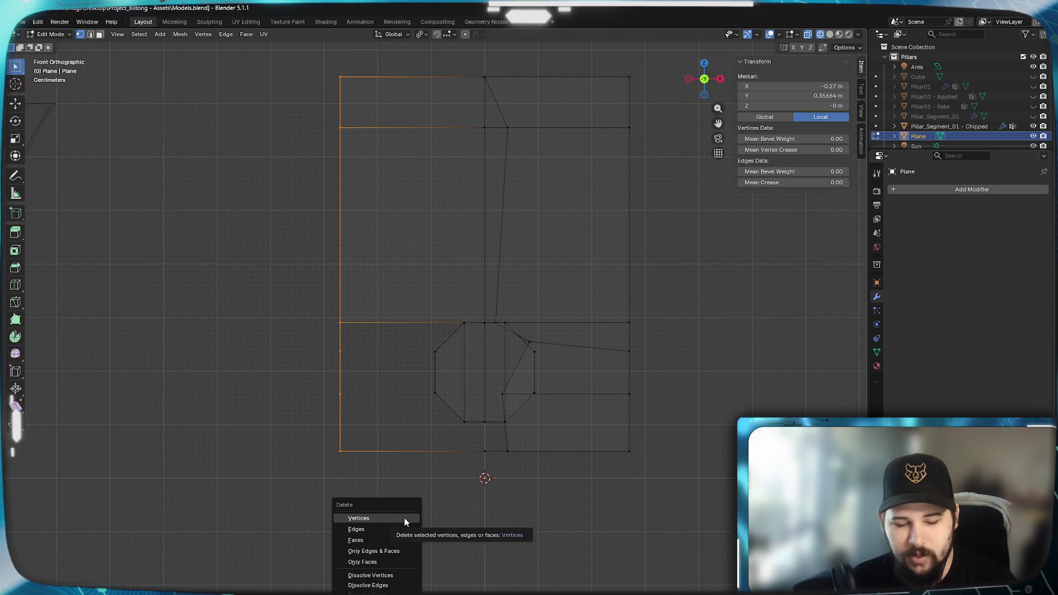
pyautogui.click(404, 518)
pyautogui.scroll(4, 587, 512)
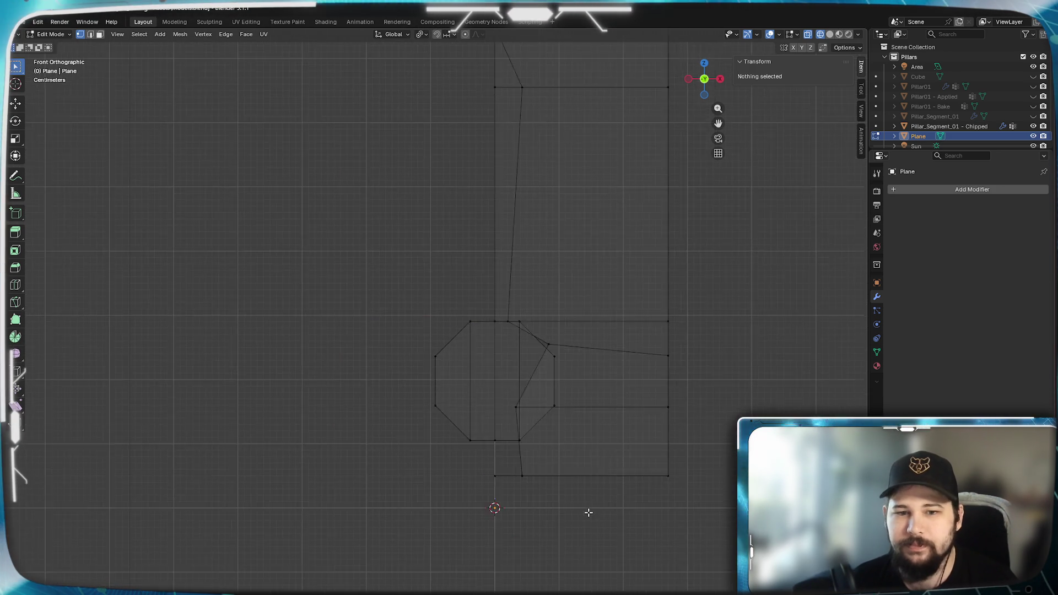
pyautogui.keyDown('shift'); pyautogui.moveTo(697, 491); pyautogui.dragTo(479, 491, button='middle'); pyautogui.keyUp('shift')
pyautogui.moveTo(537, 451)
pyautogui.keyDown('shift'); pyautogui.mouseDown(button='middle')
pyautogui.moveTo(484, 389)
pyautogui.moveTo(472, 573)
pyautogui.moveTo(539, 342)
pyautogui.mouseUp(button='middle'); pyautogui.keyUp('shift')
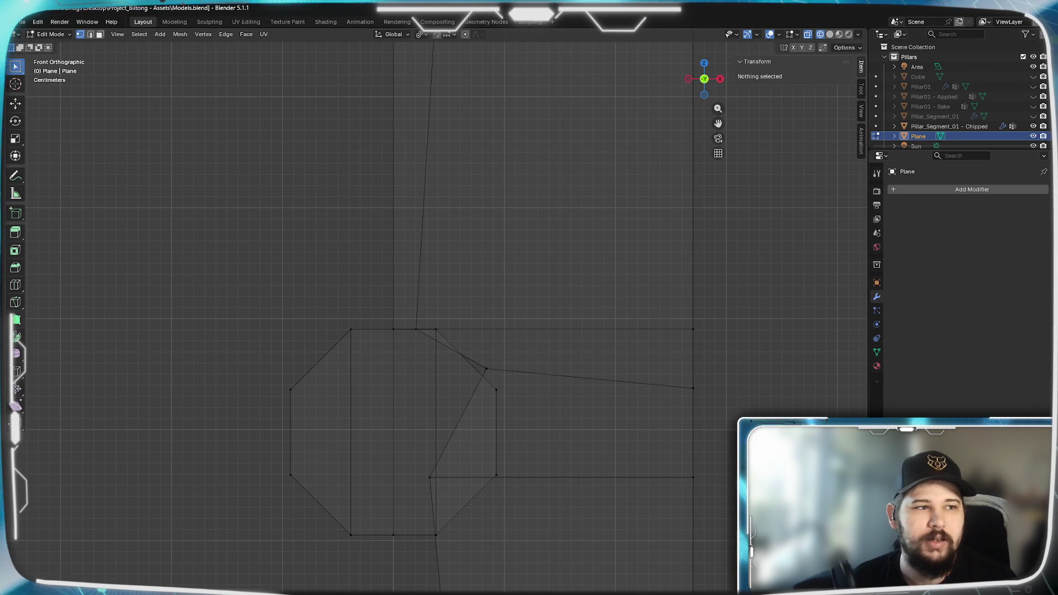
pyautogui.hotkey('alt', 'Tab')
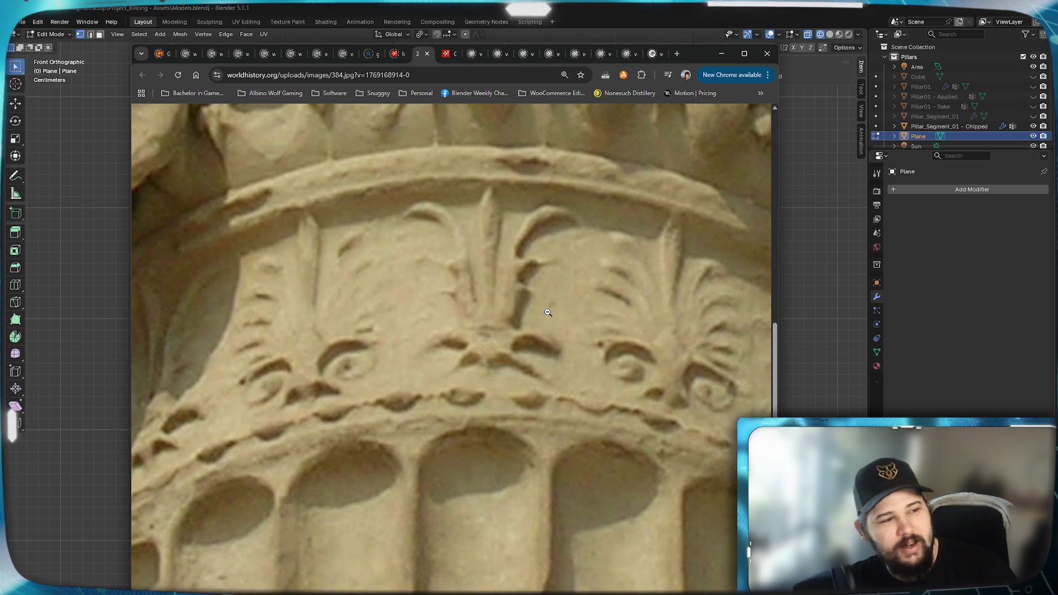
pyautogui.moveTo(699, 54)
pyautogui.mouseDown()
pyautogui.moveTo(626, 124)
pyautogui.moveTo(486, 102)
pyautogui.mouseUp()
pyautogui.click(507, 102)
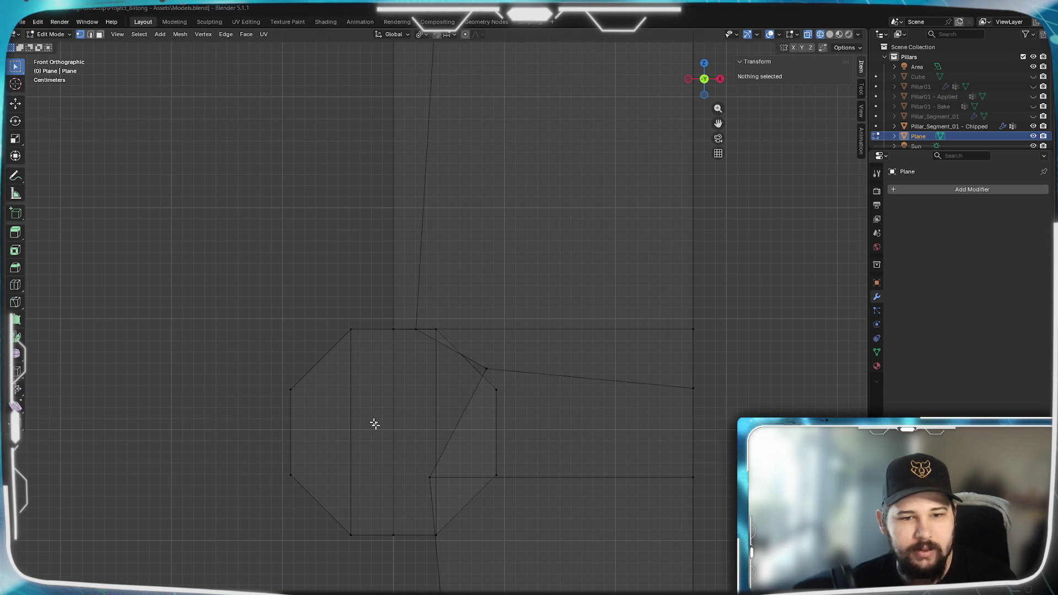
pyautogui.scroll(5, 427, 323)
pyautogui.scroll(-5, 407, 321)
pyautogui.keyDown('shift'); pyautogui.moveTo(406, 321); pyautogui.dragTo(419, 264, button='middle'); pyautogui.keyUp('shift')
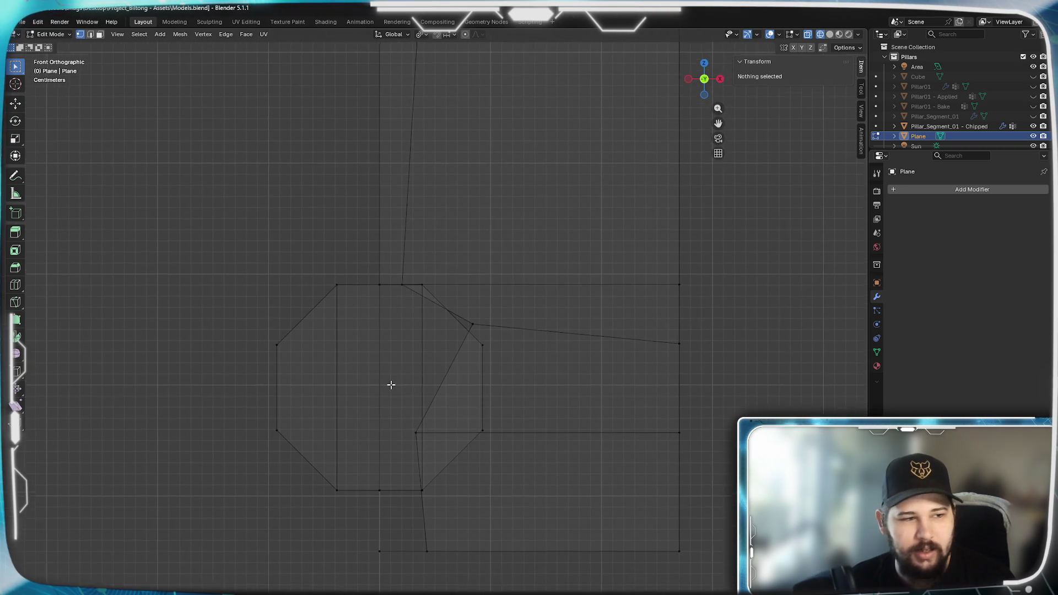
pyautogui.scroll(2, 442, 301)
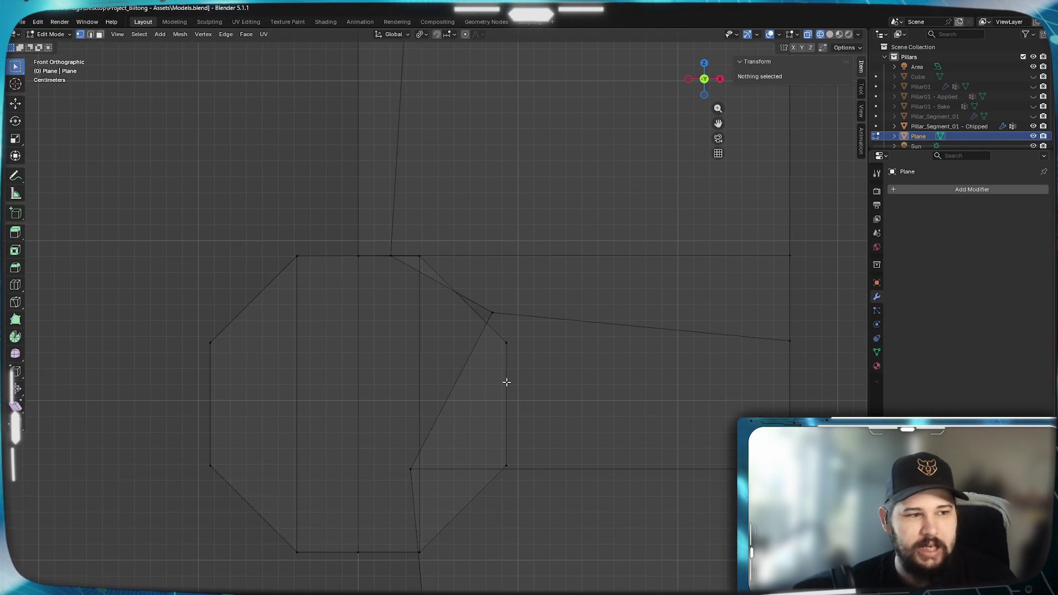
# Select the octagon's faces and lower them 0.0127 m along Z.
pyautogui.moveTo(501, 262)
pyautogui.keyDown('shift'); pyautogui.mouseDown(button='middle')
pyautogui.moveTo(521, 373)
pyautogui.moveTo(562, 243)
pyautogui.moveTo(569, 160)
pyautogui.mouseUp(button='middle'); pyautogui.keyUp('shift')
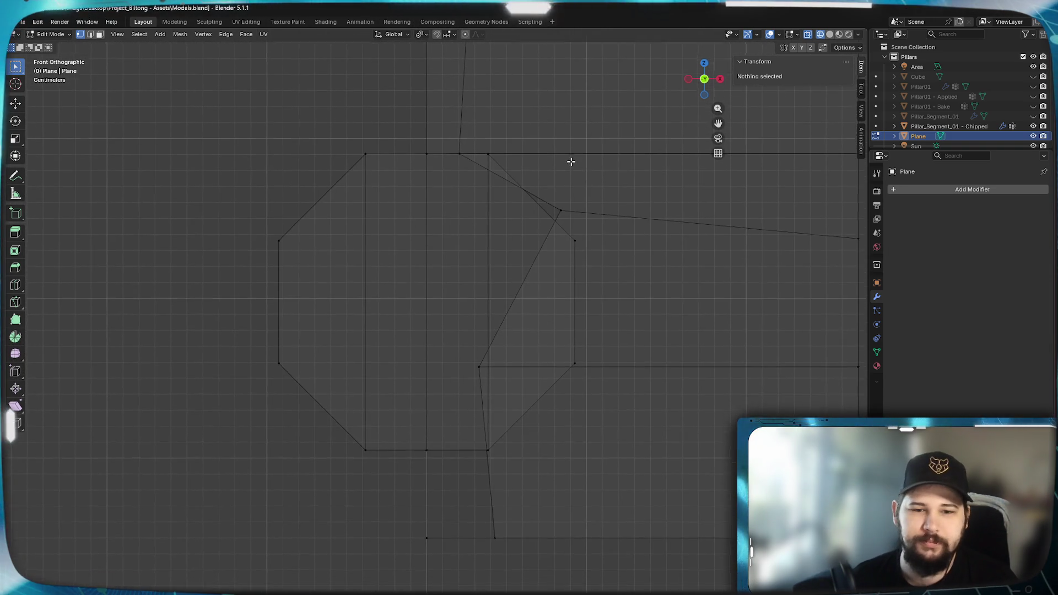
pyautogui.keyDown('alt'); pyautogui.click(534, 406); pyautogui.keyUp('alt')
pyautogui.hotkey('ctrl', 'l')
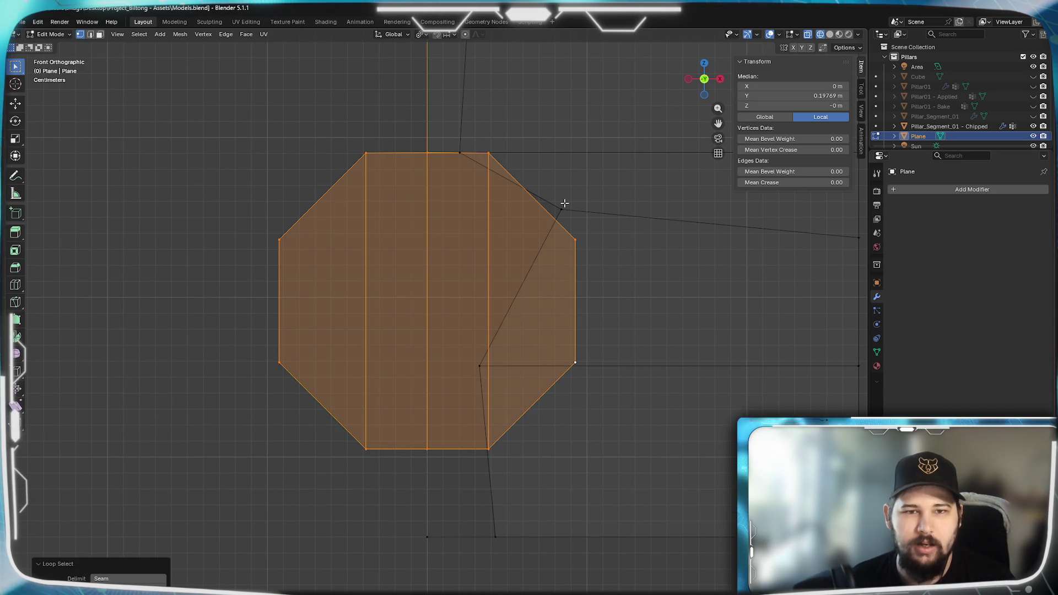
pyautogui.scroll(8, 565, 203)
pyautogui.scroll(-8, 484, 298)
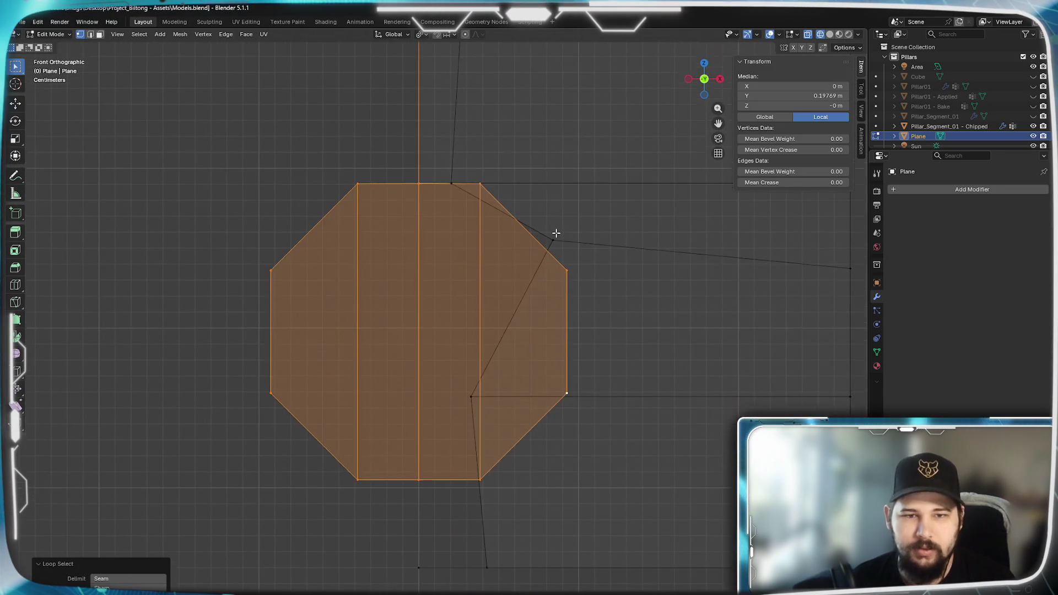
pyautogui.keyDown('shift'); pyautogui.moveTo(556, 238); pyautogui.dragTo(555, 181, button='middle'); pyautogui.keyUp('shift')
pyautogui.press('g')
pyautogui.press('z')
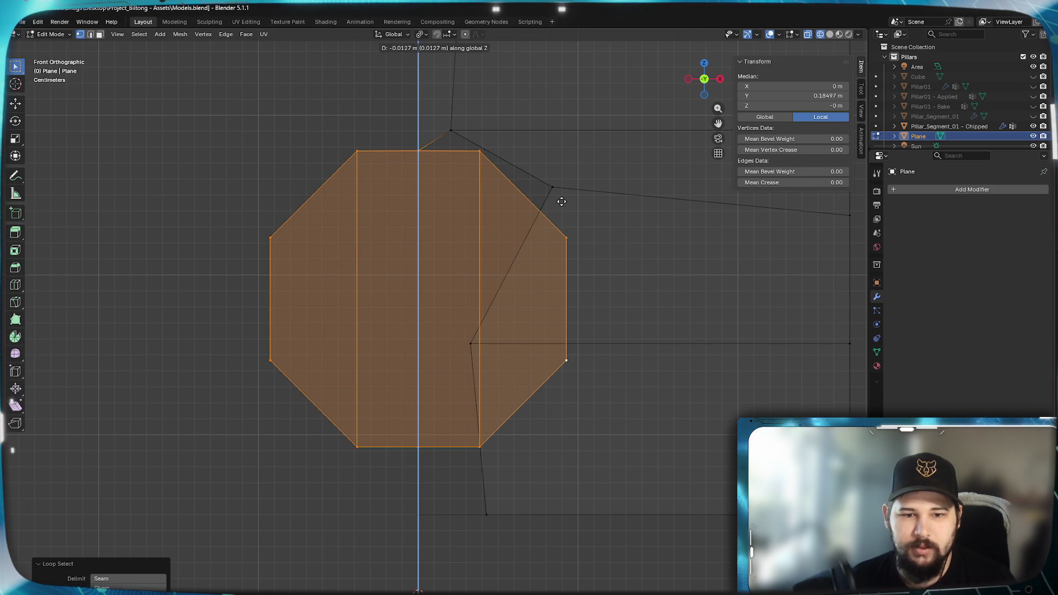
pyautogui.click(561, 201)
# Delete the vertices of the octagon's left half.
pyautogui.hotkey('alt', 'a')
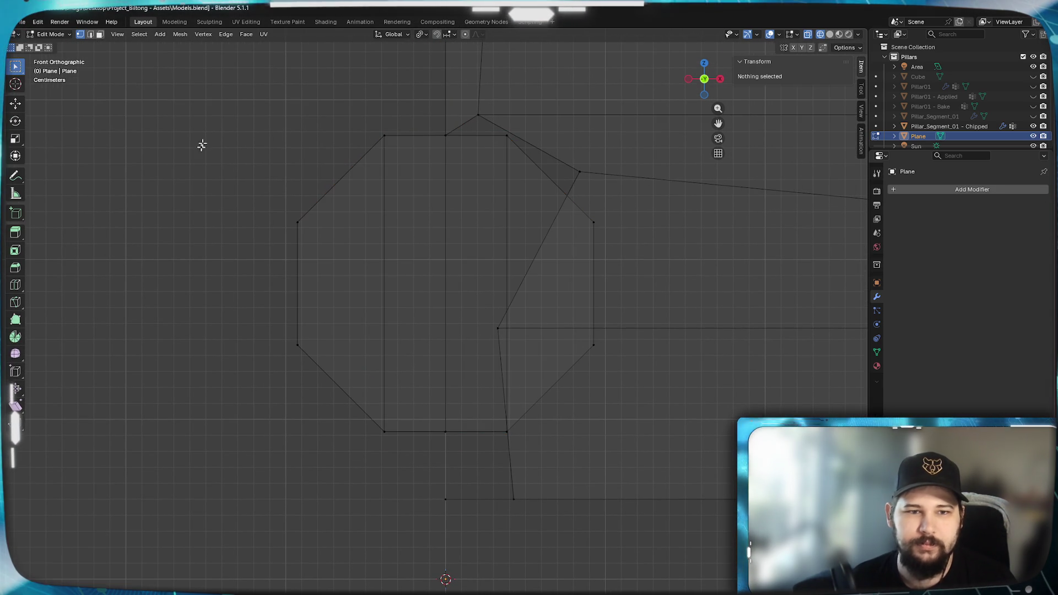
pyautogui.moveTo(272, 75); pyautogui.dragTo(387, 470)
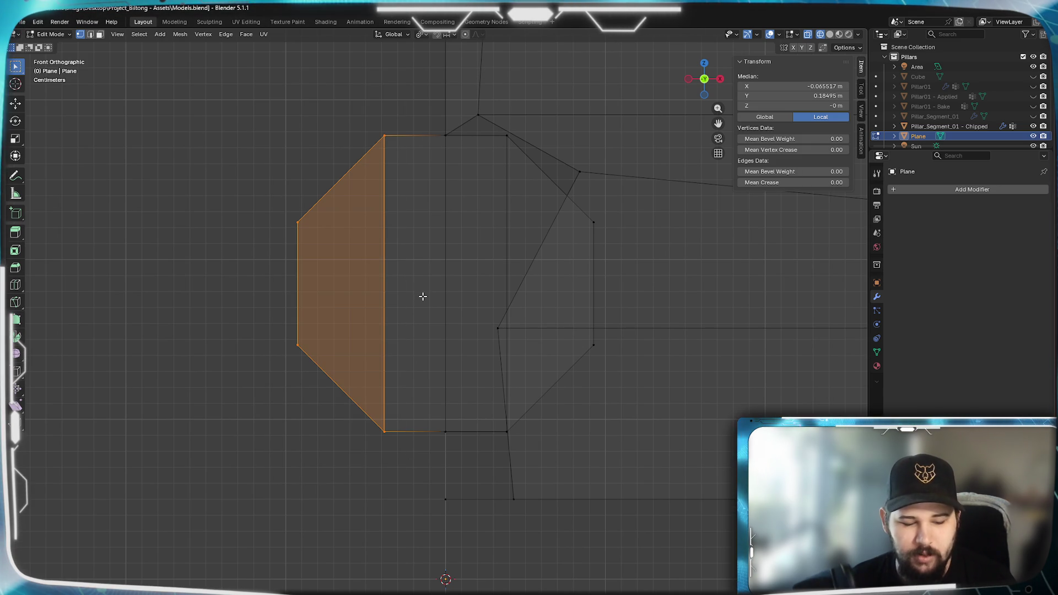
pyautogui.press('x')
pyautogui.click(422, 296)
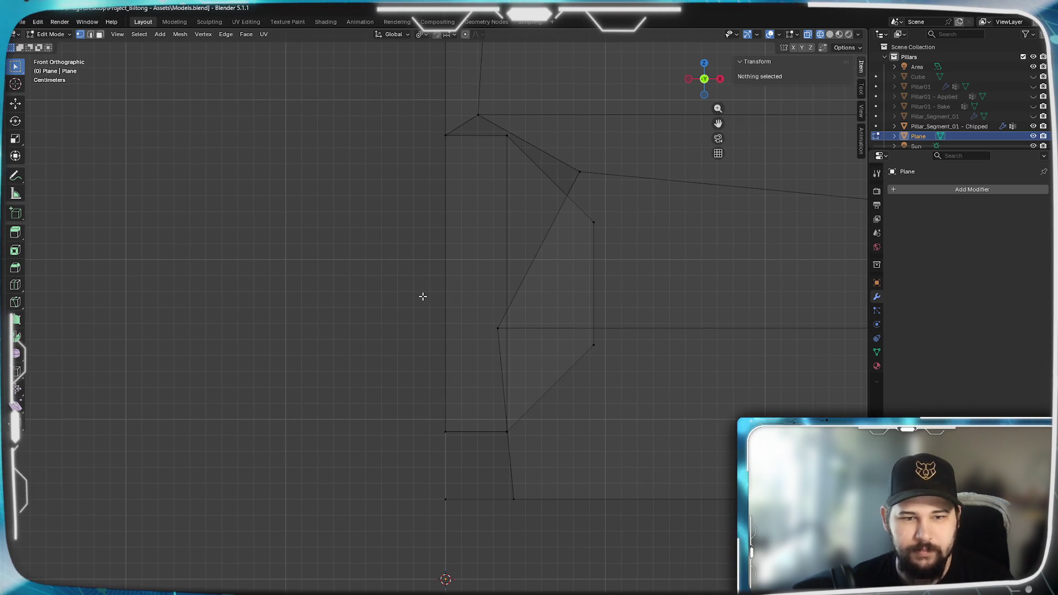
pyautogui.moveTo(655, 342)
pyautogui.keyDown('shift'); pyautogui.mouseDown(button='middle')
pyautogui.moveTo(470, 456)
pyautogui.moveTo(543, 420)
pyautogui.moveTo(533, 354)
pyautogui.moveTo(387, 311)
pyautogui.mouseUp(button='middle'); pyautogui.keyUp('shift')
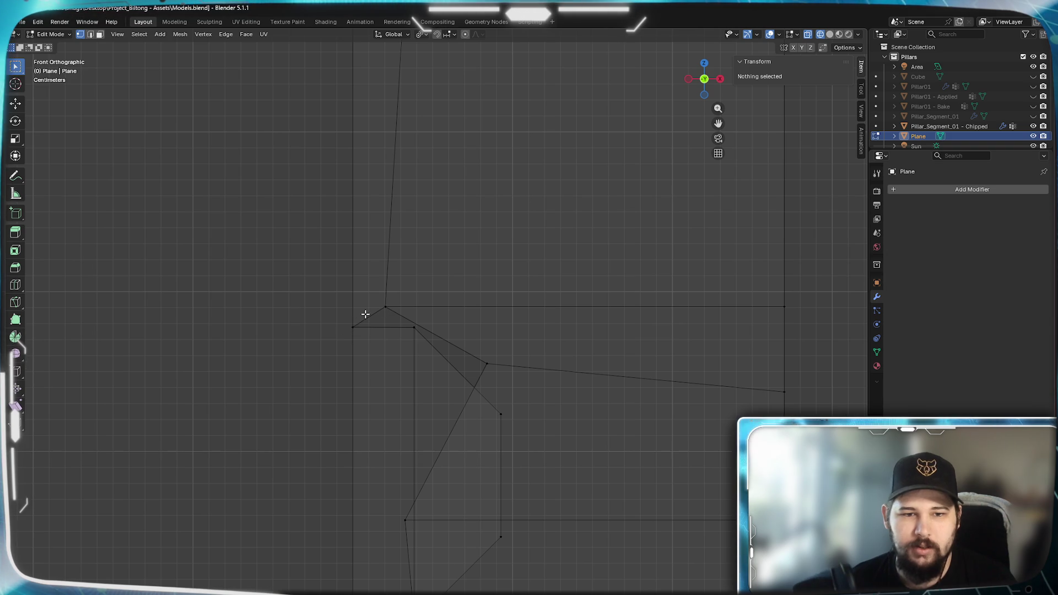
# Raise the leftmost top vertex along Z and fill a face with its neighbouring vertices.
pyautogui.moveTo(381, 360)
pyautogui.keyDown('shift'); pyautogui.mouseDown(button='middle')
pyautogui.moveTo(369, 325)
pyautogui.moveTo(395, 347)
pyautogui.mouseUp(button='middle'); pyautogui.keyUp('shift')
pyautogui.click(379, 357)
pyautogui.press('g')
pyautogui.press('z')
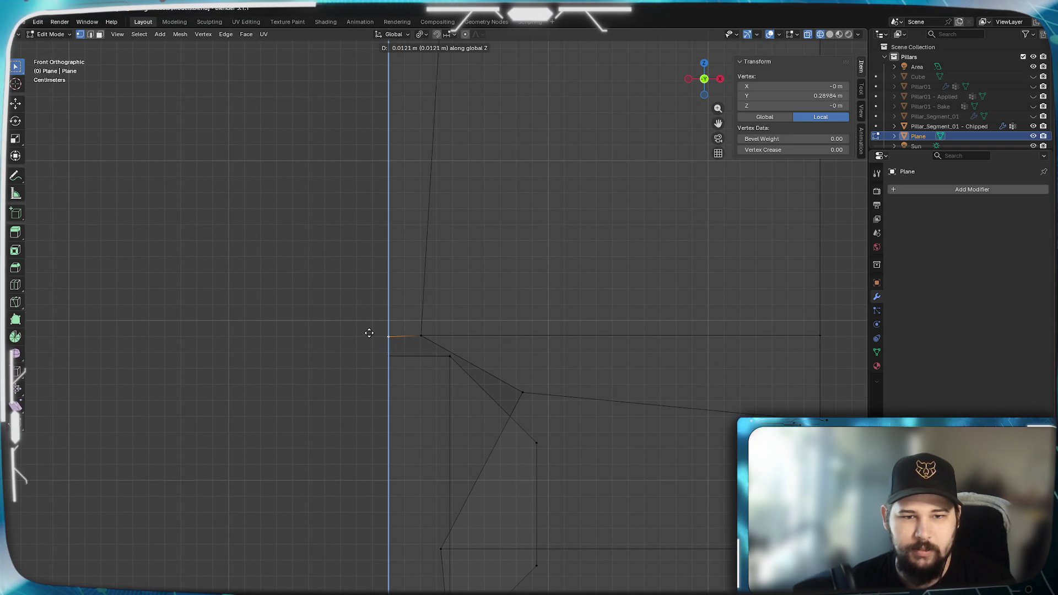
pyautogui.click(371, 332)
pyautogui.keyDown('shift'); pyautogui.click(391, 358); pyautogui.keyUp('shift')
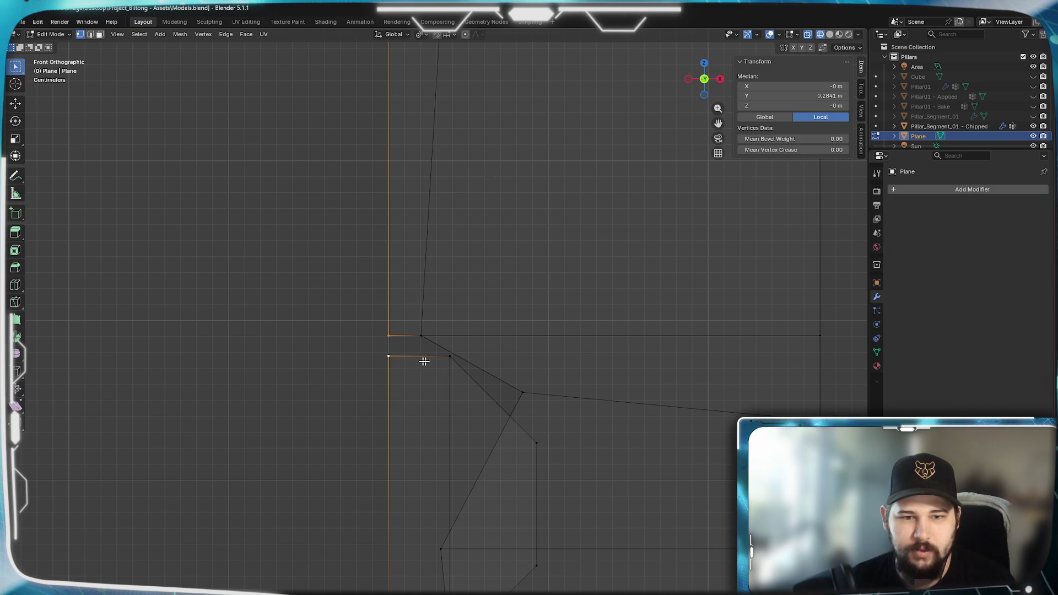
pyautogui.keyDown('shift'); pyautogui.click(420, 336); pyautogui.keyUp('shift')
pyautogui.press('f')
# Delete only the plane's faces, keeping its edge outline.
pyautogui.click(522, 392)
pyautogui.moveTo(609, 378)
pyautogui.keyDown('shift'); pyautogui.mouseDown(button='middle')
pyautogui.moveTo(385, 160)
pyautogui.moveTo(479, 346)
pyautogui.moveTo(469, 312)
pyautogui.mouseUp(button='middle'); pyautogui.keyUp('shift')
pyautogui.keyDown('shift'); pyautogui.moveTo(430, 468); pyautogui.dragTo(469, 354, button='middle'); pyautogui.keyUp('shift')
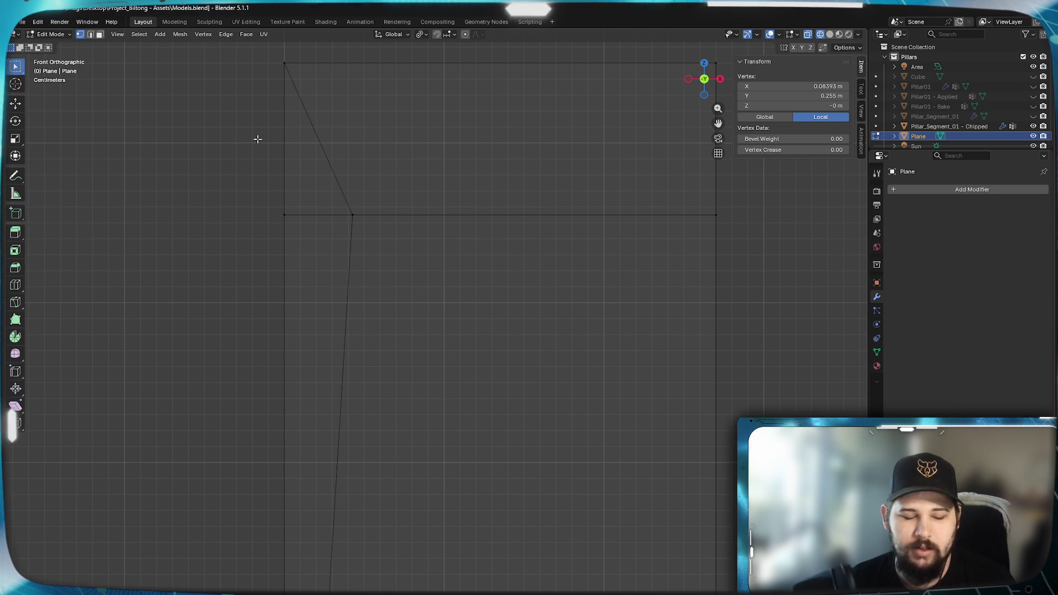
pyautogui.press('3')
pyautogui.click(517, 137)
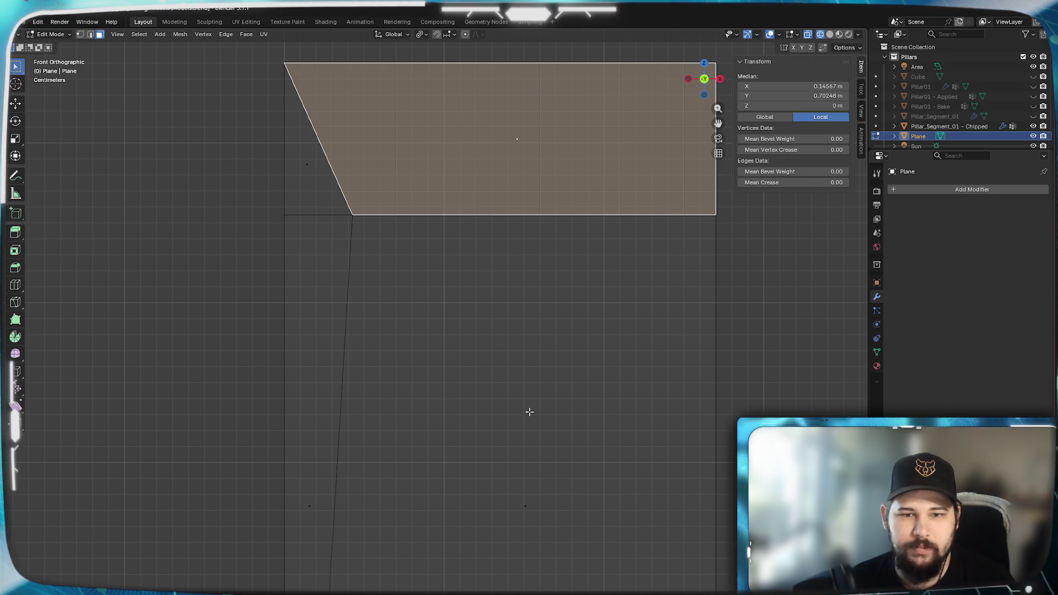
pyautogui.moveTo(524, 522); pyautogui.dragTo(522, 453, button='middle')
pyautogui.press('KP_1')
pyautogui.moveTo(526, 561)
pyautogui.keyDown('shift'); pyautogui.mouseDown(button='middle')
pyautogui.moveTo(524, 371)
pyautogui.moveTo(507, 368)
pyautogui.moveTo(535, 276)
pyautogui.mouseUp(button='middle'); pyautogui.keyUp('shift')
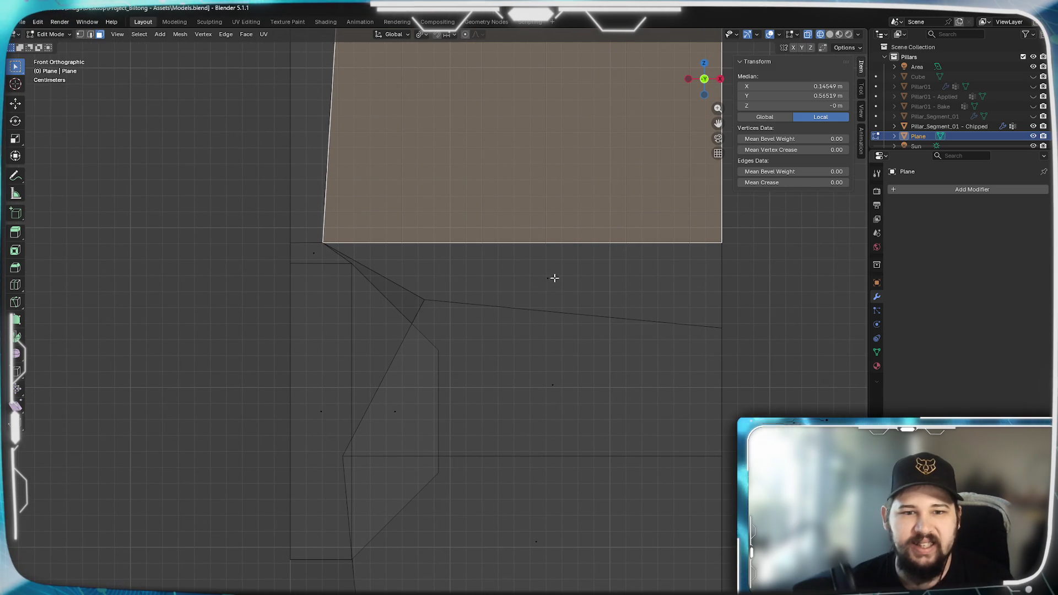
pyautogui.keyDown('shift'); pyautogui.click(544, 269); pyautogui.keyUp('shift')
pyautogui.keyDown('shift'); pyautogui.click(566, 383); pyautogui.keyUp('shift')
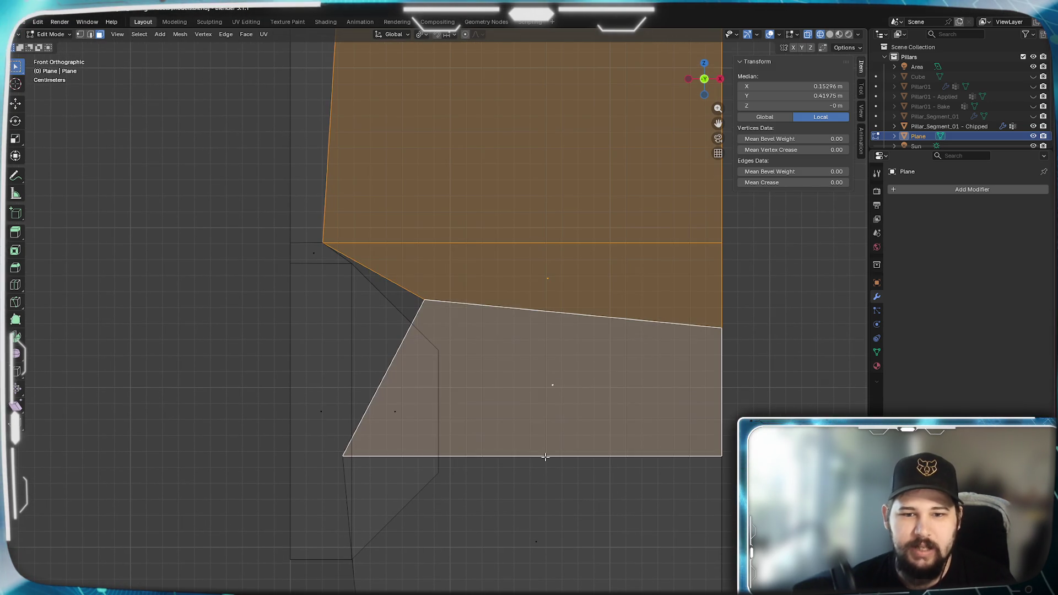
pyautogui.keyDown('shift'); pyautogui.moveTo(545, 457); pyautogui.dragTo(587, 334, button='middle'); pyautogui.keyUp('shift')
pyautogui.keyDown('shift'); pyautogui.click(574, 373); pyautogui.keyUp('shift')
pyautogui.press('x')
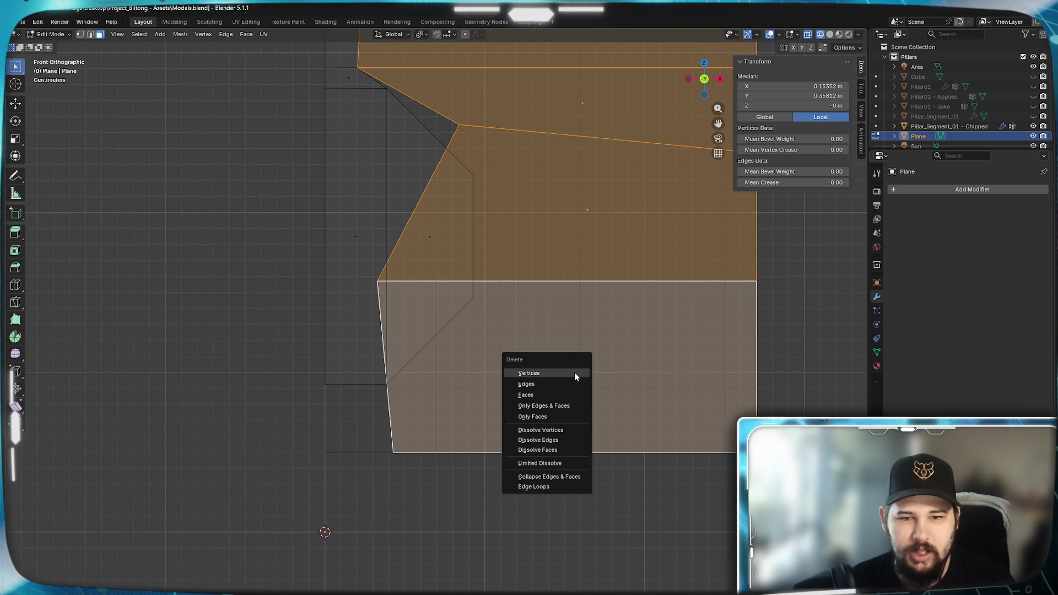
pyautogui.click(576, 413)
# Delete the two stray horizontal edges.
pyautogui.moveTo(539, 261)
pyautogui.keyDown('shift'); pyautogui.mouseDown(button='middle')
pyautogui.moveTo(529, 490)
pyautogui.moveTo(490, 54)
pyautogui.moveTo(484, 184)
pyautogui.moveTo(394, 276)
pyautogui.mouseUp(button='middle'); pyautogui.keyUp('shift')
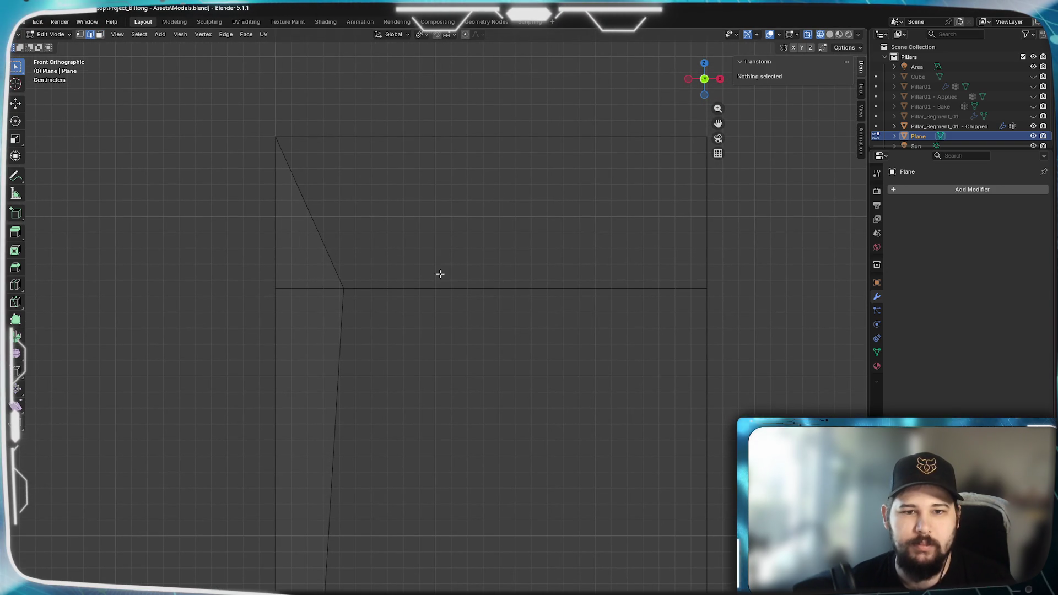
pyautogui.click(498, 290)
pyautogui.keyDown('shift'); pyautogui.moveTo(476, 499); pyautogui.dragTo(485, 262, button='middle'); pyautogui.keyUp('shift')
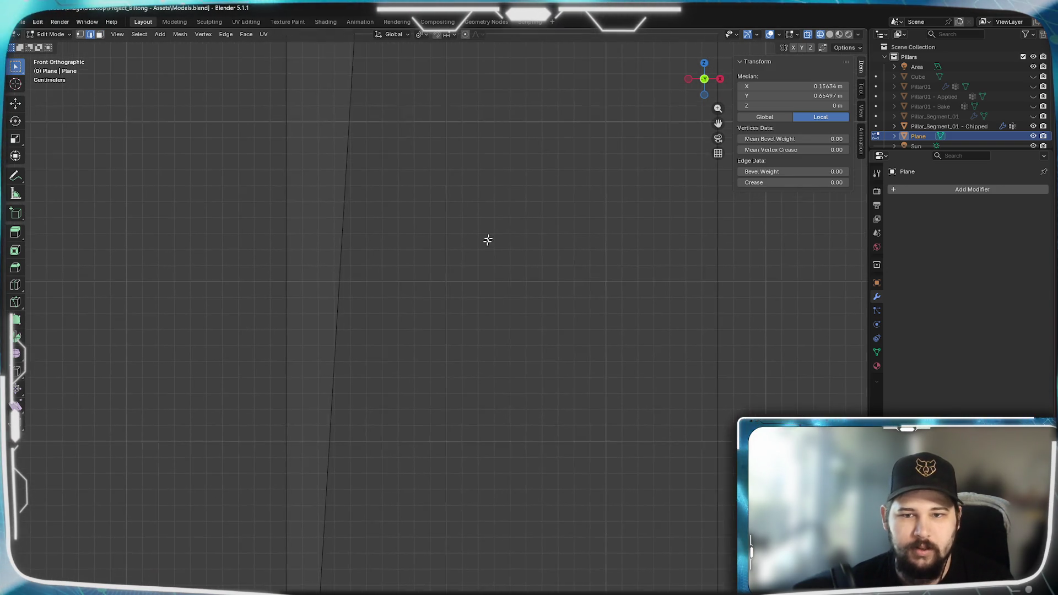
pyautogui.keyDown('shift'); pyautogui.click(505, 356); pyautogui.keyUp('shift')
pyautogui.keyDown('shift'); pyautogui.moveTo(507, 434); pyautogui.dragTo(519, 265, button='middle'); pyautogui.keyUp('shift')
pyautogui.moveTo(527, 350)
pyautogui.keyDown('shift'); pyautogui.mouseDown(button='middle')
pyautogui.moveTo(521, 250)
pyautogui.moveTo(506, 366)
pyautogui.mouseUp(button='middle'); pyautogui.keyUp('shift')
pyautogui.press('x')
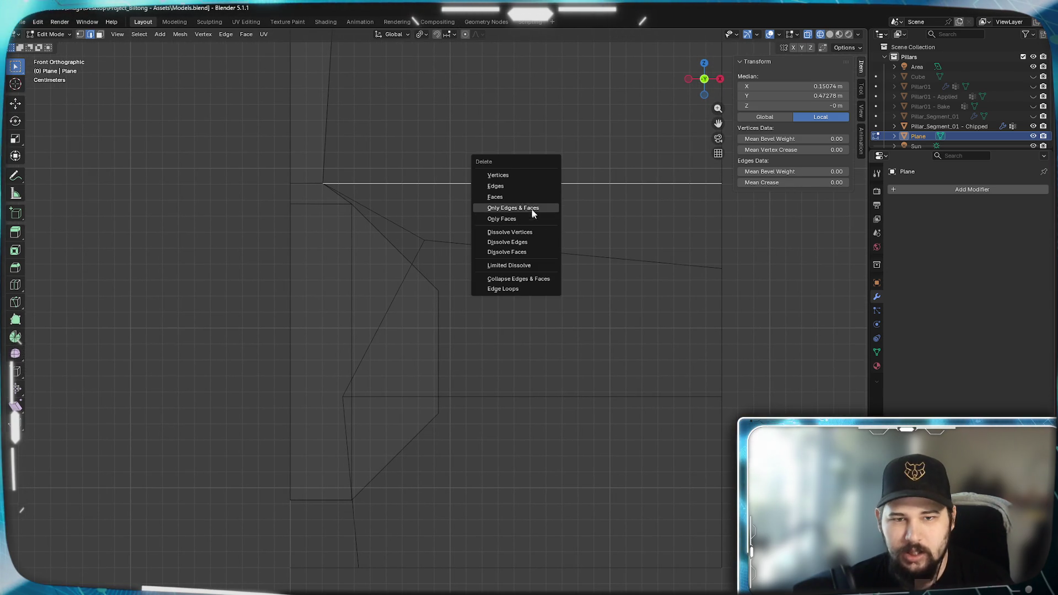
pyautogui.click(498, 188)
# Delete the short diagonal edge.
pyautogui.moveTo(463, 298)
pyautogui.keyDown('shift'); pyautogui.mouseDown(button='middle')
pyautogui.moveTo(486, 503)
pyautogui.moveTo(628, 460)
pyautogui.mouseUp(button='middle'); pyautogui.keyUp('shift')
pyautogui.moveTo(621, 311)
pyautogui.keyDown('shift'); pyautogui.mouseDown(button='middle')
pyautogui.moveTo(606, 326)
pyautogui.moveTo(484, 78)
pyautogui.moveTo(457, 179)
pyautogui.mouseUp(button='middle'); pyautogui.keyUp('shift')
pyautogui.keyDown('shift'); pyautogui.moveTo(501, 270); pyautogui.dragTo(540, 123, button='middle'); pyautogui.keyUp('shift')
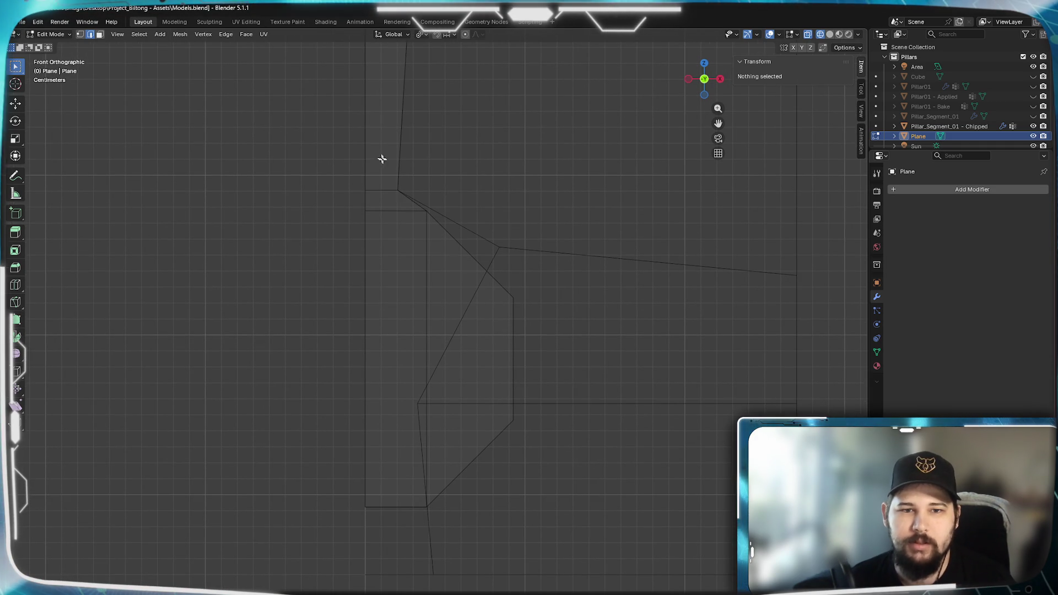
pyautogui.click(474, 233)
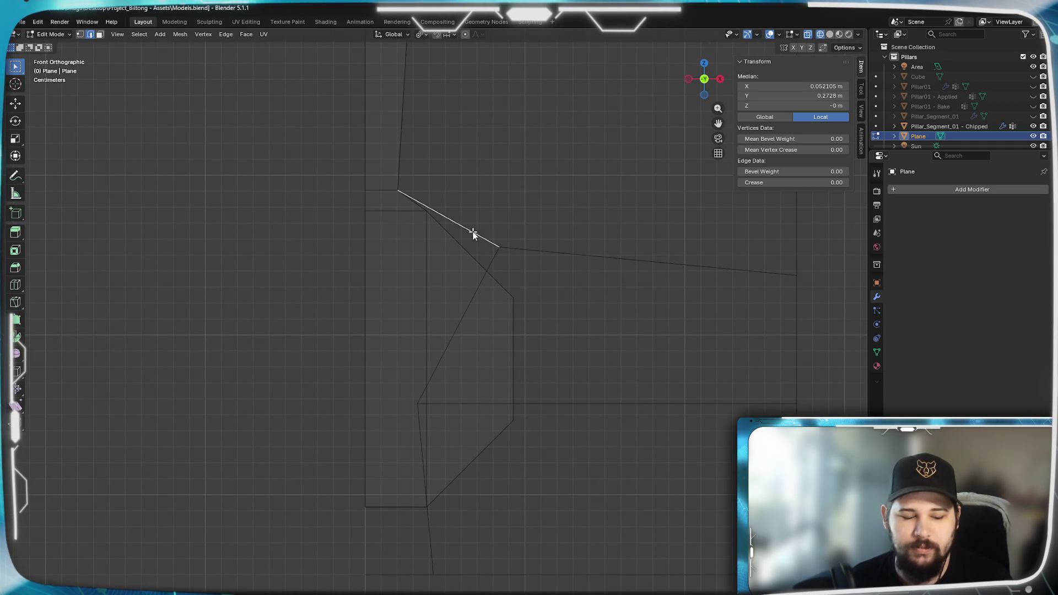
pyautogui.press('x')
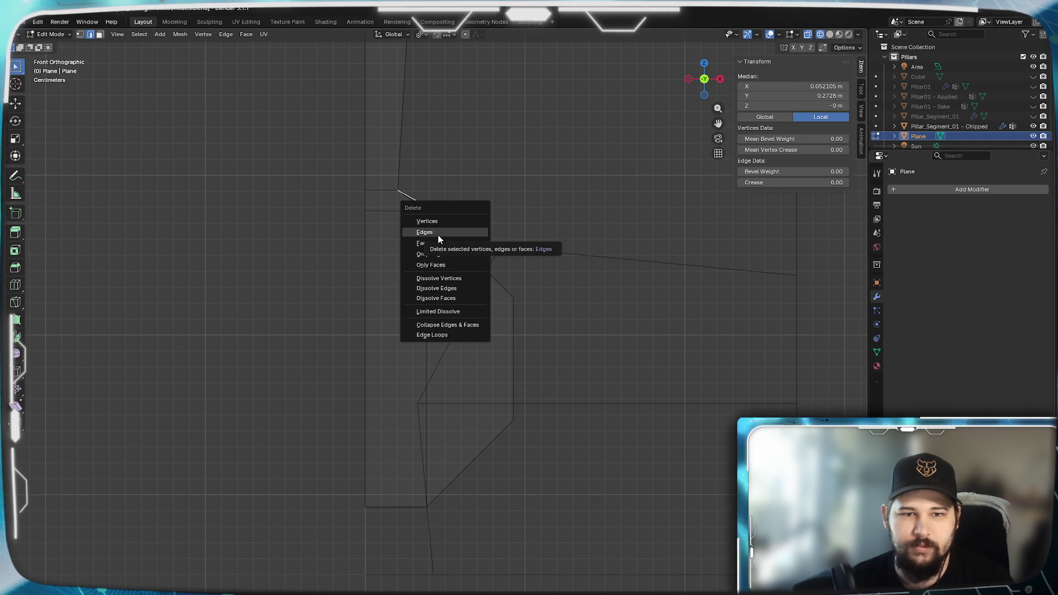
pyautogui.click(438, 233)
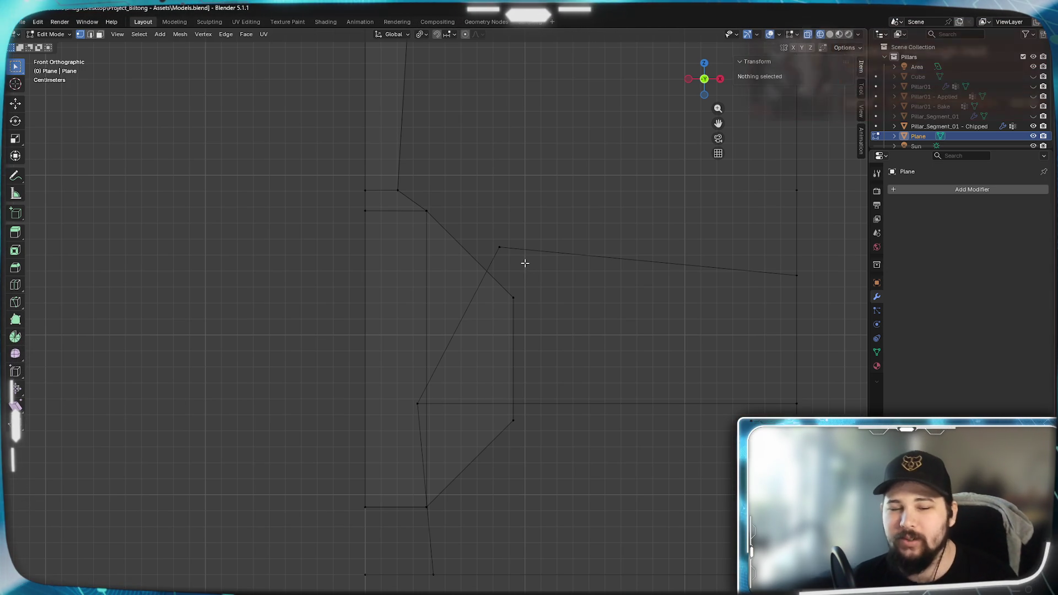
# Push the inner diagonal's corner vertex further right and down.
pyautogui.moveTo(541, 358)
pyautogui.keyDown('shift'); pyautogui.mouseDown(button='middle')
pyautogui.moveTo(560, 236)
pyautogui.moveTo(557, 345)
pyautogui.mouseUp(button='middle'); pyautogui.keyUp('shift')
pyautogui.click(417, 375)
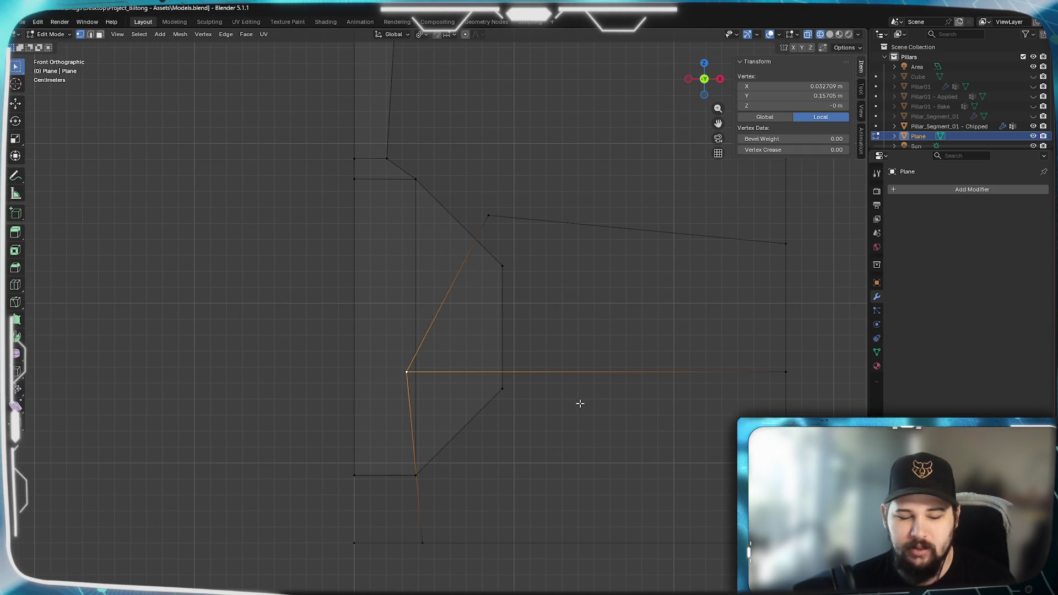
pyautogui.press('g')
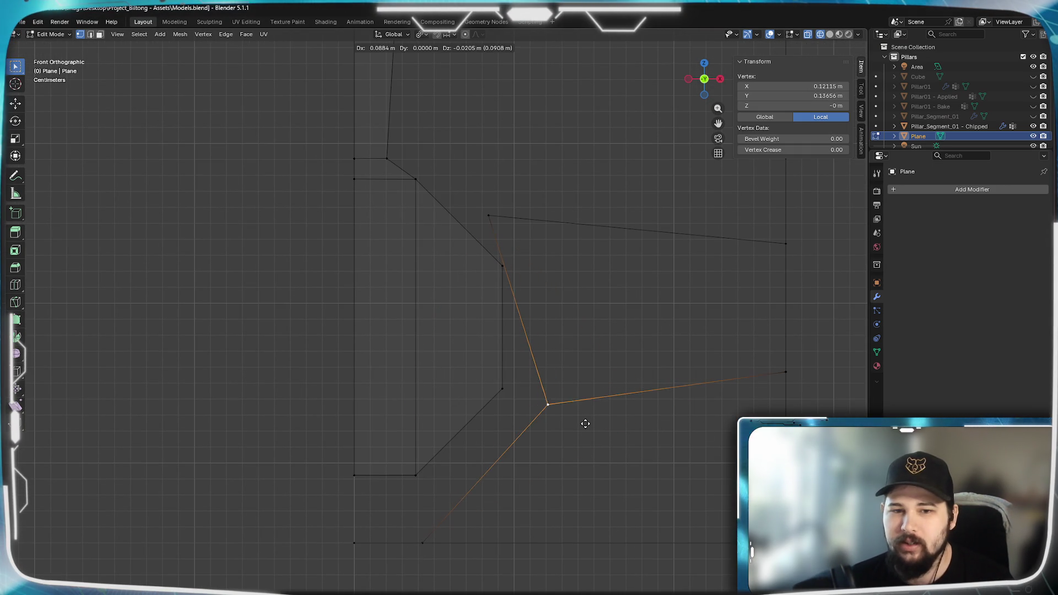
pyautogui.click(590, 417)
# Extrude the inner rectangle's bottom edge straight down and pull its right end vertex inward.
pyautogui.moveTo(525, 549)
pyautogui.keyDown('shift'); pyautogui.mouseDown(button='middle')
pyautogui.moveTo(578, 425)
pyautogui.moveTo(638, 395)
pyautogui.mouseUp(button='middle'); pyautogui.keyUp('shift')
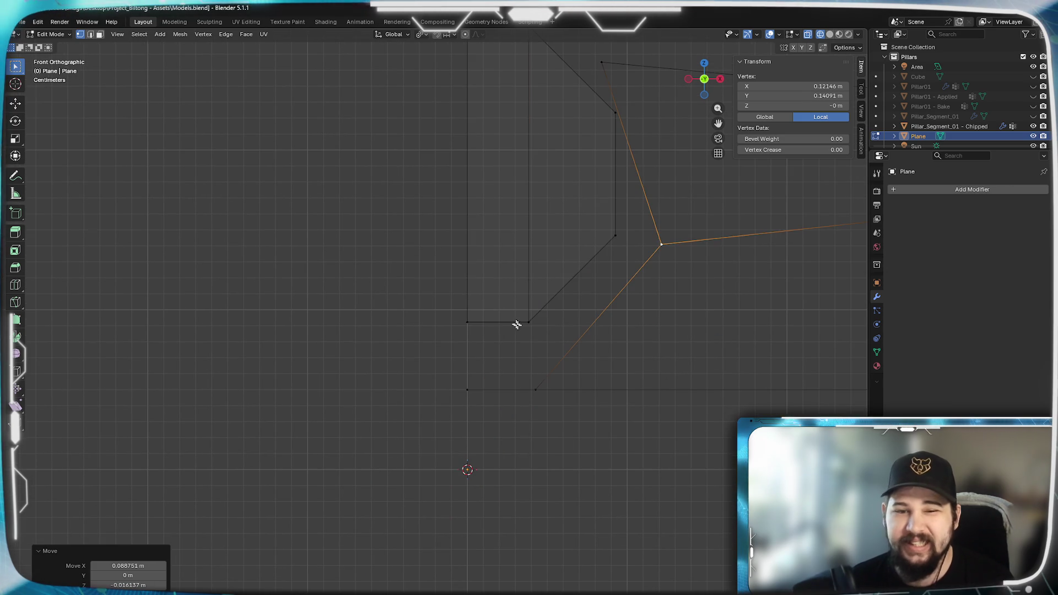
pyautogui.click(528, 321)
pyautogui.keyDown('shift'); pyautogui.click(467, 321); pyautogui.keyUp('shift')
pyautogui.scroll(3, 530, 323)
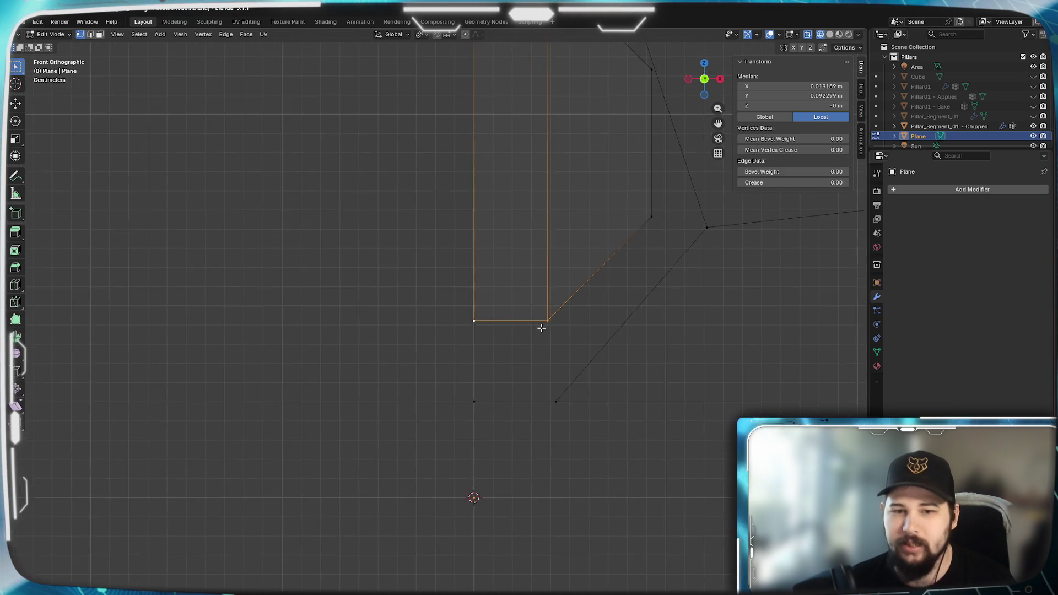
pyautogui.keyDown('shift'); pyautogui.moveTo(581, 363); pyautogui.dragTo(543, 375, button='middle'); pyautogui.keyUp('shift')
pyautogui.press('e')
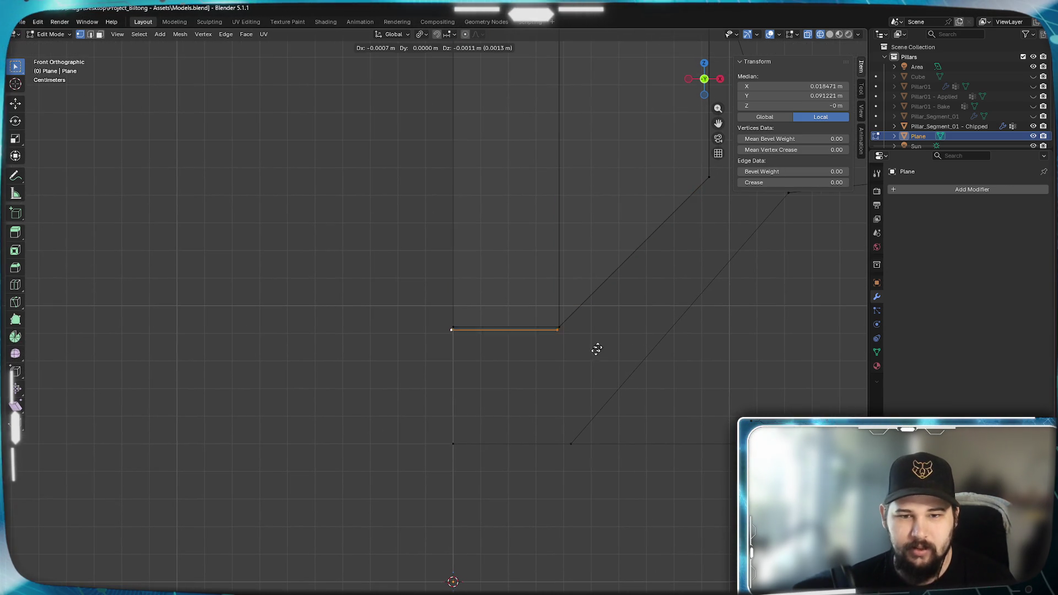
pyautogui.press('z')
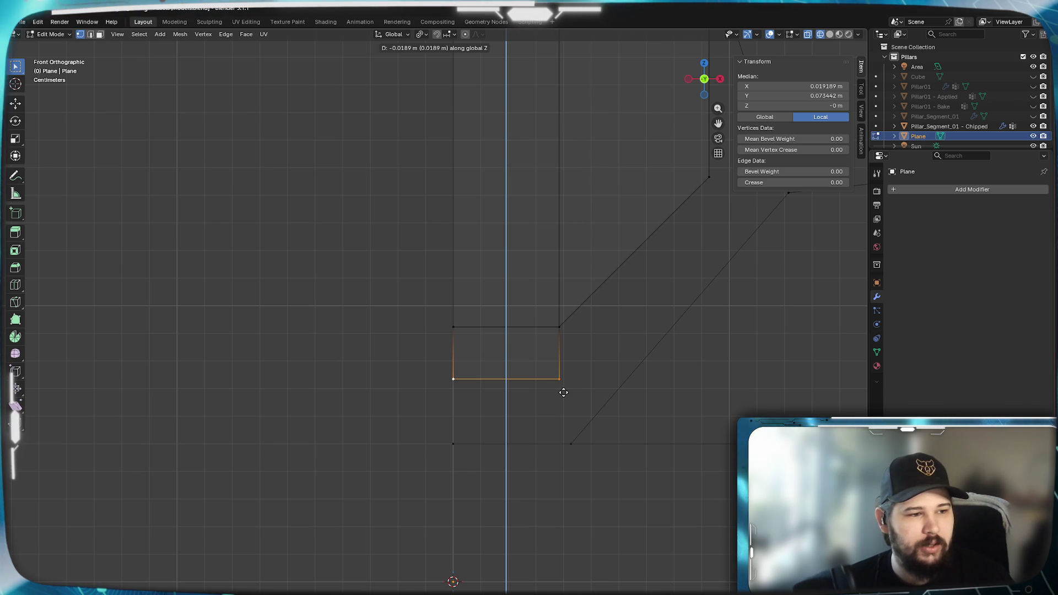
pyautogui.click(544, 392)
pyautogui.click(558, 391)
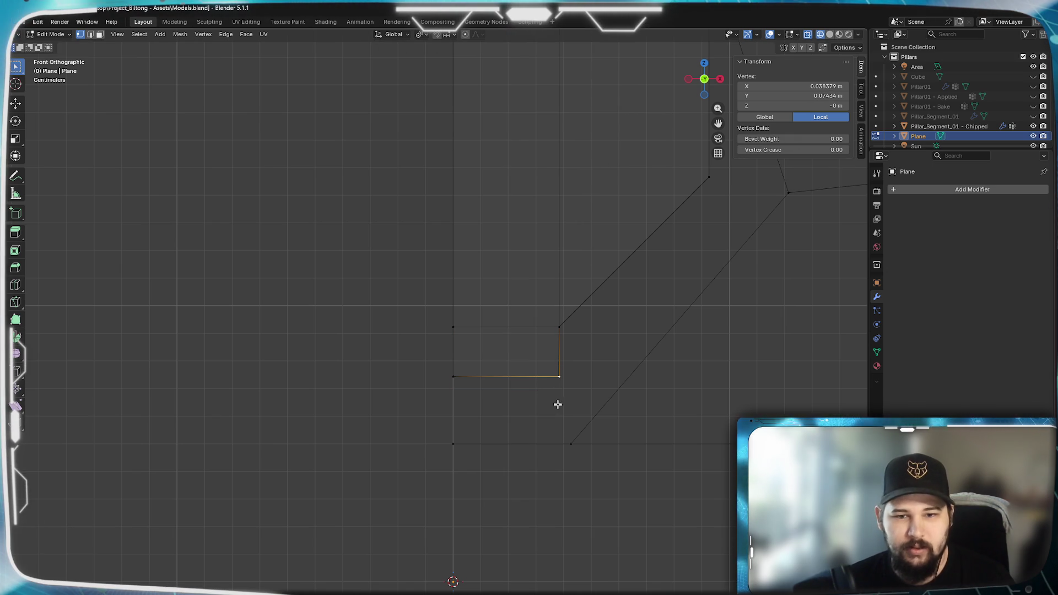
pyautogui.press('g')
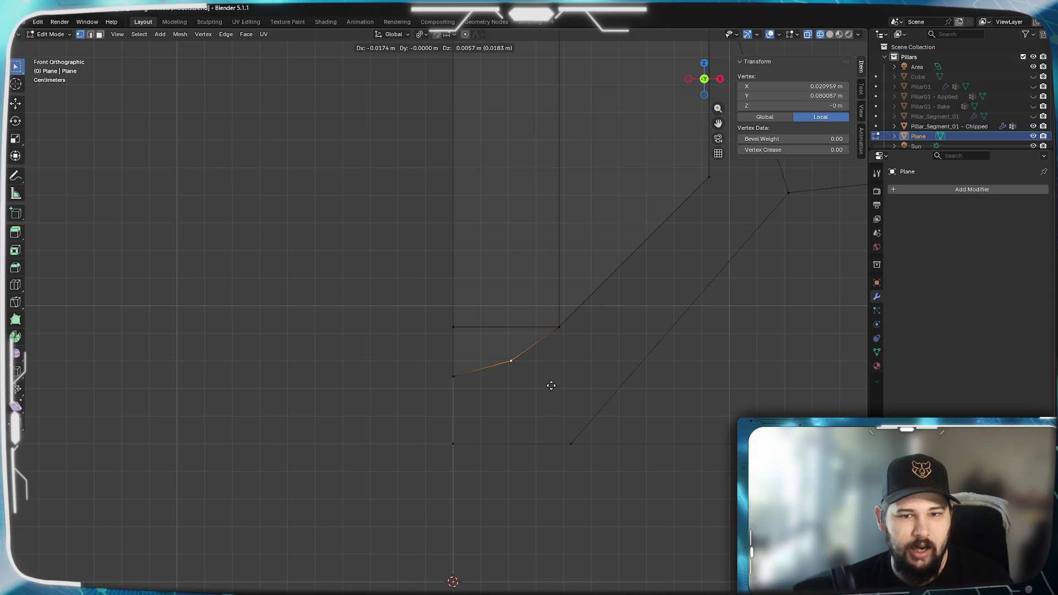
pyautogui.click(550, 385)
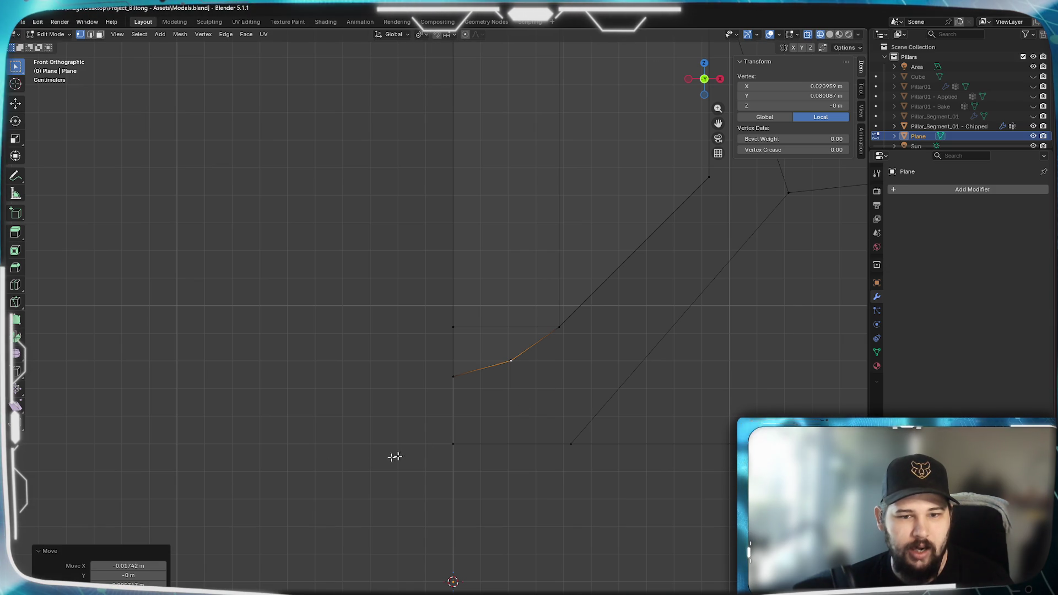
# Add a vertex on the bottom edge, slide it left along X, and fill a four-vertex face.
pyautogui.hotkey('ctrl', 'r')
pyautogui.click(492, 456)
pyautogui.rightClick(492, 456)
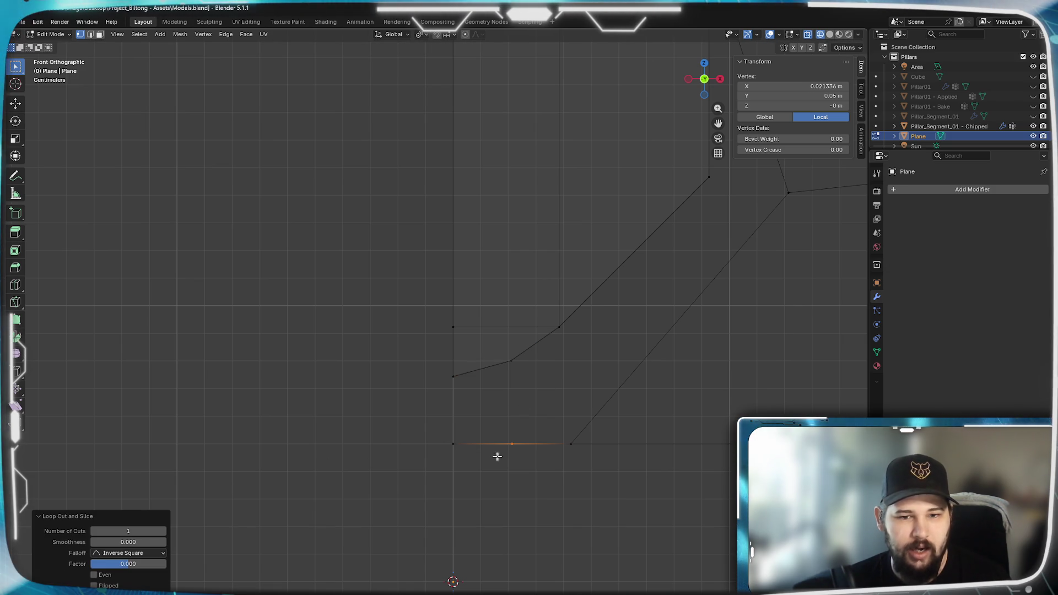
pyautogui.press('x')
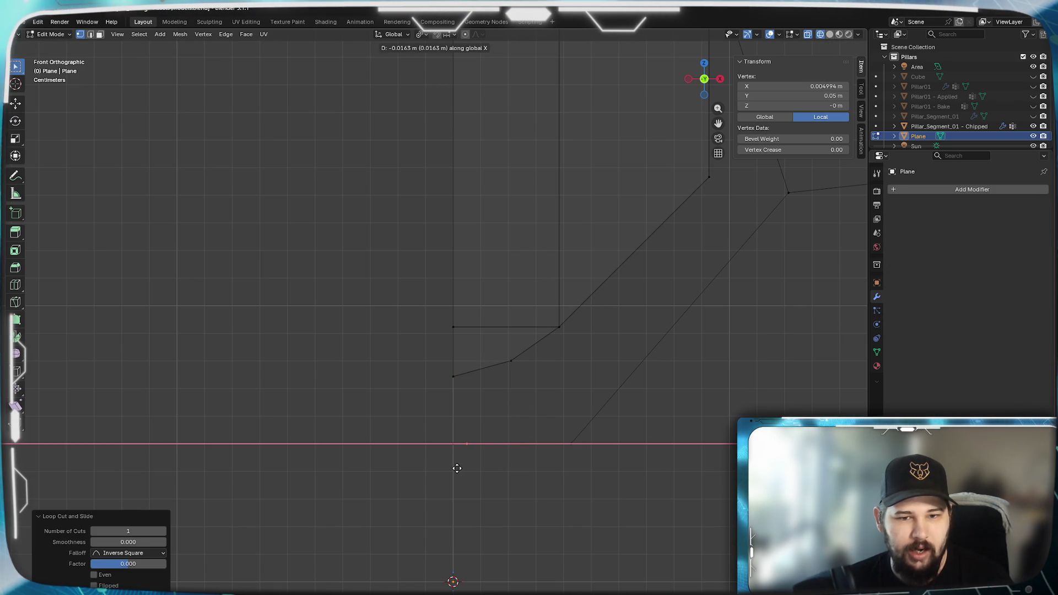
pyautogui.click(459, 467)
pyautogui.keyDown('shift'); pyautogui.click(512, 368); pyautogui.keyUp('shift')
pyautogui.keyDown('shift'); pyautogui.click(453, 377); pyautogui.keyUp('shift')
pyautogui.keyDown('shift'); pyautogui.click(453, 443); pyautogui.keyUp('shift')
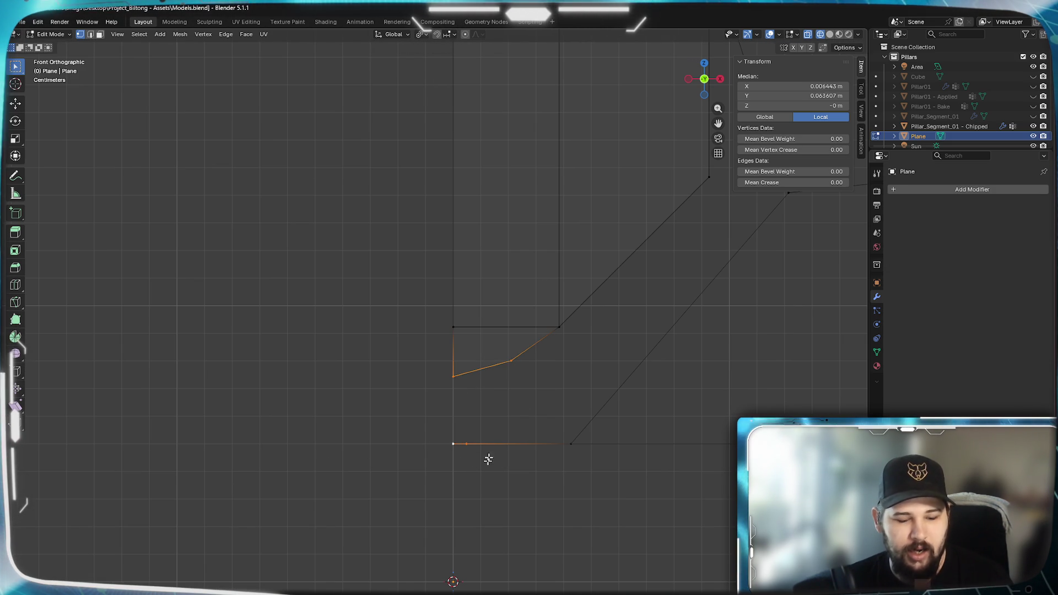
pyautogui.press('f')
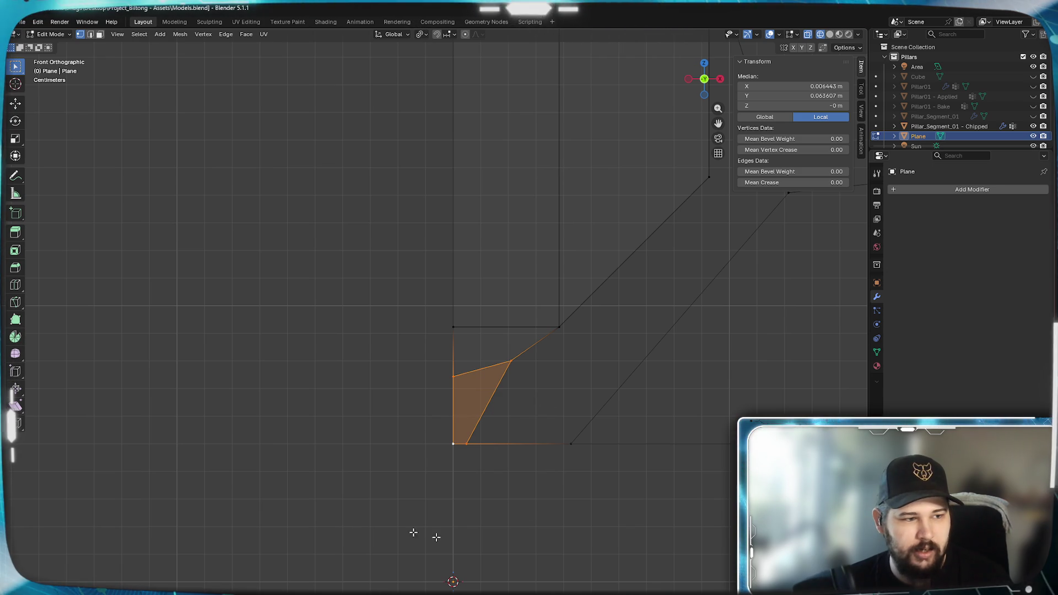
# Delete the vertex at the long bottom edge's end along with its edges.
pyautogui.moveTo(565, 359)
pyautogui.keyDown('shift'); pyautogui.mouseDown(button='middle')
pyautogui.moveTo(288, 425)
pyautogui.moveTo(325, 386)
pyautogui.mouseUp(button='middle'); pyautogui.keyUp('shift')
pyautogui.scroll(-1, 290, 425)
pyautogui.scroll(1, 290, 425)
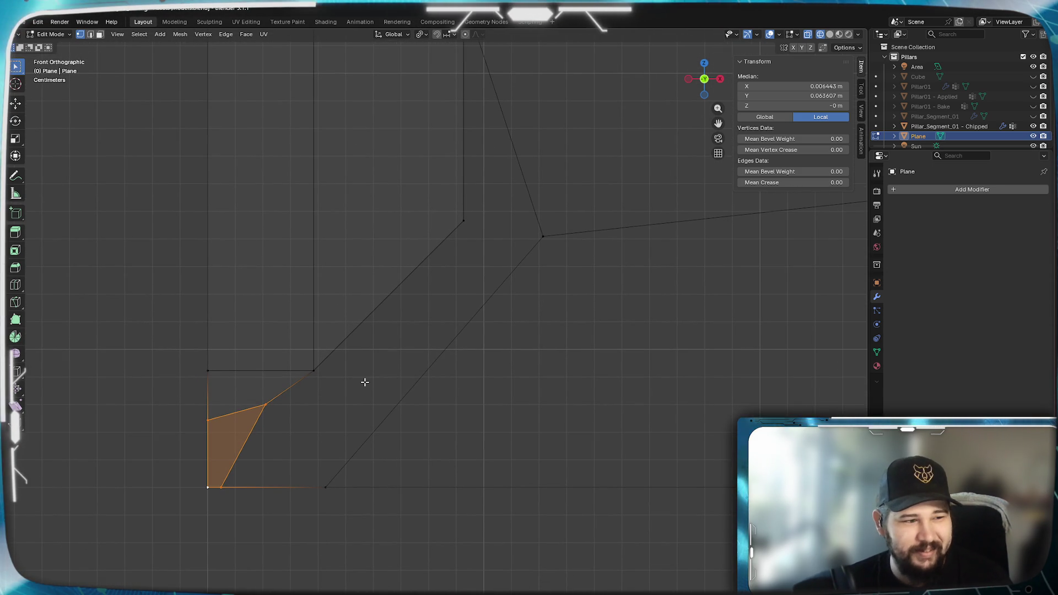
pyautogui.keyDown('shift'); pyautogui.moveTo(422, 321); pyautogui.dragTo(401, 385, button='middle'); pyautogui.keyUp('shift')
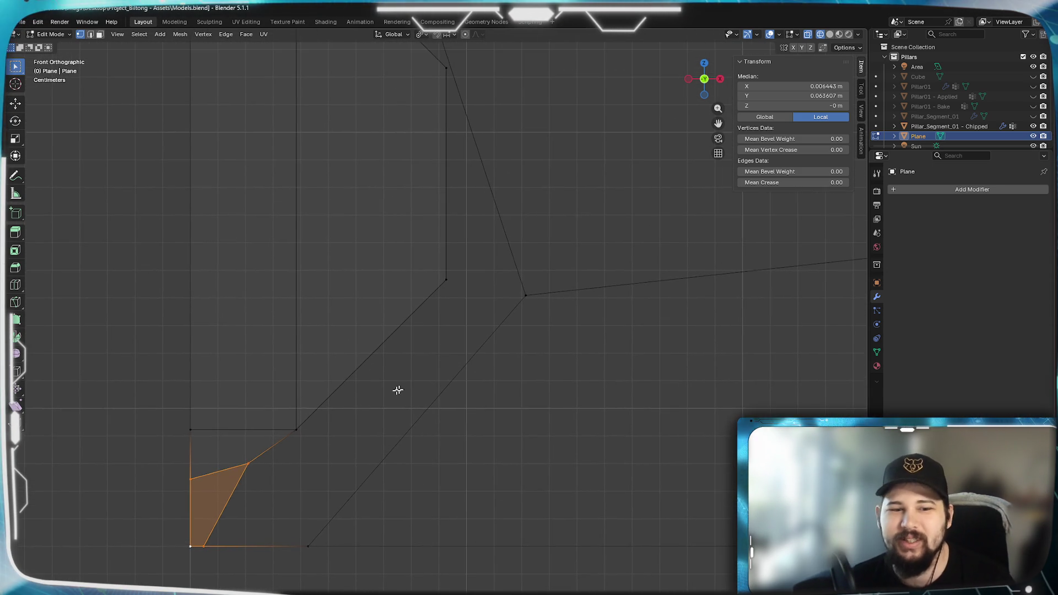
pyautogui.scroll(-3, 343, 414)
pyautogui.moveTo(380, 424)
pyautogui.keyDown('shift'); pyautogui.mouseDown(button='middle')
pyautogui.moveTo(388, 365)
pyautogui.moveTo(404, 422)
pyautogui.mouseUp(button='middle'); pyautogui.keyUp('shift')
pyautogui.scroll(1, 390, 368)
pyautogui.click(334, 478)
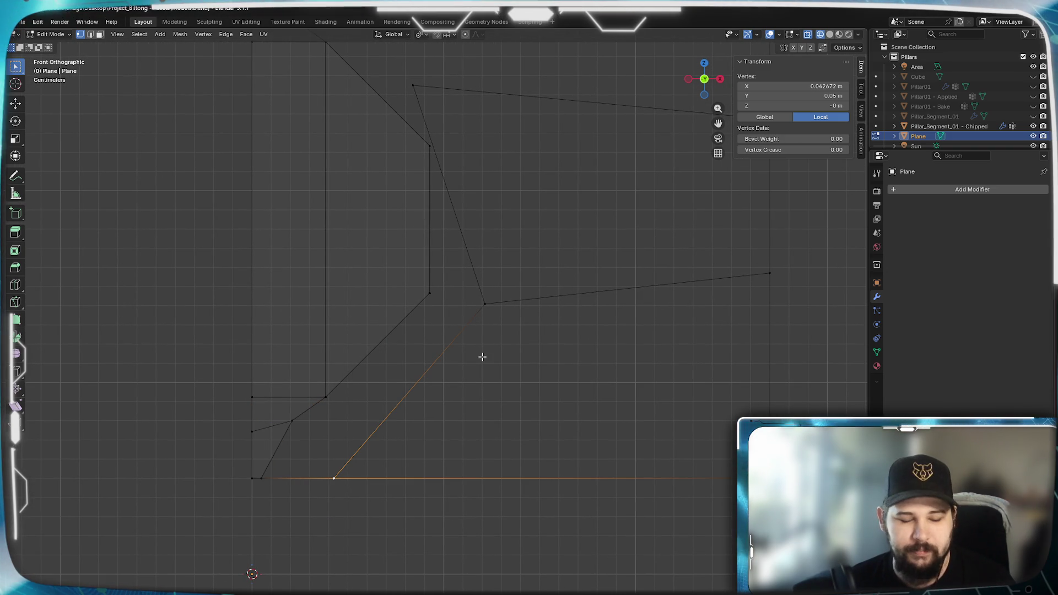
pyautogui.press('x')
pyautogui.click(469, 357)
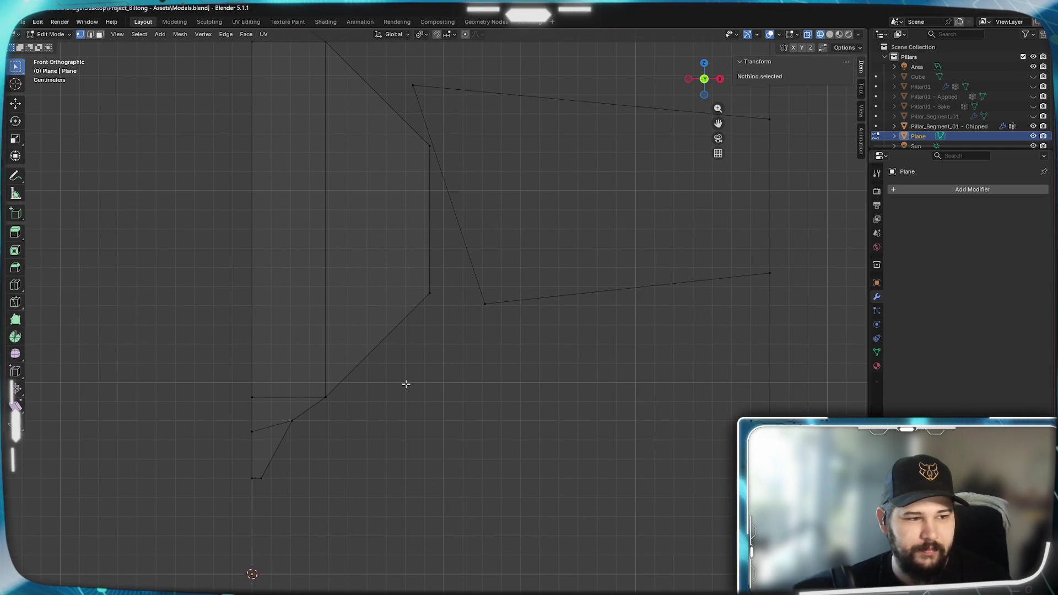
# Select the inner edge chain and extrude it down and to the right.
pyautogui.keyDown('alt'); pyautogui.click(434, 288); pyautogui.keyUp('alt')
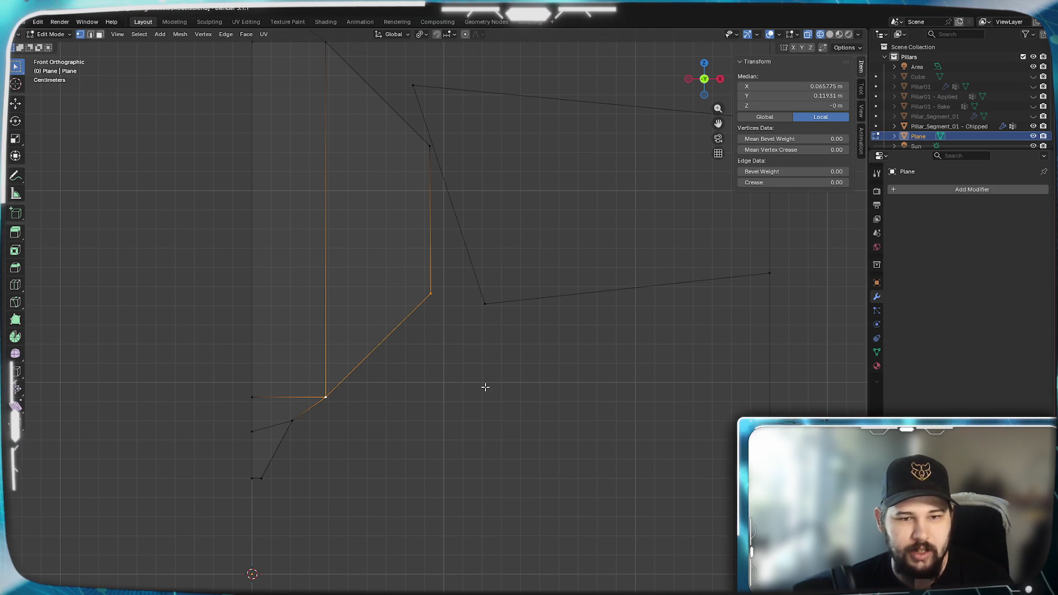
pyautogui.hotkey('ctrl', 'z')
pyautogui.keyDown('alt'); pyautogui.keyDown('shift'); pyautogui.click(314, 411); pyautogui.keyUp('shift'); pyautogui.keyUp('alt')
pyautogui.press('g')
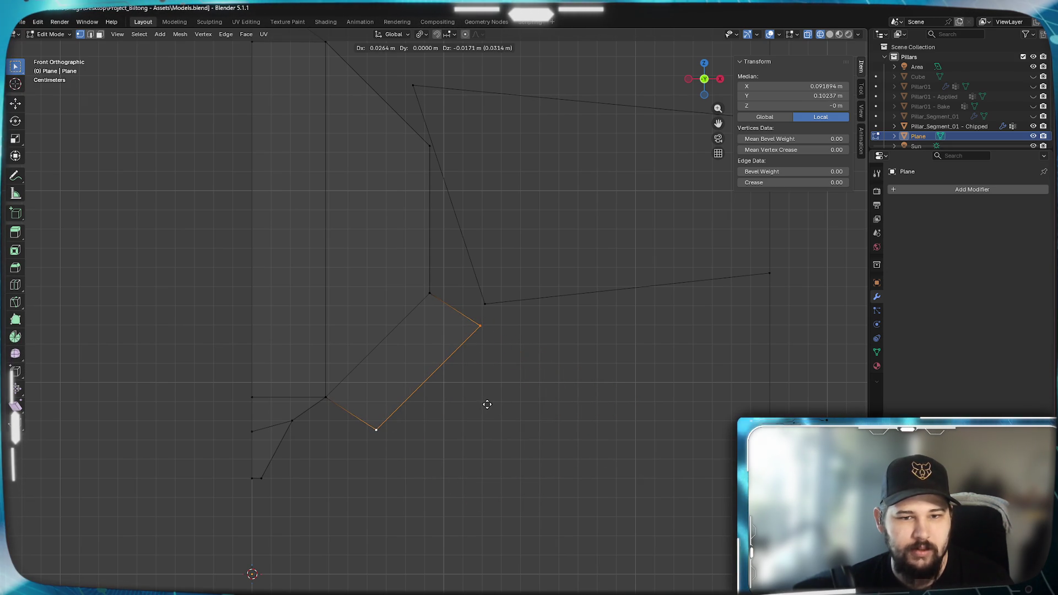
# Shrink and reposition the extruded edges, then extrude a narrower section down-right into a spike.
pyautogui.click(498, 410)
pyautogui.press('s')
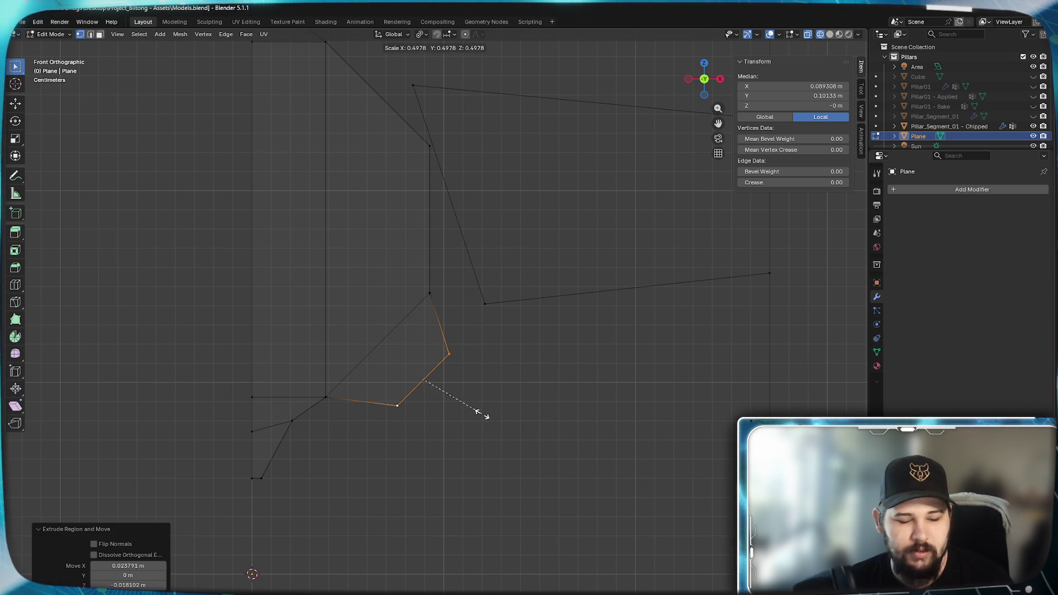
pyautogui.click(468, 416)
pyautogui.press('g')
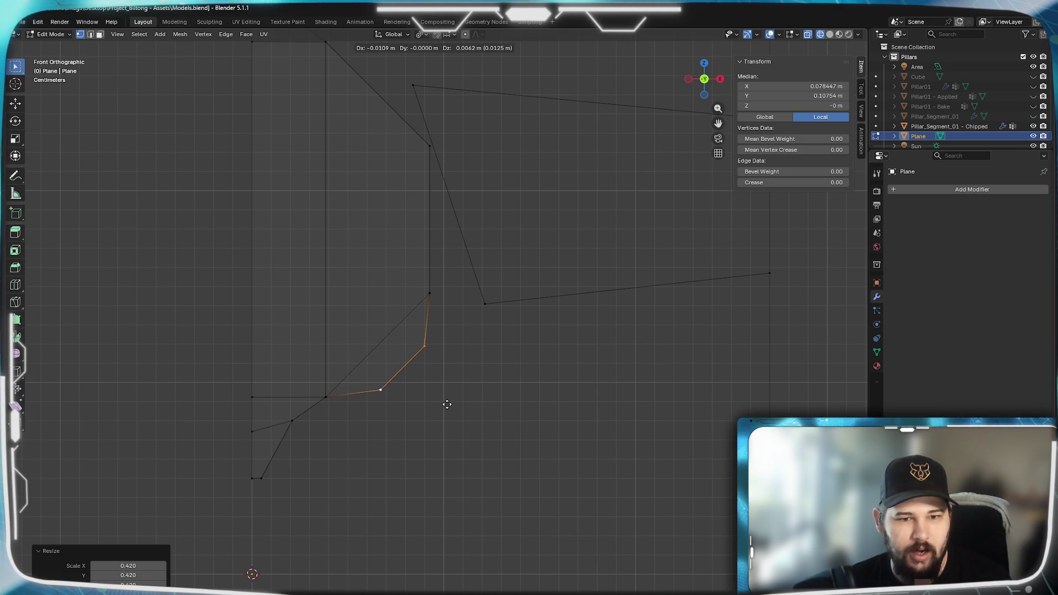
pyautogui.click(446, 405)
pyautogui.press('e')
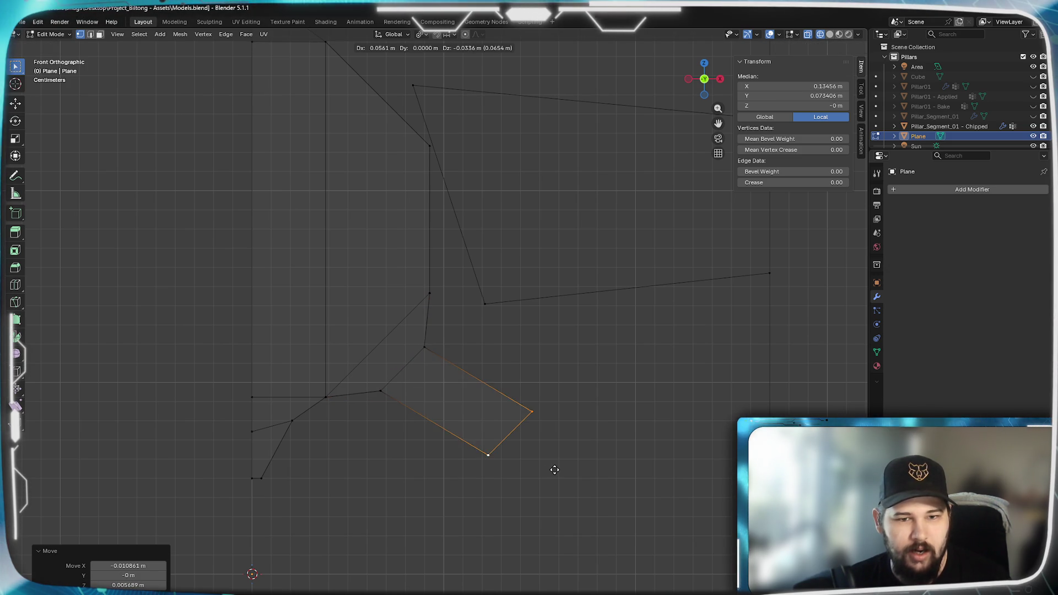
pyautogui.click(559, 484)
pyautogui.press('s')
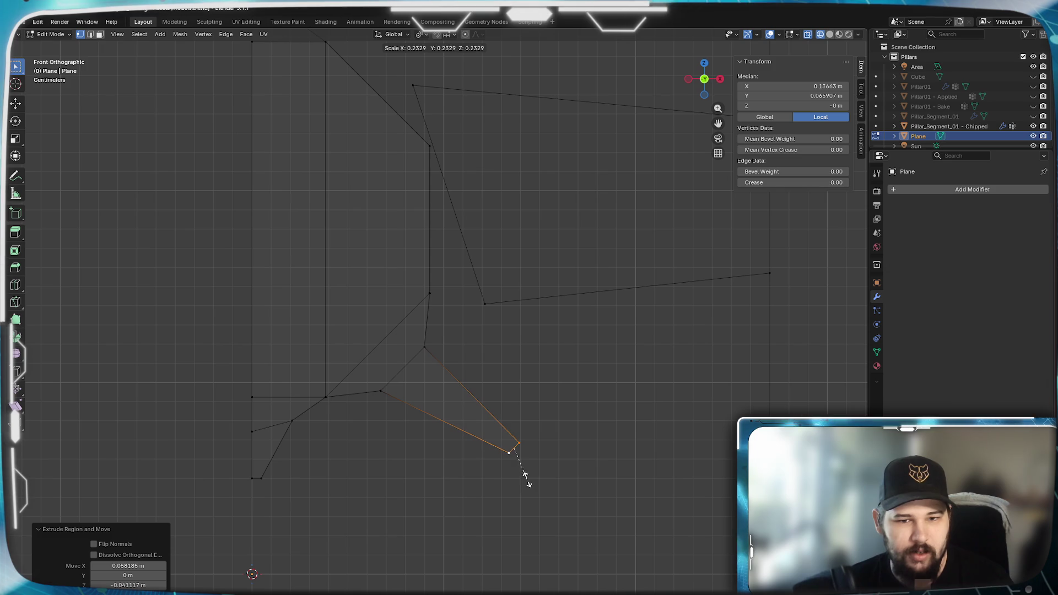
pyautogui.click(518, 465)
pyautogui.press('g')
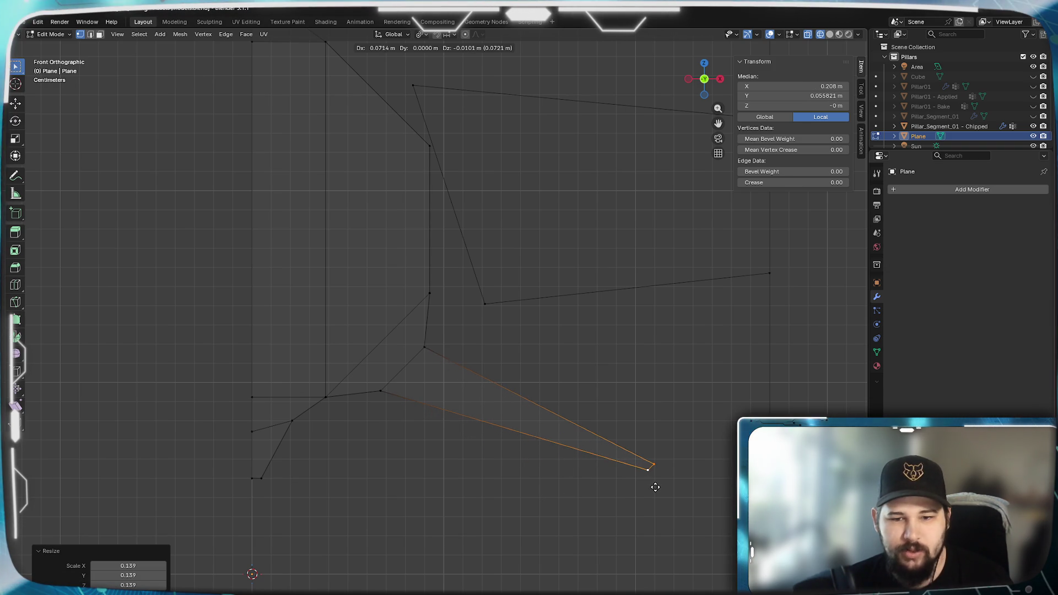
# Nudge the spike's inner vertex 0.0078 m to the right.
pyautogui.click(428, 349)
pyautogui.press('g')
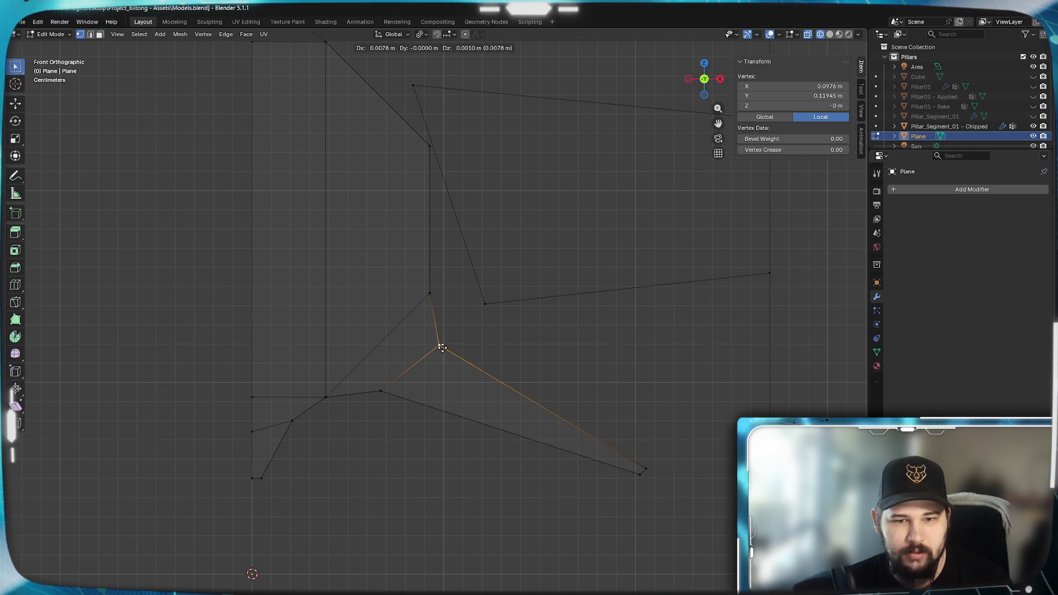
pyautogui.click(439, 346)
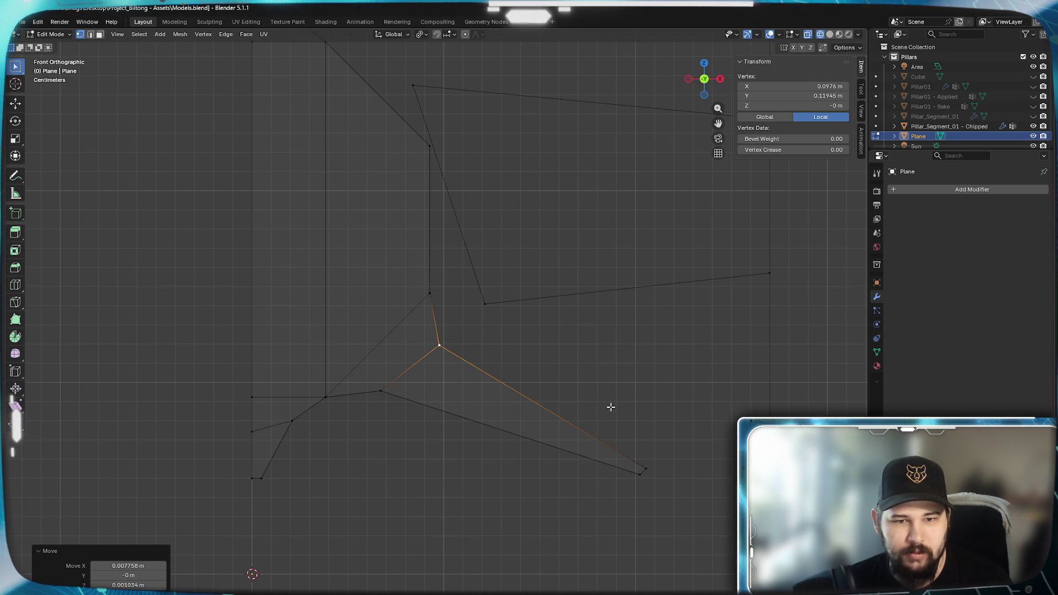
pyautogui.moveTo(585, 338)
pyautogui.keyDown('shift'); pyautogui.mouseDown(button='middle')
pyautogui.moveTo(485, 451)
pyautogui.moveTo(463, 432)
pyautogui.moveTo(496, 455)
pyautogui.mouseUp(button='middle'); pyautogui.keyUp('shift')
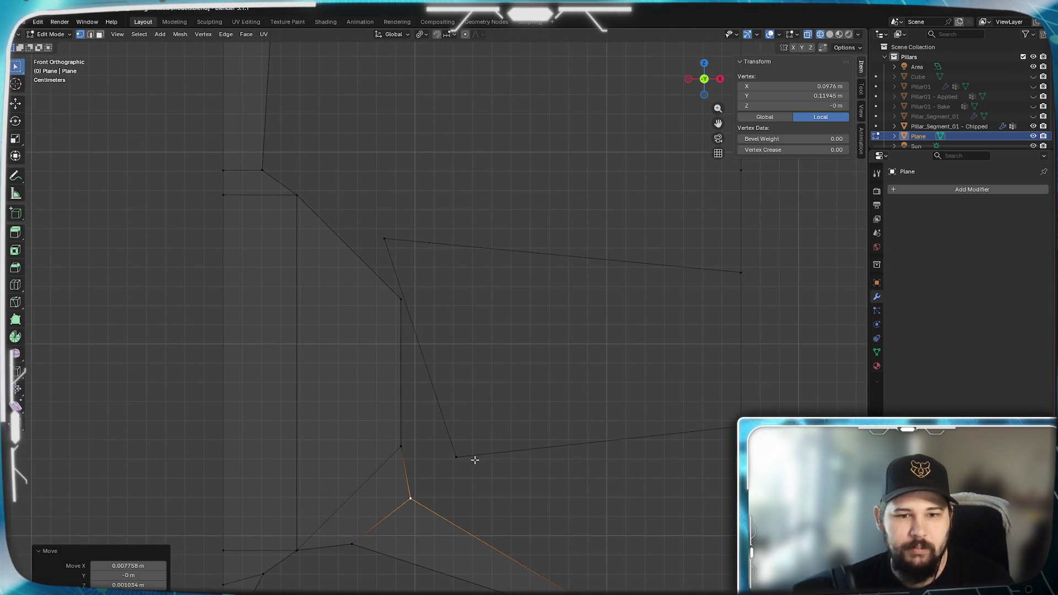
# Delete the two stray vertices on the long edges.
pyautogui.click(455, 457)
pyautogui.keyDown('shift'); pyautogui.click(384, 239); pyautogui.keyUp('shift')
pyautogui.press('x')
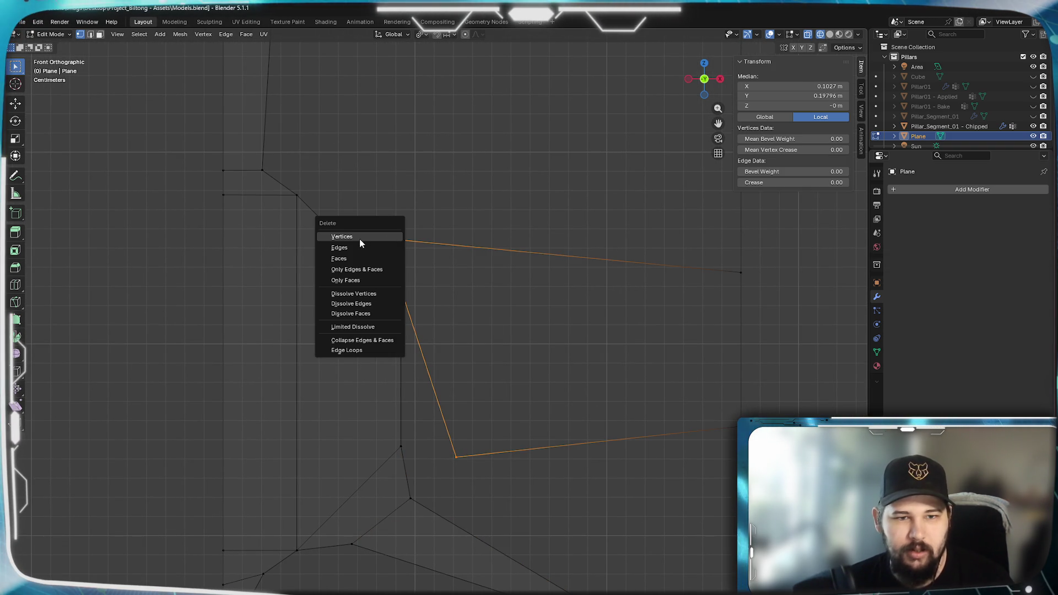
pyautogui.click(359, 237)
# Extrude the middle vertical edges rightward in two tapering sections, end edge scaled 0.61 and raised 0.015 m.
pyautogui.keyDown('alt'); pyautogui.click(401, 424); pyautogui.keyUp('alt')
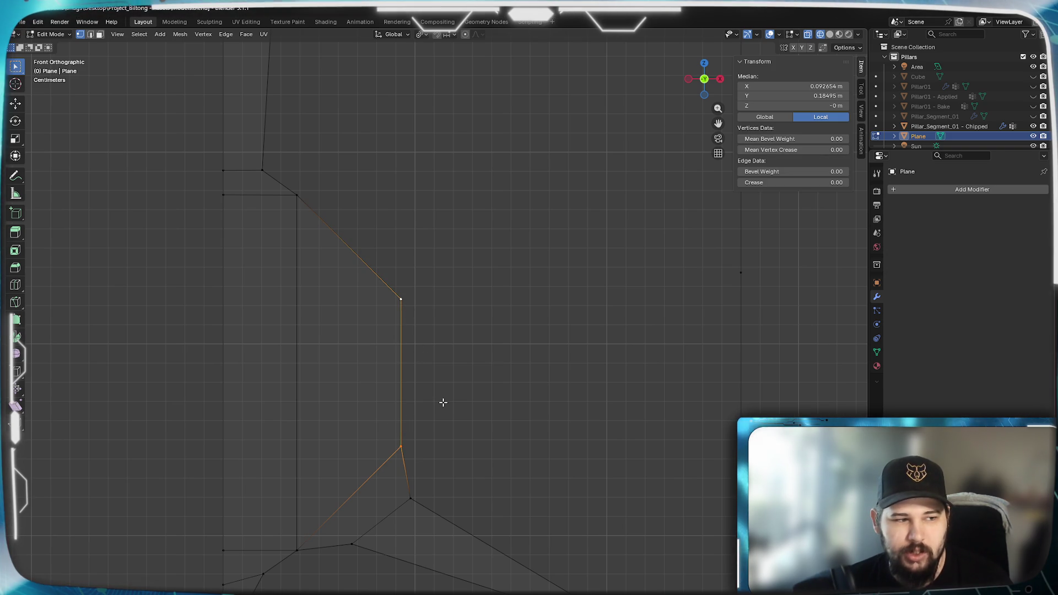
pyautogui.press('e')
pyautogui.click(496, 430)
pyautogui.press('s')
pyautogui.click(574, 462)
pyautogui.press('g')
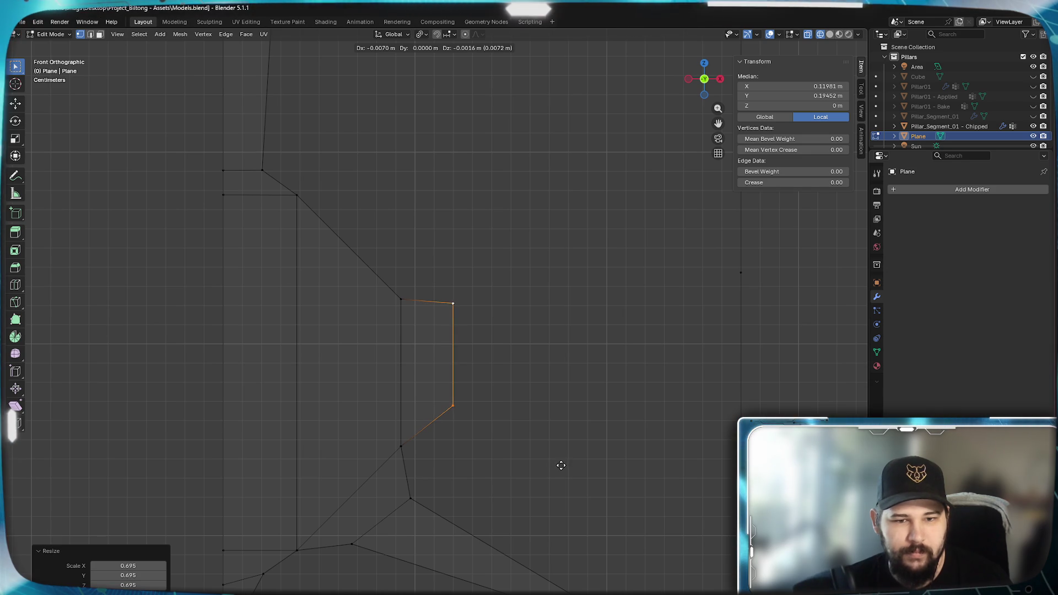
pyautogui.press('e')
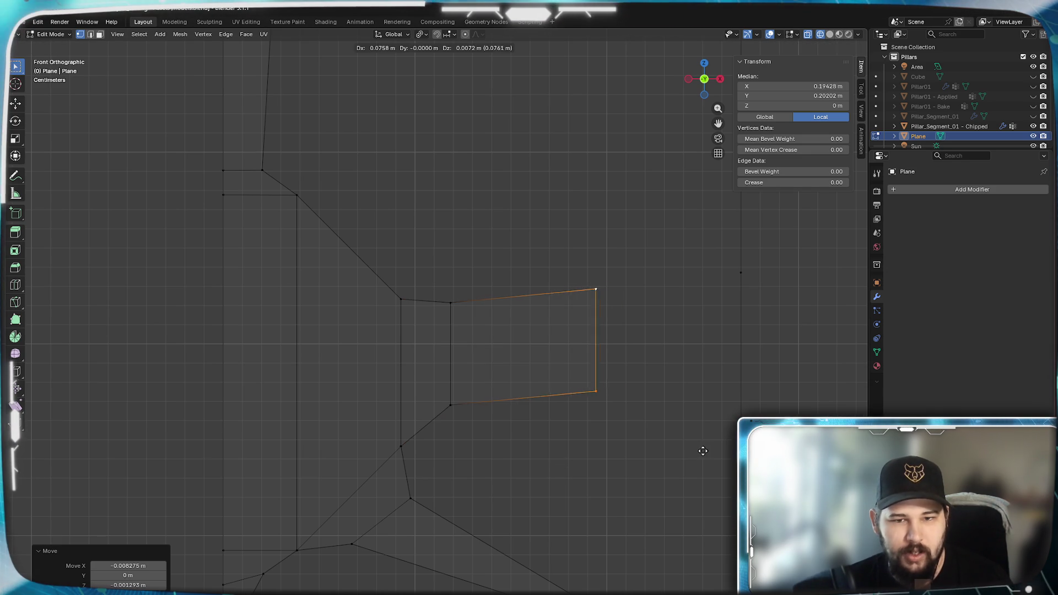
pyautogui.click(689, 448)
pyautogui.press('s')
pyautogui.click(661, 450)
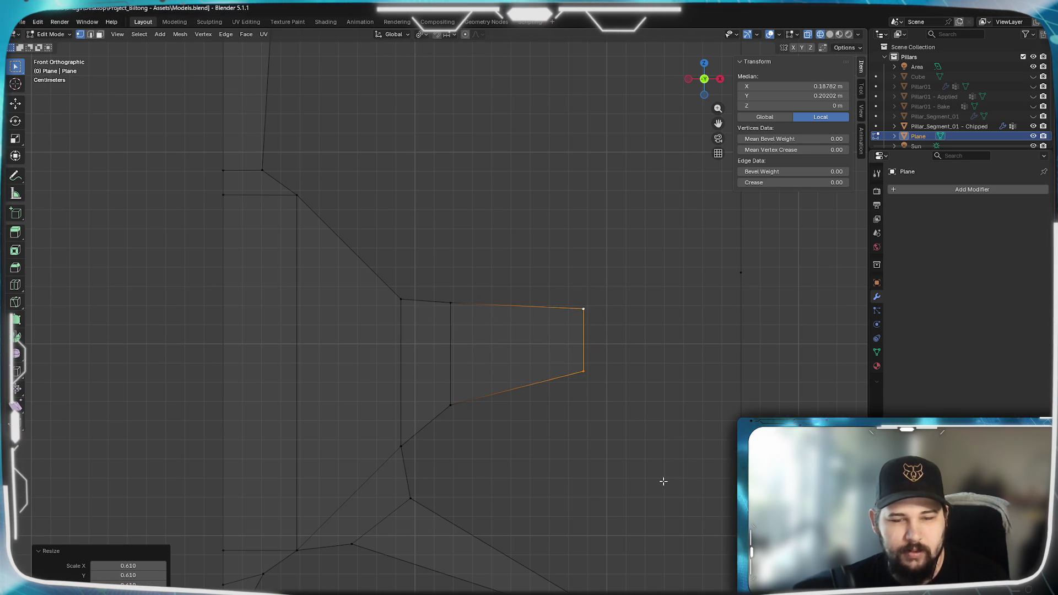
pyautogui.press('g')
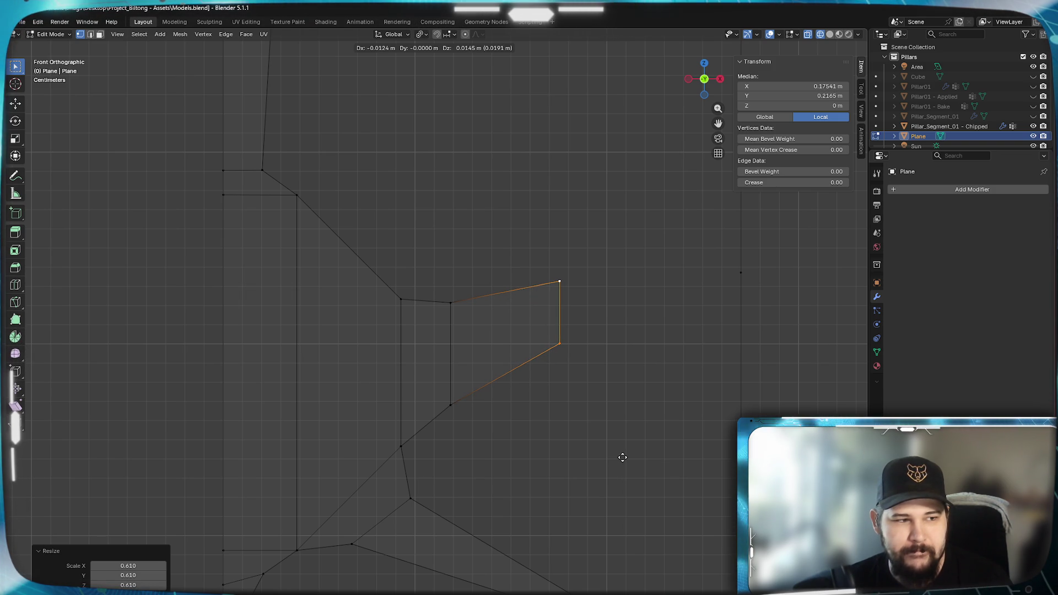
pyautogui.click(622, 457)
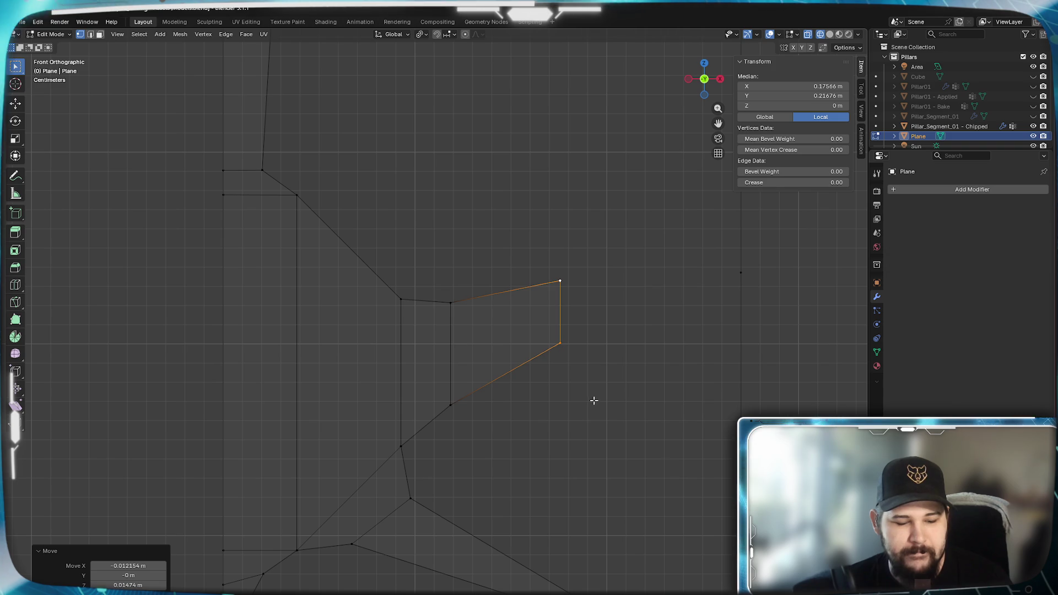
# Extrude a further section right, rotate its end edge downward and shrink it toward a point.
pyautogui.press('e')
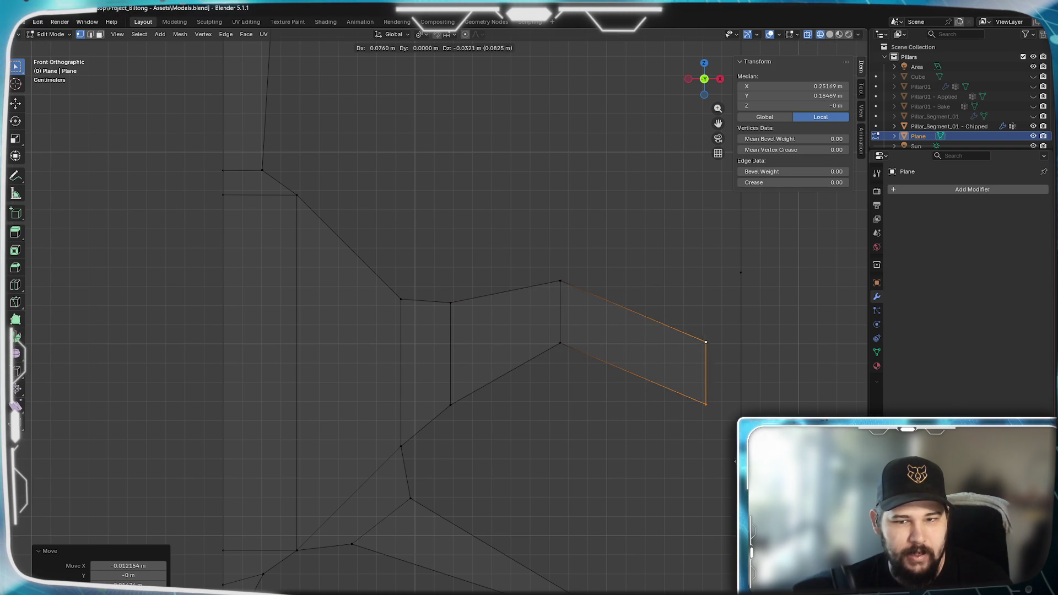
pyautogui.click(733, 459)
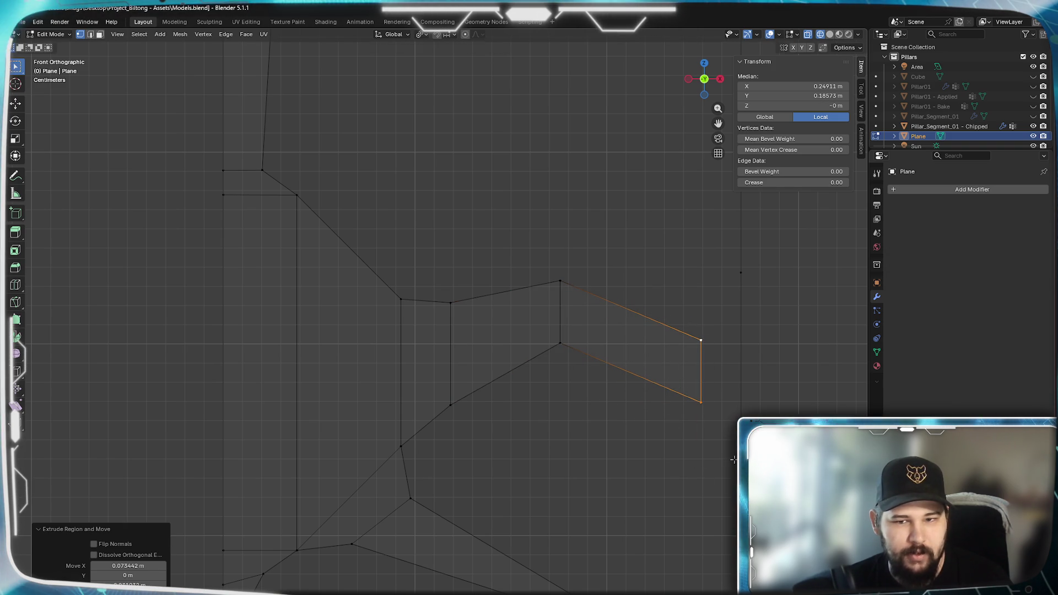
pyautogui.click(576, 491)
pyautogui.press('s')
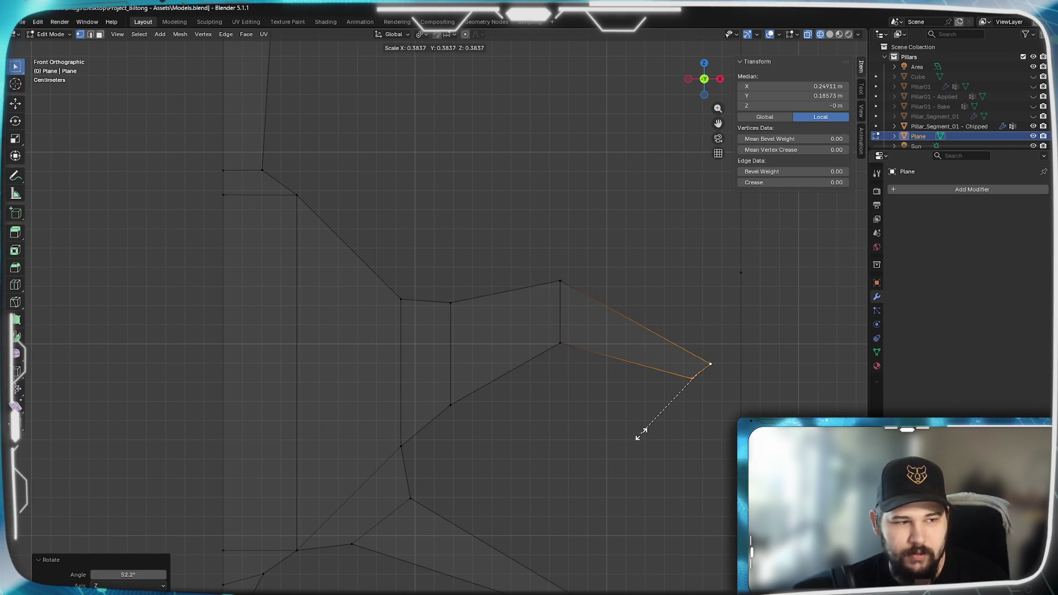
pyautogui.click(649, 430)
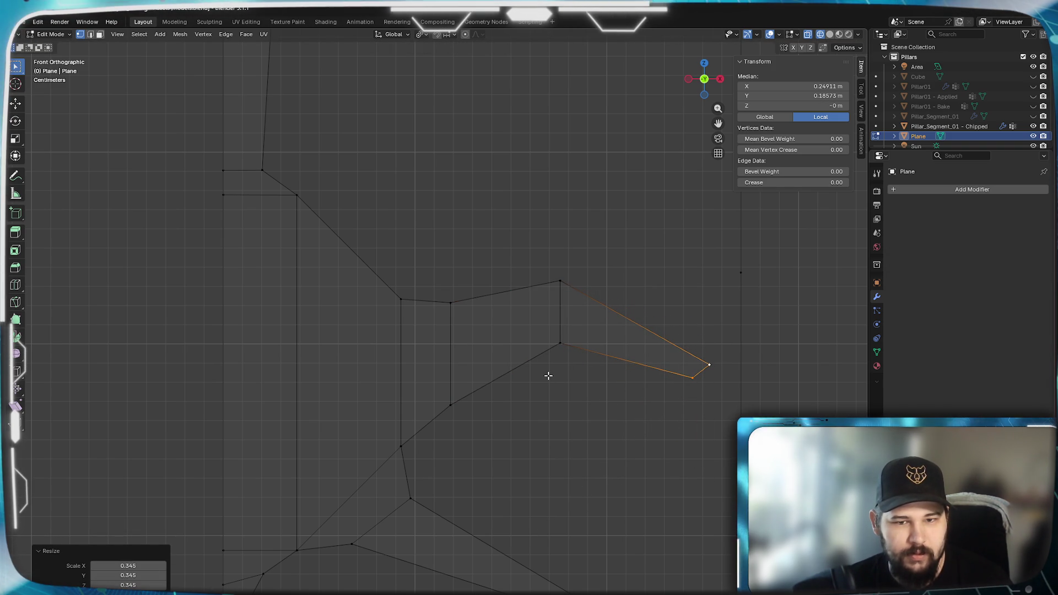
# Move the horn's tip vertex left and nudge the inner base vertex 0.0052 m along X, 0.001 m up.
pyautogui.click(560, 347)
pyautogui.press('g')
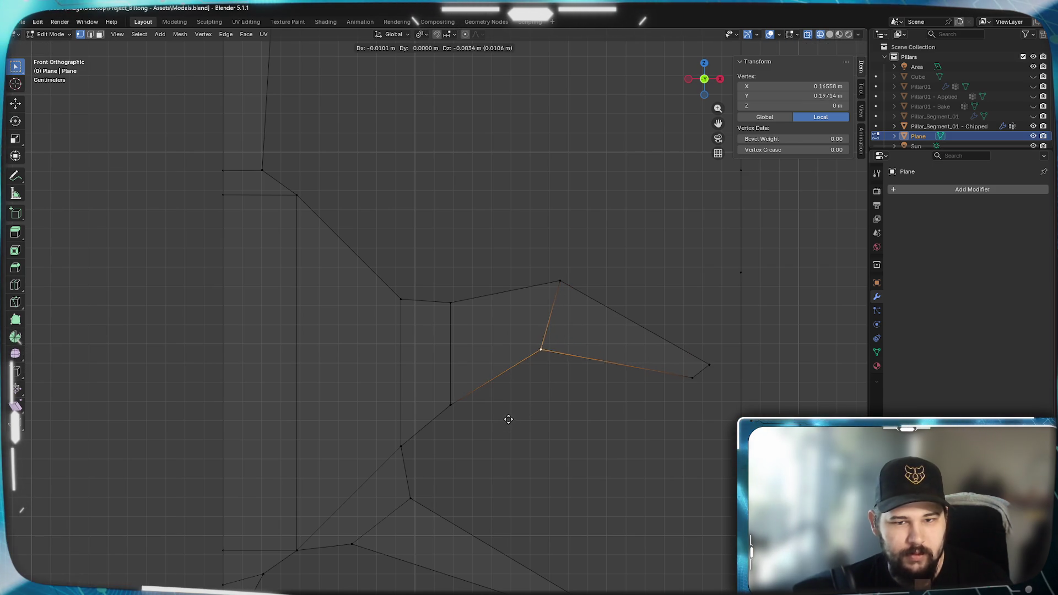
pyautogui.click(511, 416)
pyautogui.click(461, 302)
pyautogui.press('g')
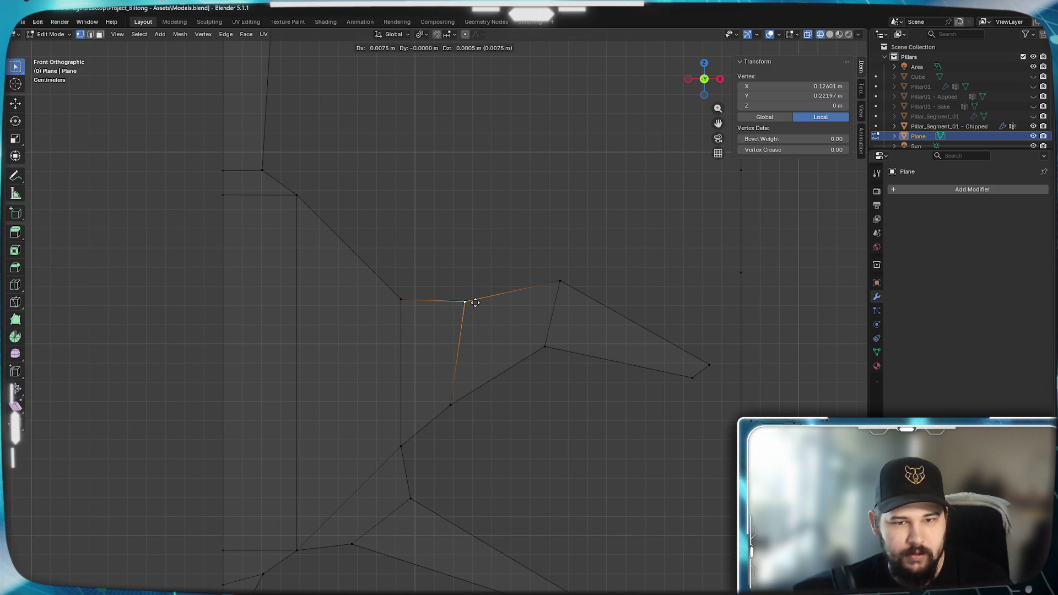
pyautogui.click(472, 300)
pyautogui.moveTo(498, 529)
pyautogui.keyDown('shift'); pyautogui.mouseDown(button='middle')
pyautogui.moveTo(584, 316)
pyautogui.moveTo(602, 307)
pyautogui.moveTo(454, 423)
pyautogui.mouseUp(button='middle'); pyautogui.keyUp('shift')
pyautogui.scroll(-3, 520, 388)
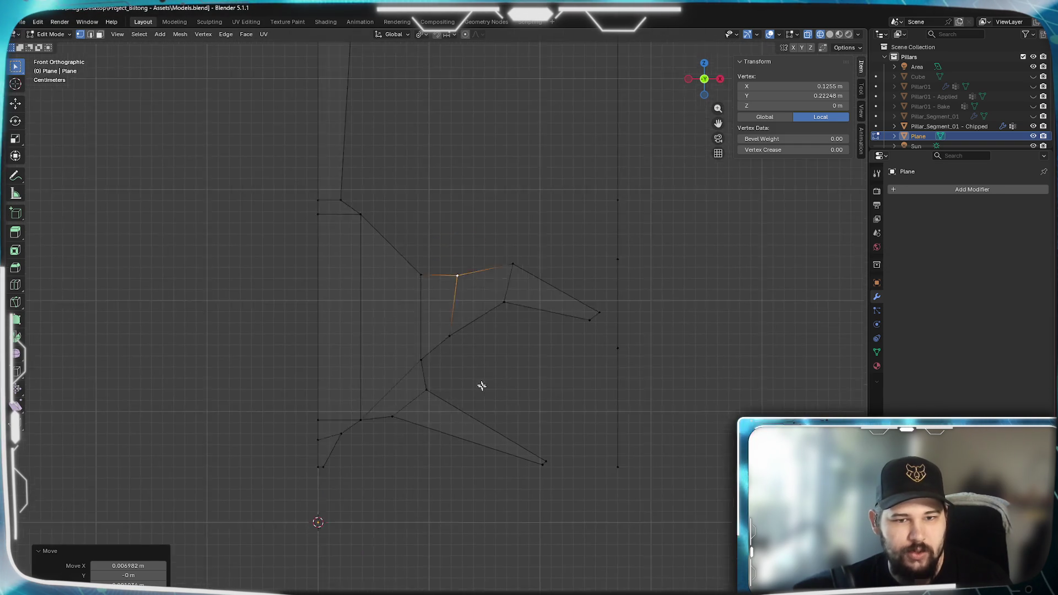
pyautogui.keyDown('shift'); pyautogui.moveTo(461, 362); pyautogui.dragTo(631, 371, button='middle'); pyautogui.keyUp('shift')
pyautogui.keyDown('shift'); pyautogui.moveTo(561, 397); pyautogui.dragTo(548, 557, button='middle'); pyautogui.keyUp('shift')
pyautogui.moveTo(413, 385)
pyautogui.keyDown('shift'); pyautogui.mouseDown(button='middle')
pyautogui.moveTo(395, 587)
pyautogui.moveTo(444, 167)
pyautogui.mouseUp(button='middle'); pyautogui.keyUp('shift')
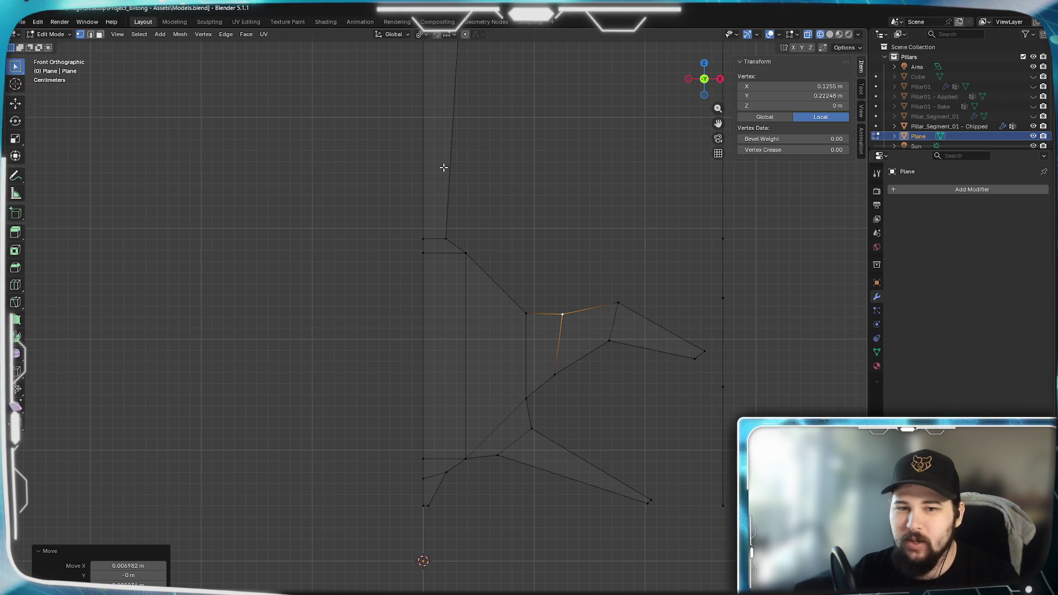
# Raise the selected inner horn vertex slightly to even out the top edge.
pyautogui.scroll(4, 592, 307)
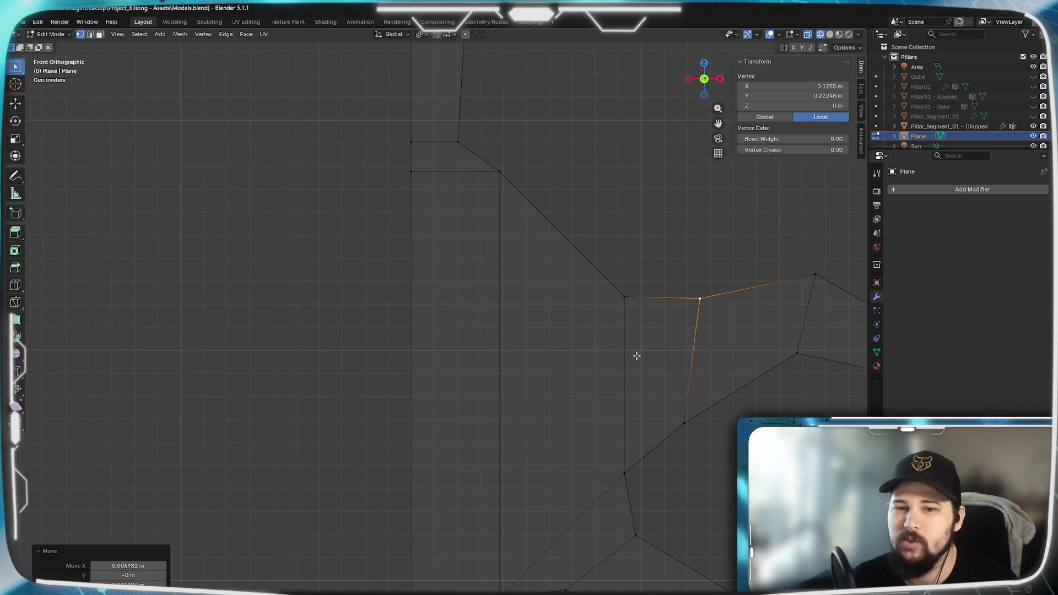
pyautogui.press('g')
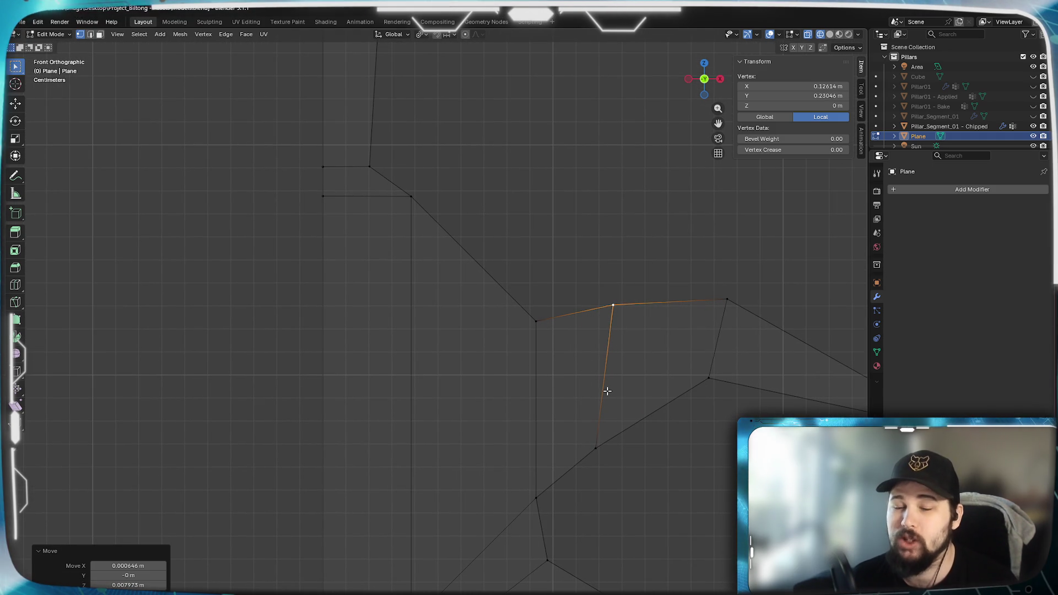
pyautogui.click(607, 391)
# Select the vertices along the upper slanted edge of the crest outline.
pyautogui.keyDown('shift'); pyautogui.moveTo(453, 345); pyautogui.dragTo(461, 352, button='middle'); pyautogui.keyUp('shift')
pyautogui.click(498, 437)
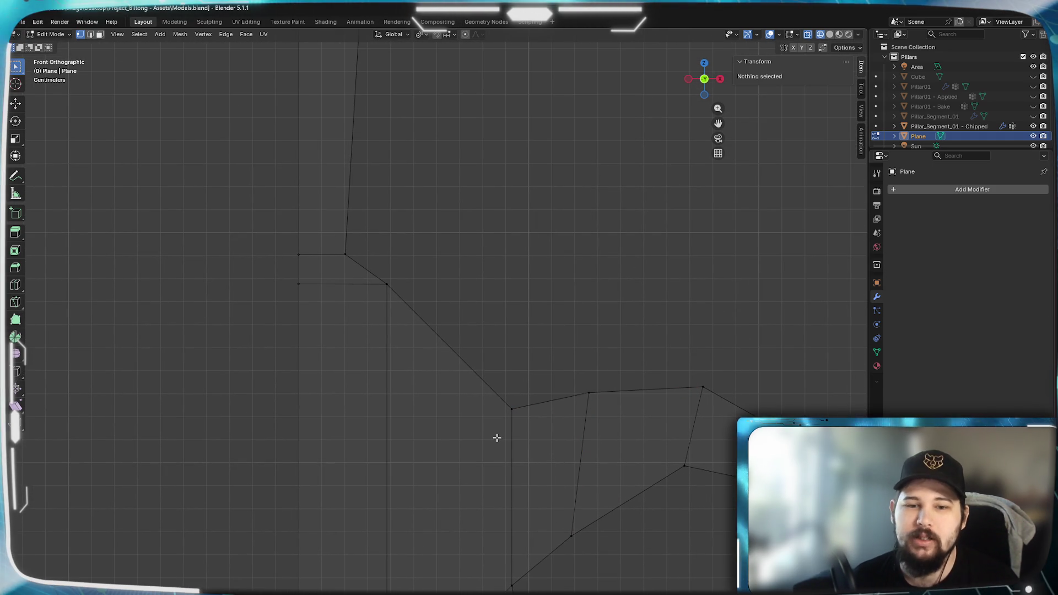
pyautogui.click(397, 286)
pyautogui.keyDown('shift'); pyautogui.click(520, 415); pyautogui.keyUp('shift')
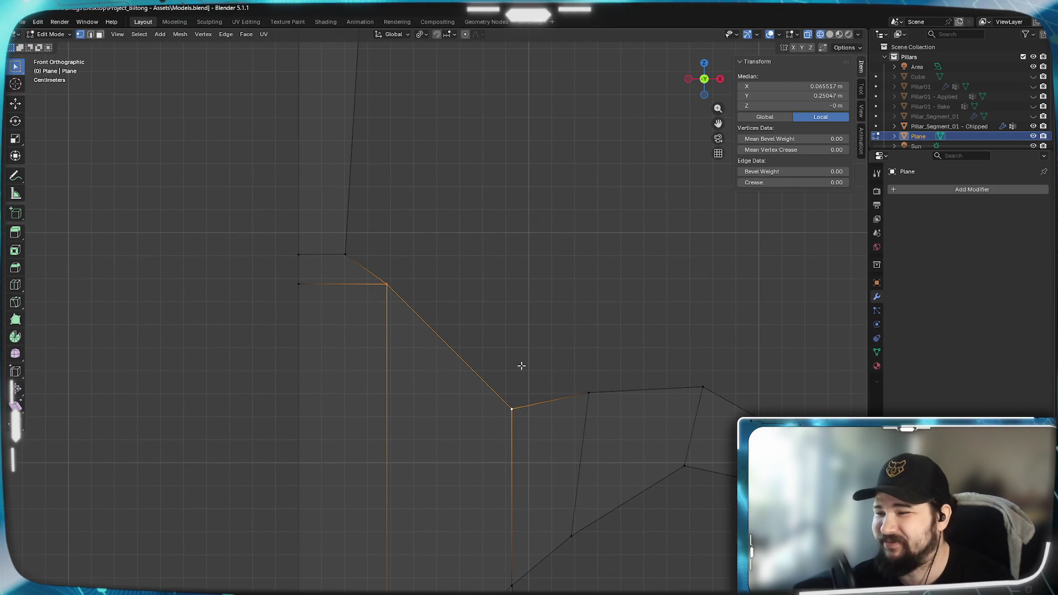
pyautogui.scroll(-2, 521, 366)
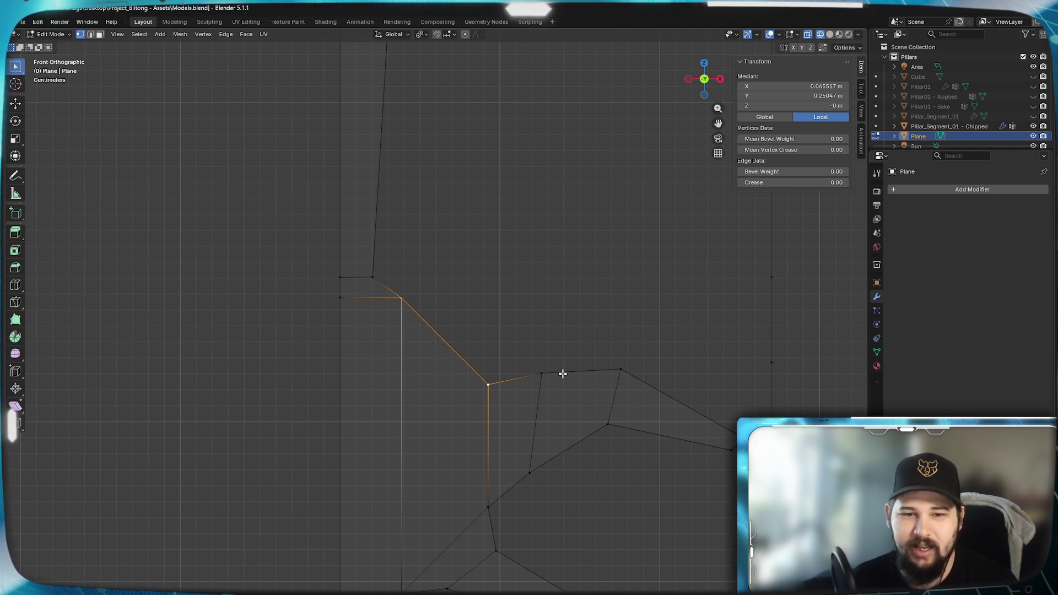
pyautogui.moveTo(540, 280)
pyautogui.keyDown('shift'); pyautogui.mouseDown(button='middle')
pyautogui.moveTo(515, 347)
pyautogui.moveTo(543, 344)
pyautogui.mouseUp(button='middle'); pyautogui.keyUp('shift')
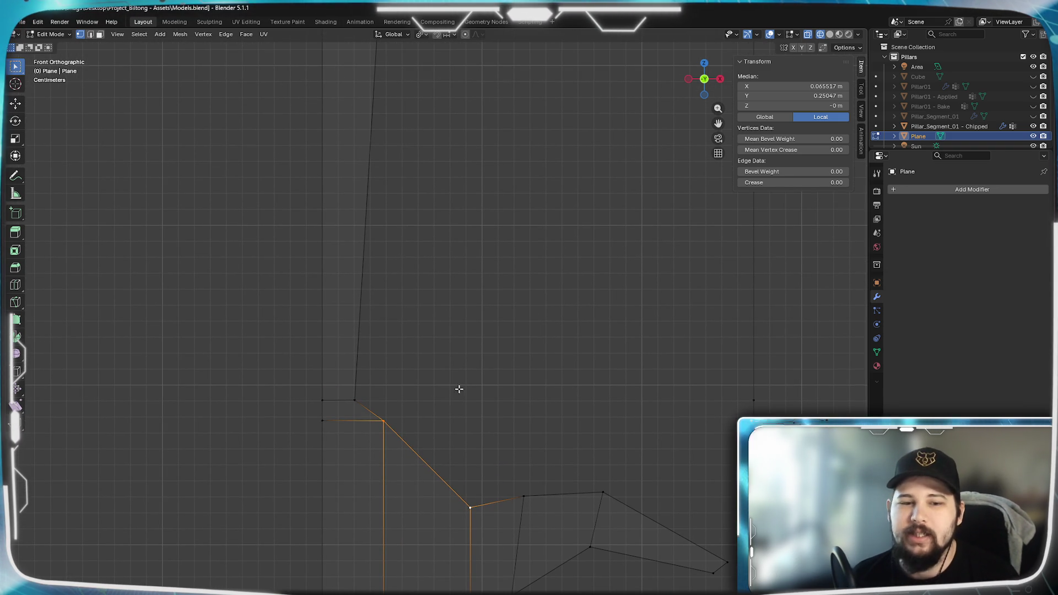
pyautogui.scroll(2, 446, 359)
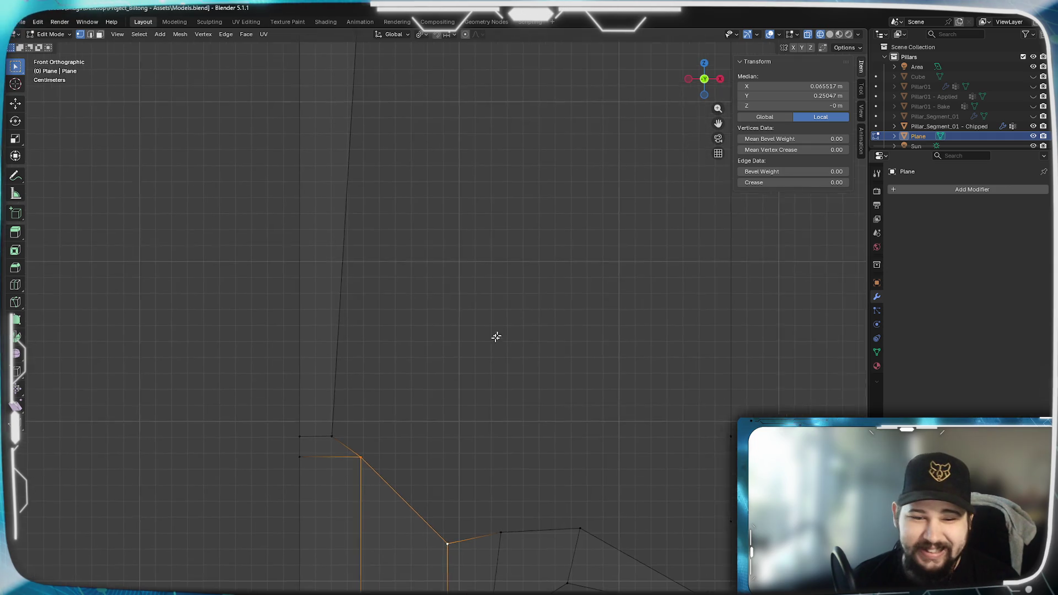
pyautogui.scroll(-2, 503, 326)
pyautogui.scroll(-2, 486, 312)
pyautogui.moveTo(469, 376)
pyautogui.keyDown('shift'); pyautogui.mouseDown(button='middle')
pyautogui.moveTo(496, 276)
pyautogui.moveTo(505, 296)
pyautogui.moveTo(503, 371)
pyautogui.mouseUp(button='middle'); pyautogui.keyUp('shift')
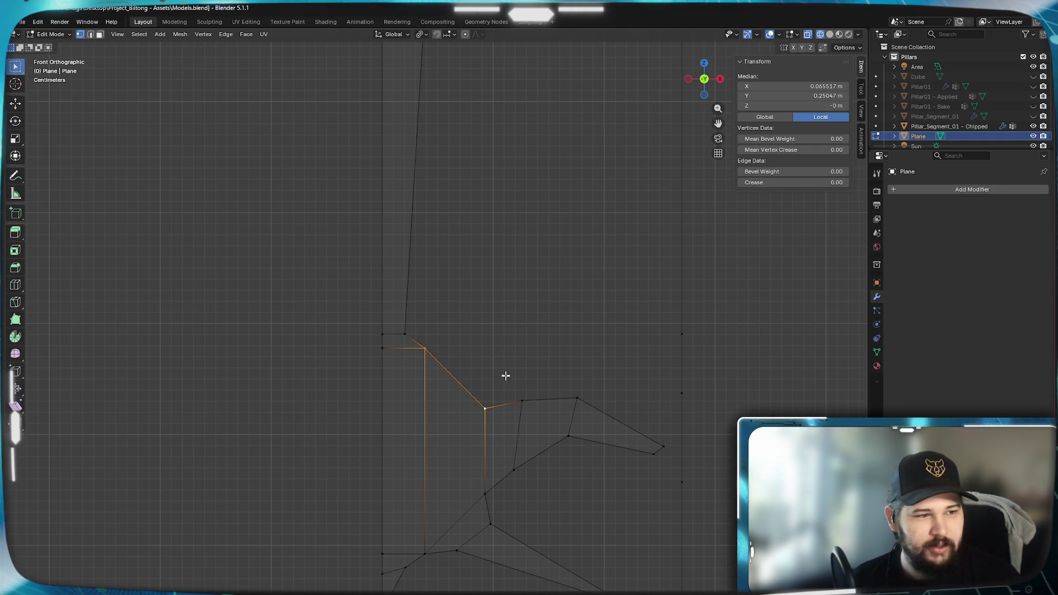
pyautogui.scroll(1, 510, 345)
# Reposition the horn's top edge upward and slightly left, keeping the horn framed.
pyautogui.scroll(2, 513, 385)
pyautogui.press('g')
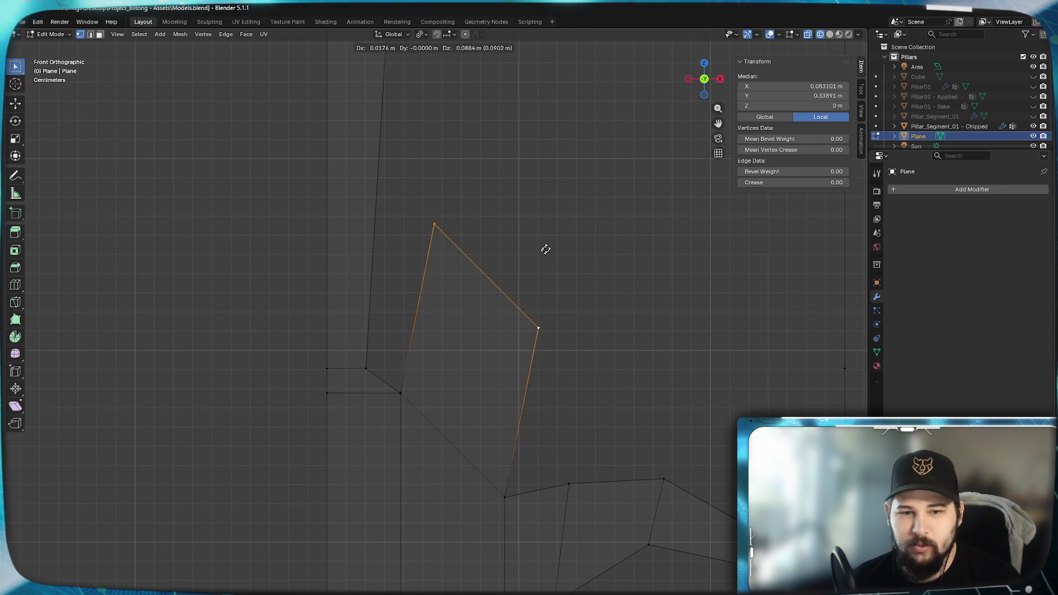
pyautogui.click(580, 142)
pyautogui.scroll(-2, 582, 158)
pyautogui.moveTo(581, 177)
pyautogui.keyDown('shift'); pyautogui.mouseDown(button='middle')
pyautogui.moveTo(554, 238)
pyautogui.moveTo(534, 190)
pyautogui.moveTo(521, 188)
pyautogui.mouseUp(button='middle'); pyautogui.keyUp('shift')
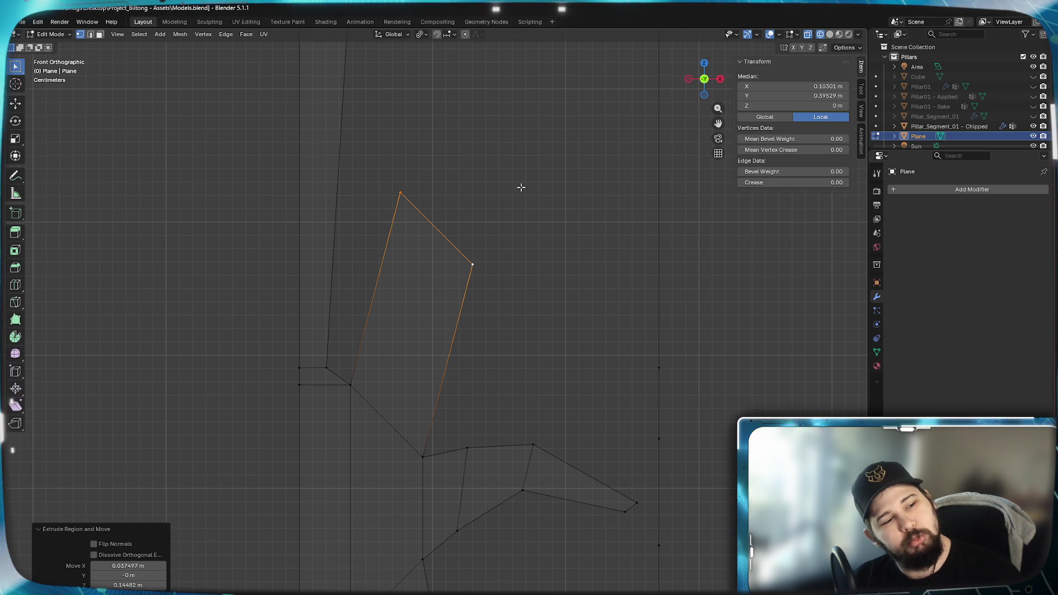
pyautogui.keyDown('shift'); pyautogui.moveTo(520, 187); pyautogui.dragTo(517, 210, button='middle'); pyautogui.keyUp('shift')
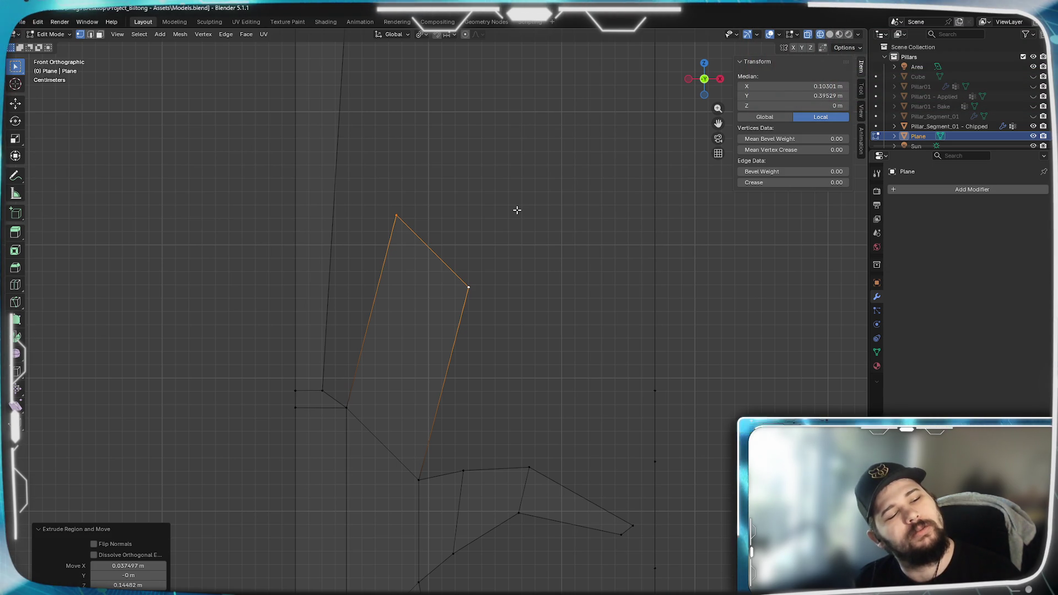
pyautogui.scroll(5, 517, 209)
pyautogui.scroll(-5, 503, 246)
pyautogui.keyDown('shift'); pyautogui.moveTo(533, 196); pyautogui.dragTo(526, 244, button='middle'); pyautogui.keyUp('shift')
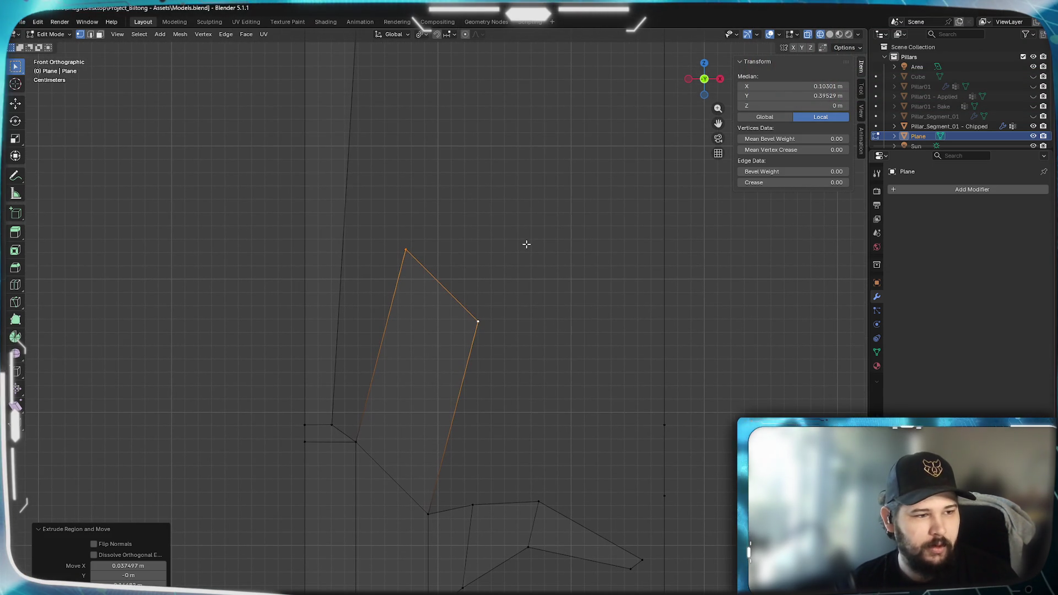
pyautogui.scroll(1, 373, 264)
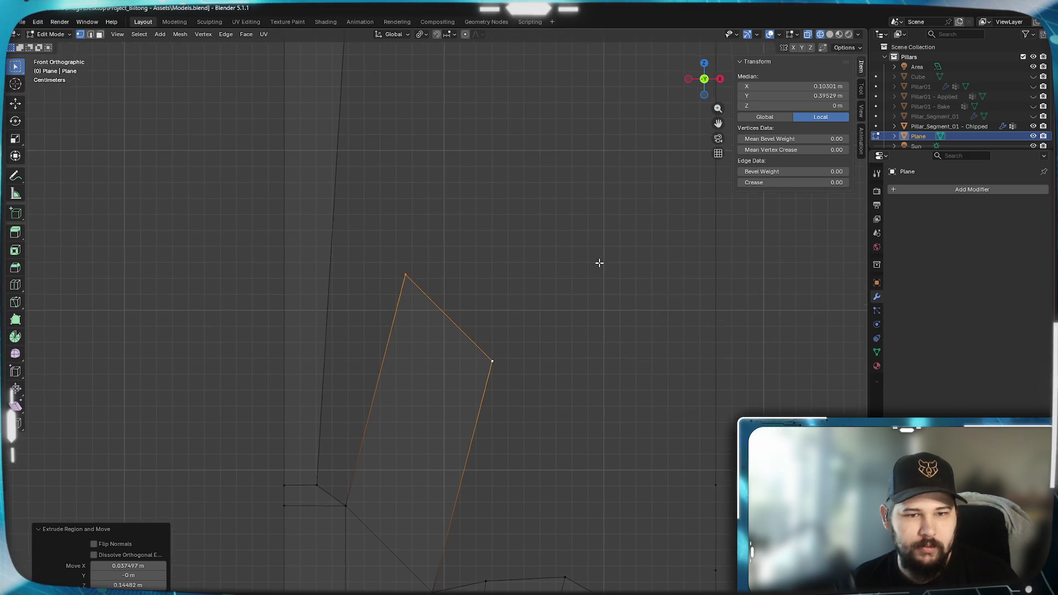
pyautogui.press('g')
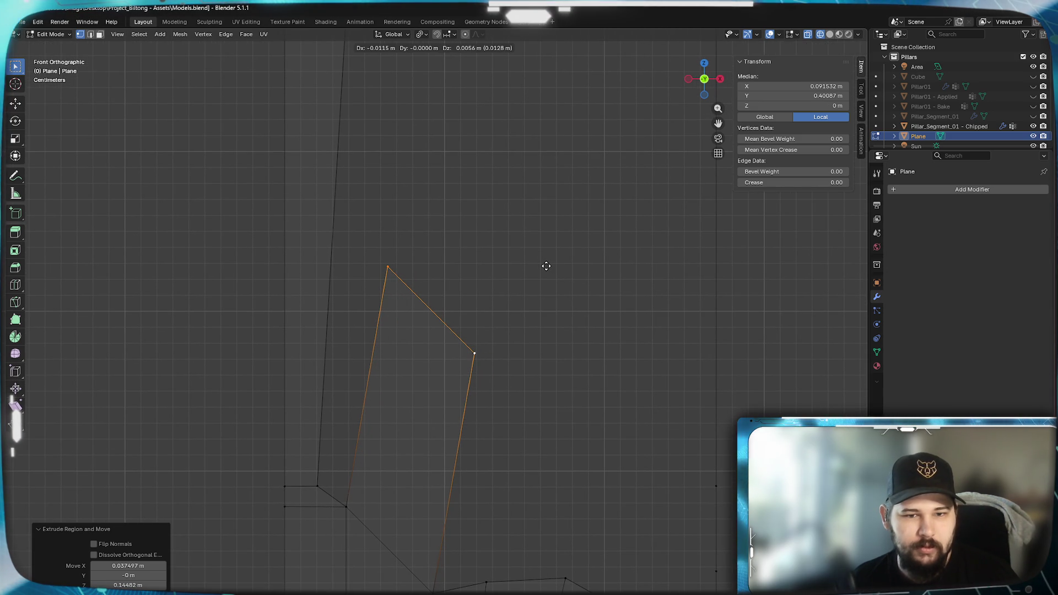
pyautogui.click(546, 266)
# Extrude a new face up and to the right, narrowing its top edge to 0.655.
pyautogui.press('e')
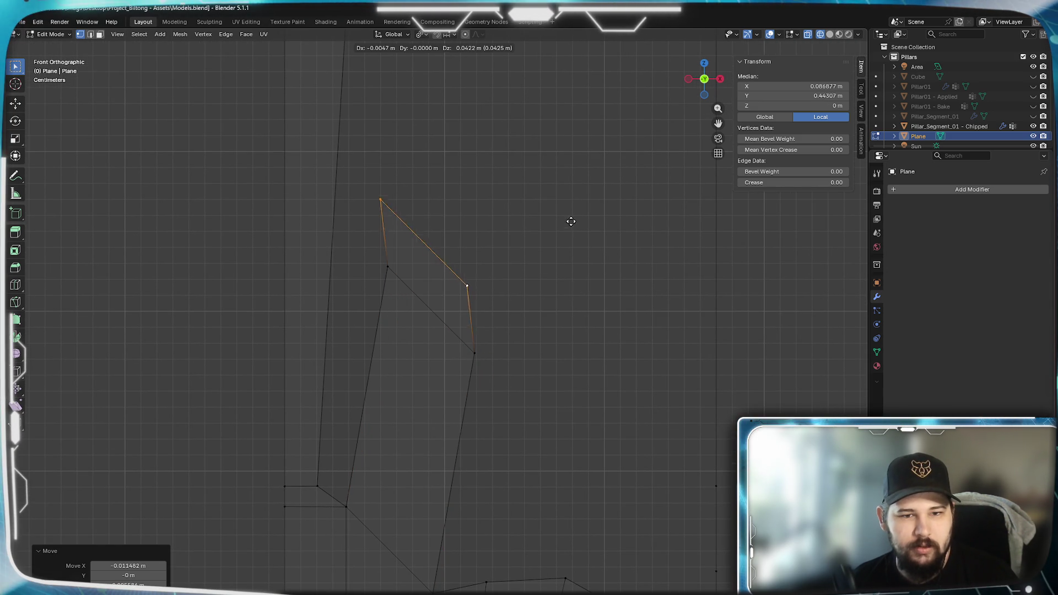
pyautogui.click(597, 198)
pyautogui.press('s')
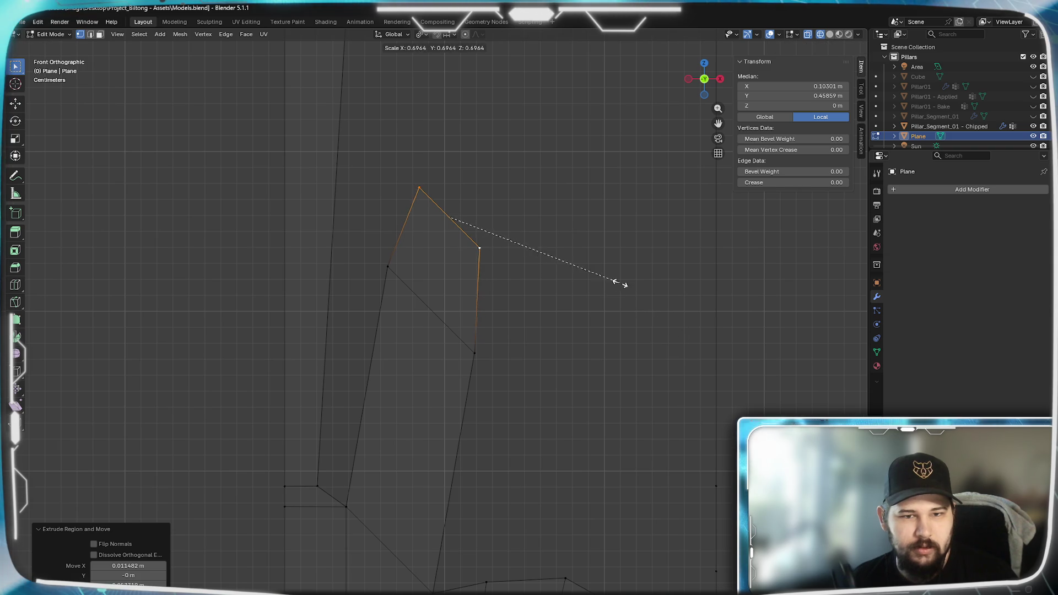
pyautogui.click(610, 278)
pyautogui.press('g')
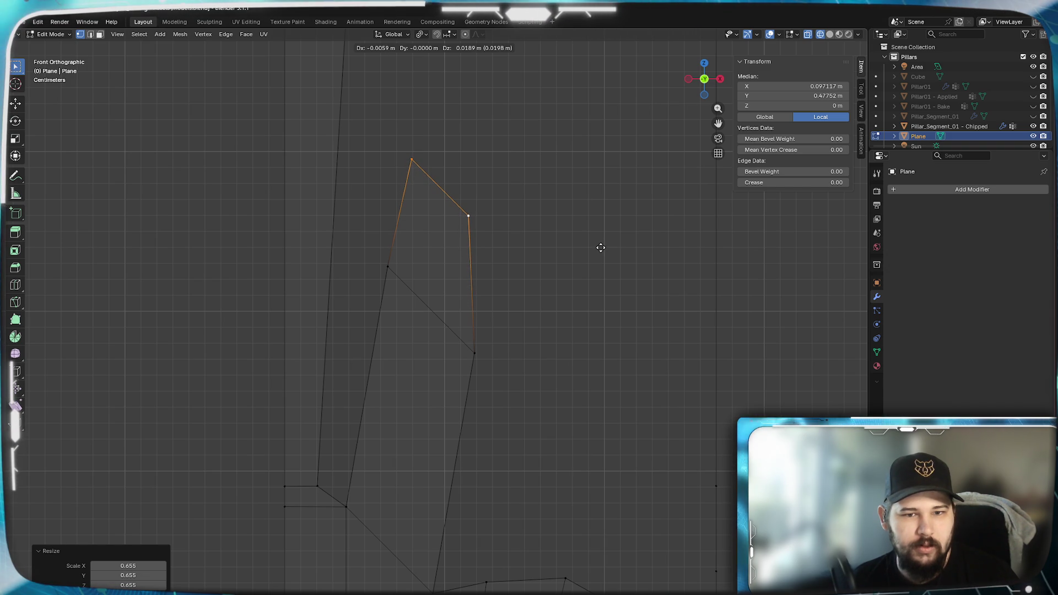
pyautogui.click(588, 291)
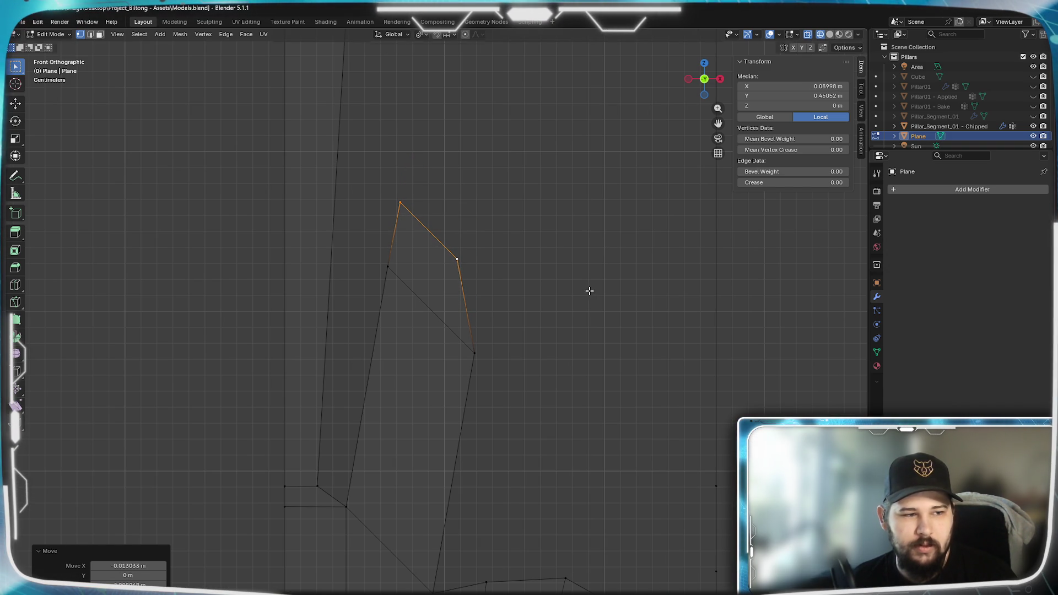
# Extrude another face upward and widen its top edge to 1.5.
pyautogui.keyDown('shift'); pyautogui.moveTo(609, 212); pyautogui.dragTo(580, 350, button='middle'); pyautogui.keyUp('shift')
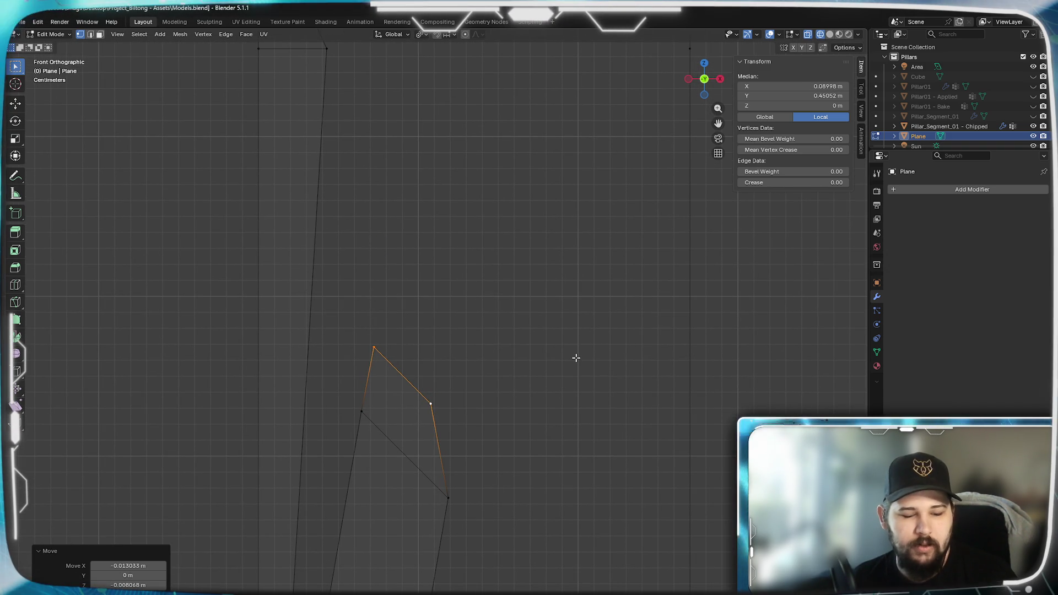
pyautogui.press('e')
pyautogui.click(596, 222)
pyautogui.press('s')
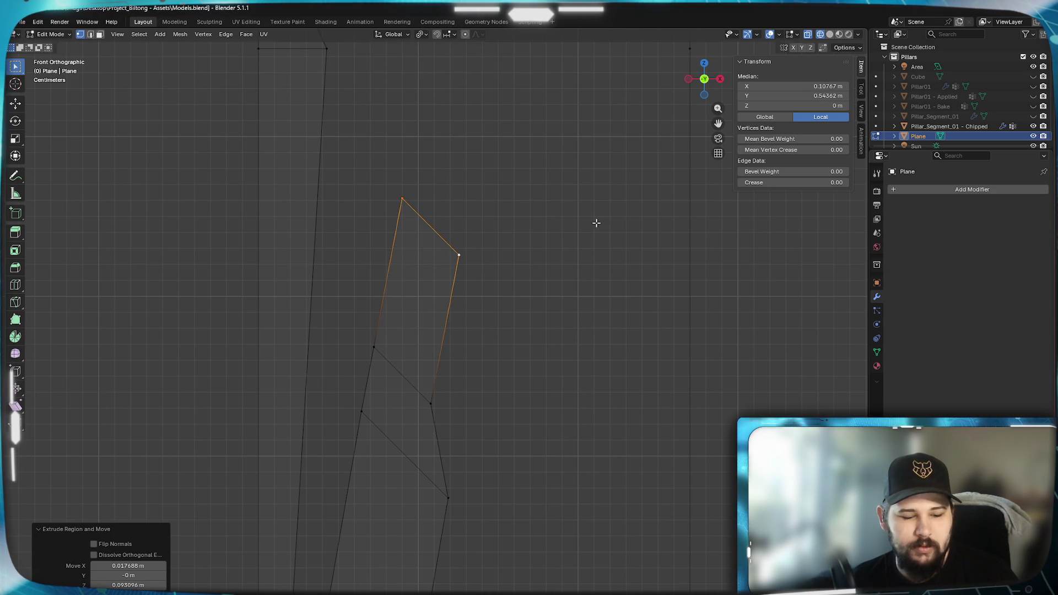
pyautogui.click(666, 299)
pyautogui.press('g')
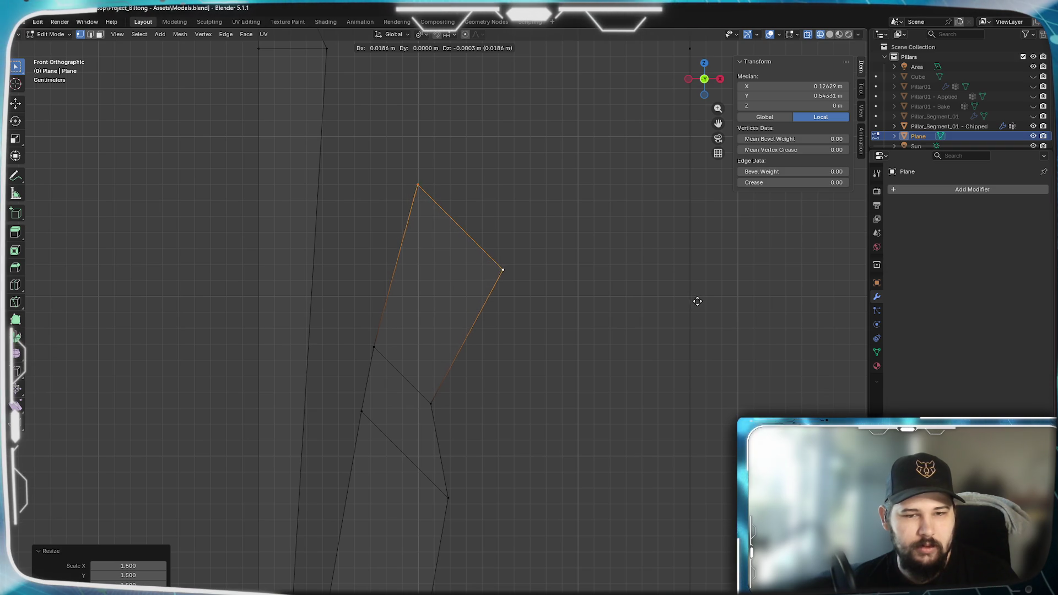
# Extrude a further face up-right, narrowing its top edge to 0.550 and repositioning it.
pyautogui.moveTo(590, 255)
pyautogui.keyDown('shift'); pyautogui.mouseDown(button='middle')
pyautogui.moveTo(566, 418)
pyautogui.moveTo(576, 430)
pyautogui.mouseUp(button='middle'); pyautogui.keyUp('shift')
pyautogui.press('e')
pyautogui.click(597, 396)
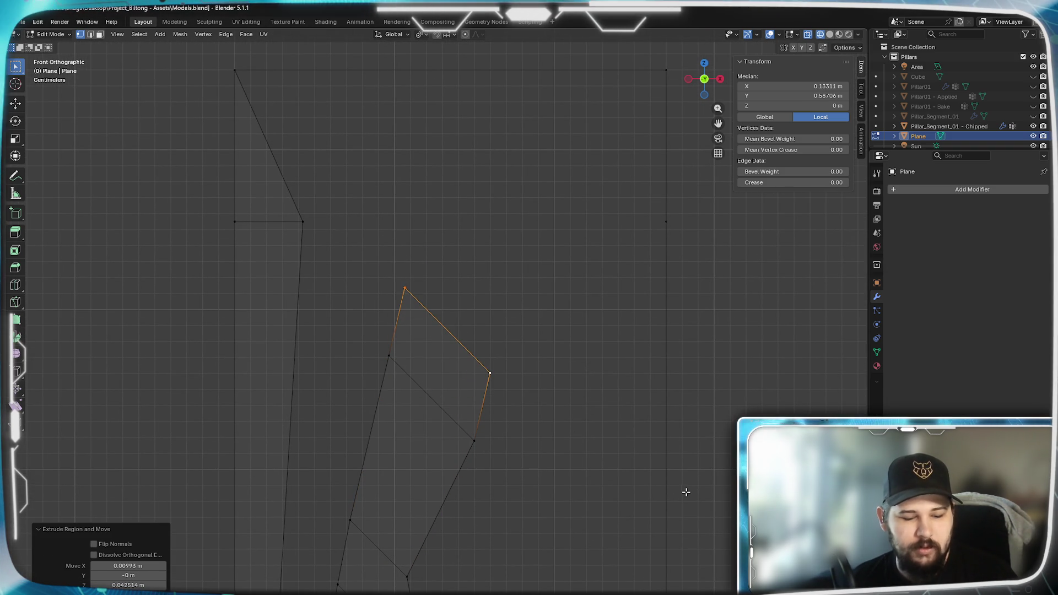
pyautogui.click(588, 415)
pyautogui.press('g')
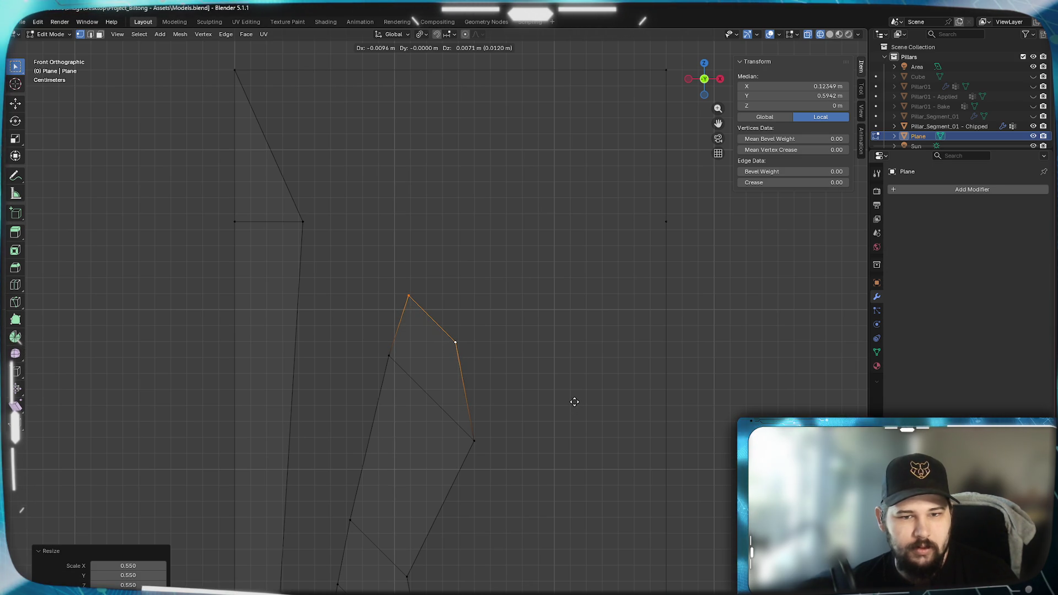
pyautogui.press('s')
pyautogui.press('g')
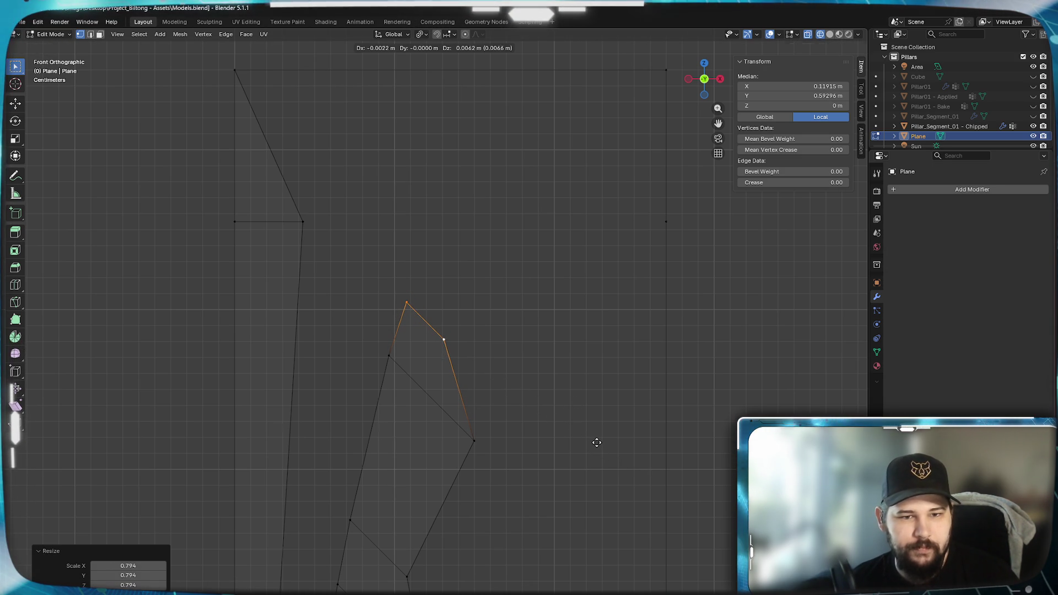
# Extrude another face about 0.083 m up and begin tilting its top edge.
pyautogui.moveTo(607, 359)
pyautogui.keyDown('shift'); pyautogui.mouseDown(button='middle')
pyautogui.moveTo(569, 428)
pyautogui.moveTo(456, 452)
pyautogui.mouseUp(button='middle'); pyautogui.keyUp('shift')
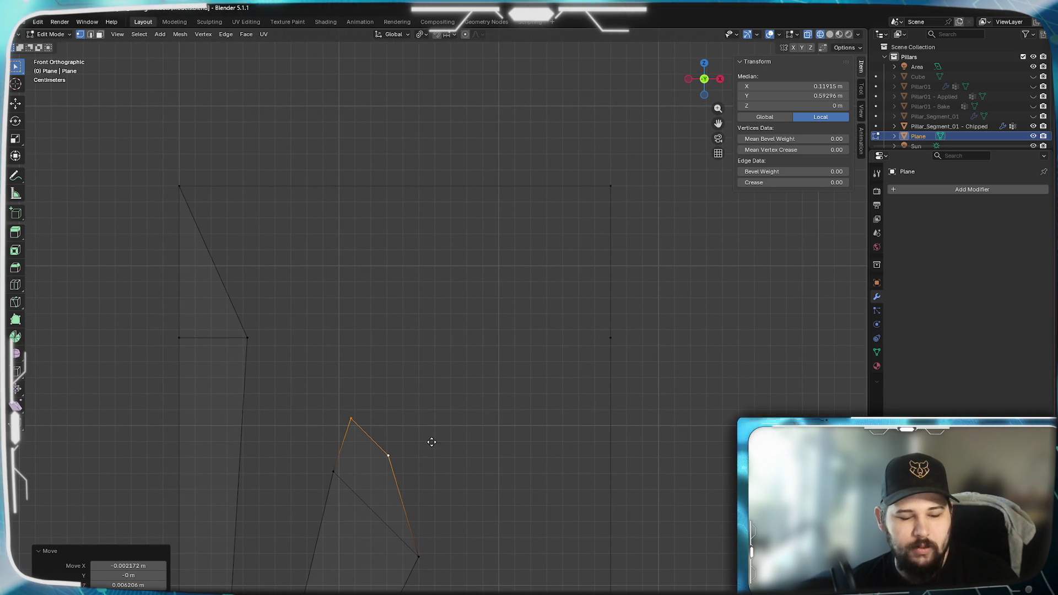
pyautogui.press('e')
pyautogui.click(483, 309)
pyautogui.press('r')
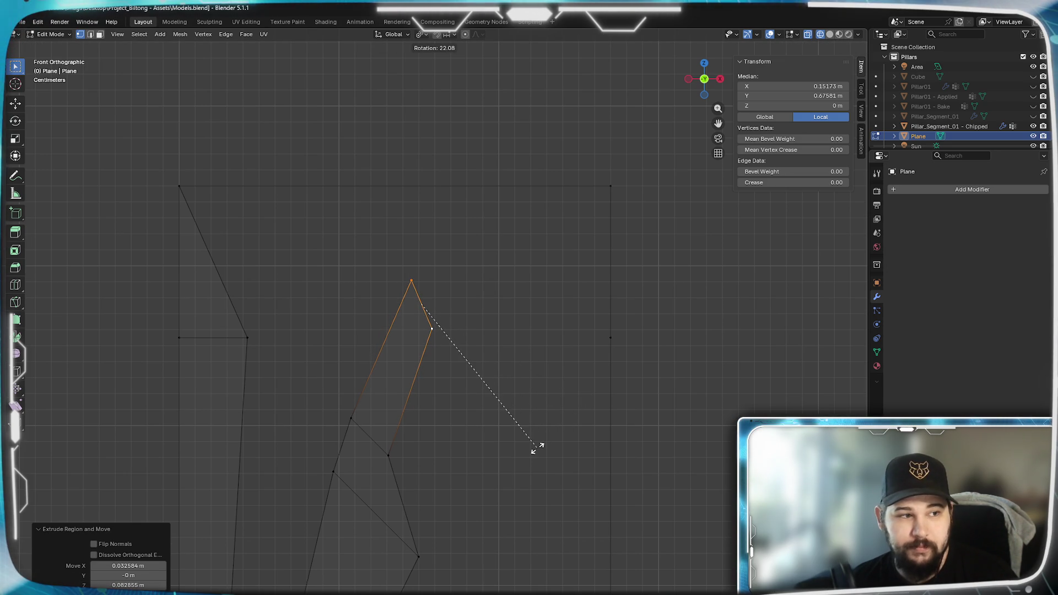
# Tilt the new top edge about 22° and enlarge it to 1.414.
pyautogui.click(536, 447)
pyautogui.press('s')
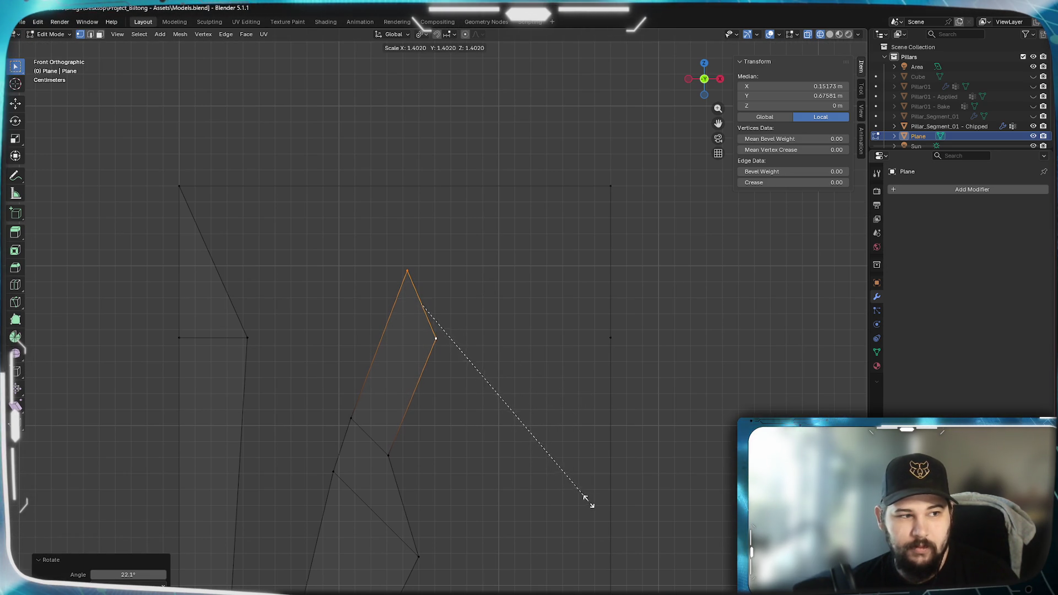
pyautogui.click(588, 498)
pyautogui.press('g')
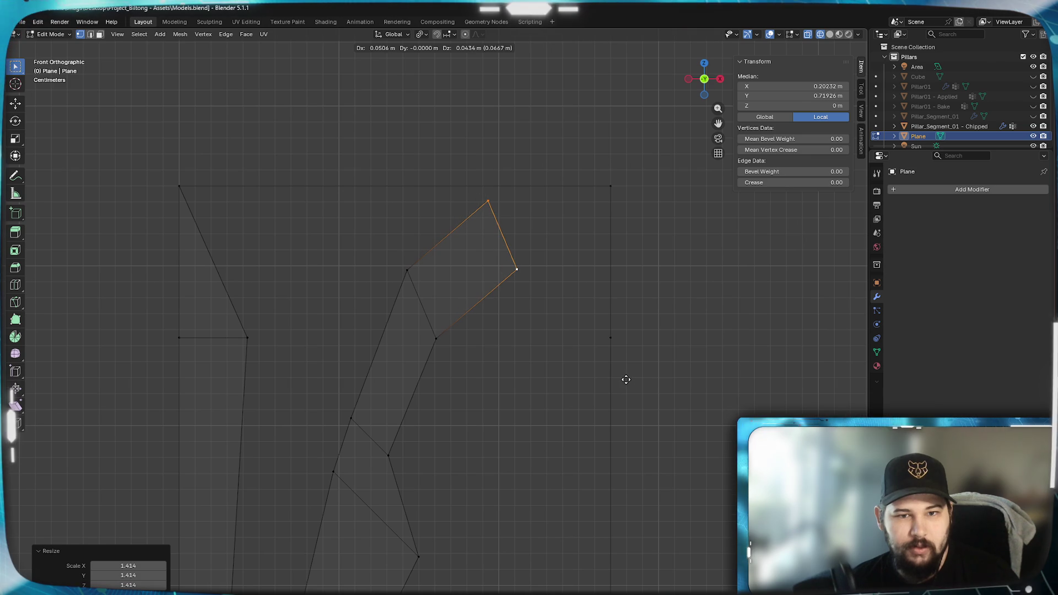
# Place the next face toward the upper right, narrowed to 0.769 and rotated 12.6°.
pyautogui.click(627, 381)
pyautogui.press('s')
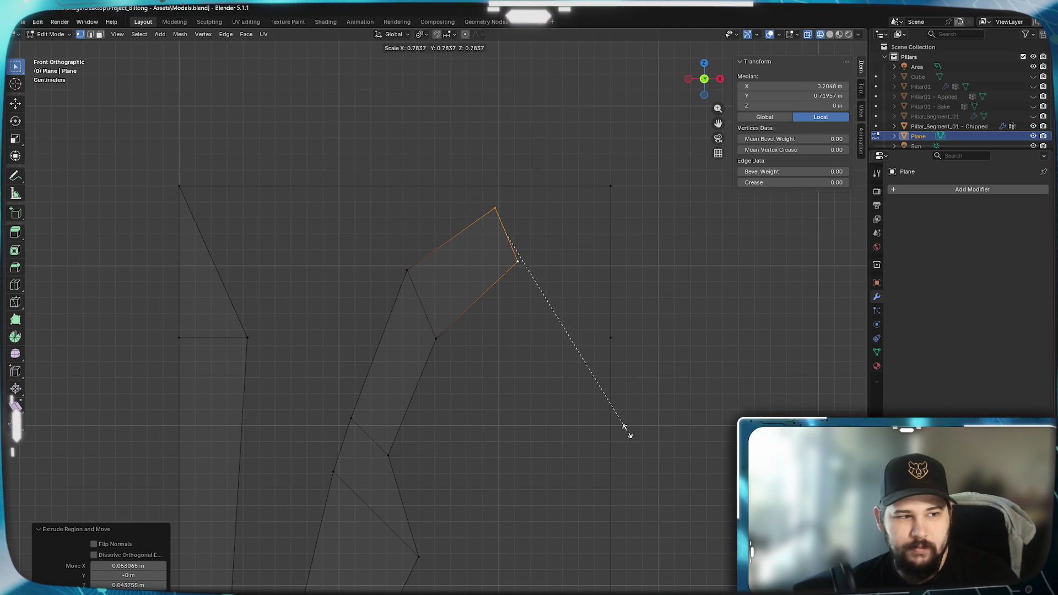
pyautogui.click(623, 429)
pyautogui.press('r')
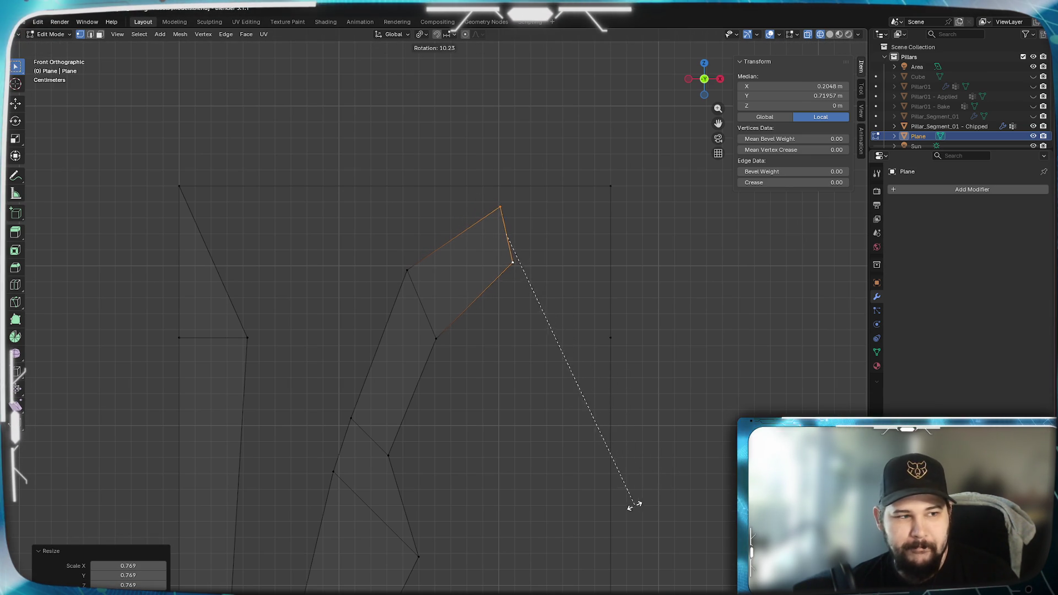
pyautogui.click(623, 509)
# Extrude a face to the right, tilted 35.6° and narrowed to 0.518.
pyautogui.press('e')
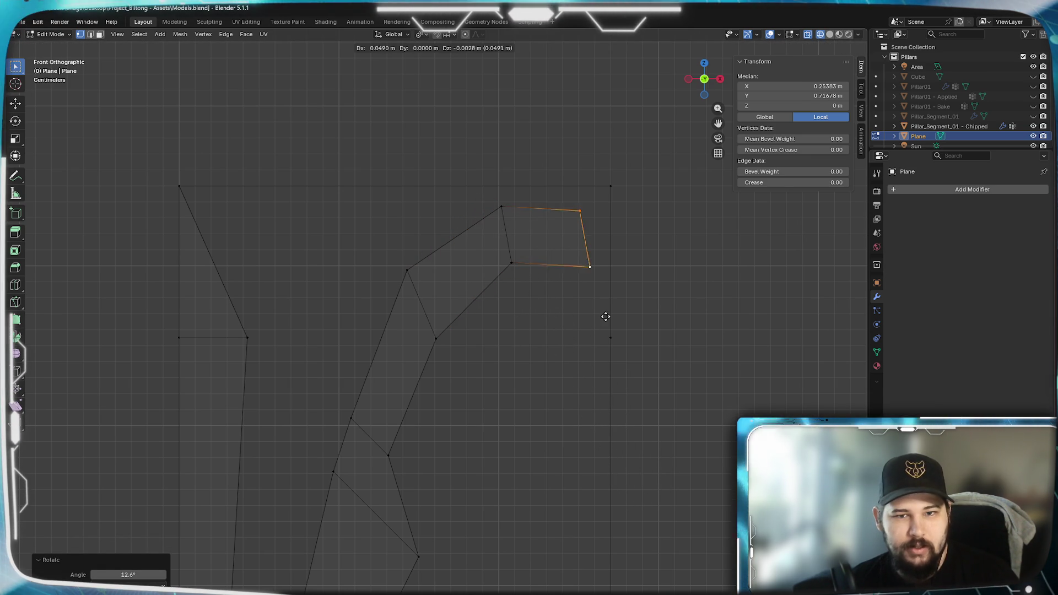
pyautogui.click(620, 316)
pyautogui.press('r')
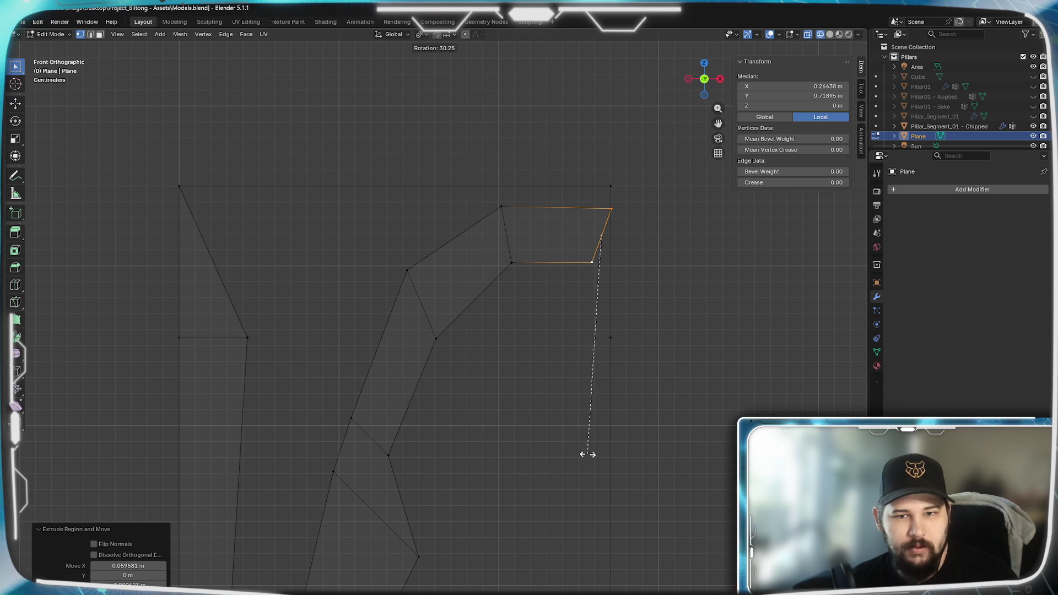
pyautogui.click(568, 449)
pyautogui.press('s')
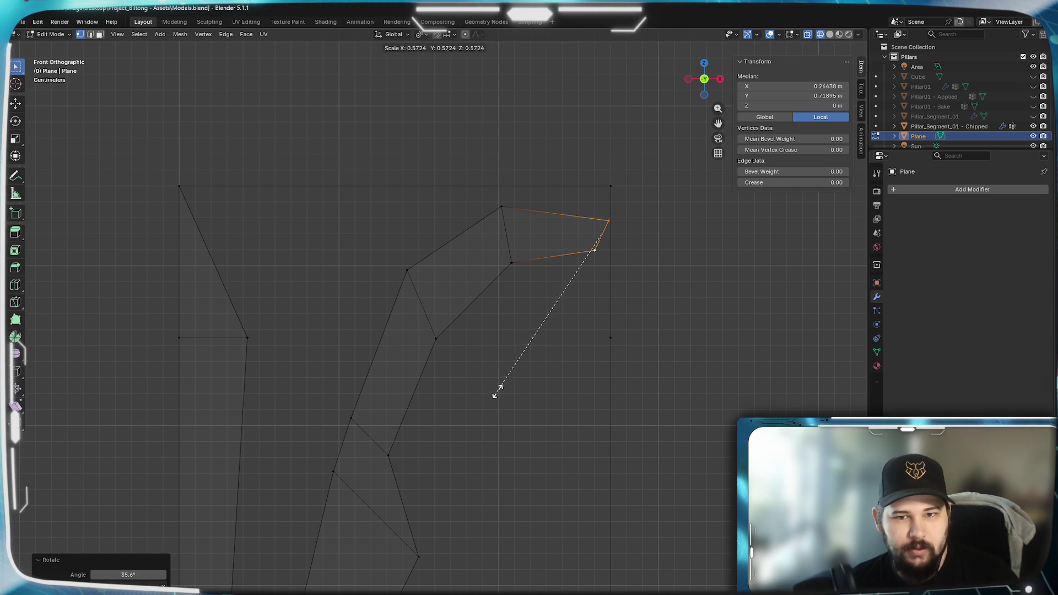
pyautogui.click(504, 375)
pyautogui.scroll(3, 529, 358)
pyautogui.keyDown('shift'); pyautogui.moveTo(606, 314); pyautogui.dragTo(564, 434, button='middle'); pyautogui.keyUp('shift')
pyautogui.press('g')
# Finish the horn with a small tip face rotated 29.7° and shrunk to 0.328.
pyautogui.press('e')
pyautogui.click(566, 472)
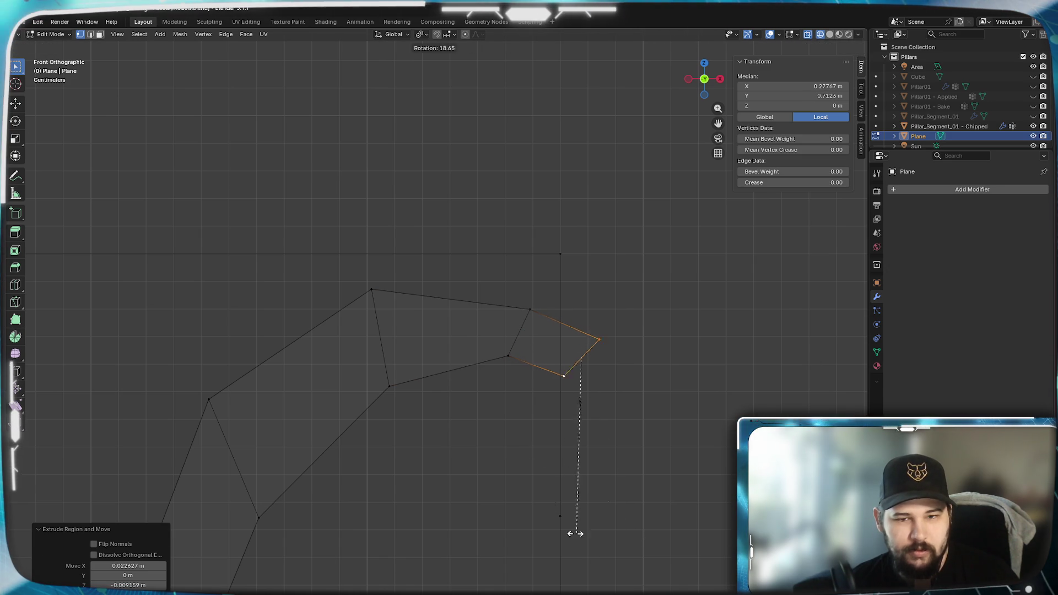
pyautogui.click(545, 521)
pyautogui.press('s')
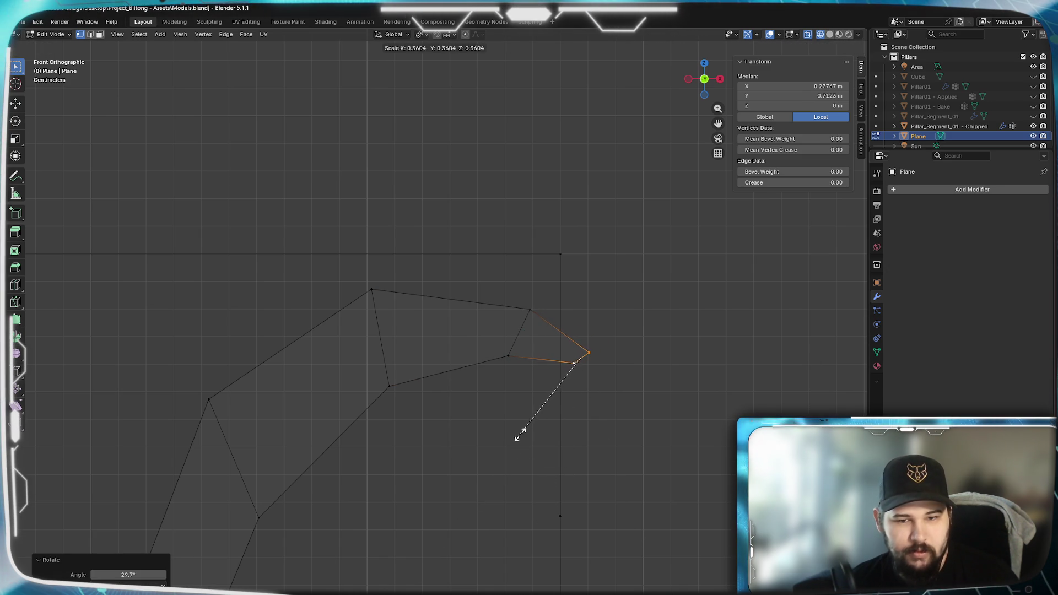
pyautogui.click(524, 425)
pyautogui.click(509, 421)
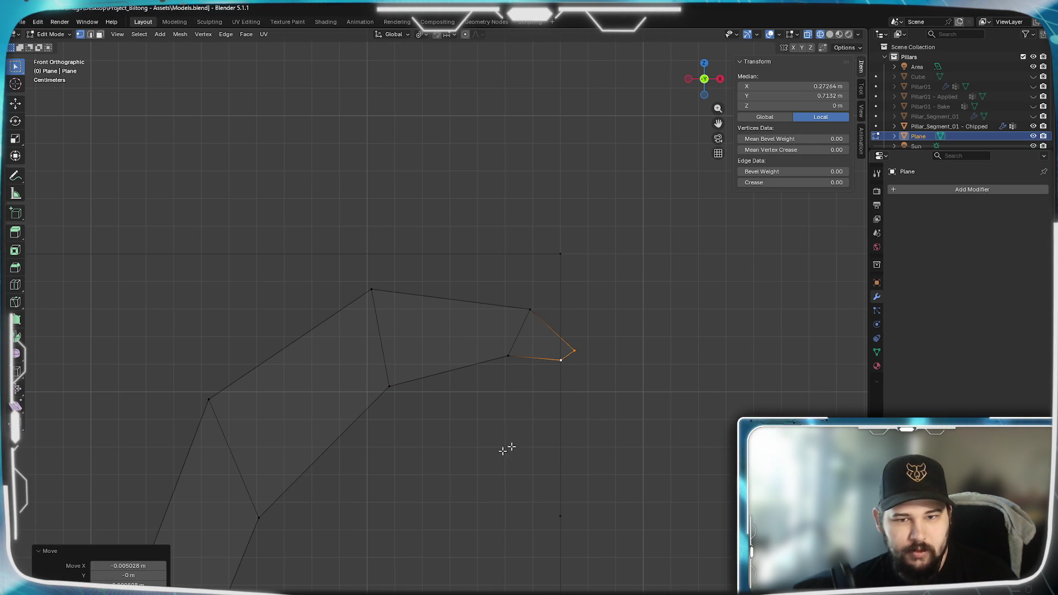
pyautogui.scroll(-5, 531, 429)
pyautogui.moveTo(517, 456)
pyautogui.keyDown('shift'); pyautogui.mouseDown(button='middle')
pyautogui.moveTo(399, 378)
pyautogui.moveTo(401, 354)
pyautogui.moveTo(510, 243)
pyautogui.moveTo(536, 524)
pyautogui.mouseUp(button='middle'); pyautogui.keyUp('shift')
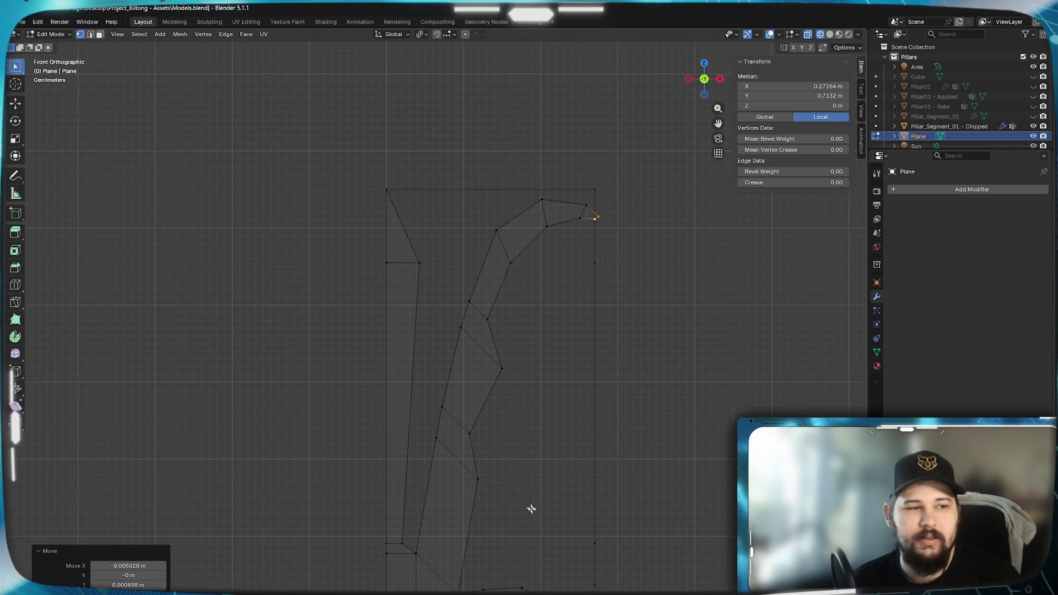
pyautogui.moveTo(531, 472)
pyautogui.keyDown('shift'); pyautogui.mouseDown(button='middle')
pyautogui.moveTo(557, 403)
pyautogui.moveTo(510, 555)
pyautogui.moveTo(496, 278)
pyautogui.mouseUp(button='middle'); pyautogui.keyUp('shift')
# Select the two vertices of the horn's inner edge.
pyautogui.scroll(2, 509, 232)
pyautogui.scroll(2, 510, 232)
pyautogui.keyDown('shift'); pyautogui.moveTo(510, 232); pyautogui.dragTo(461, 330, button='middle'); pyautogui.keyUp('shift')
pyautogui.click(490, 296)
pyautogui.click(498, 399)
pyautogui.click(469, 311)
pyautogui.keyDown('shift'); pyautogui.click(506, 407); pyautogui.keyUp('shift')
pyautogui.scroll(2, 538, 349)
# Extrude the inner edge outward, shrink it to 0.219 and move it right.
pyautogui.press('e')
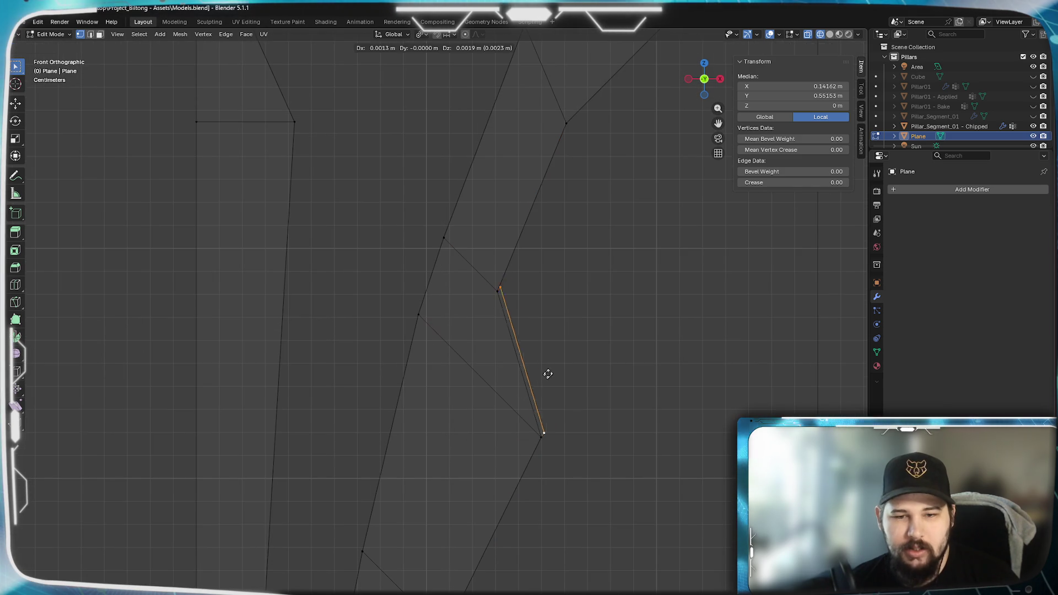
pyautogui.click(584, 371)
pyautogui.press('s')
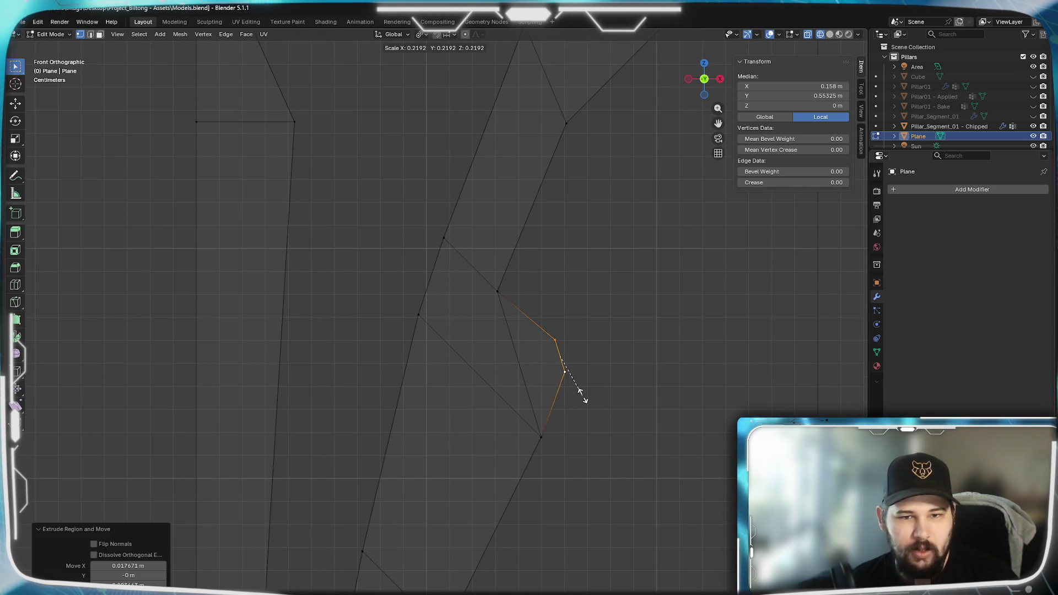
pyautogui.click(580, 392)
pyautogui.press('g')
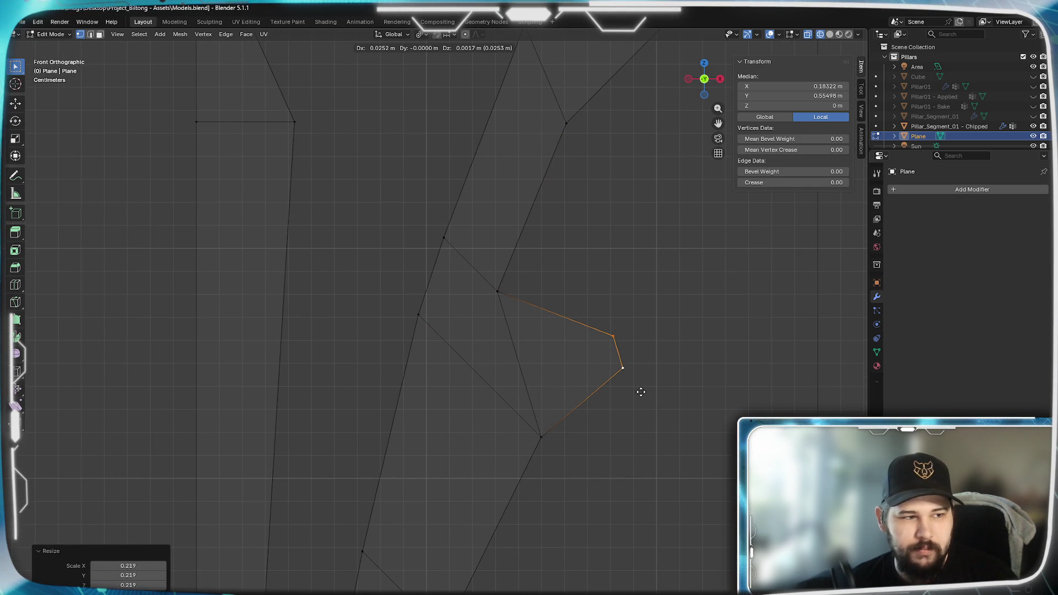
pyautogui.click(641, 392)
# Select the next inner edge, extrude it, shrink it and move it back left.
pyautogui.keyDown('shift'); pyautogui.moveTo(572, 553); pyautogui.dragTo(532, 397, button='middle'); pyautogui.keyUp('shift')
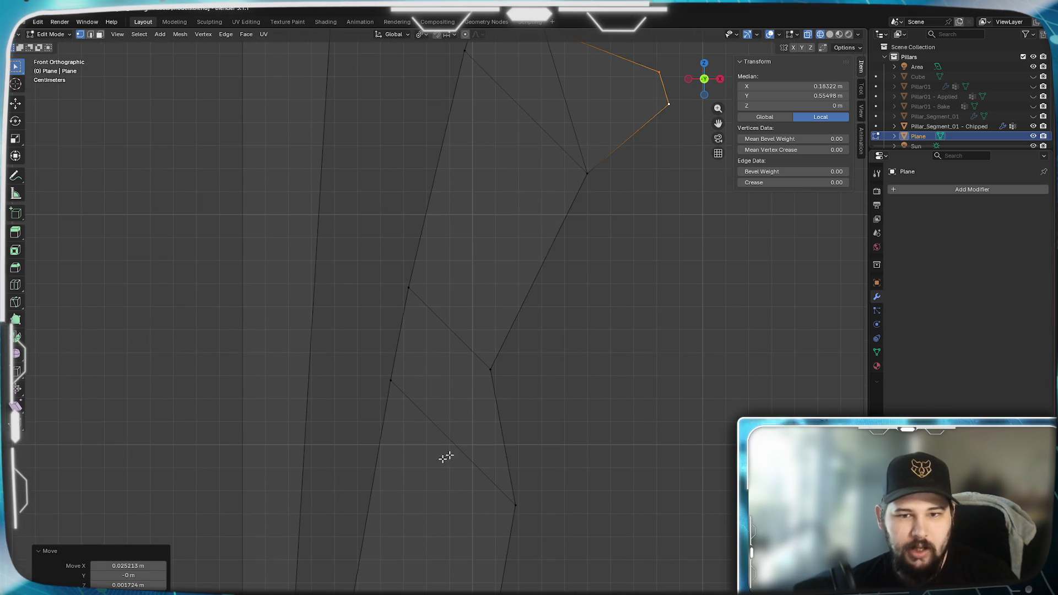
pyautogui.click(493, 395)
pyautogui.click(528, 537)
pyautogui.click(515, 504)
pyautogui.keyDown('shift'); pyautogui.click(490, 368); pyautogui.keyUp('shift')
pyautogui.press('e')
pyautogui.click(634, 452)
pyautogui.press('s')
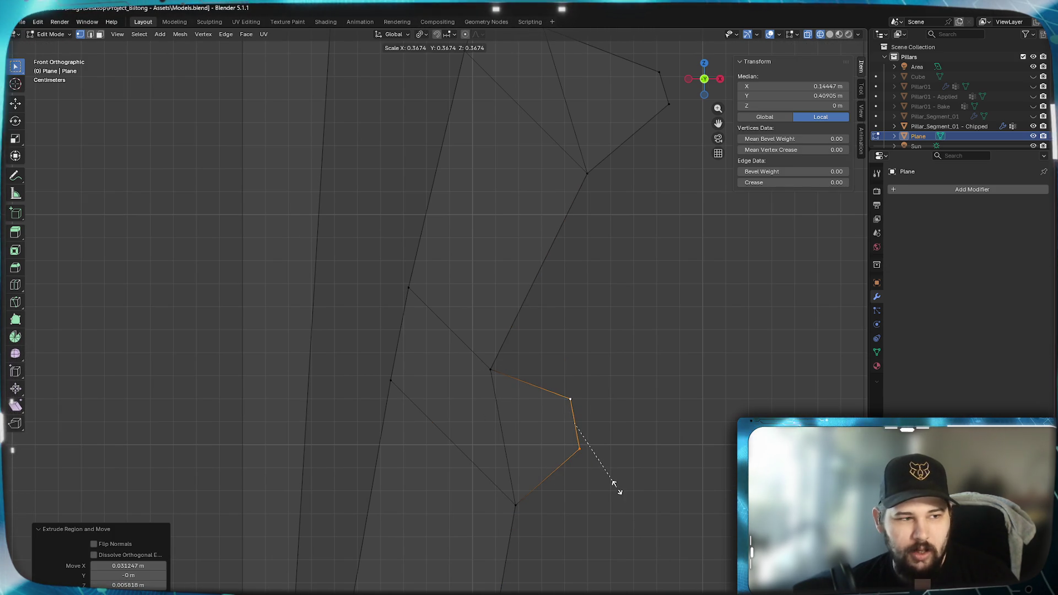
pyautogui.click(586, 443)
pyautogui.press('g')
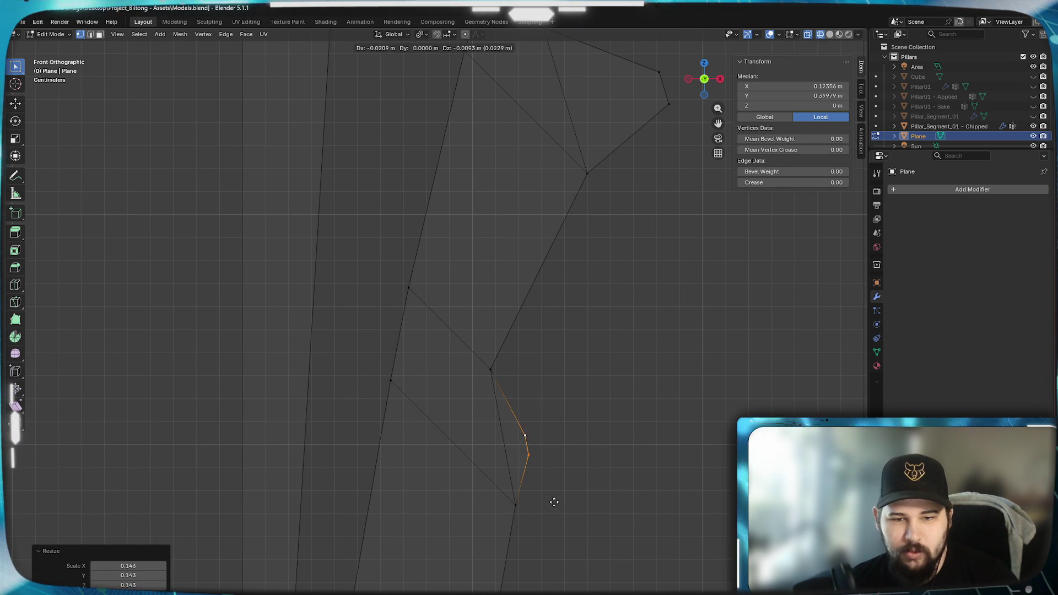
pyautogui.click(566, 513)
# Nudge the spike's end edge and enlarge it by 1.242 into a small point.
pyautogui.moveTo(566, 513)
pyautogui.keyDown('shift'); pyautogui.mouseDown(button='middle')
pyautogui.moveTo(581, 332)
pyautogui.moveTo(472, 427)
pyautogui.mouseUp(button='middle'); pyautogui.keyUp('shift')
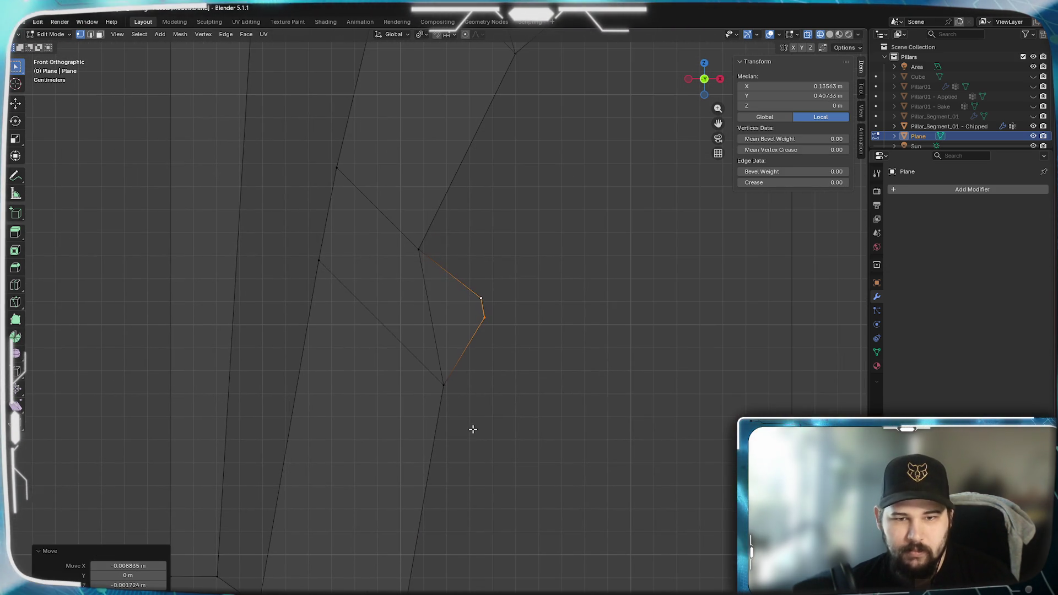
pyautogui.press('g')
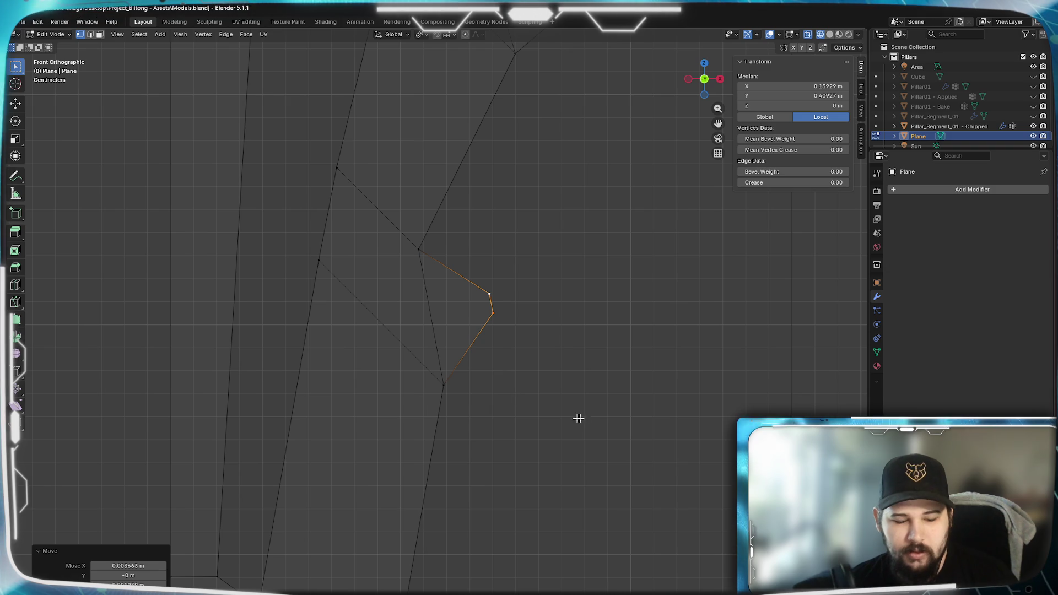
pyautogui.scroll(-3, 544, 412)
pyautogui.press('s')
pyautogui.click(584, 409)
pyautogui.scroll(-3, 529, 364)
pyautogui.moveTo(496, 430)
pyautogui.keyDown('shift'); pyautogui.mouseDown(button='middle')
pyautogui.moveTo(529, 344)
pyautogui.moveTo(550, 444)
pyautogui.moveTo(592, 320)
pyautogui.mouseUp(button='middle'); pyautogui.keyUp('shift')
pyautogui.keyDown('shift'); pyautogui.moveTo(590, 270); pyautogui.dragTo(573, 324, button='middle'); pyautogui.keyUp('shift')
# Delete the straight right border column of vertices, including the top-right corner.
pyautogui.moveTo(656, 555)
pyautogui.mouseDown()
pyautogui.moveTo(621, 349)
pyautogui.moveTo(584, 241)
pyautogui.mouseUp()
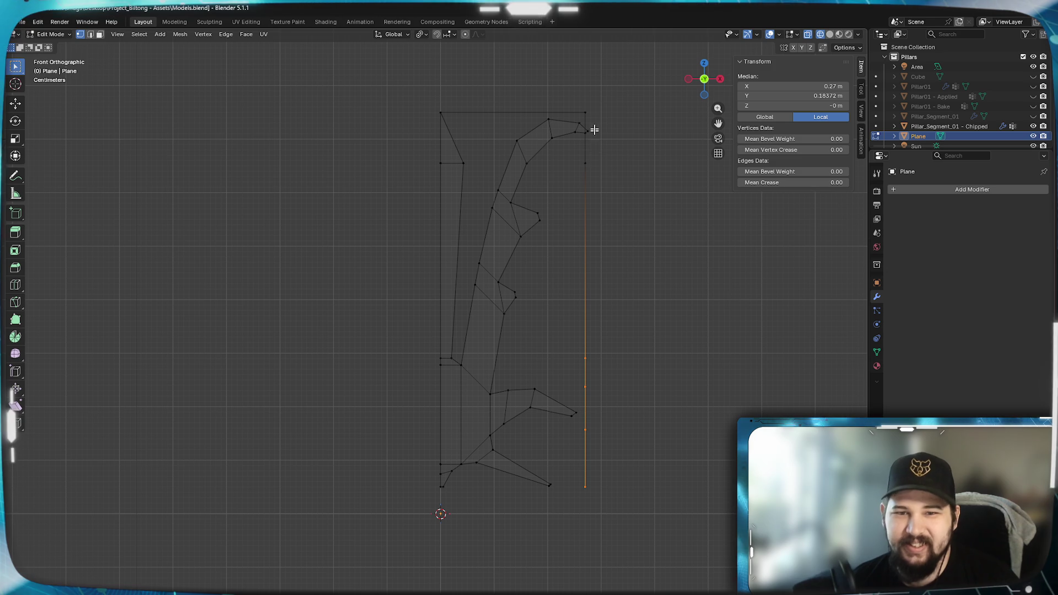
pyautogui.keyDown('shift'); pyautogui.moveTo(607, 87); pyautogui.dragTo(581, 118); pyautogui.keyUp('shift')
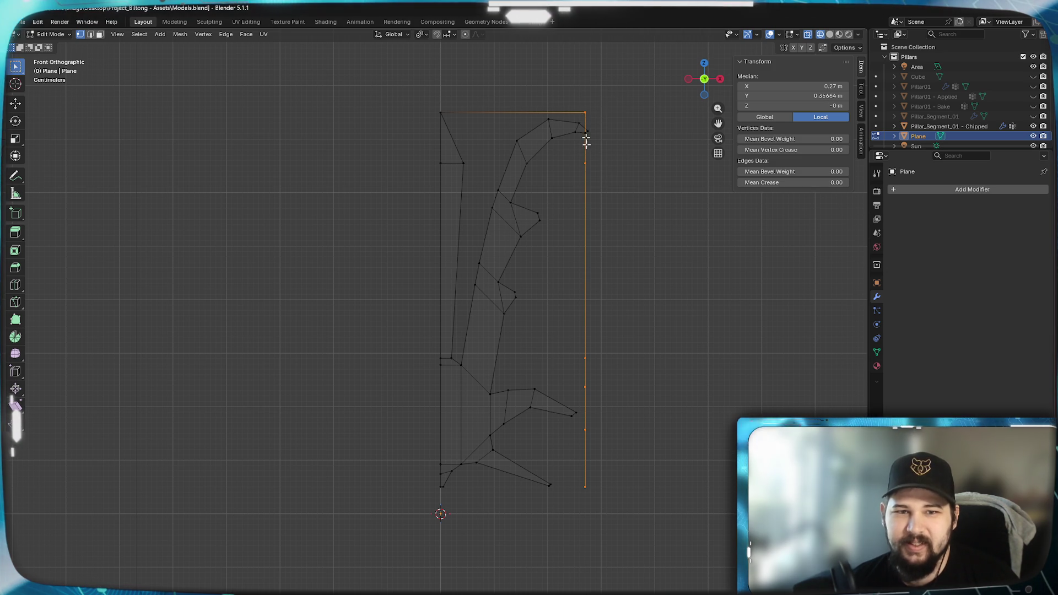
pyautogui.press('x')
pyautogui.click(600, 290)
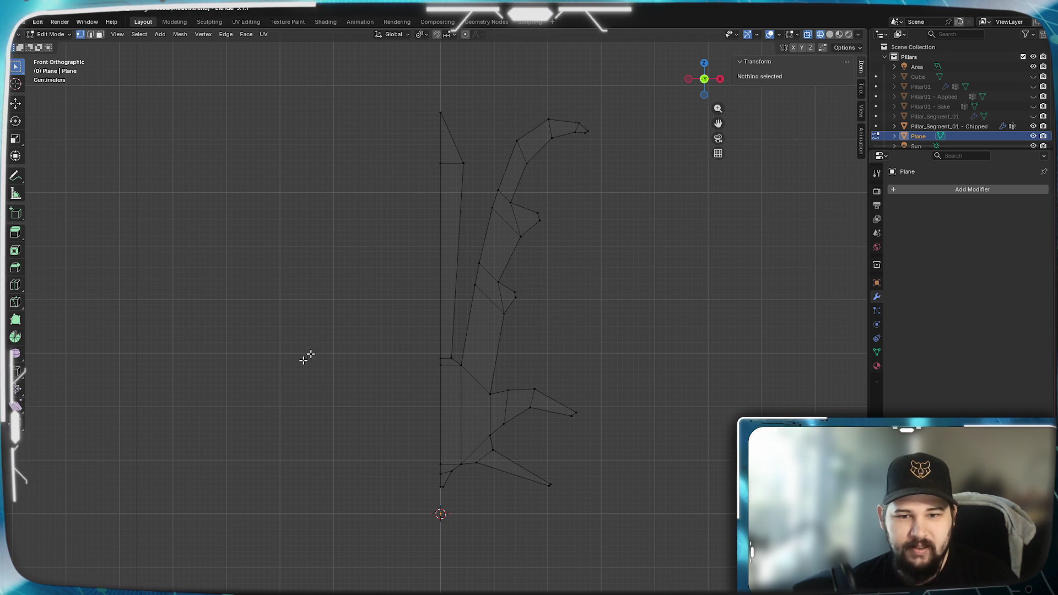
pyautogui.keyDown('shift'); pyautogui.moveTo(528, 284); pyautogui.dragTo(551, 317, button='middle'); pyautogui.keyUp('shift')
# Add a Mirror modifier on the X axis to the half crest in Object Mode.
pyautogui.press('Tab')
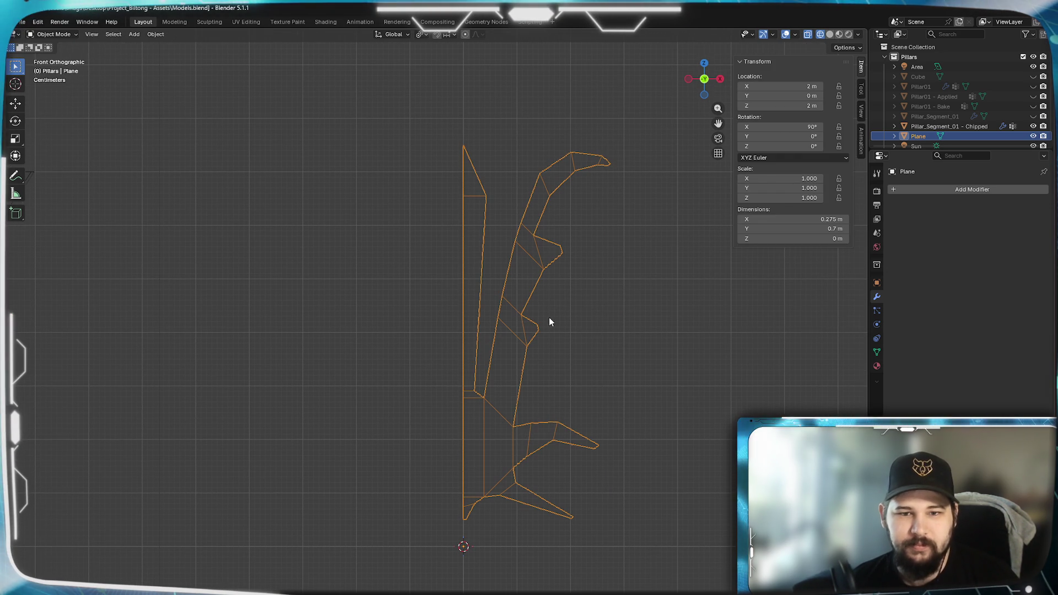
pyautogui.click(936, 189)
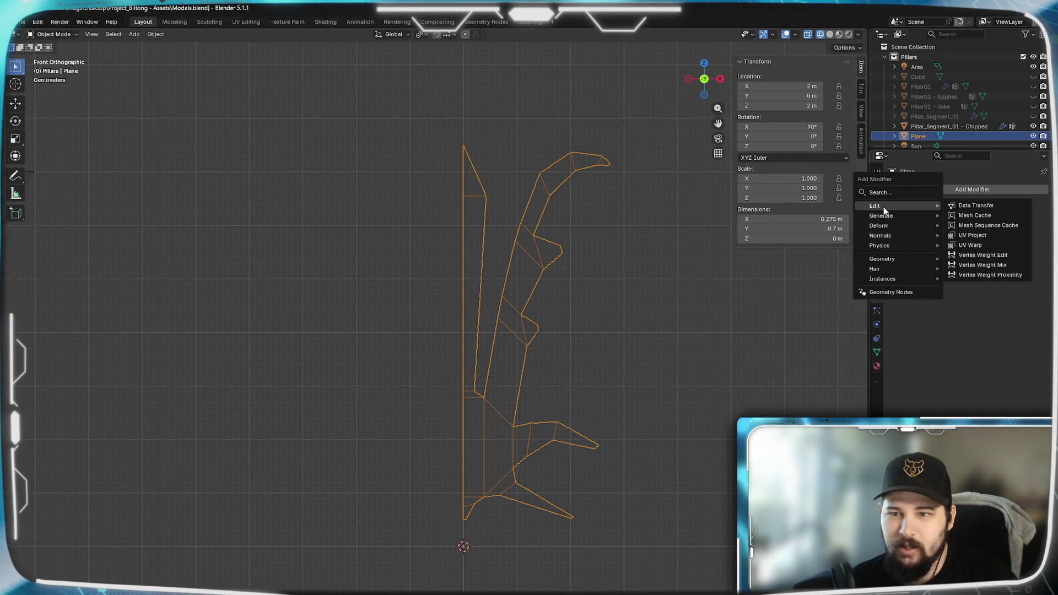
pyautogui.moveTo(881, 216)
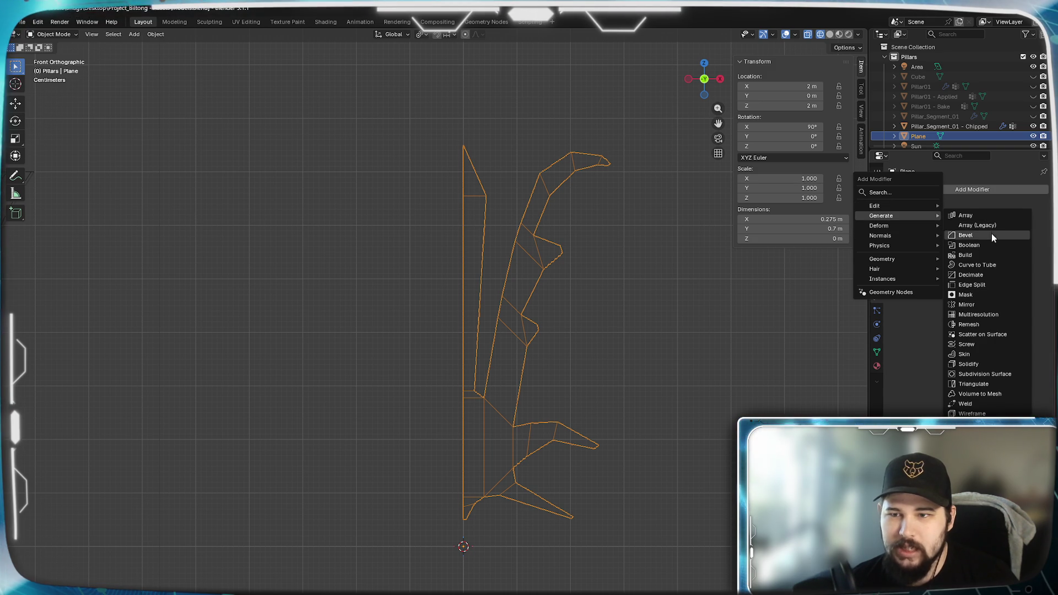
pyautogui.click(984, 305)
pyautogui.scroll(-5, 567, 340)
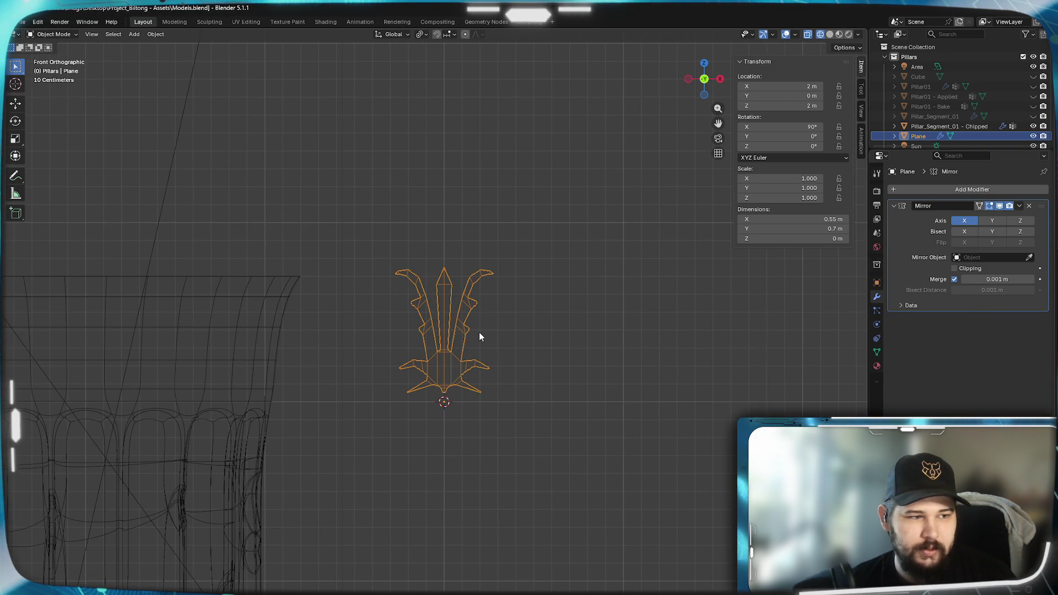
pyautogui.scroll(7, 479, 336)
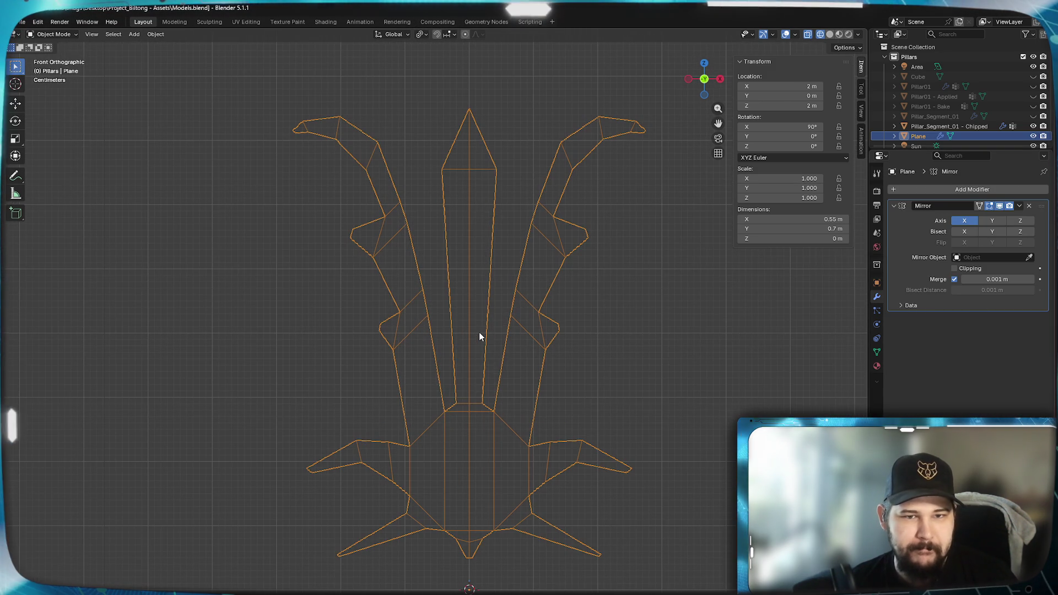
# Inspect the mirrored crest at an angle, then reframe it in front view.
pyautogui.moveTo(609, 425)
pyautogui.mouseDown(button='middle')
pyautogui.moveTo(401, 421)
pyautogui.moveTo(634, 414)
pyautogui.moveTo(614, 413)
pyautogui.mouseUp(button='middle')
pyautogui.press('KP_1')
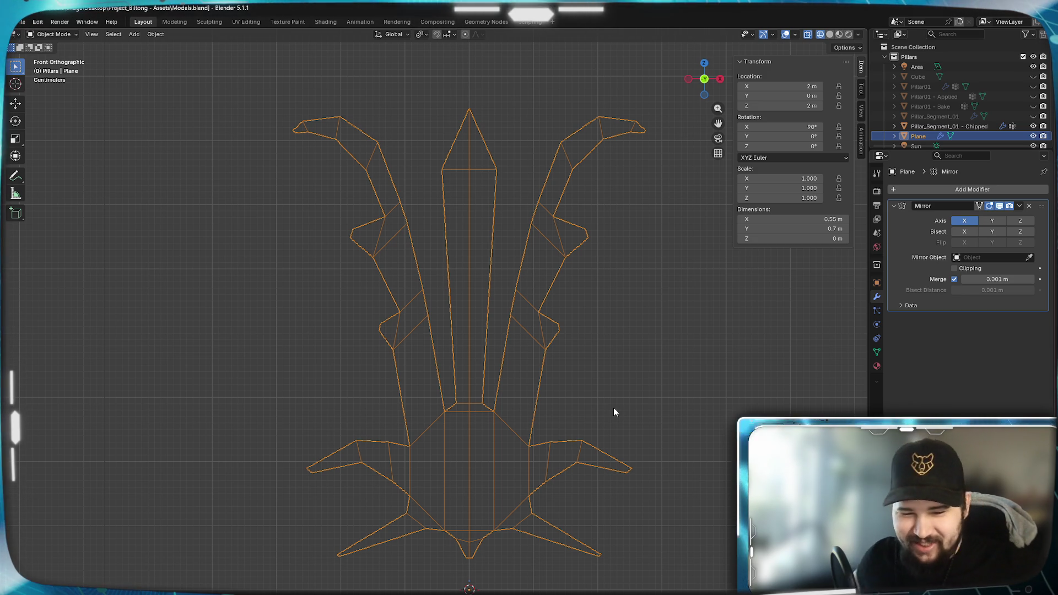
pyautogui.keyDown('shift'); pyautogui.moveTo(566, 345); pyautogui.dragTo(547, 325, button='middle'); pyautogui.keyUp('shift')
pyautogui.scroll(2, 559, 331)
pyautogui.scroll(-2, 563, 333)
pyautogui.keyDown('shift'); pyautogui.moveTo(581, 371); pyautogui.dragTo(609, 318, button='middle'); pyautogui.keyUp('shift')
pyautogui.scroll(1, 657, 279)
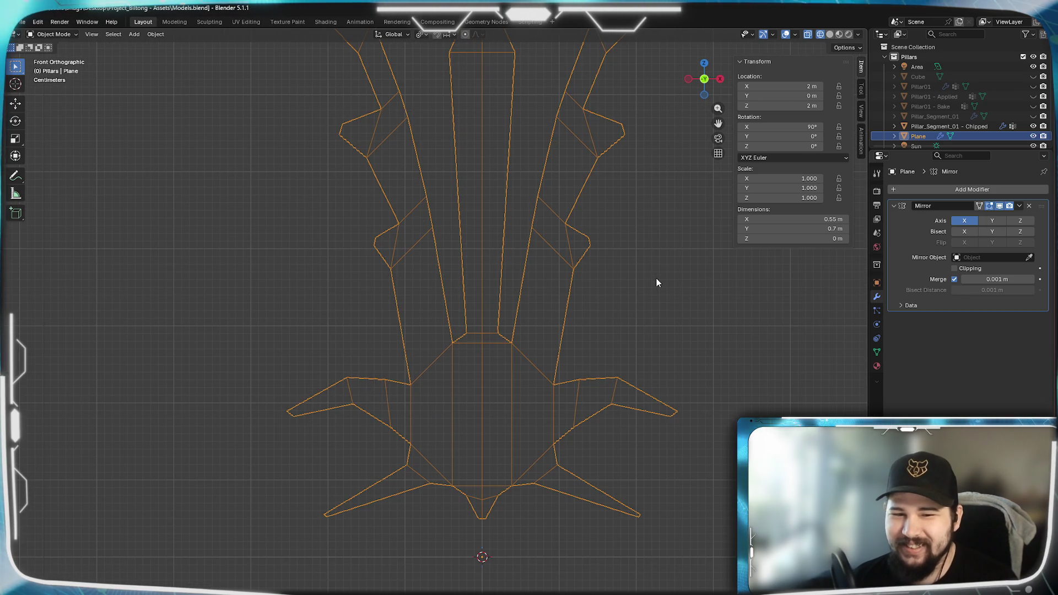
pyautogui.keyDown('shift'); pyautogui.moveTo(656, 280); pyautogui.dragTo(627, 320, button='middle'); pyautogui.keyUp('shift')
pyautogui.keyDown('shift'); pyautogui.moveTo(575, 269); pyautogui.dragTo(570, 325, button='middle'); pyautogui.keyUp('shift')
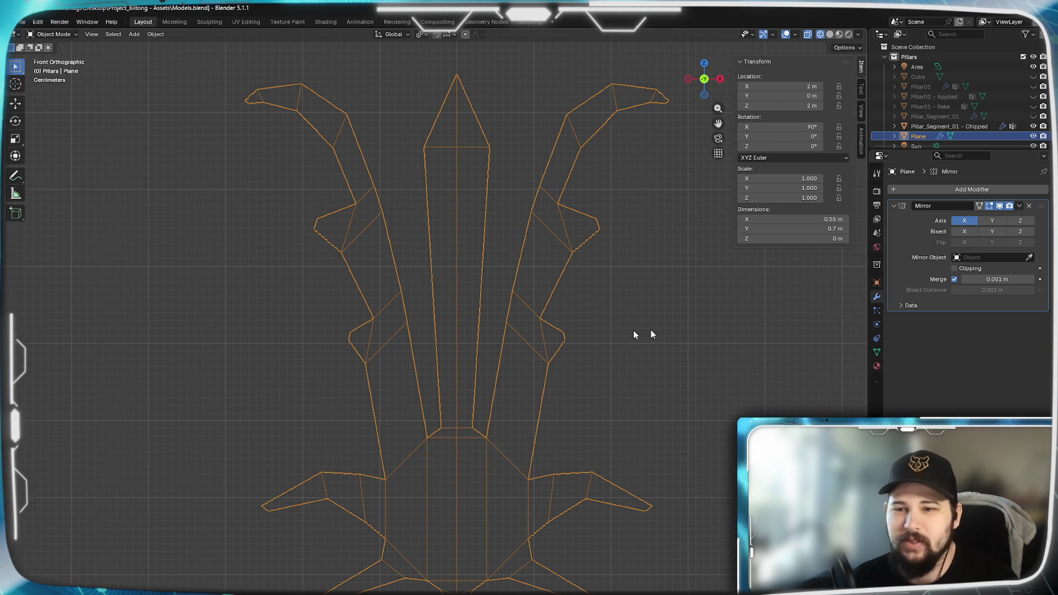
pyautogui.click(979, 190)
# Add a Subdivision Surface modifier at viewport level 2 to round the horns and spikes.
pyautogui.moveTo(972, 189)
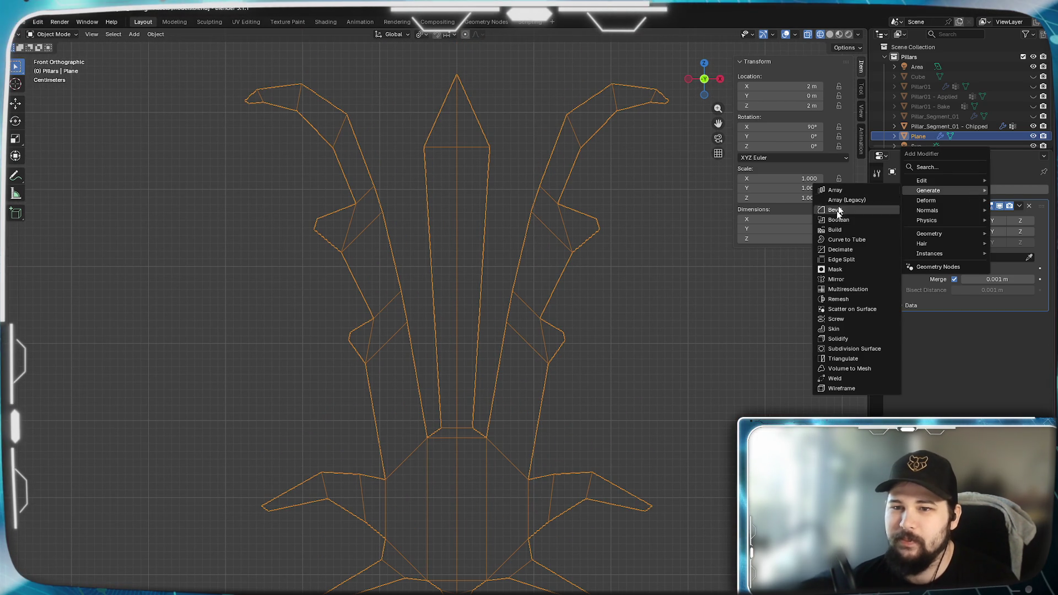
pyautogui.scroll(-2, 579, 355)
pyautogui.keyDown('shift'); pyautogui.scroll(-3, 583, 345); pyautogui.keyUp('shift')
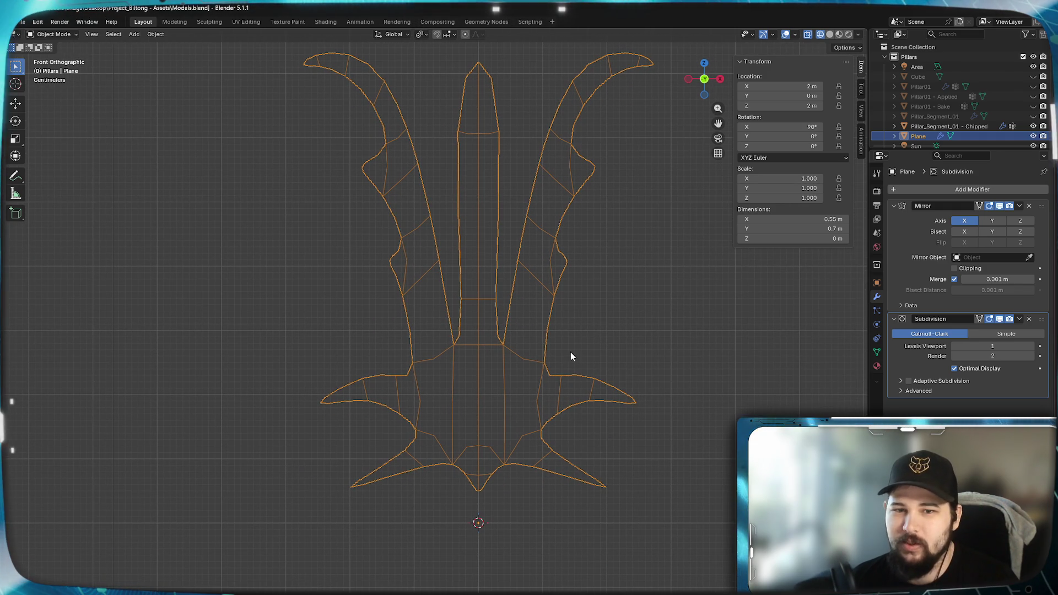
pyautogui.scroll(1, 576, 353)
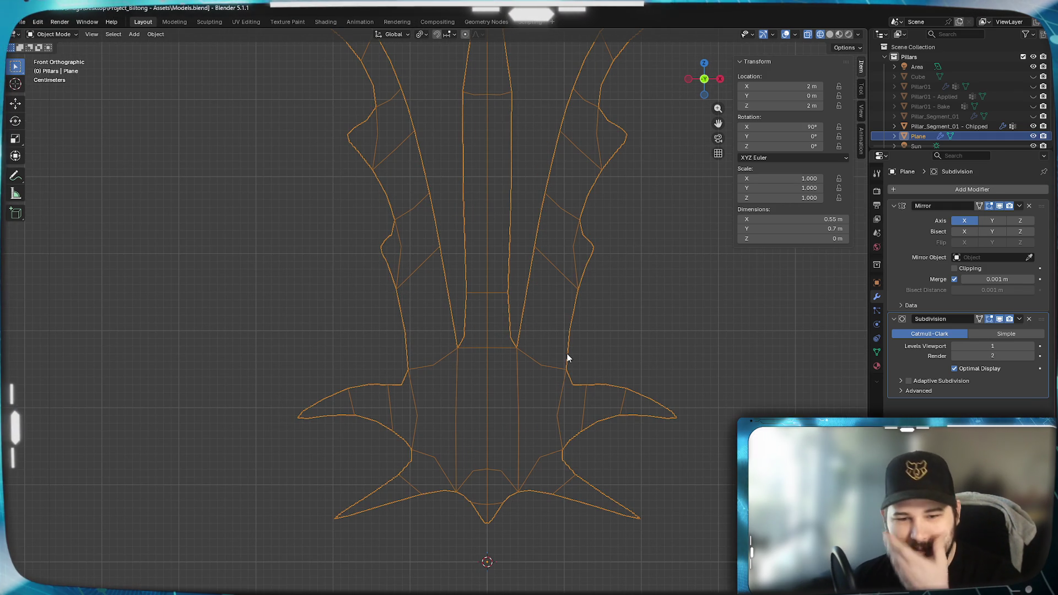
pyautogui.scroll(-2, 692, 425)
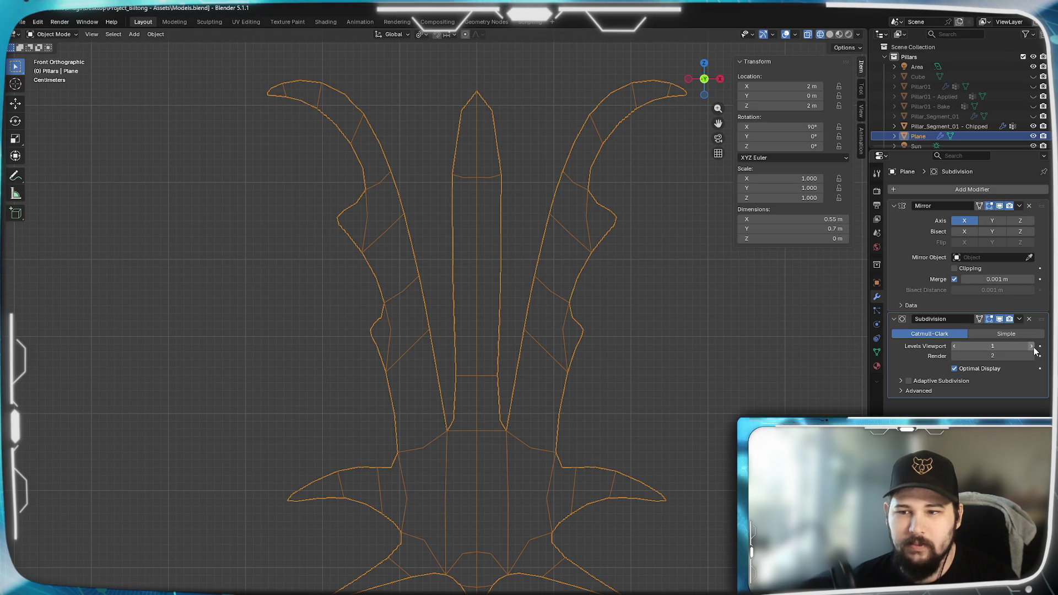
pyautogui.hotkey('ctrl', '2')
pyautogui.keyDown('shift'); pyautogui.scroll(2, 563, 397); pyautogui.keyUp('shift')
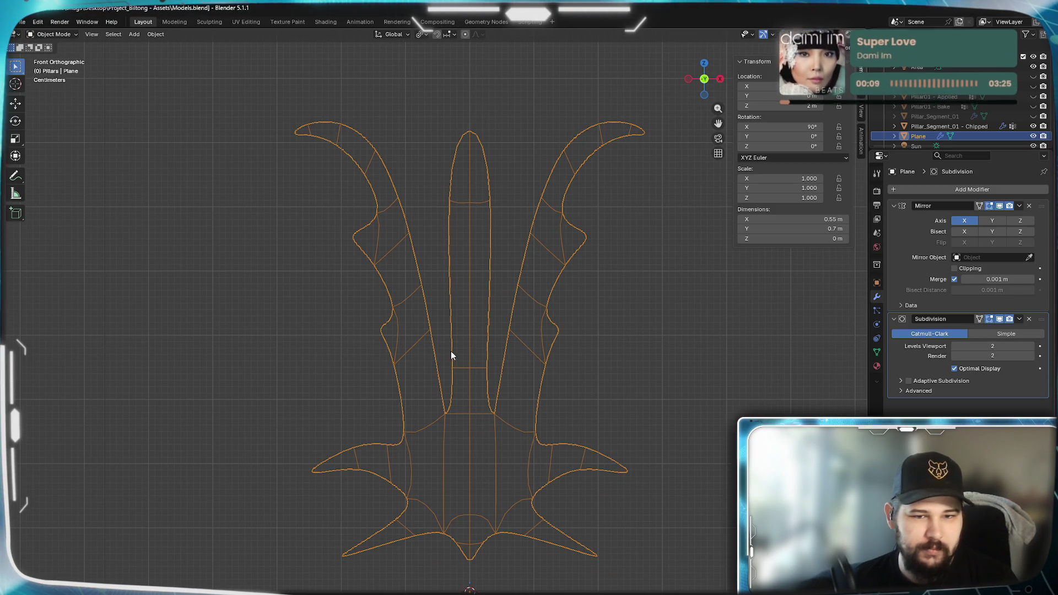
pyautogui.scroll(2, 482, 399)
pyautogui.press('Tab')
# Add two loop cuts across the center spike, the second near its top.
pyautogui.scroll(1, 501, 446)
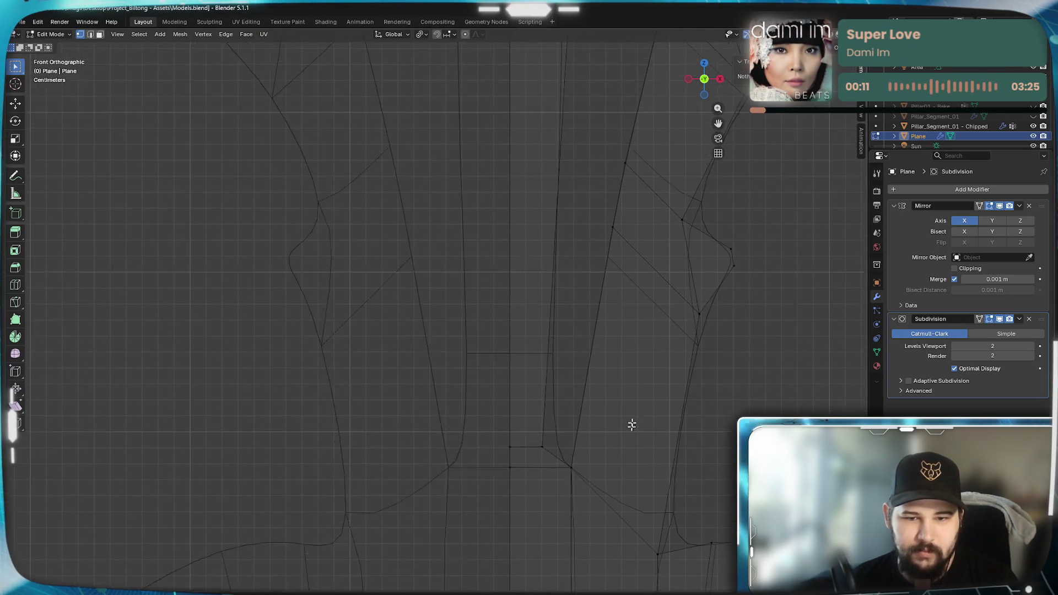
pyautogui.moveTo(610, 402)
pyautogui.keyDown('shift'); pyautogui.mouseDown(button='middle')
pyautogui.moveTo(565, 518)
pyautogui.moveTo(575, 496)
pyautogui.moveTo(584, 507)
pyautogui.mouseUp(button='middle'); pyautogui.keyUp('shift')
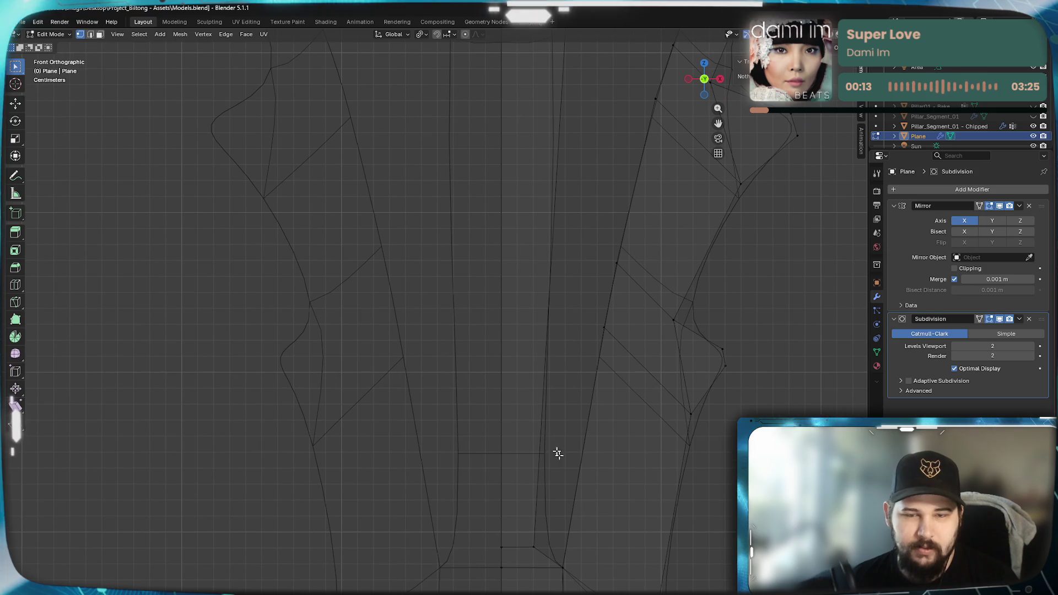
pyautogui.hotkey('ctrl', 'r')
pyautogui.click(531, 295)
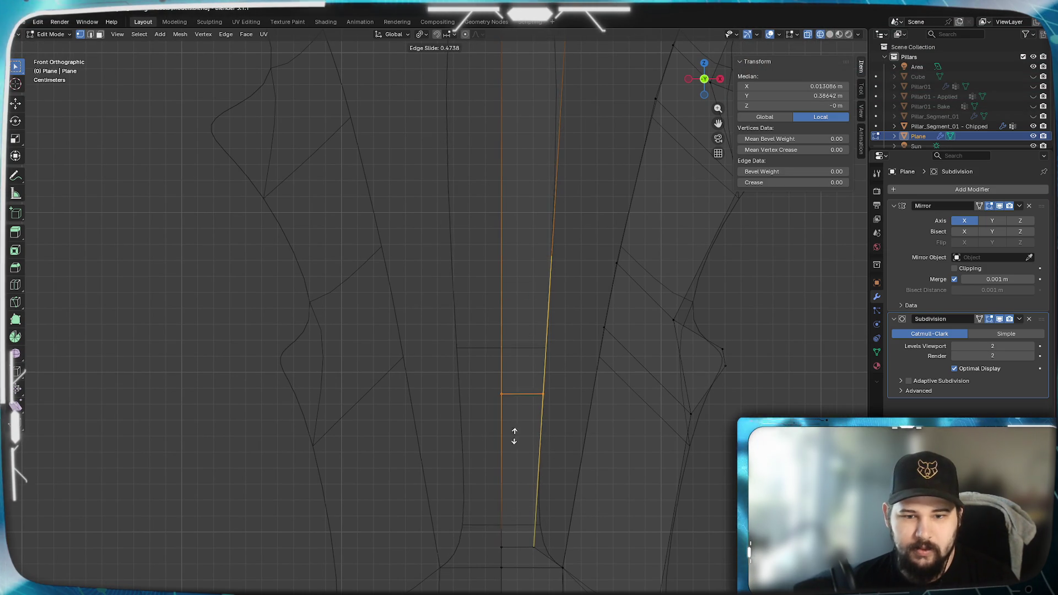
pyautogui.click(508, 503)
pyautogui.keyDown('shift'); pyautogui.scroll(5, 566, 333); pyautogui.keyUp('shift')
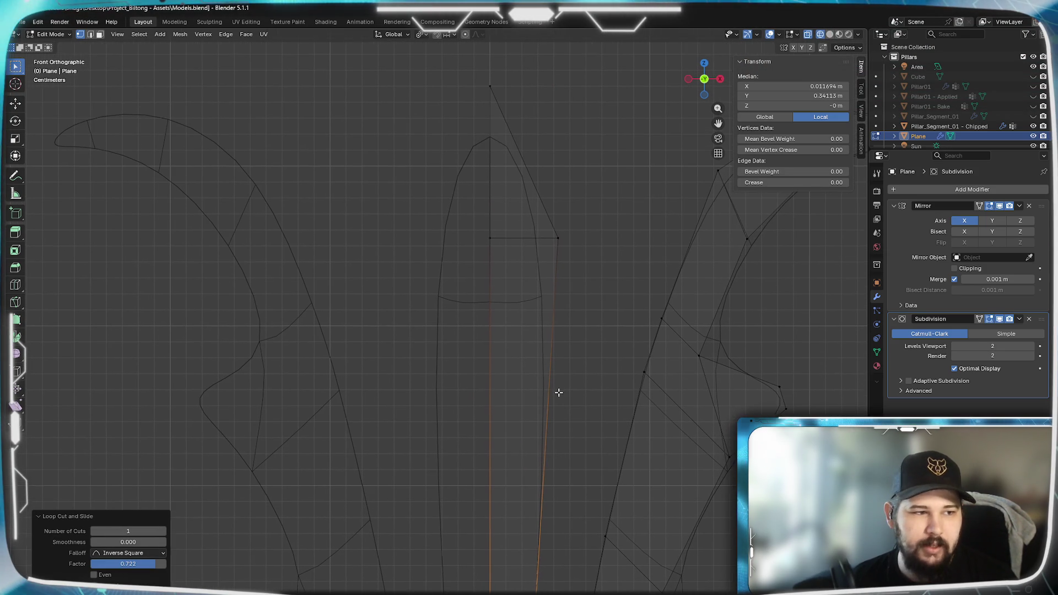
pyautogui.click(545, 334)
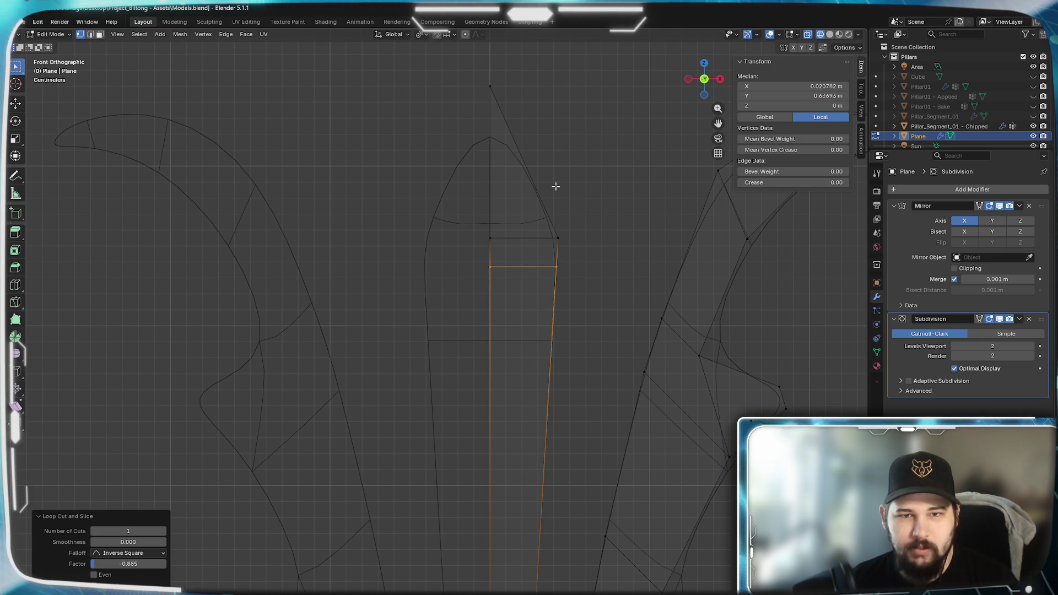
pyautogui.press('Escape')
# Raise the vertex near the center spike's tip into a sharp point and leave Edit Mode.
pyautogui.click(526, 170)
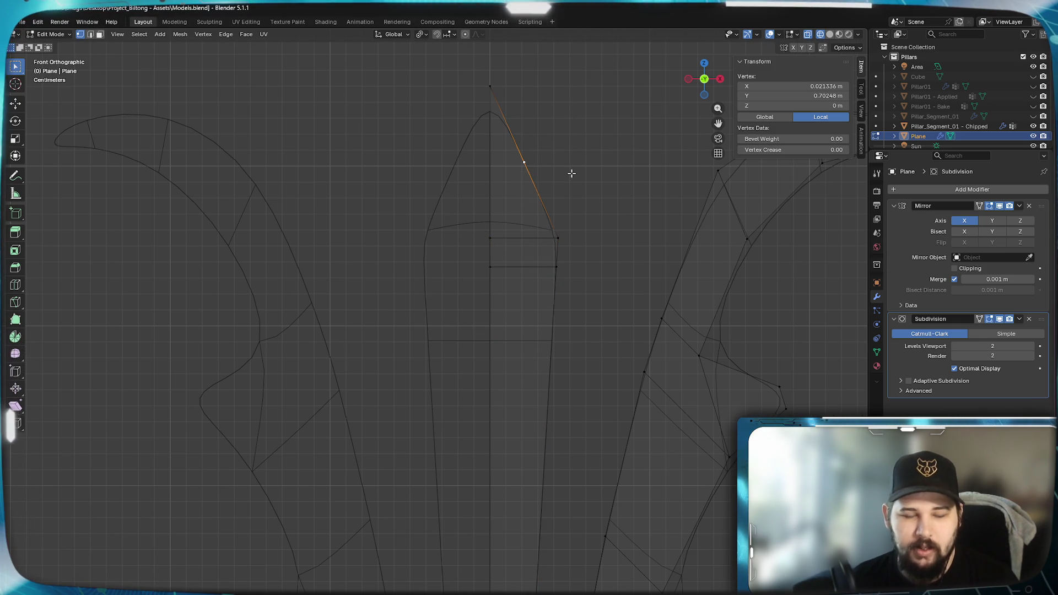
pyautogui.click(548, 105)
pyautogui.scroll(-5, 538, 208)
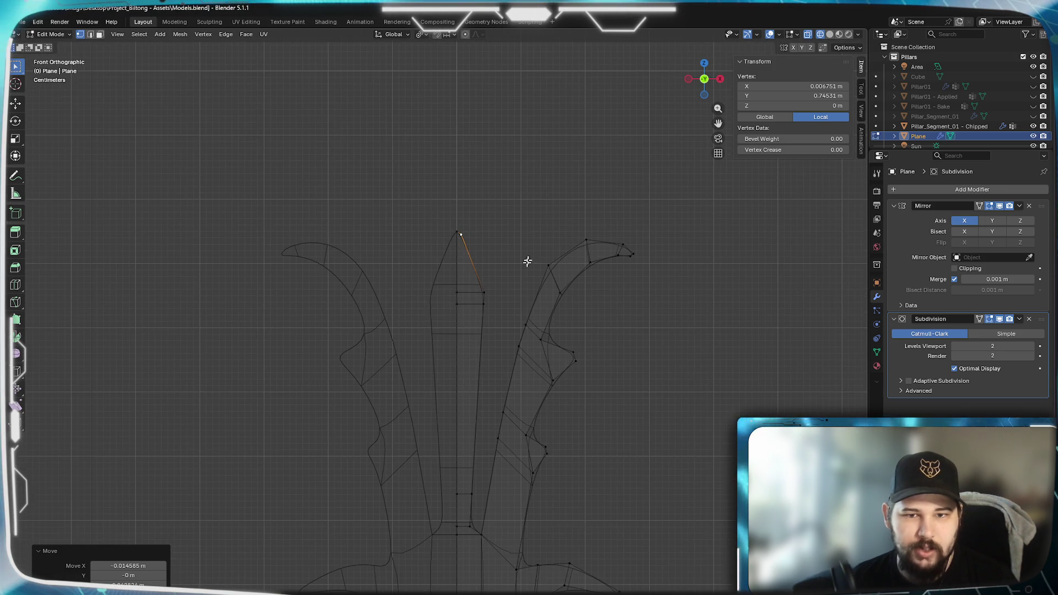
pyautogui.keyDown('shift'); pyautogui.moveTo(488, 370); pyautogui.dragTo(507, 252, button='middle'); pyautogui.keyUp('shift')
pyautogui.press('Tab')
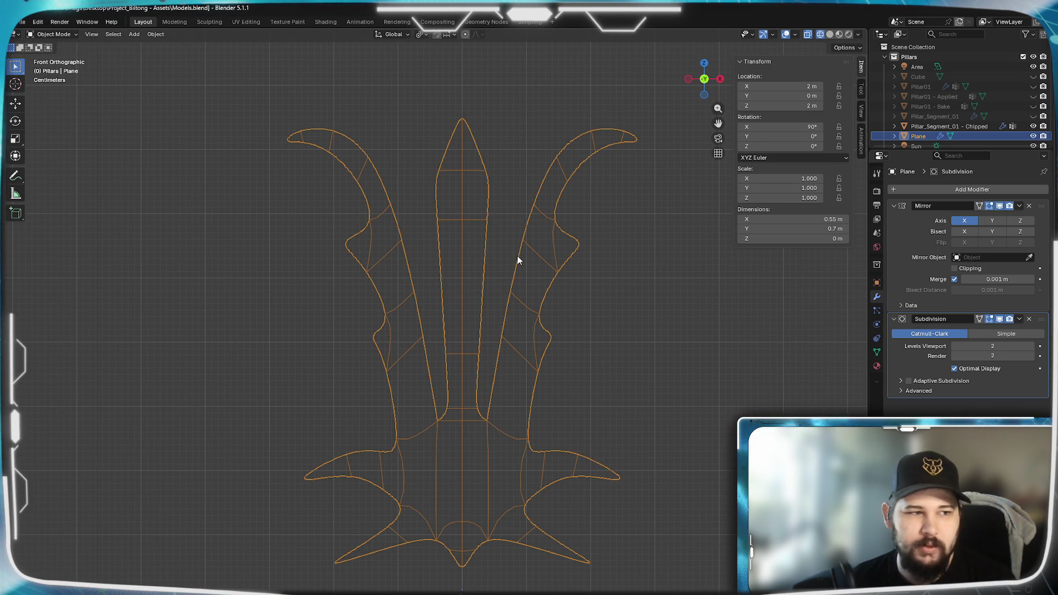
# Nudge the curled horn tip vertex about 0.003 m outward to sharpen its hook.
pyautogui.scroll(2, 613, 178)
pyautogui.press('Tab')
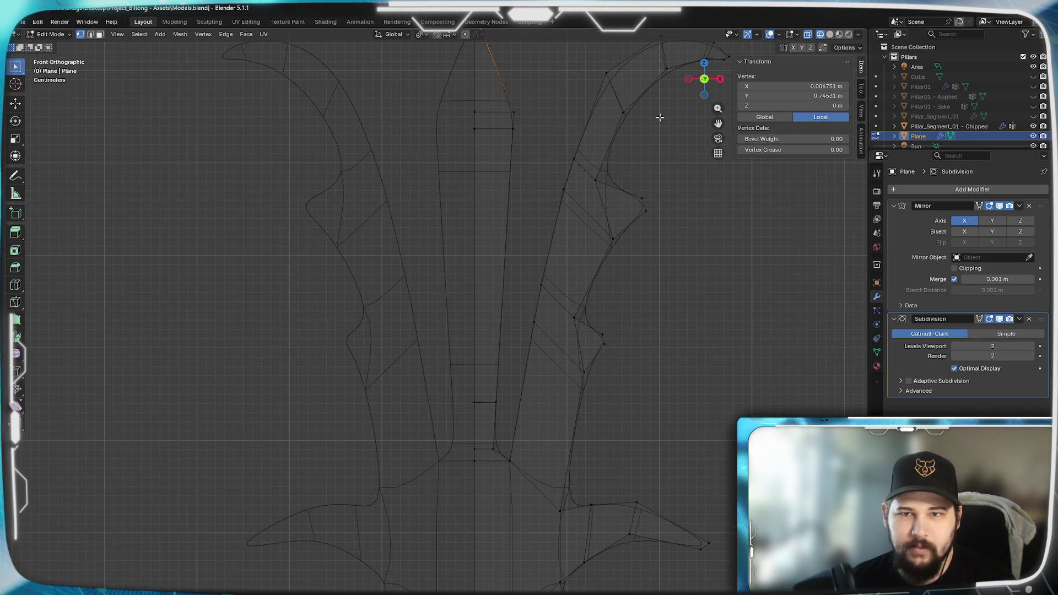
pyautogui.scroll(-2, 486, 364)
pyautogui.scroll(5, 621, 316)
pyautogui.keyDown('shift'); pyautogui.moveTo(621, 316); pyautogui.dragTo(349, 380, button='middle'); pyautogui.keyUp('shift')
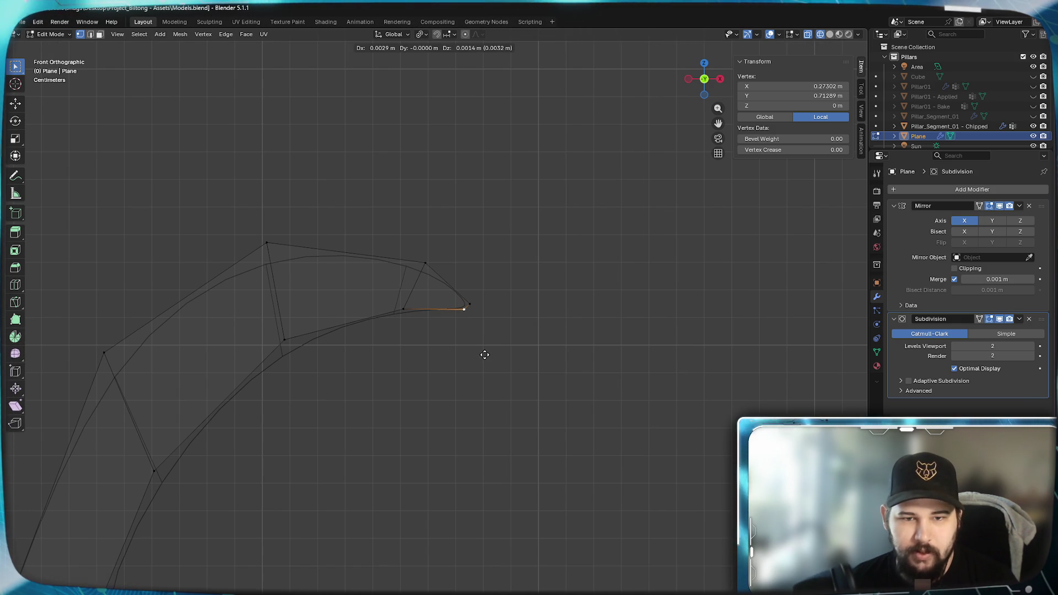
pyautogui.click(485, 355)
# Return to Object Mode and frame the whole mirrored crest in the view.
pyautogui.press('Tab')
pyautogui.scroll(-2, 464, 392)
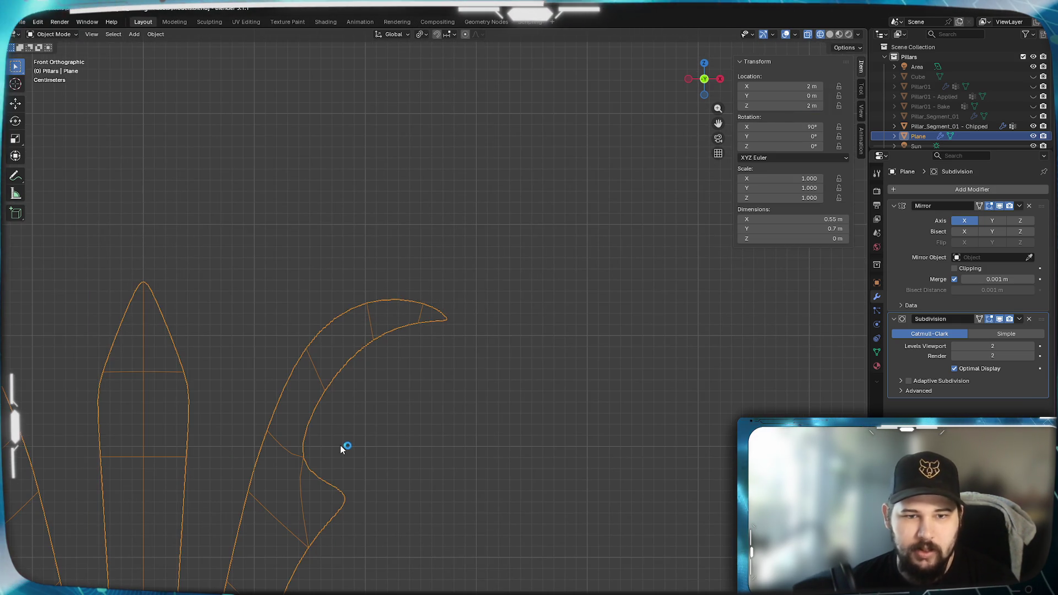
pyautogui.moveTo(355, 392)
pyautogui.keyDown('shift'); pyautogui.mouseDown(button='middle')
pyautogui.moveTo(430, 290)
pyautogui.moveTo(417, 258)
pyautogui.mouseUp(button='middle'); pyautogui.keyUp('shift')
pyautogui.keyDown('shift'); pyautogui.moveTo(429, 301); pyautogui.dragTo(531, 258, button='middle'); pyautogui.keyUp('shift')
pyautogui.scroll(-5, 531, 257)
pyautogui.scroll(1, 518, 306)
pyautogui.moveTo(520, 330)
pyautogui.keyDown('shift'); pyautogui.mouseDown(button='middle')
pyautogui.moveTo(547, 203)
pyautogui.moveTo(533, 259)
pyautogui.moveTo(534, 407)
pyautogui.moveTo(561, 371)
pyautogui.mouseUp(button='middle'); pyautogui.keyUp('shift')
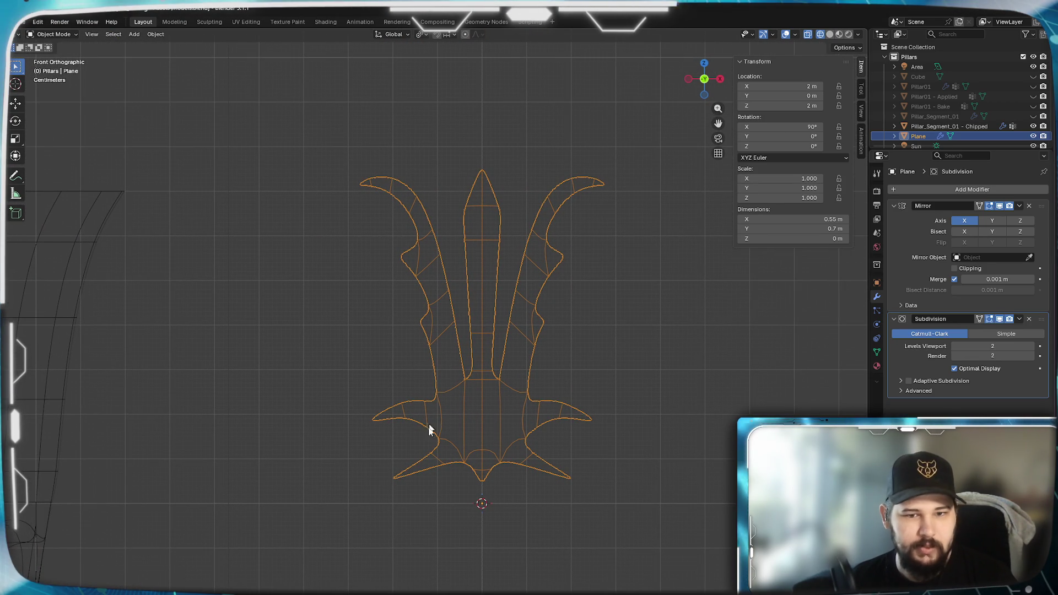
# In Edit Mode, adjust a right wing vertex and raise the right wing spike faces.
pyautogui.scroll(8, 511, 449)
pyautogui.scroll(-4, 513, 297)
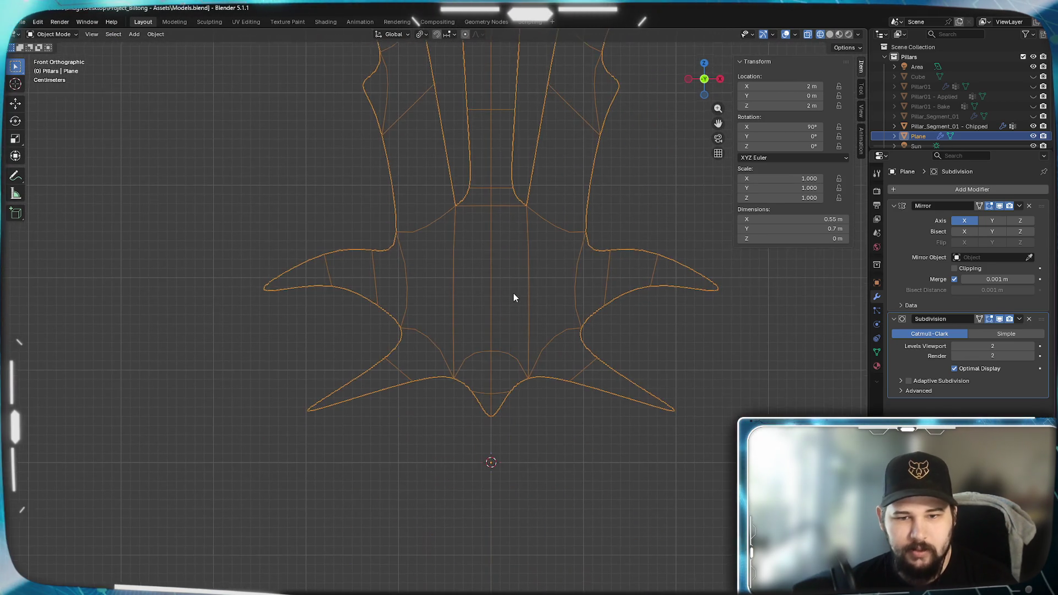
pyautogui.press('Tab')
pyautogui.scroll(5, 585, 359)
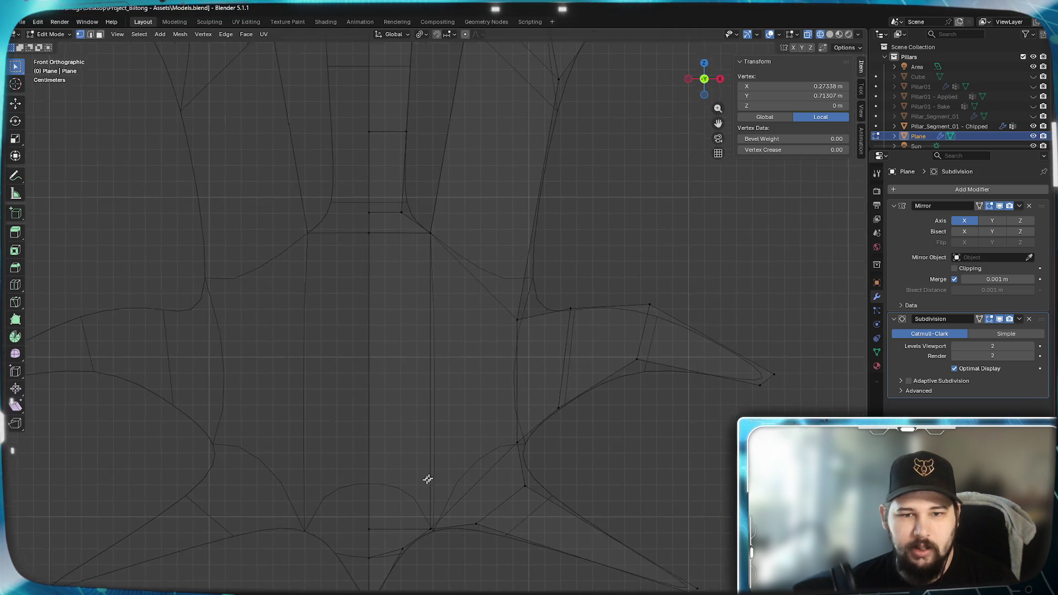
pyautogui.click(523, 304)
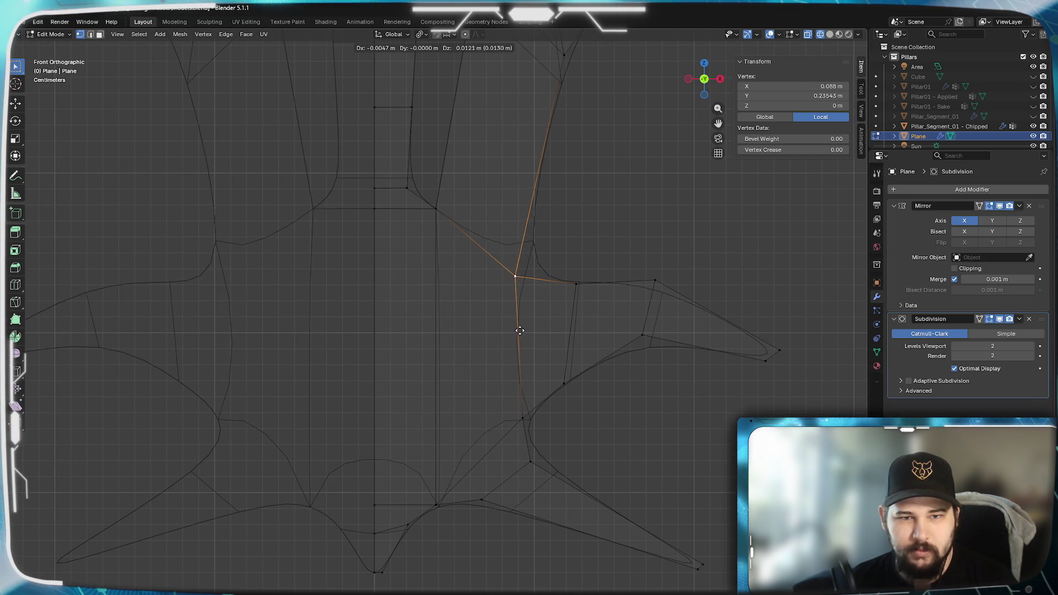
pyautogui.click(519, 329)
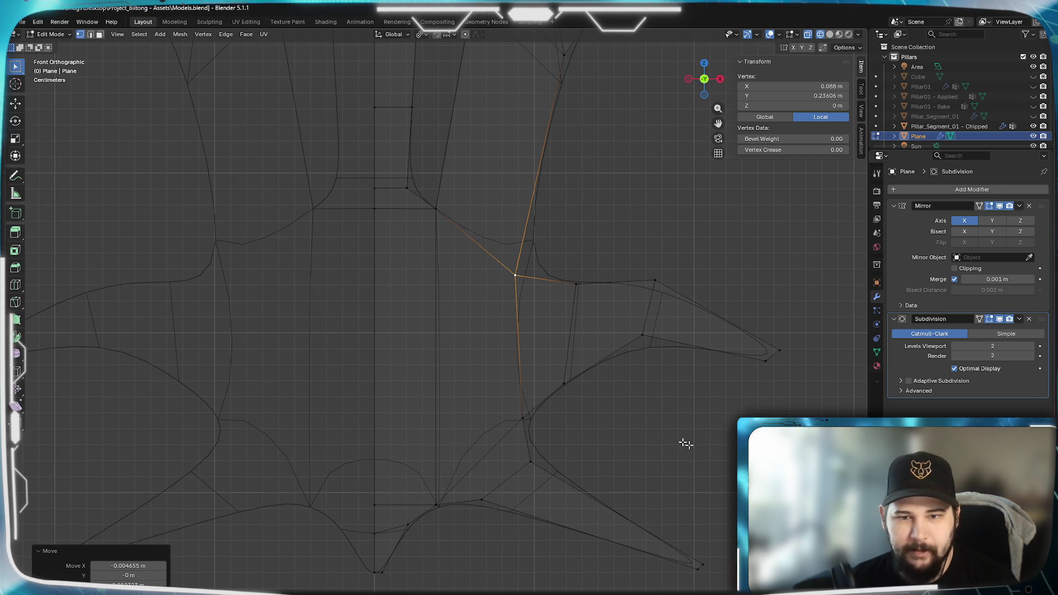
pyautogui.moveTo(791, 437); pyautogui.dragTo(560, 236)
pyautogui.press('g')
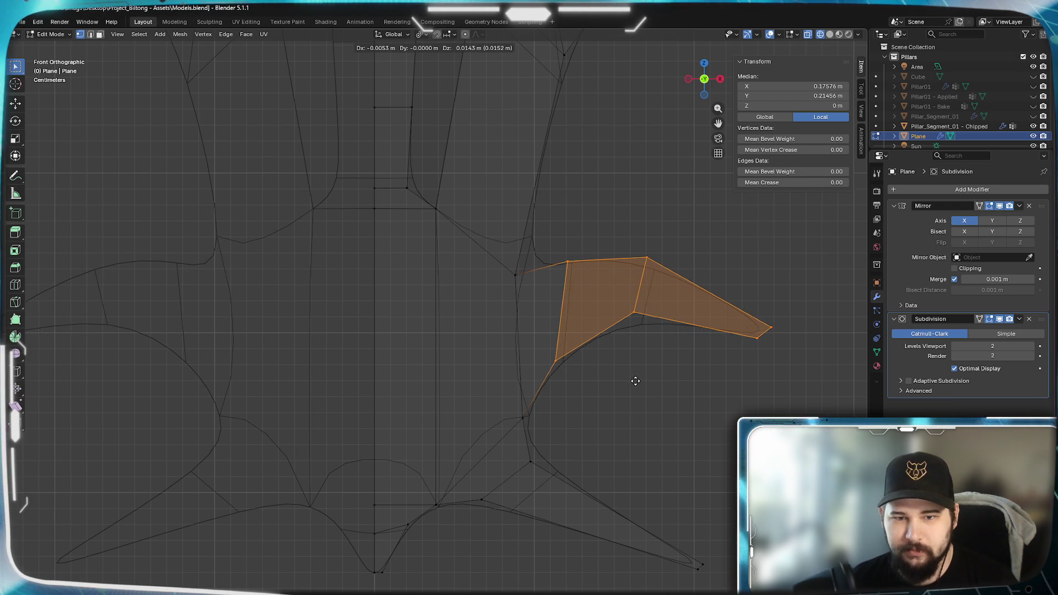
pyautogui.click(635, 380)
# Reshape the lower right spike by moving its faces, a base edge and a base vertex.
pyautogui.click(614, 358)
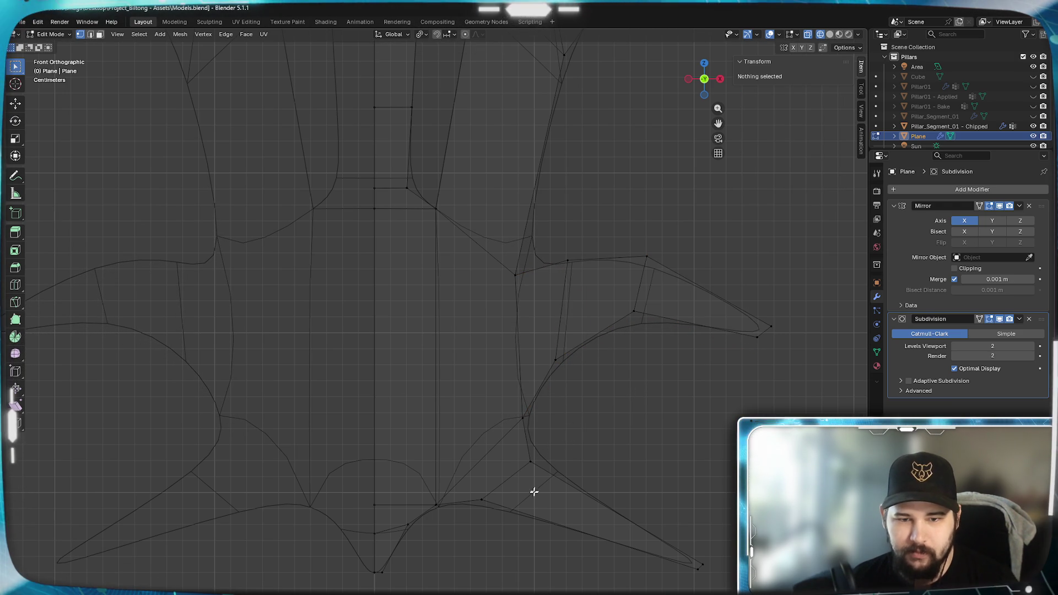
pyautogui.moveTo(585, 515)
pyautogui.mouseDown()
pyautogui.moveTo(422, 427)
pyautogui.moveTo(426, 403)
pyautogui.mouseUp()
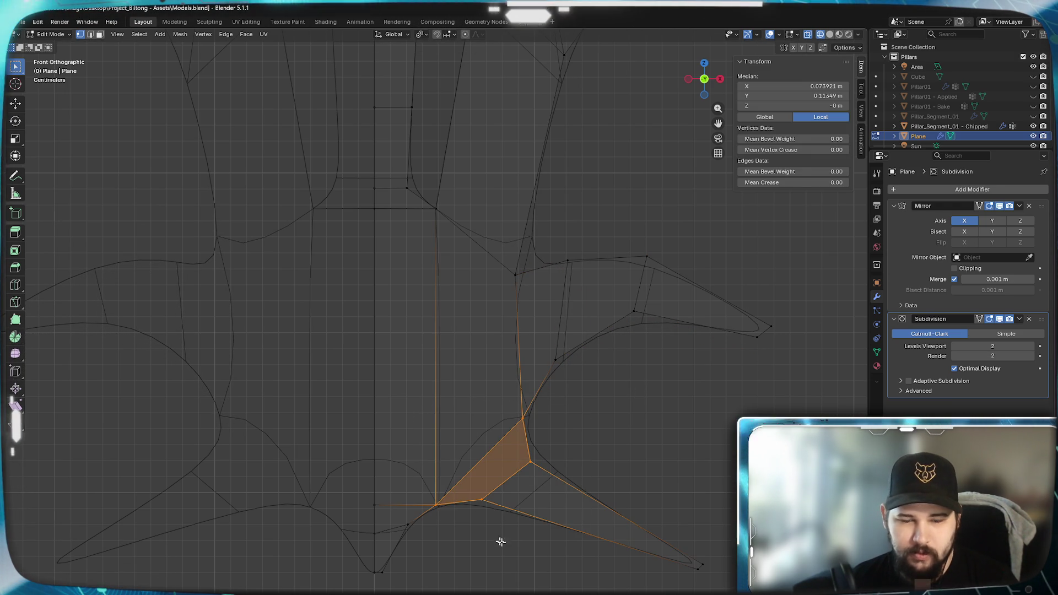
pyautogui.press('g')
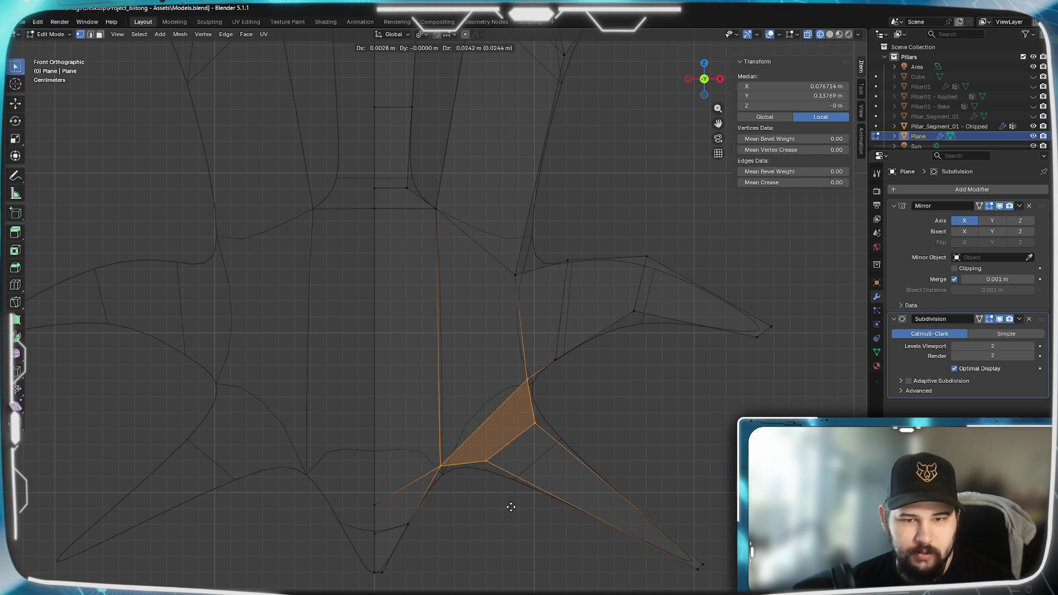
pyautogui.click(511, 509)
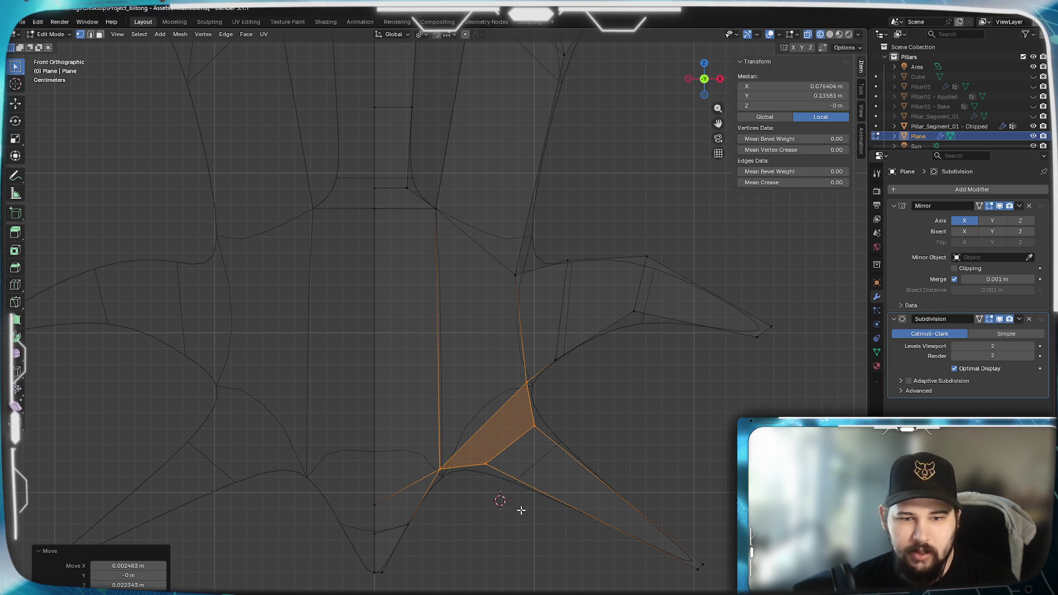
pyautogui.click(477, 487)
pyautogui.press('g')
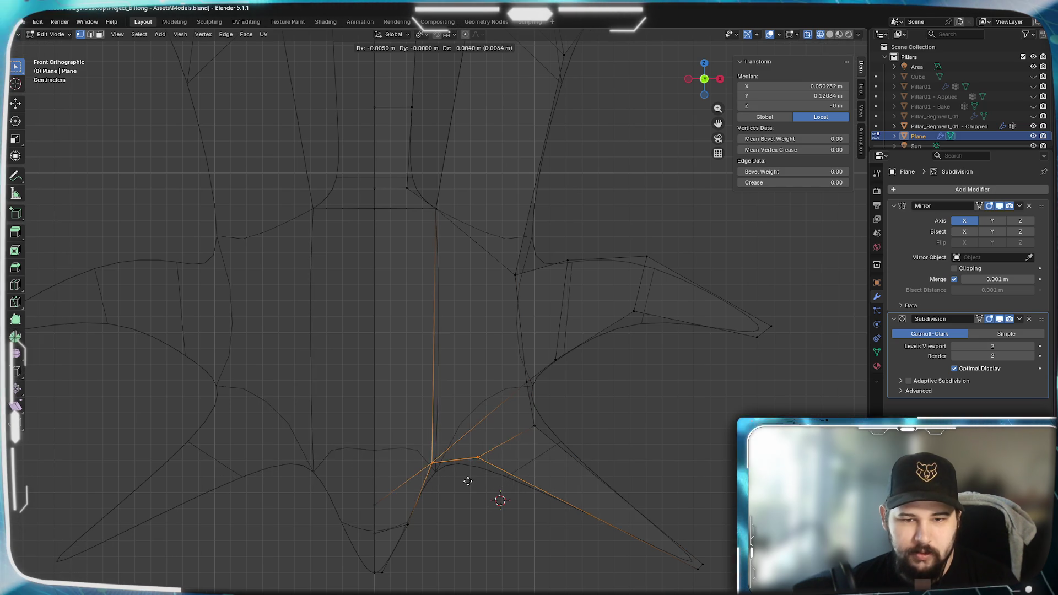
pyautogui.click(468, 474)
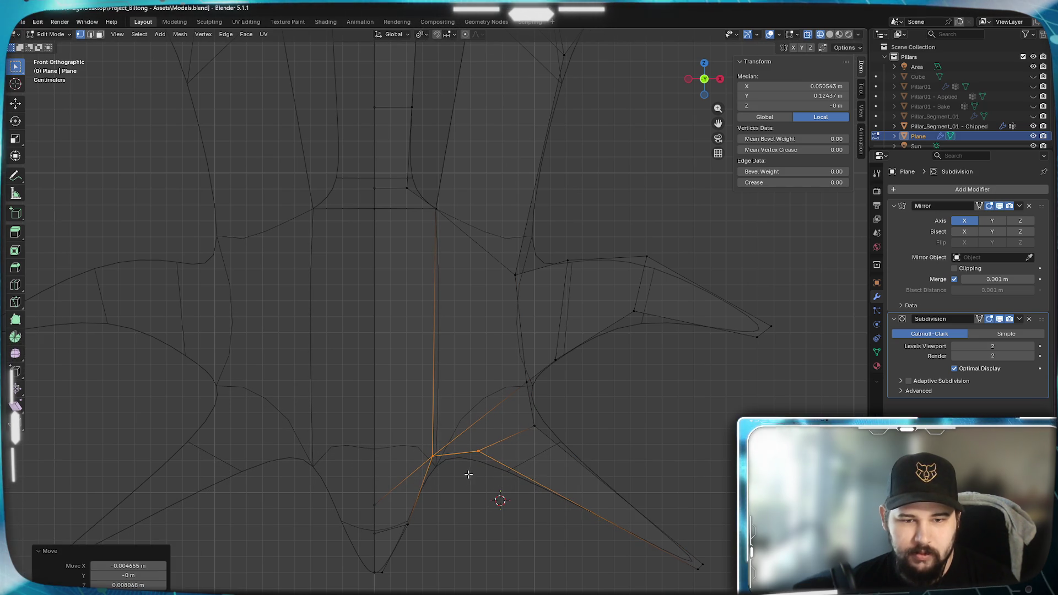
pyautogui.click(435, 459)
pyautogui.press('g')
pyautogui.click(435, 445)
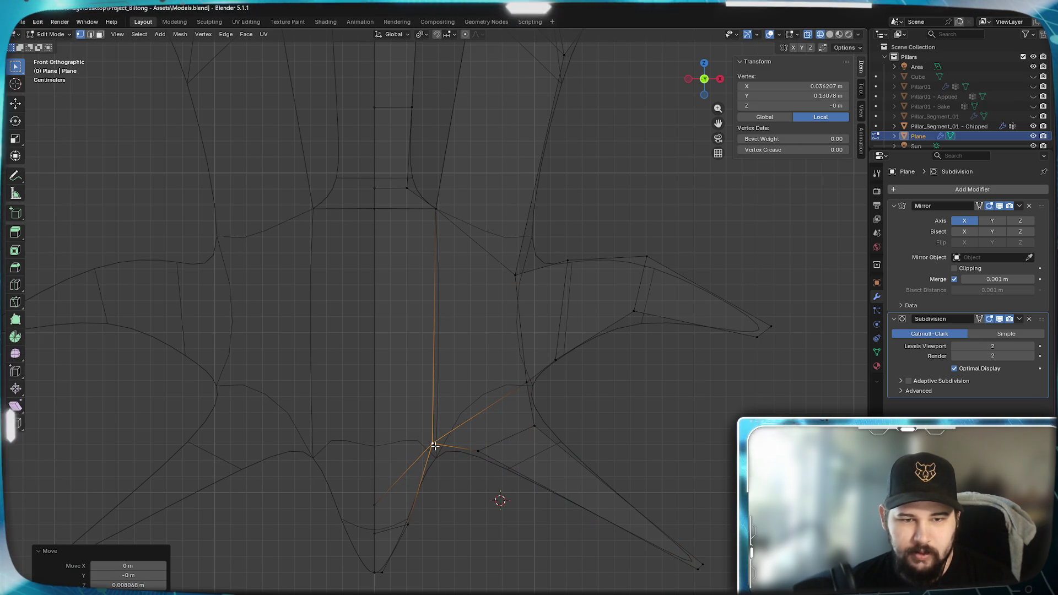
# Move the lower spike's tip vertices and two vertices along its side to sharpen it.
pyautogui.keyDown('shift'); pyautogui.moveTo(645, 531); pyautogui.dragTo(592, 416, button='middle'); pyautogui.keyUp('shift')
pyautogui.moveTo(749, 517); pyautogui.dragTo(643, 448)
pyautogui.press('g')
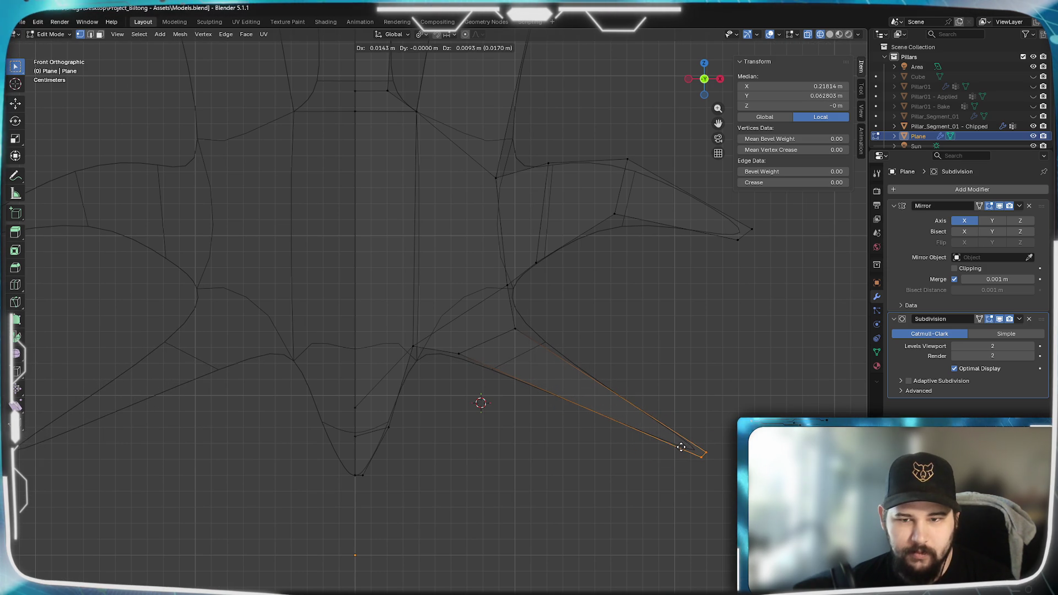
pyautogui.click(678, 445)
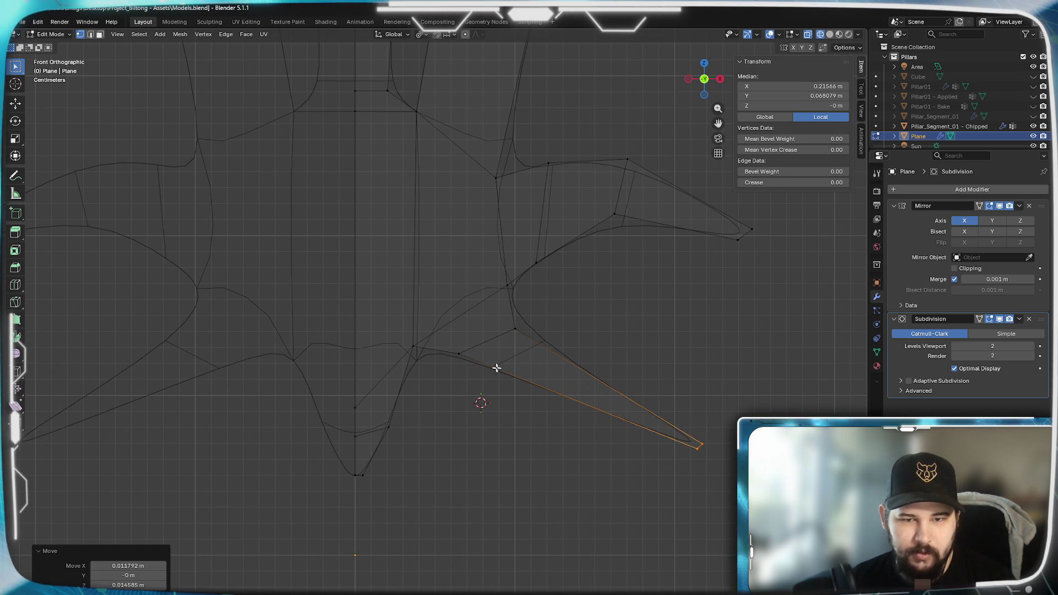
pyautogui.click(499, 326)
pyautogui.press('g')
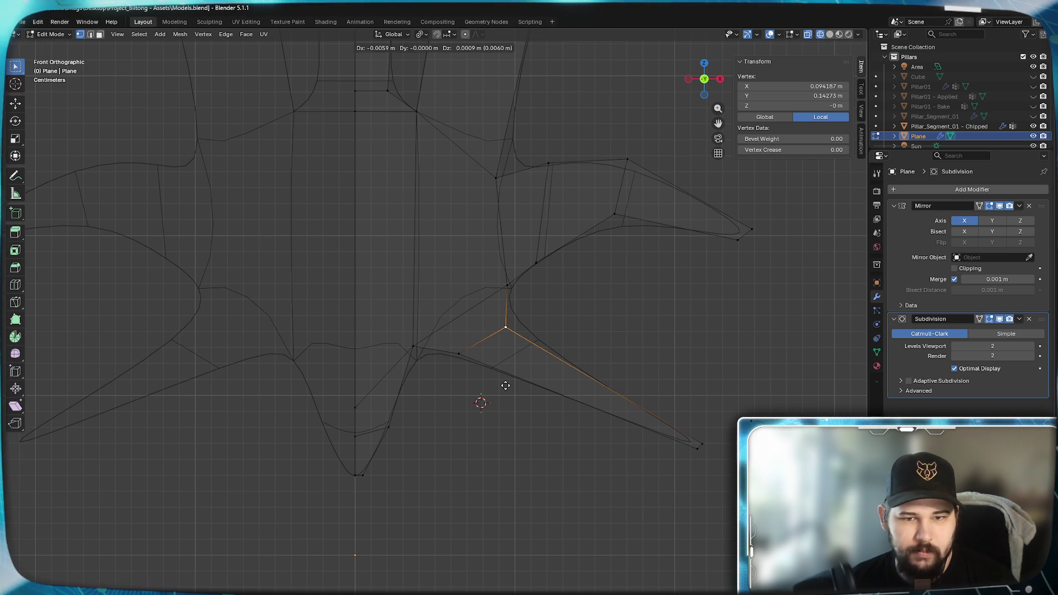
pyautogui.click(503, 387)
pyautogui.click(460, 356)
pyautogui.press('g')
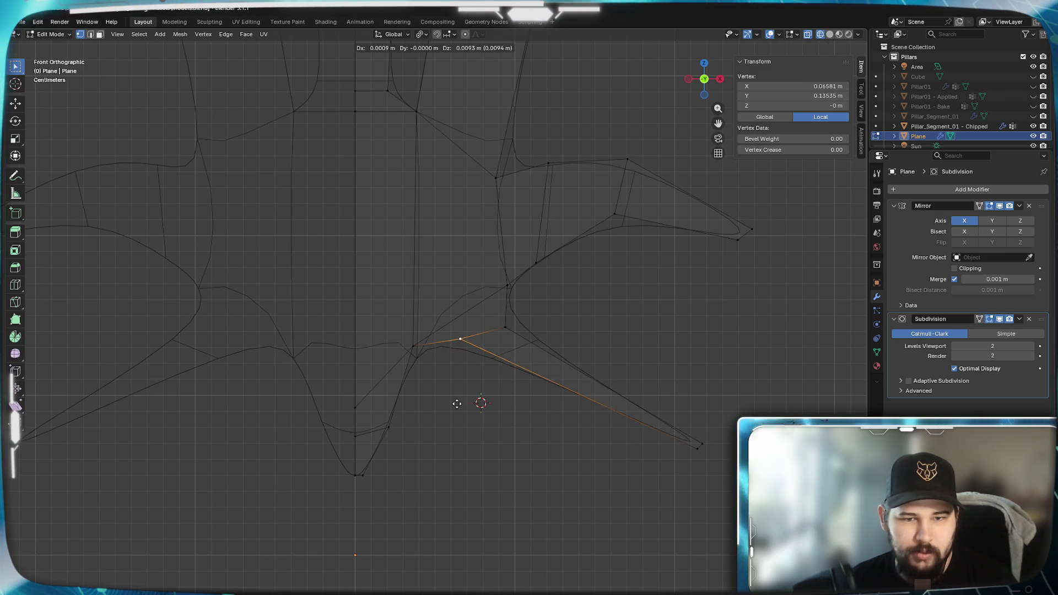
pyautogui.click(454, 411)
# Raise the bottom centre spike's centre-line vertices about 0.03 m on Z and nudge its side and tip vertices inward.
pyautogui.click(398, 428)
pyautogui.press('g')
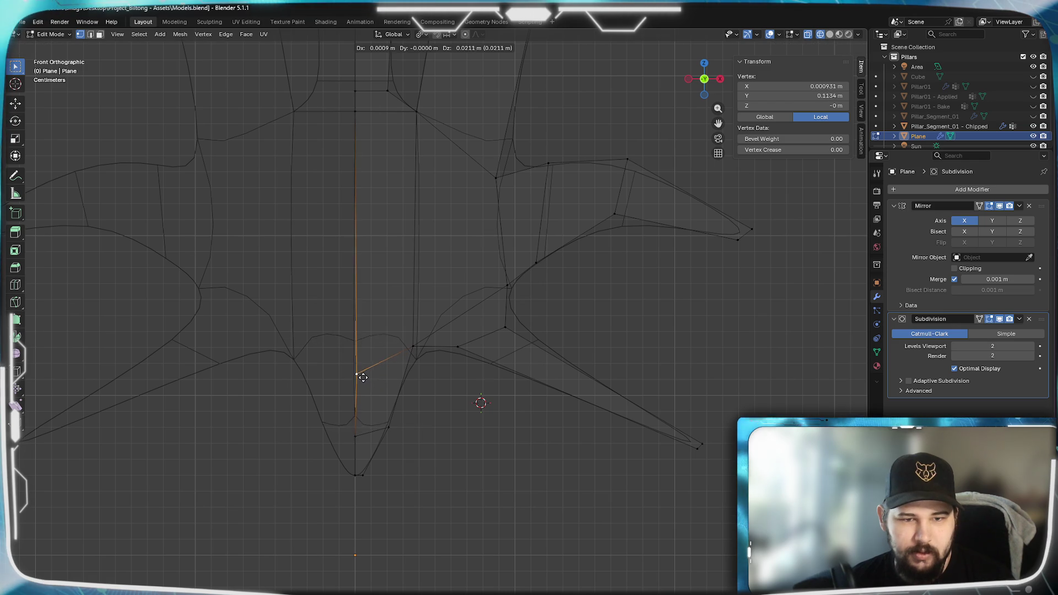
pyautogui.press('z')
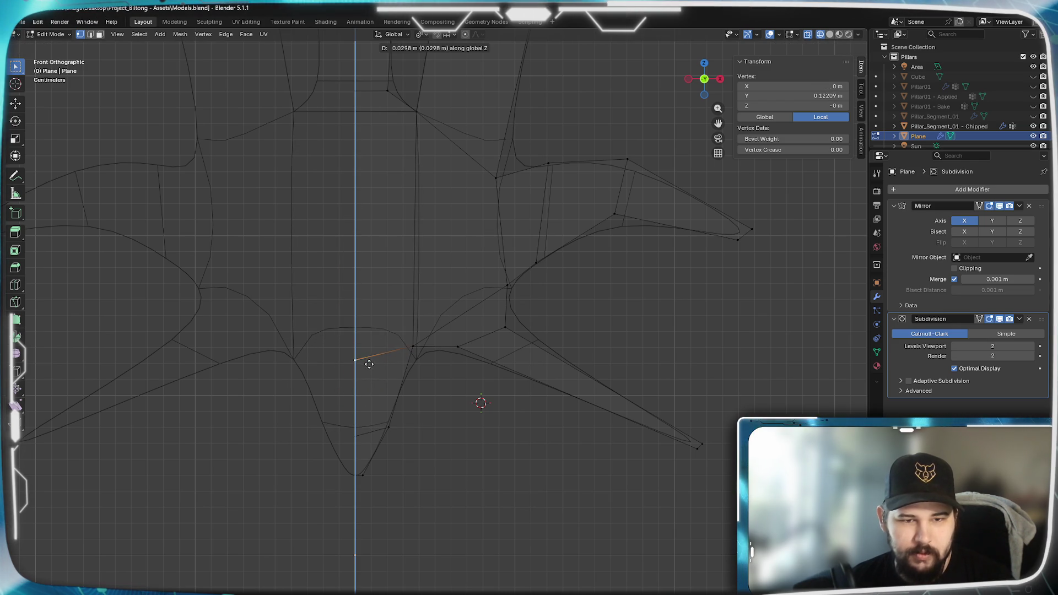
pyautogui.click(374, 359)
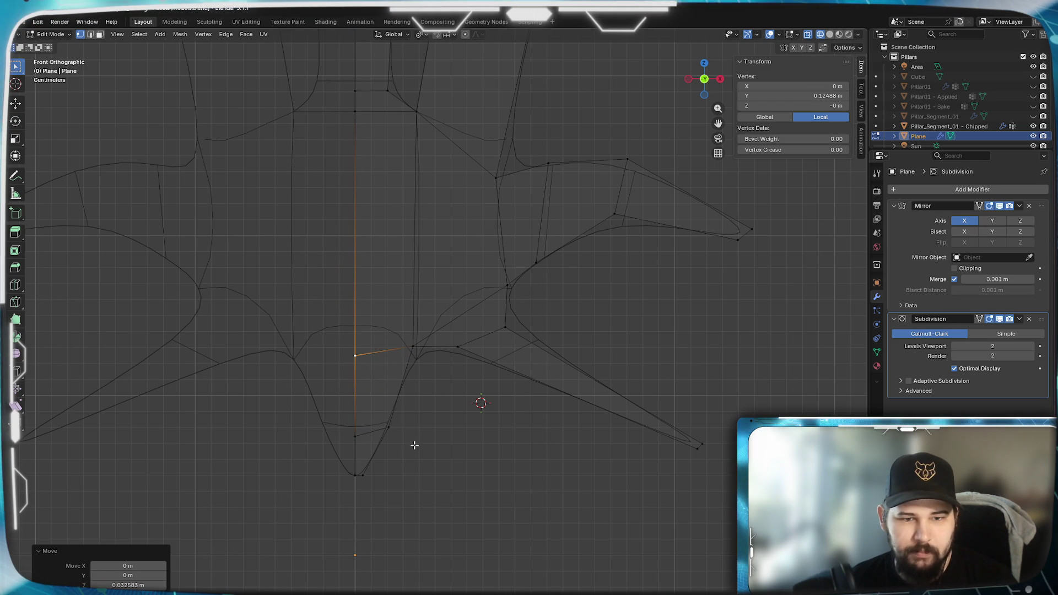
pyautogui.moveTo(353, 425); pyautogui.dragTo(353, 426)
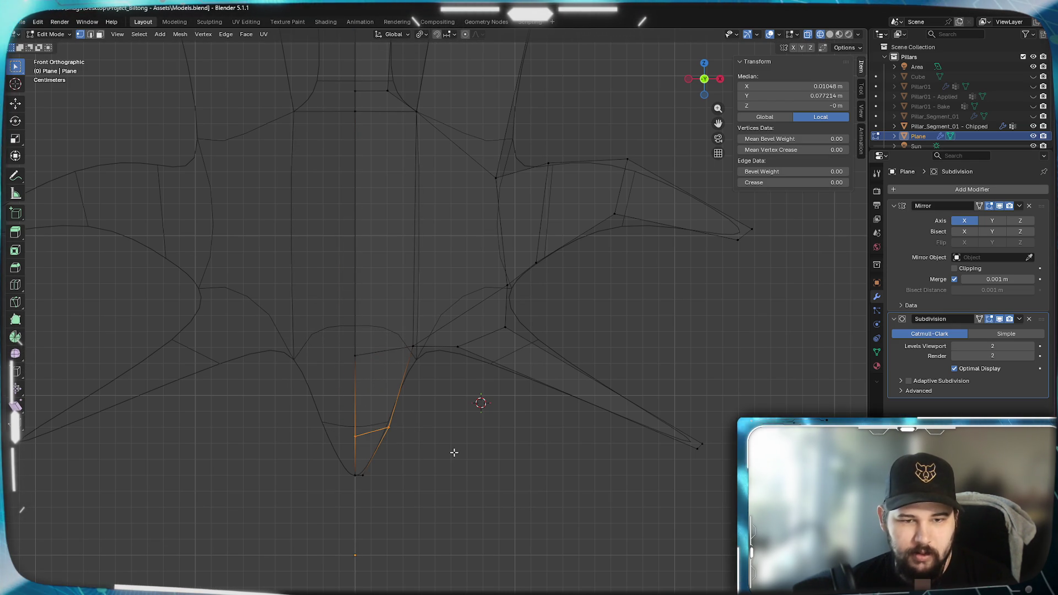
pyautogui.press('z')
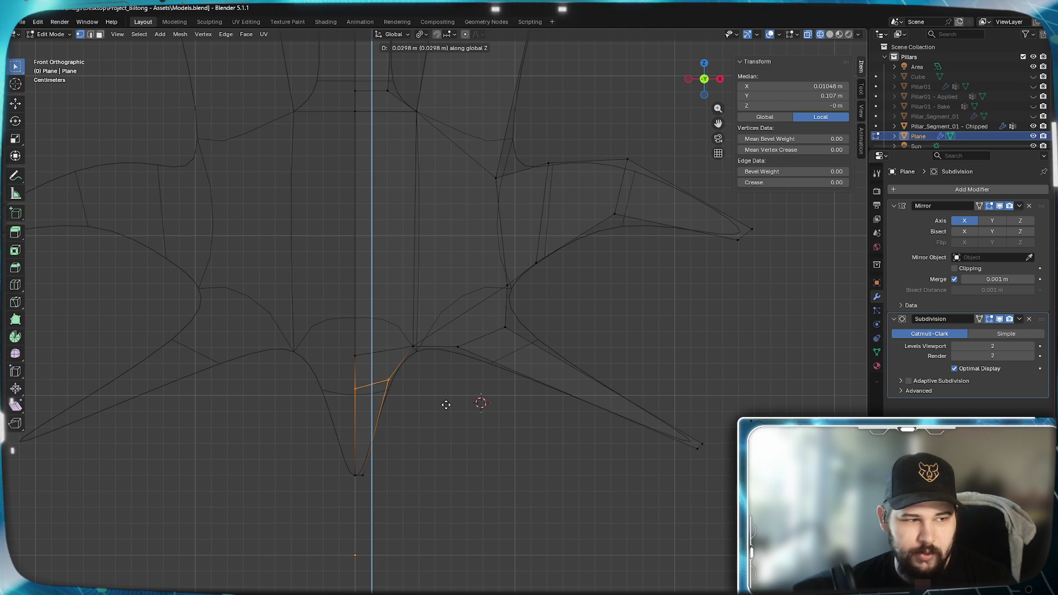
pyautogui.click(435, 405)
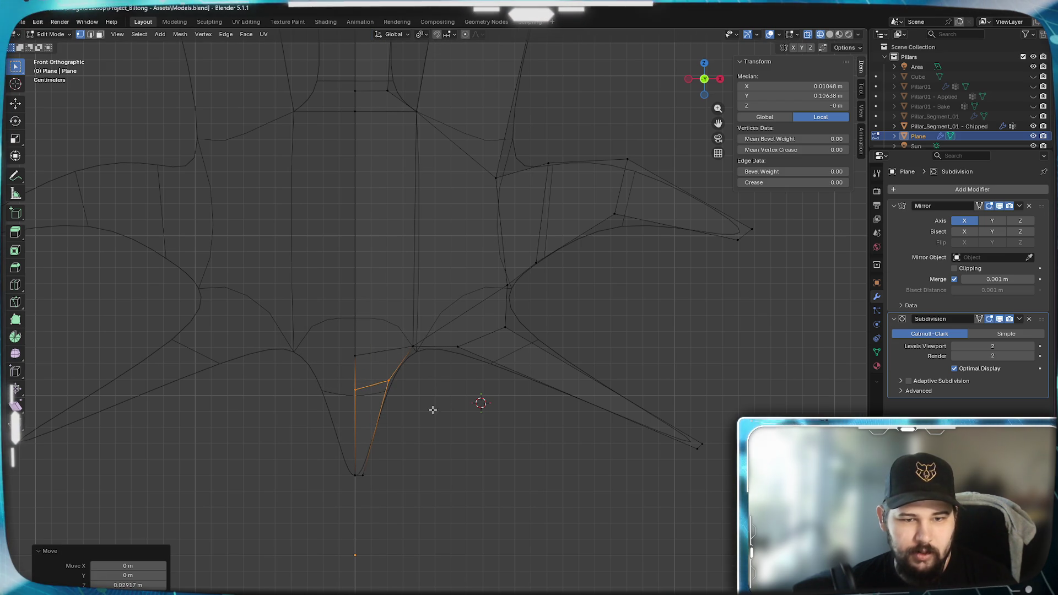
pyautogui.click(395, 391)
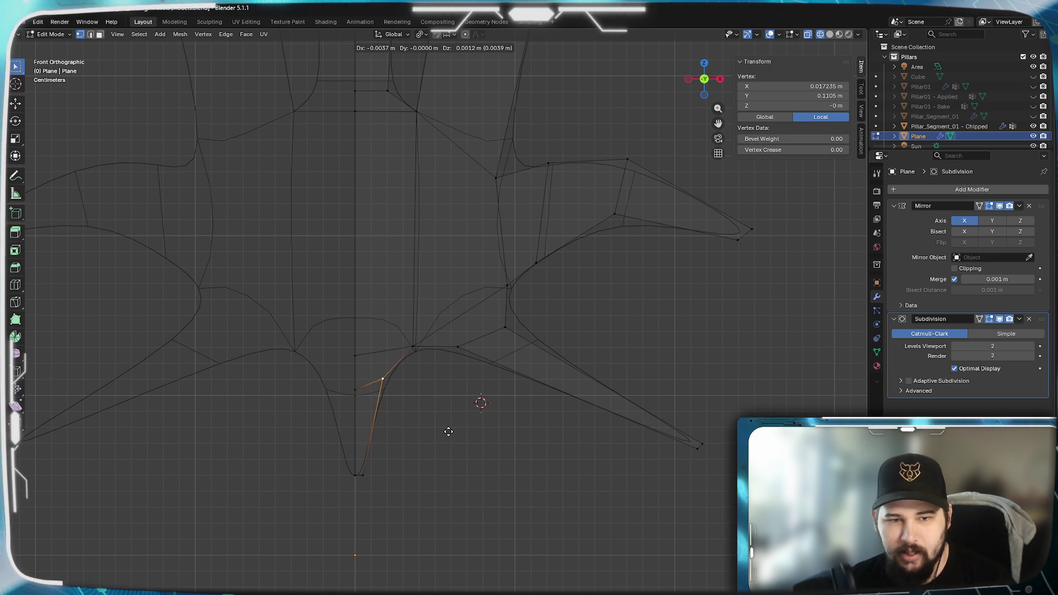
pyautogui.click(442, 431)
pyautogui.click(365, 481)
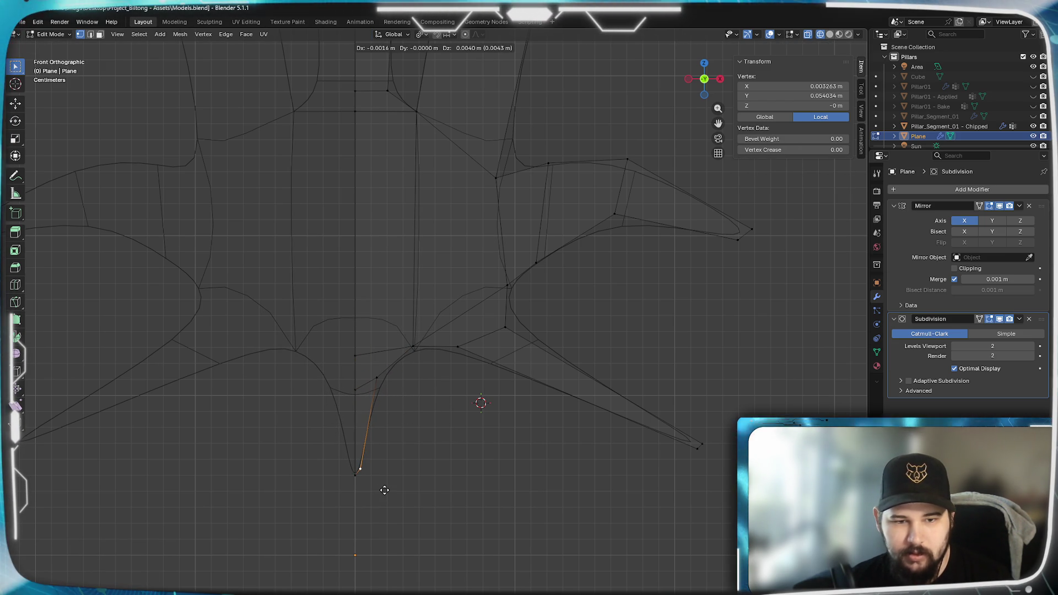
pyautogui.click(385, 490)
# Return to Object Mode and centre the whole smoothed crest in the view.
pyautogui.press('Tab')
pyautogui.scroll(-5, 483, 479)
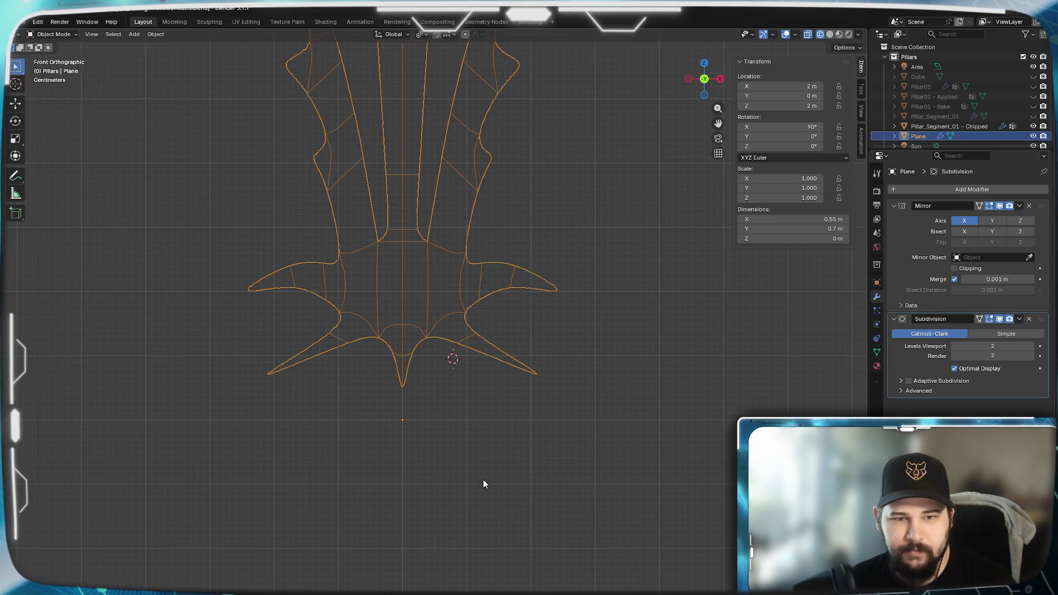
pyautogui.keyDown('shift'); pyautogui.moveTo(437, 336); pyautogui.dragTo(444, 504, button='middle'); pyautogui.keyUp('shift')
pyautogui.scroll(-1, 445, 458)
pyautogui.keyDown('shift'); pyautogui.moveTo(445, 458); pyautogui.dragTo(467, 392, button='middle'); pyautogui.keyUp('shift')
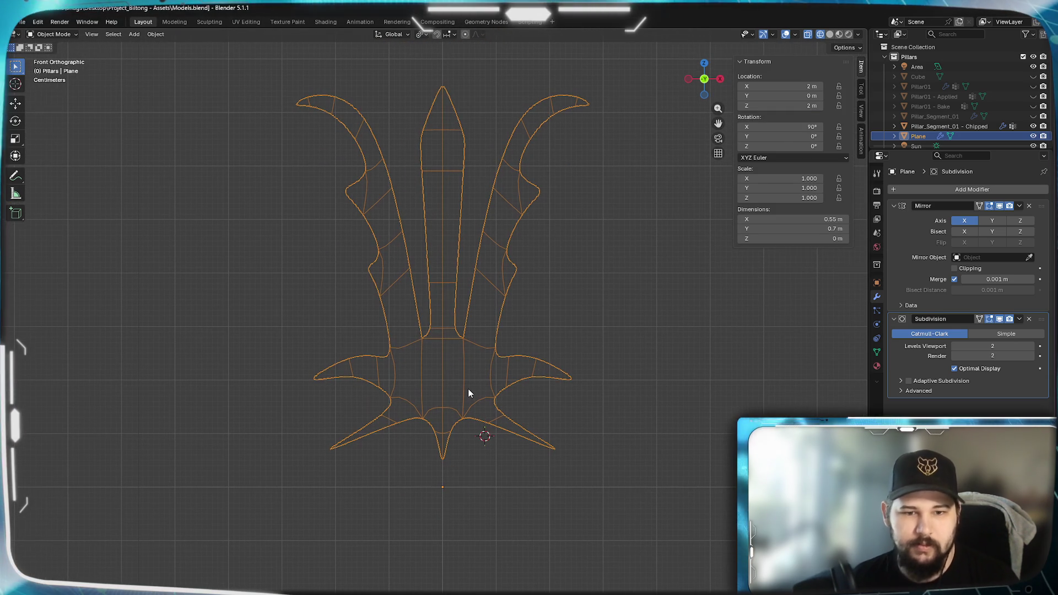
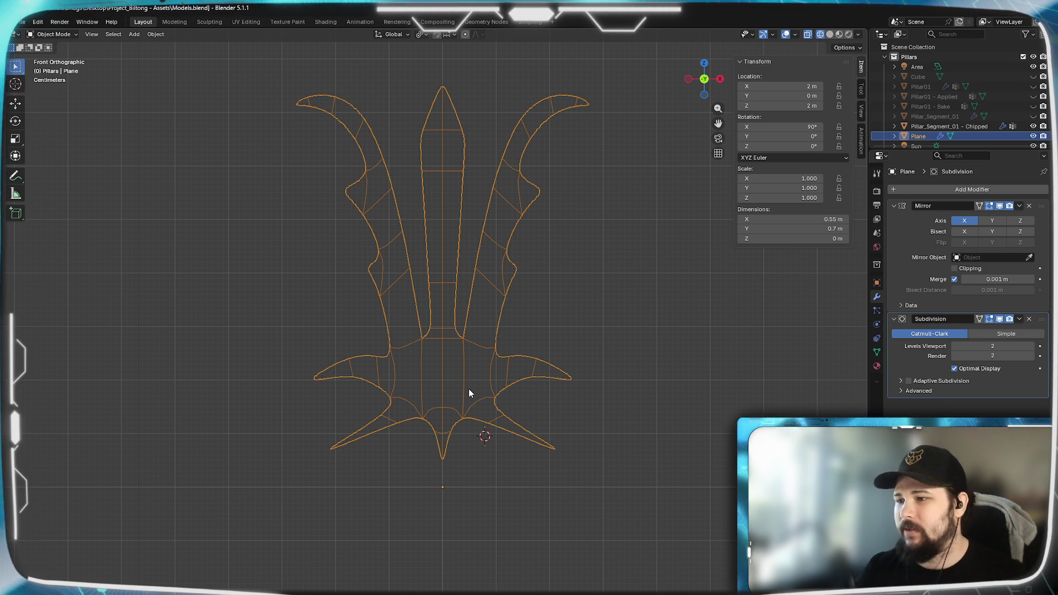
# Frame the lower half of the palmette leaf beside the pillar and enter Edit Mode.
pyautogui.scroll(-5, 485, 347)
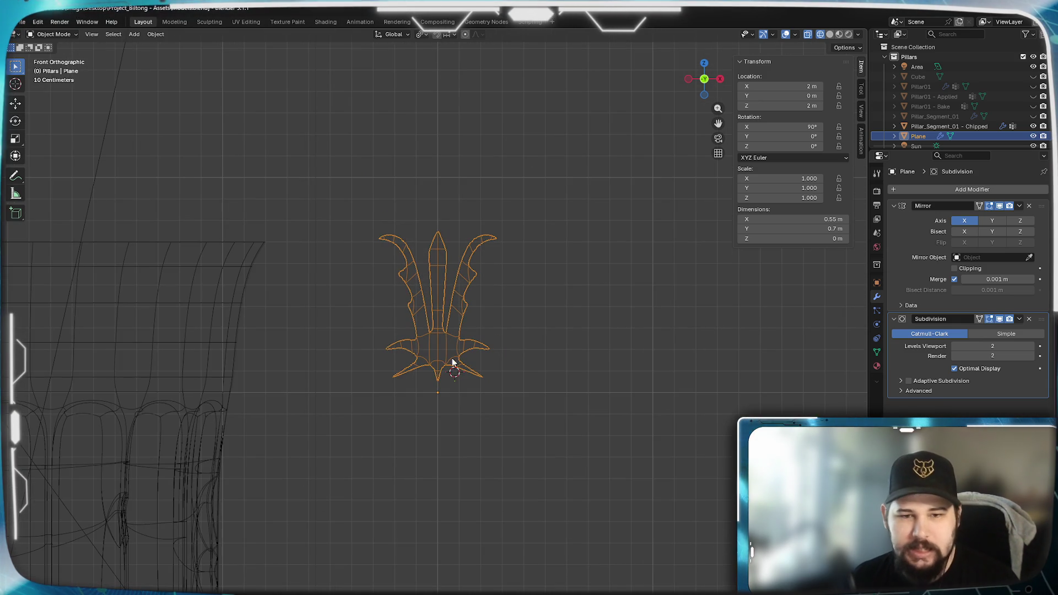
pyautogui.keyDown('shift'); pyautogui.moveTo(354, 371); pyautogui.dragTo(536, 235, button='middle'); pyautogui.keyUp('shift')
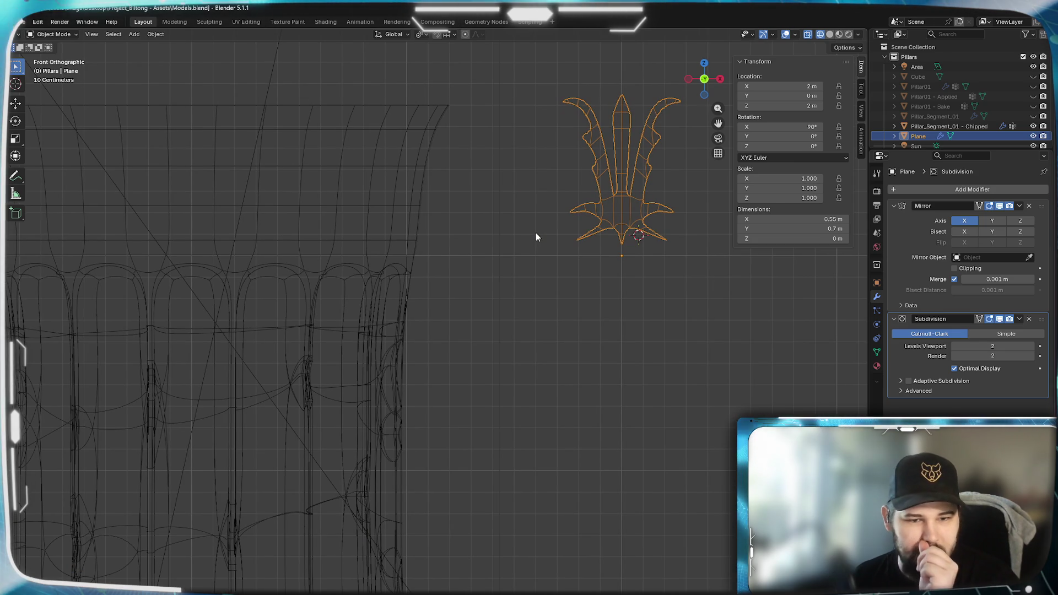
pyautogui.moveTo(587, 276)
pyautogui.keyDown('shift'); pyautogui.mouseDown(button='middle')
pyautogui.moveTo(610, 345)
pyautogui.moveTo(540, 449)
pyautogui.mouseUp(button='middle'); pyautogui.keyUp('shift')
pyautogui.scroll(5, 546, 397)
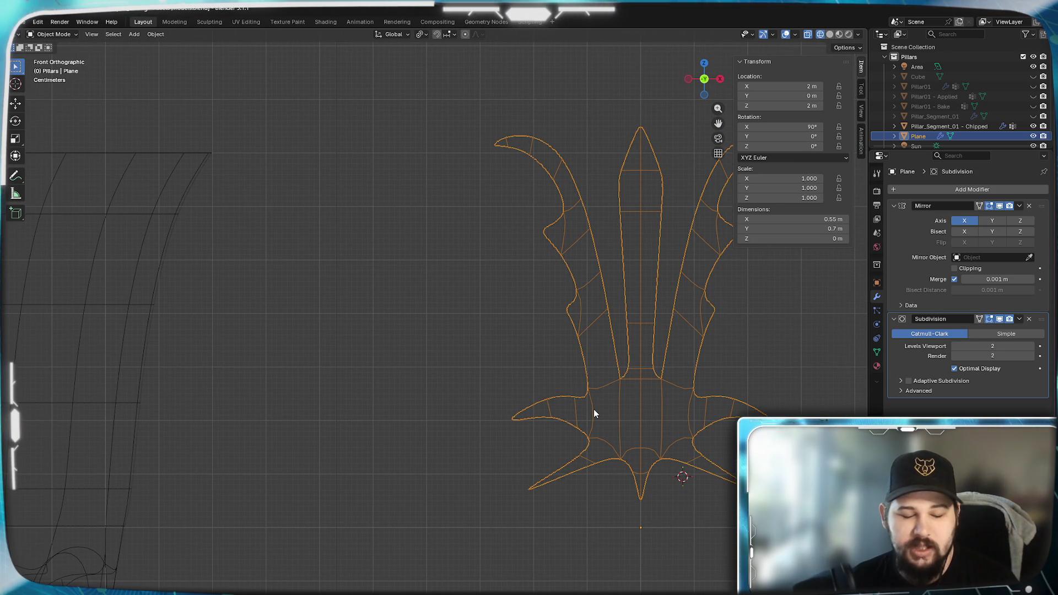
pyautogui.scroll(-3, 594, 413)
pyautogui.scroll(-3, 491, 375)
pyautogui.moveTo(583, 377)
pyautogui.keyDown('shift'); pyautogui.mouseDown(button='middle')
pyautogui.moveTo(587, 330)
pyautogui.moveTo(619, 295)
pyautogui.moveTo(646, 303)
pyautogui.mouseUp(button='middle'); pyautogui.keyUp('shift')
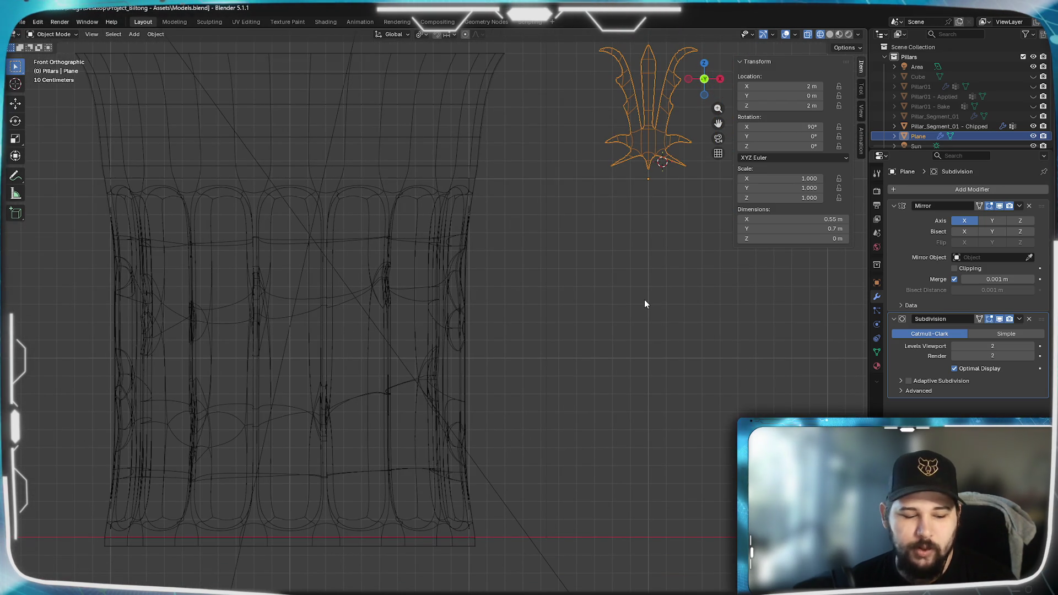
pyautogui.keyDown('shift'); pyautogui.moveTo(642, 202); pyautogui.dragTo(562, 431, button='middle'); pyautogui.keyUp('shift')
pyautogui.scroll(5, 584, 419)
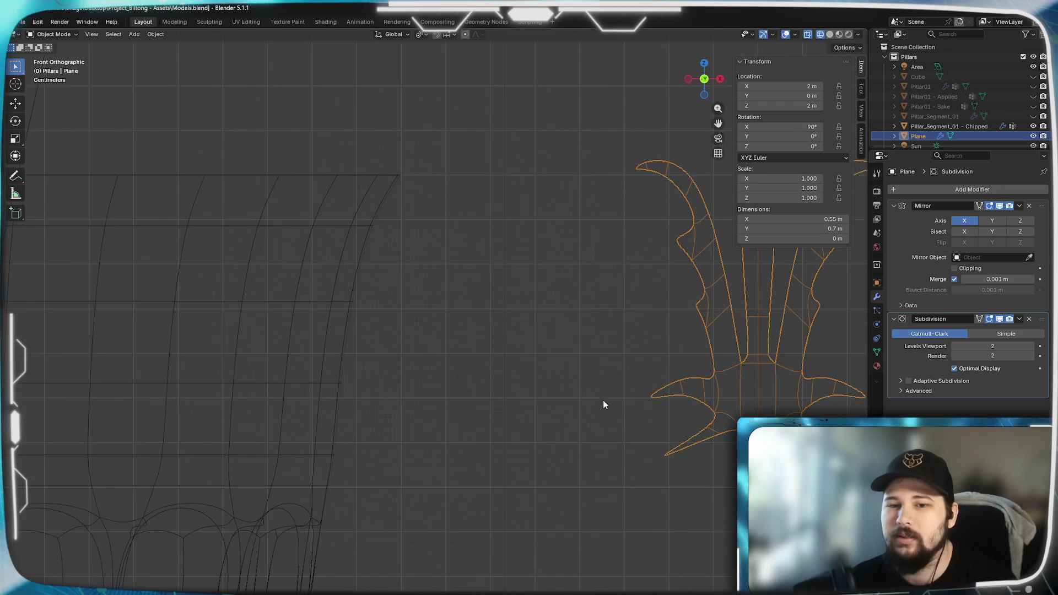
pyautogui.keyDown('shift'); pyautogui.moveTo(746, 398); pyautogui.dragTo(458, 377, button='middle'); pyautogui.keyUp('shift')
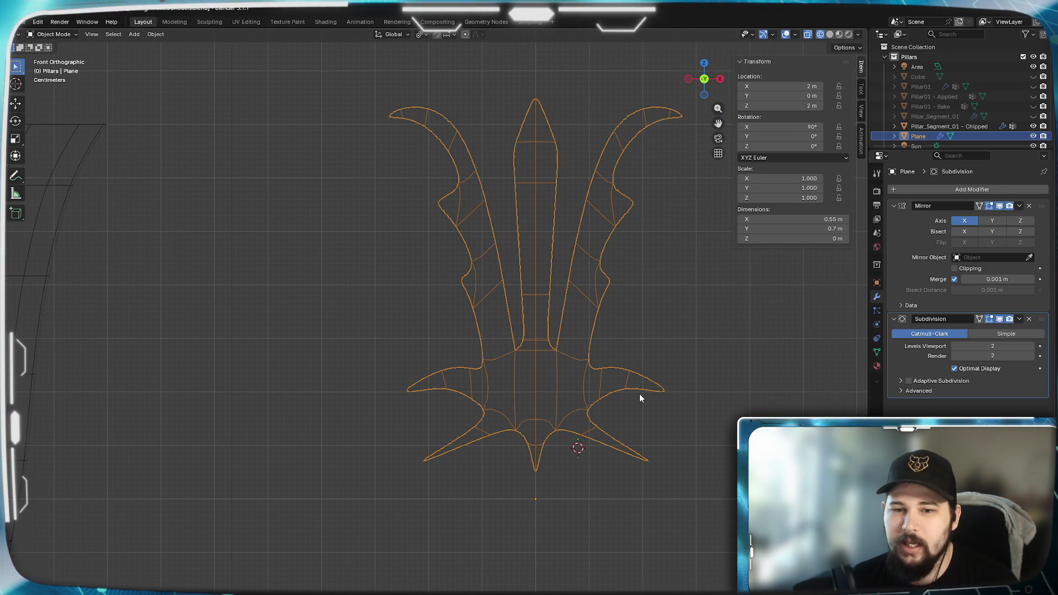
pyautogui.scroll(3, 640, 393)
pyautogui.keyDown('shift'); pyautogui.moveTo(639, 393); pyautogui.dragTo(491, 404, button='middle'); pyautogui.keyUp('shift')
pyautogui.press('Tab')
pyautogui.scroll(4, 562, 419)
# Move the right lower spike's side vertex down and its top vertex slightly up-right.
pyautogui.click(513, 327)
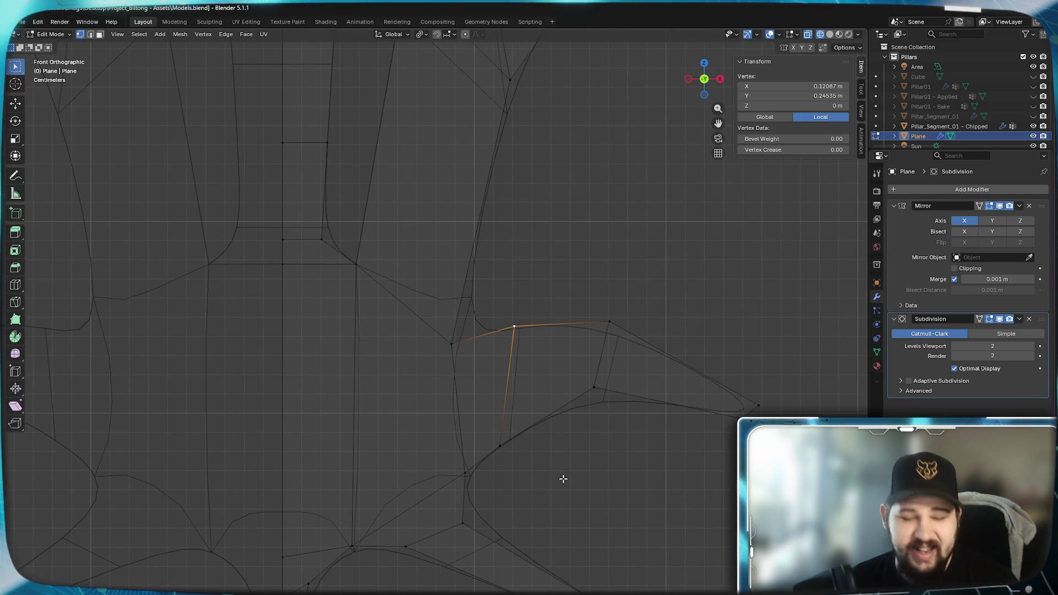
pyautogui.press('g')
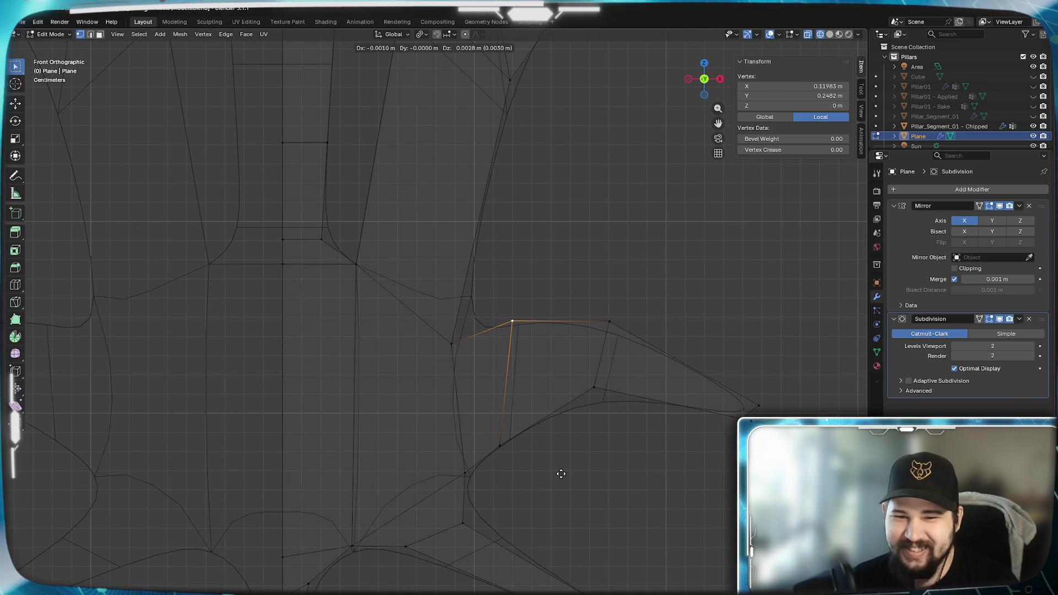
pyautogui.click(559, 472)
pyautogui.click(609, 321)
pyautogui.press('g')
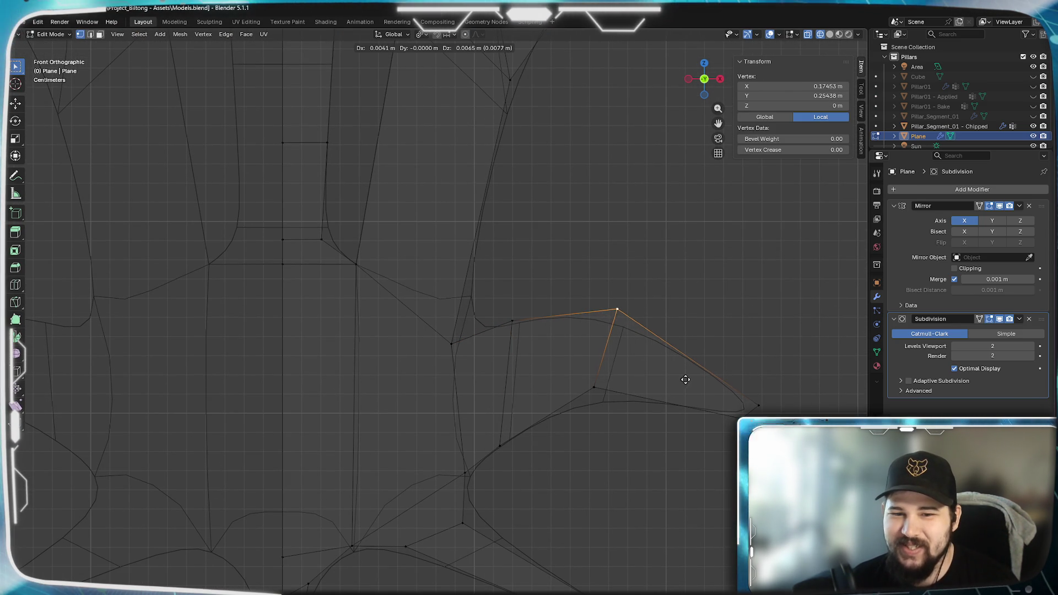
pyautogui.click(686, 379)
pyautogui.click(746, 397)
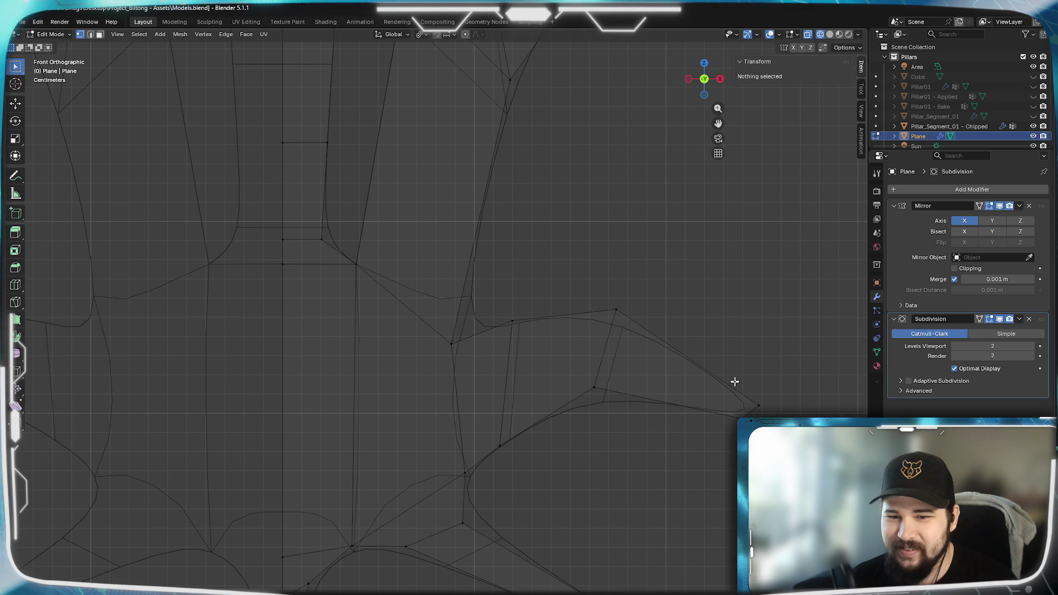
# Rotate the spike tip vertices and scale them to 0.755 to narrow the tip.
pyautogui.moveTo(763, 393); pyautogui.dragTo(723, 517)
pyautogui.press('r')
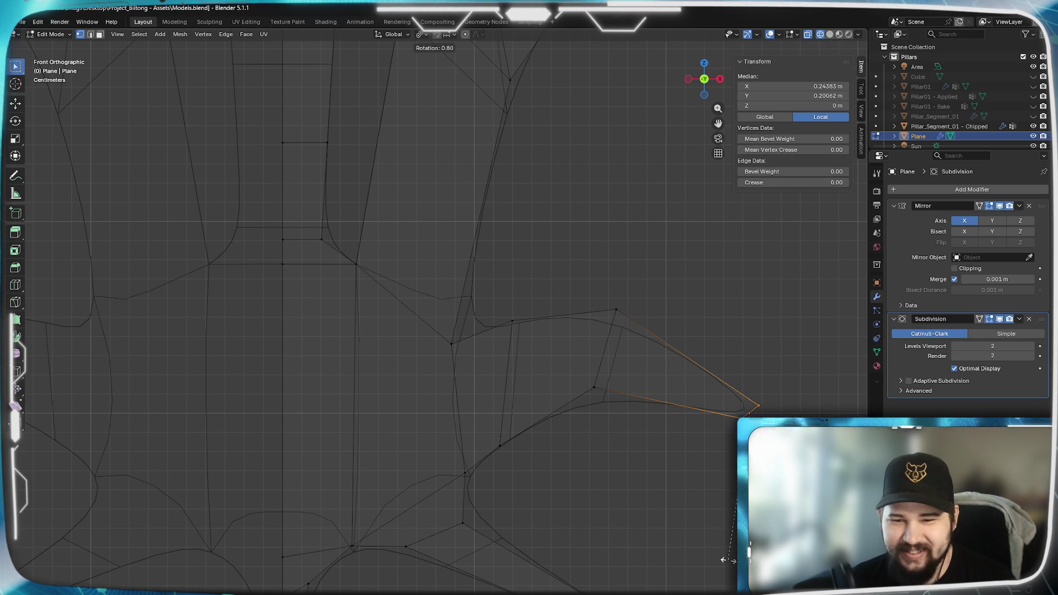
pyautogui.click(681, 529)
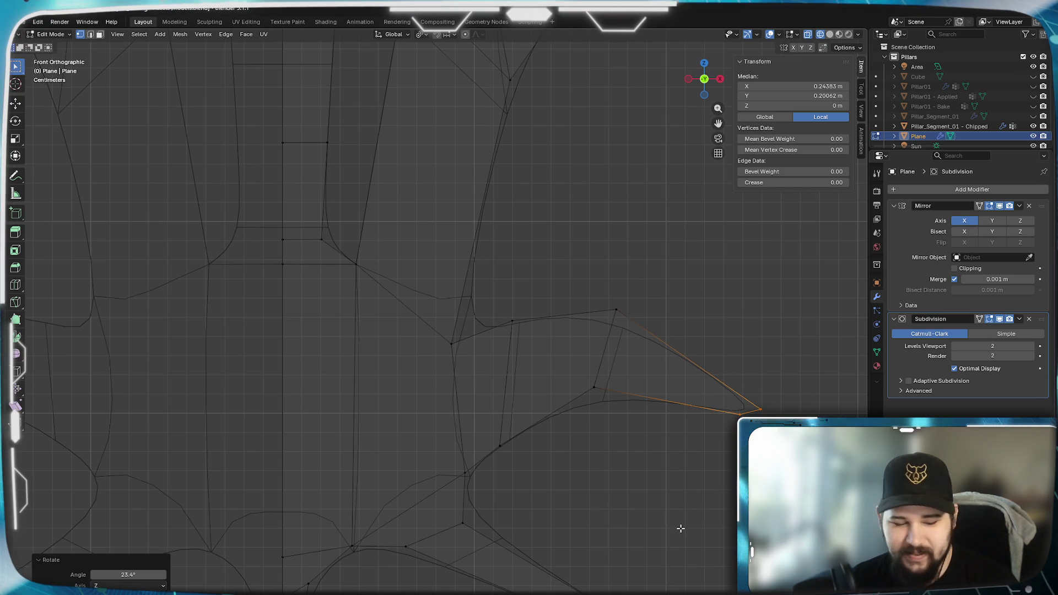
pyautogui.press('s')
pyautogui.click(708, 528)
# Nudge the spike's inner vertex up-left, then return to Object Mode with the whole leaf in view.
pyautogui.click(553, 408)
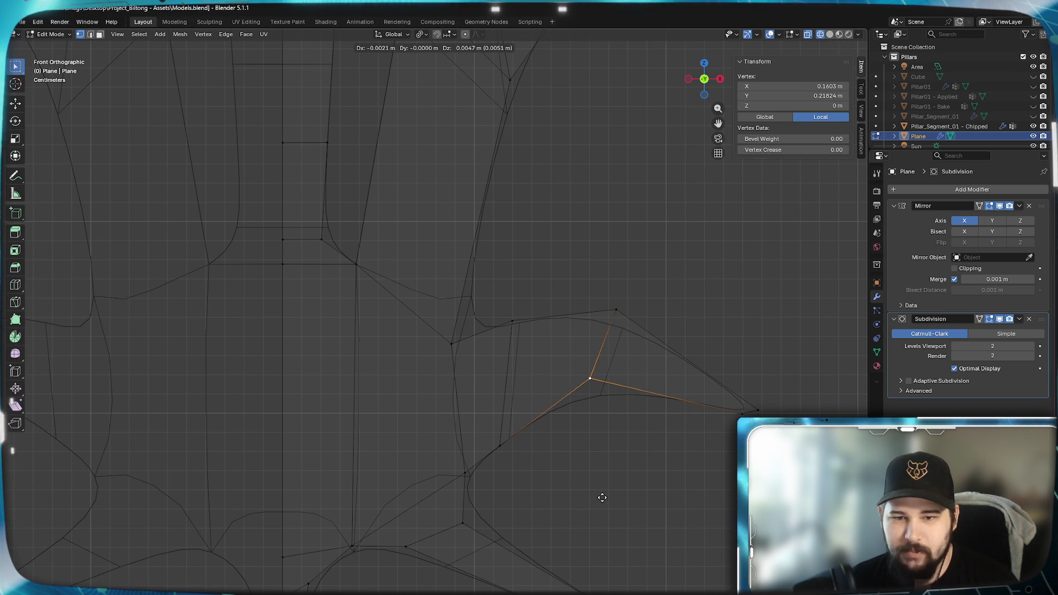
pyautogui.click(602, 495)
pyautogui.click(523, 448)
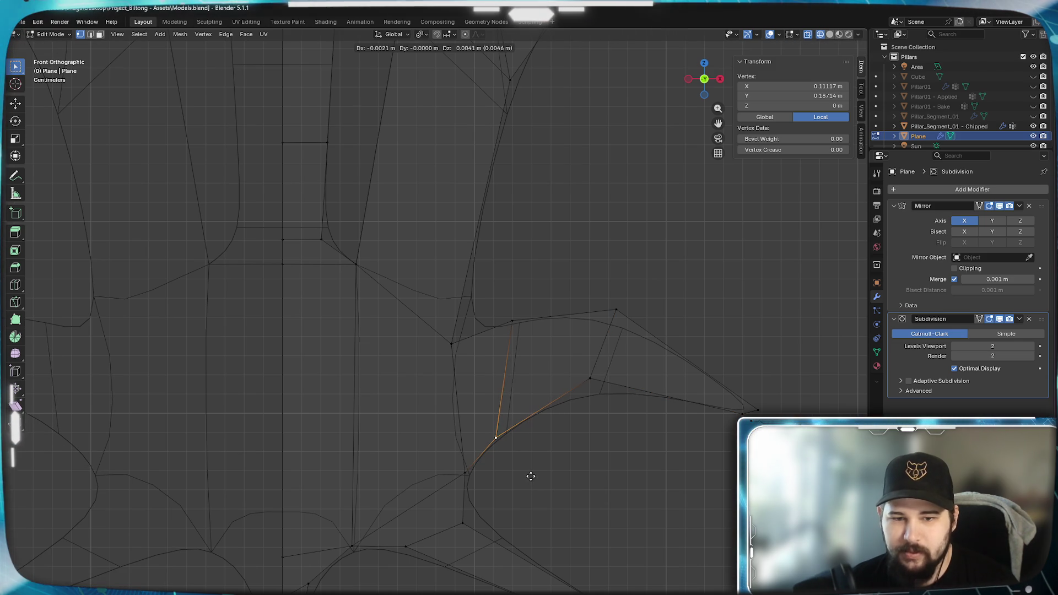
pyautogui.scroll(-4, 384, 471)
pyautogui.moveTo(384, 471)
pyautogui.keyDown('shift'); pyautogui.mouseDown(button='middle')
pyautogui.moveTo(531, 437)
pyautogui.moveTo(512, 442)
pyautogui.moveTo(553, 456)
pyautogui.moveTo(569, 293)
pyautogui.mouseUp(button='middle'); pyautogui.keyUp('shift')
pyautogui.press('Tab')
pyautogui.scroll(-4, 526, 419)
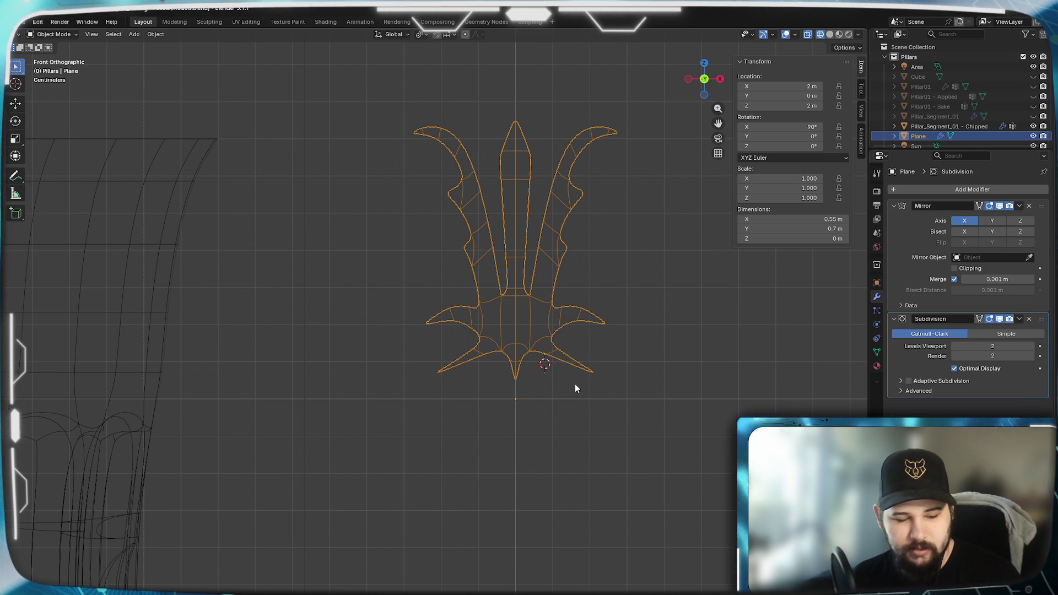
# Switch the viewport to Solid shading and orbit around the fluted pillar and cup rim.
pyautogui.press('z')
pyautogui.click(643, 387)
pyautogui.scroll(1, 605, 276)
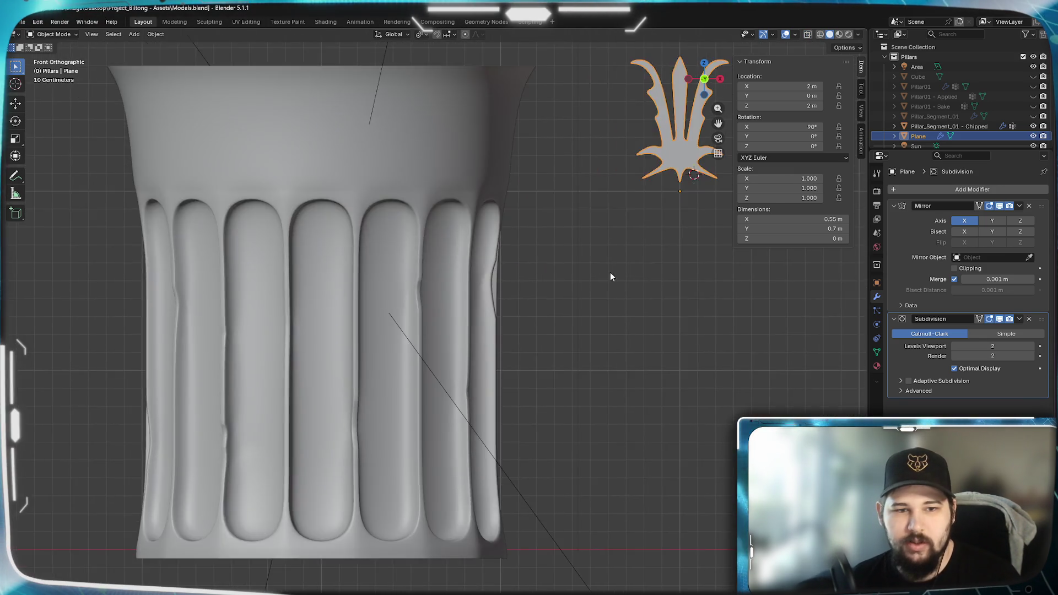
pyautogui.scroll(-3, 471, 401)
pyautogui.keyDown('shift'); pyautogui.moveTo(471, 401); pyautogui.dragTo(666, 403, button='middle'); pyautogui.keyUp('shift')
pyautogui.moveTo(713, 337)
pyautogui.mouseDown(button='middle')
pyautogui.moveTo(678, 385)
pyautogui.moveTo(624, 345)
pyautogui.moveTo(685, 304)
pyautogui.moveTo(713, 374)
pyautogui.mouseUp(button='middle')
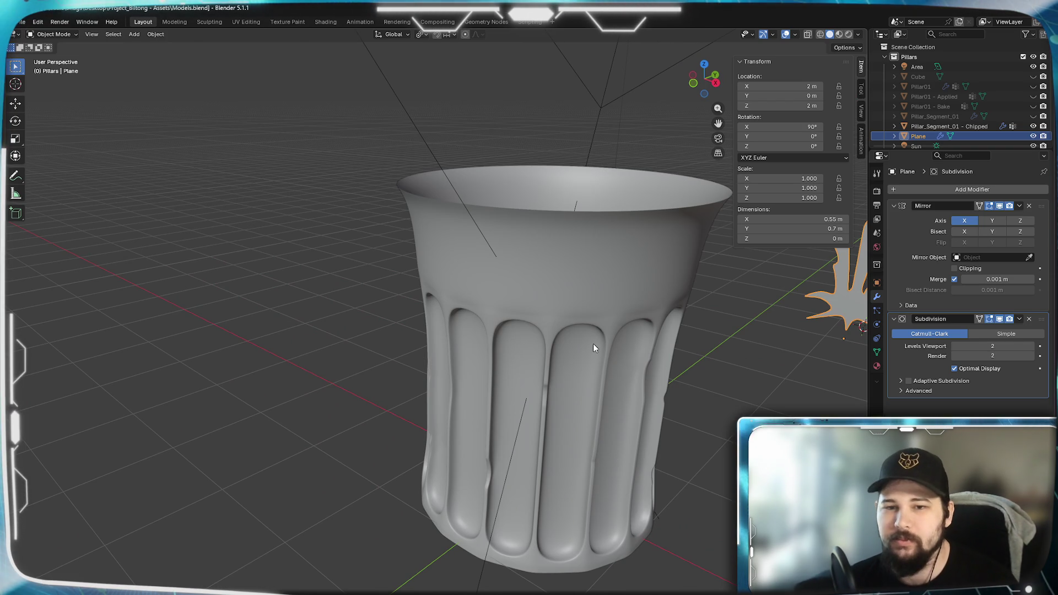
pyautogui.moveTo(593, 386)
pyautogui.mouseDown(button='middle')
pyautogui.moveTo(577, 427)
pyautogui.moveTo(484, 444)
pyautogui.moveTo(503, 421)
pyautogui.moveTo(567, 470)
pyautogui.mouseUp(button='middle')
pyautogui.moveTo(560, 566)
pyautogui.mouseDown(button='middle')
pyautogui.moveTo(558, 529)
pyautogui.moveTo(546, 537)
pyautogui.mouseUp(button='middle')
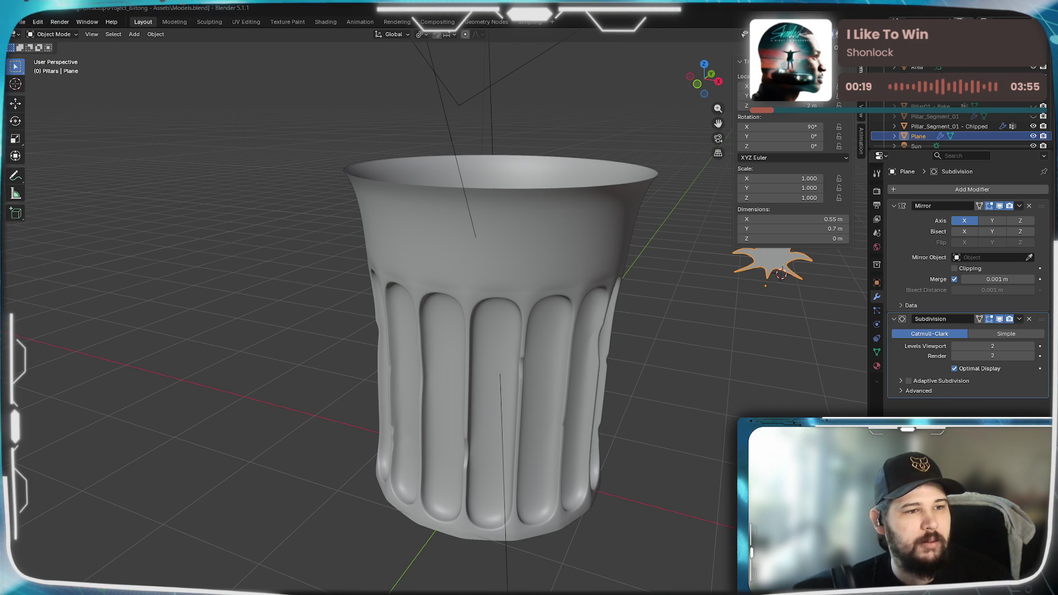
# Check the Ionic capital reference image in Chrome, then come back to Blender.
pyautogui.hotkey('alt', 'Tab')
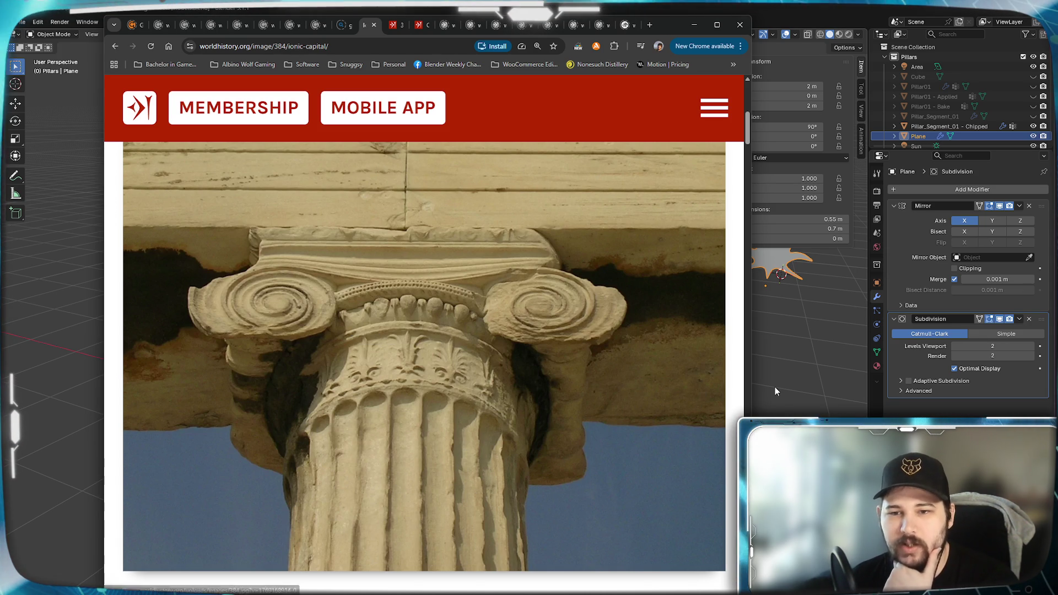
pyautogui.click(796, 8)
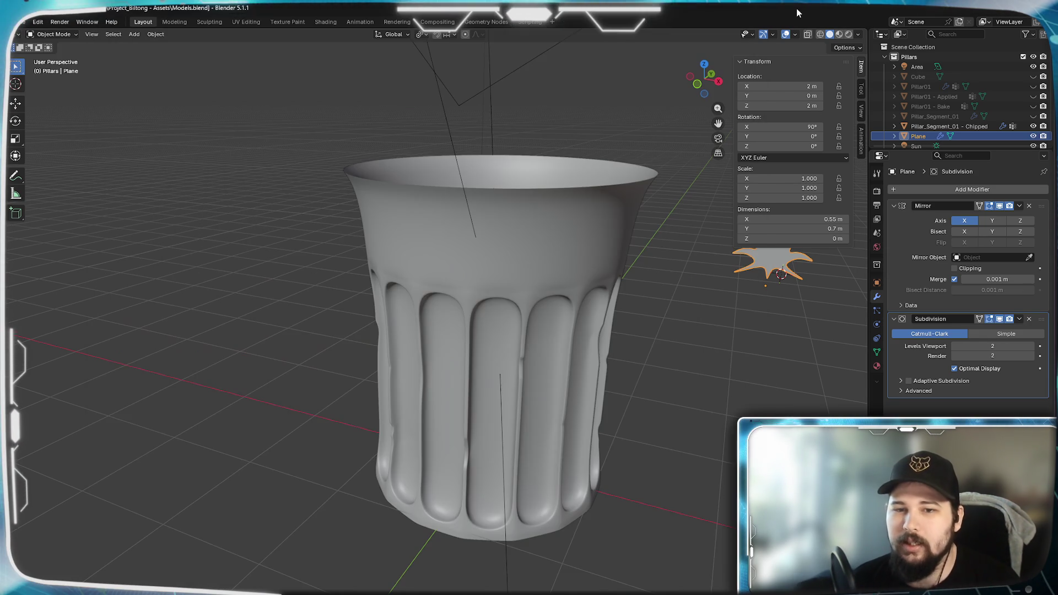
pyautogui.scroll(3, 529, 381)
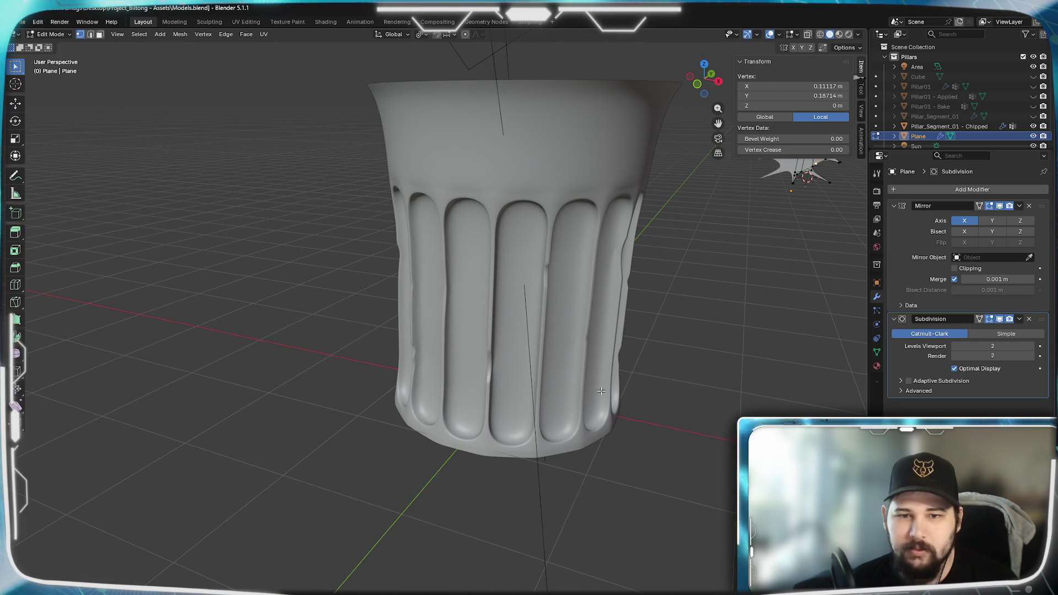
pyautogui.click(577, 187)
pyautogui.press('Tab')
pyautogui.moveTo(452, 450); pyautogui.dragTo(460, 486, button='middle')
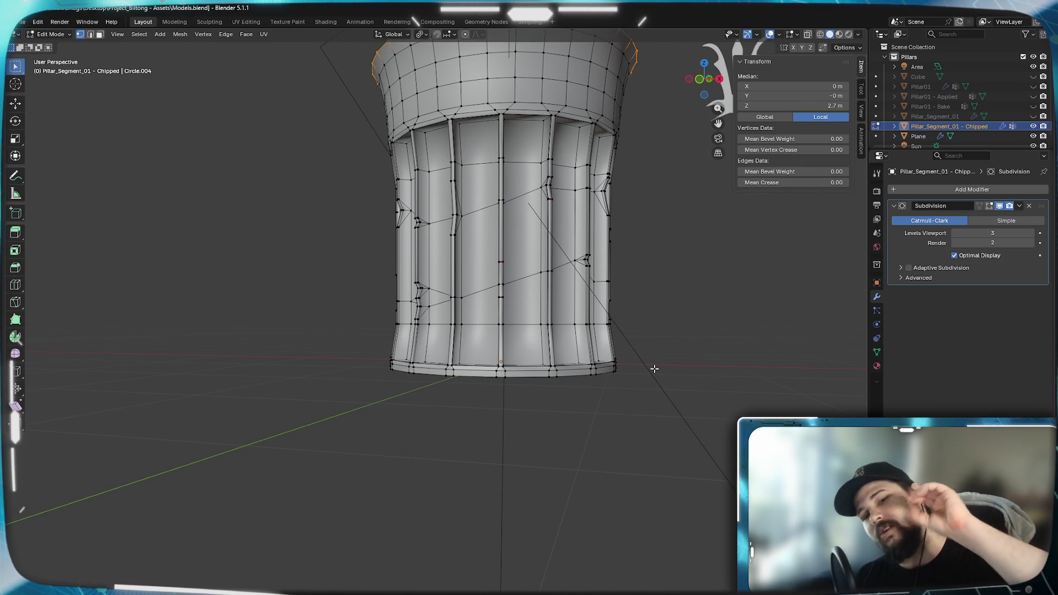
pyautogui.moveTo(593, 413)
pyautogui.mouseDown(button='middle')
pyautogui.moveTo(496, 320)
pyautogui.moveTo(462, 263)
pyautogui.moveTo(470, 371)
pyautogui.moveTo(562, 425)
pyautogui.moveTo(384, 424)
pyautogui.moveTo(527, 405)
pyautogui.moveTo(568, 422)
pyautogui.mouseUp(button='middle')
pyautogui.press('Tab')
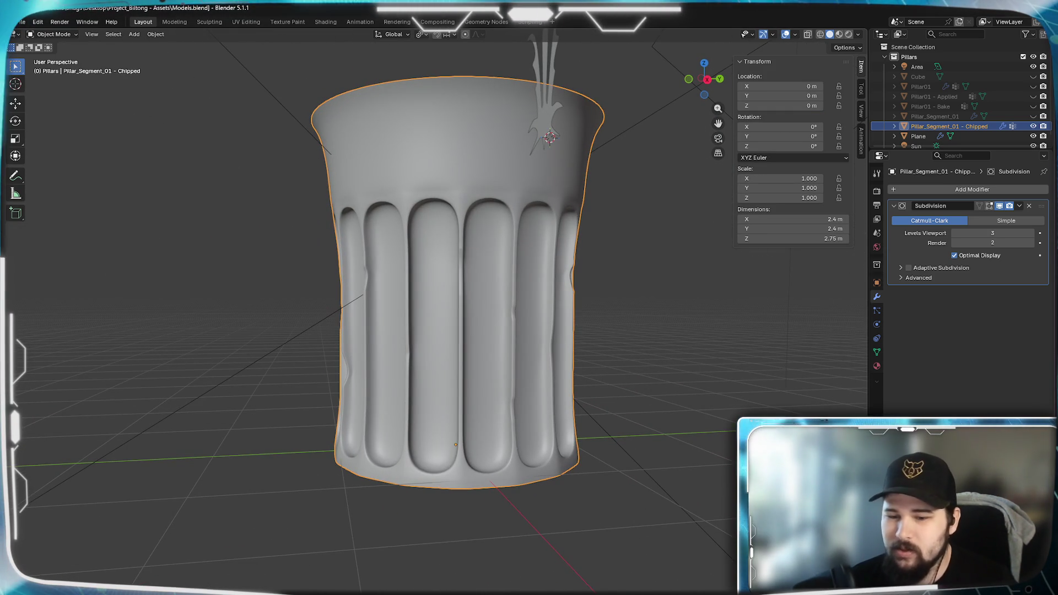
pyautogui.moveTo(616, 372)
pyautogui.mouseDown(button='middle')
pyautogui.moveTo(703, 422)
pyautogui.moveTo(636, 417)
pyautogui.moveTo(646, 437)
pyautogui.moveTo(517, 492)
pyautogui.moveTo(597, 454)
pyautogui.moveTo(553, 447)
pyautogui.moveTo(522, 474)
pyautogui.mouseUp(button='middle')
pyautogui.click(672, 265)
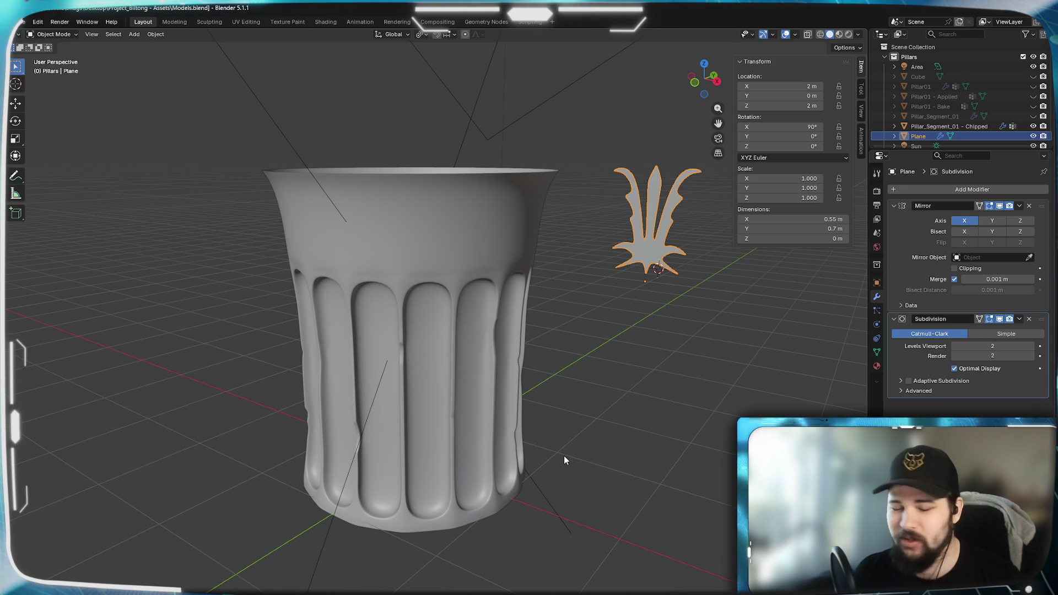
pyautogui.moveTo(563, 455)
pyautogui.mouseDown(button='middle')
pyautogui.moveTo(556, 433)
pyautogui.moveTo(576, 427)
pyautogui.moveTo(560, 446)
pyautogui.moveTo(570, 480)
pyautogui.moveTo(561, 461)
pyautogui.moveTo(594, 466)
pyautogui.mouseUp(button='middle')
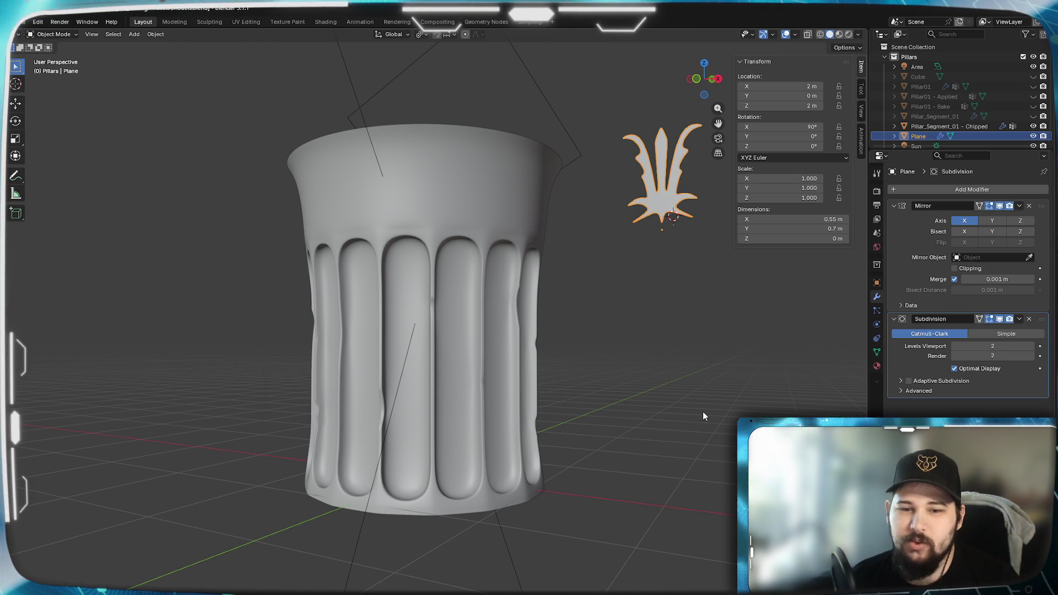
pyautogui.moveTo(604, 461)
pyautogui.mouseDown(button='middle')
pyautogui.moveTo(580, 468)
pyautogui.moveTo(646, 407)
pyautogui.moveTo(647, 419)
pyautogui.mouseUp(button='middle')
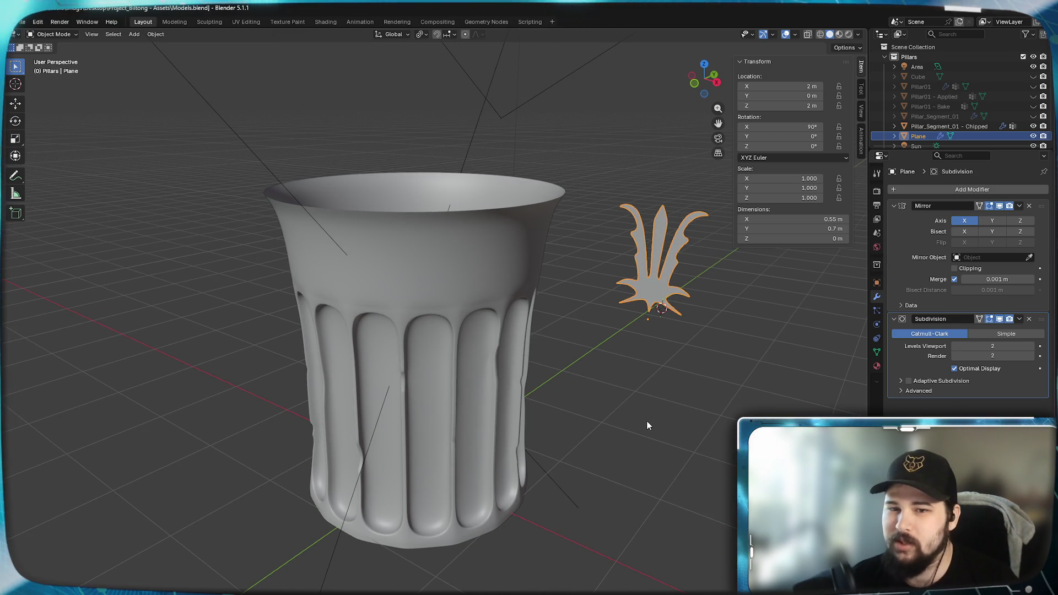
pyautogui.press('Tab')
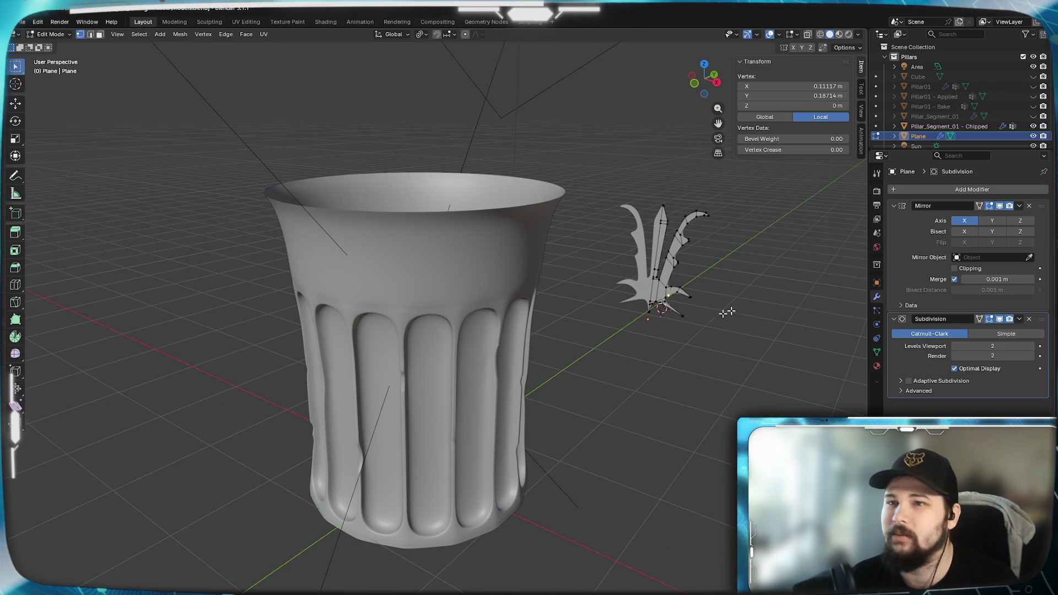
# Centre the whole palmette leaf in a straight-on front view, then bring up the reference photo.
pyautogui.moveTo(762, 295)
pyautogui.mouseDown(button='middle')
pyautogui.moveTo(709, 288)
pyautogui.moveTo(708, 310)
pyautogui.mouseUp(button='middle')
pyautogui.scroll(3, 708, 310)
pyautogui.keyDown('shift'); pyautogui.moveTo(727, 266); pyautogui.dragTo(373, 484, button='middle'); pyautogui.keyUp('shift')
pyautogui.scroll(3, 373, 485)
pyautogui.moveTo(385, 408)
pyautogui.keyDown('shift'); pyautogui.mouseDown(button='middle')
pyautogui.moveTo(405, 393)
pyautogui.moveTo(627, 369)
pyautogui.mouseUp(button='middle'); pyautogui.keyUp('shift')
pyautogui.scroll(4, 472, 380)
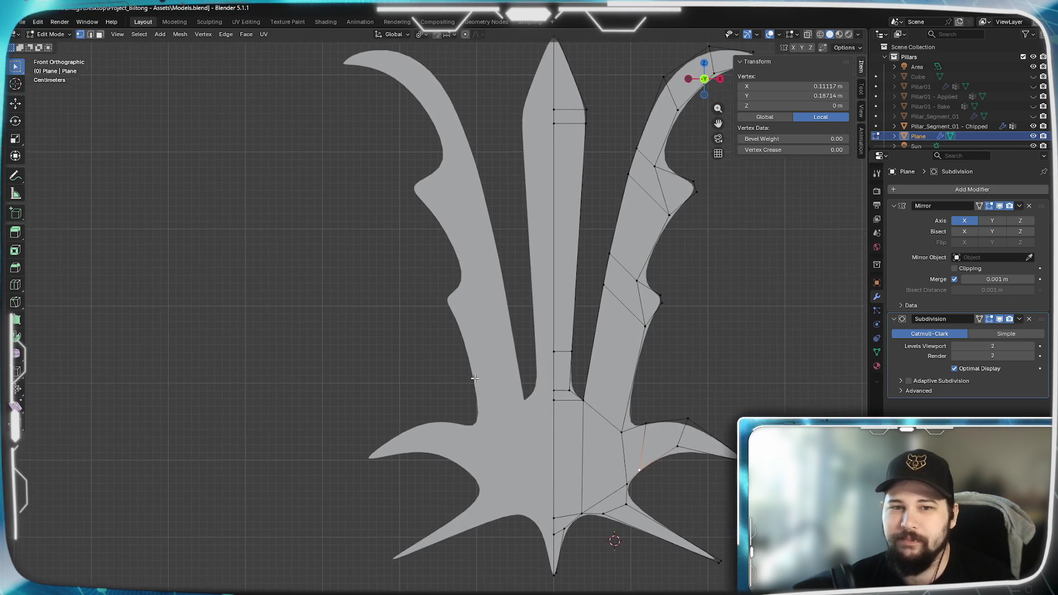
pyautogui.keyDown('shift'); pyautogui.moveTo(472, 380); pyautogui.dragTo(476, 376, button='middle'); pyautogui.keyUp('shift')
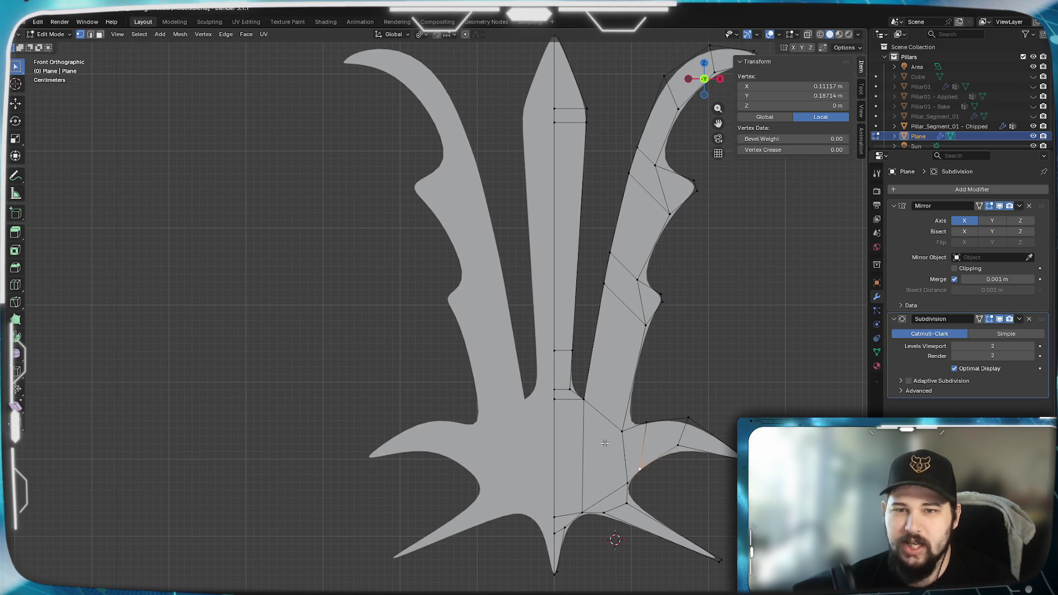
pyautogui.keyDown('shift'); pyautogui.moveTo(604, 443); pyautogui.dragTo(602, 390, button='middle'); pyautogui.keyUp('shift')
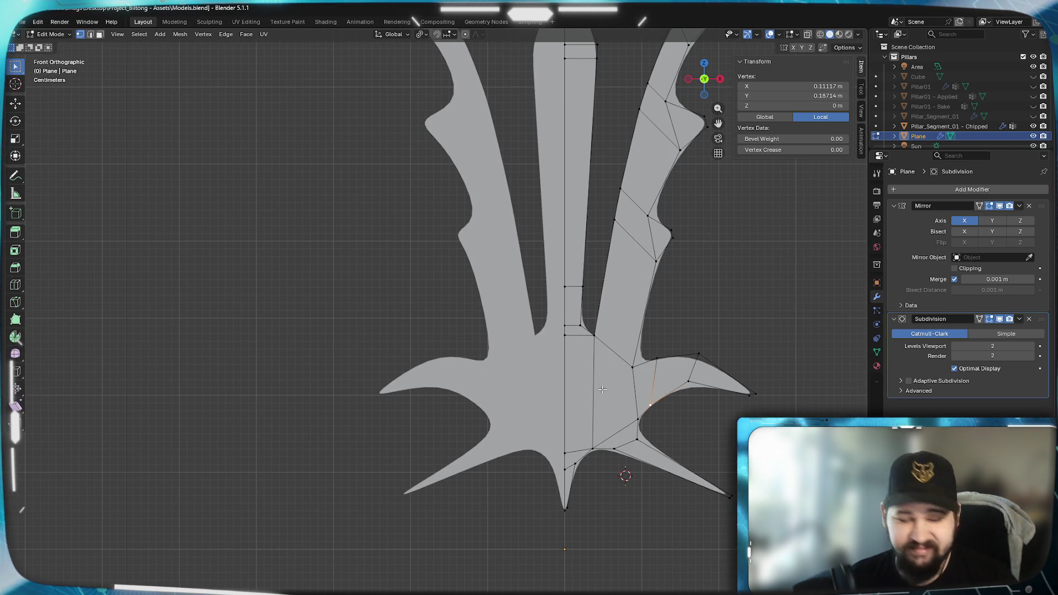
pyautogui.scroll(-1, 602, 390)
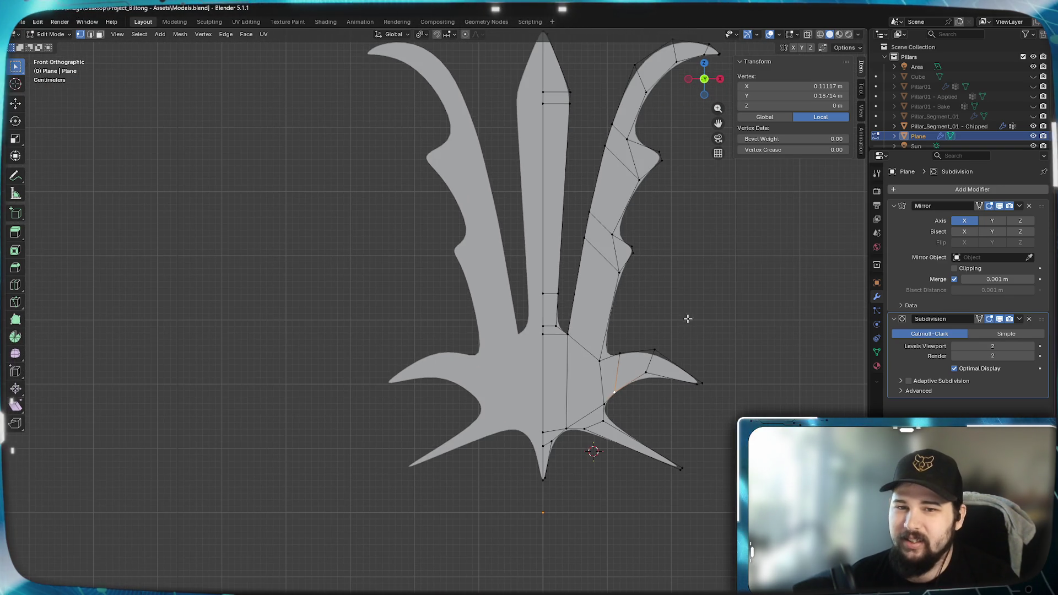
pyautogui.keyDown('shift'); pyautogui.moveTo(693, 322); pyautogui.dragTo(701, 334, button='middle'); pyautogui.keyUp('shift')
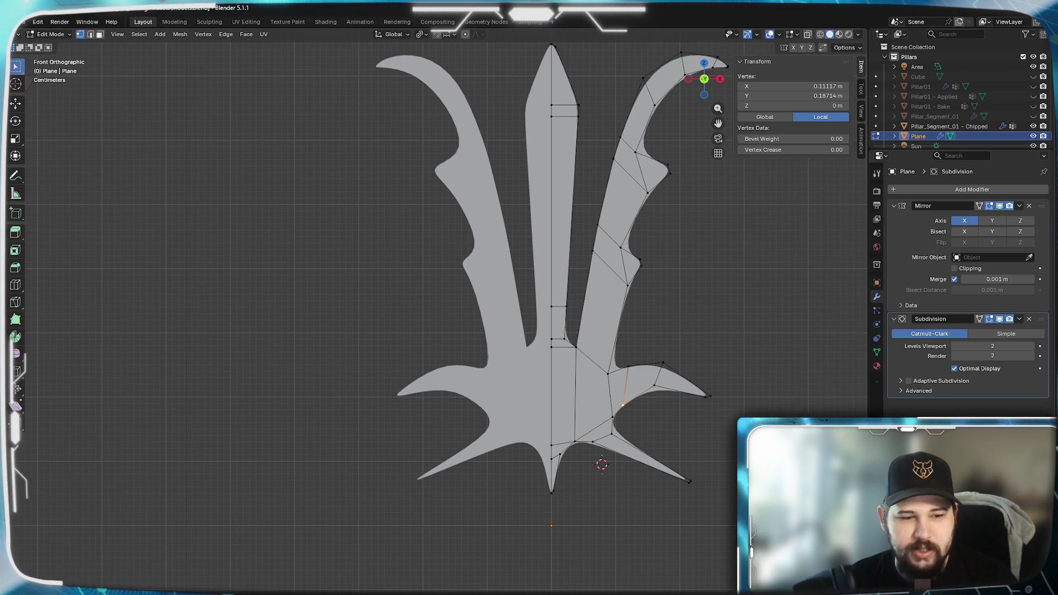
pyautogui.hotkey('alt', 'Tab')
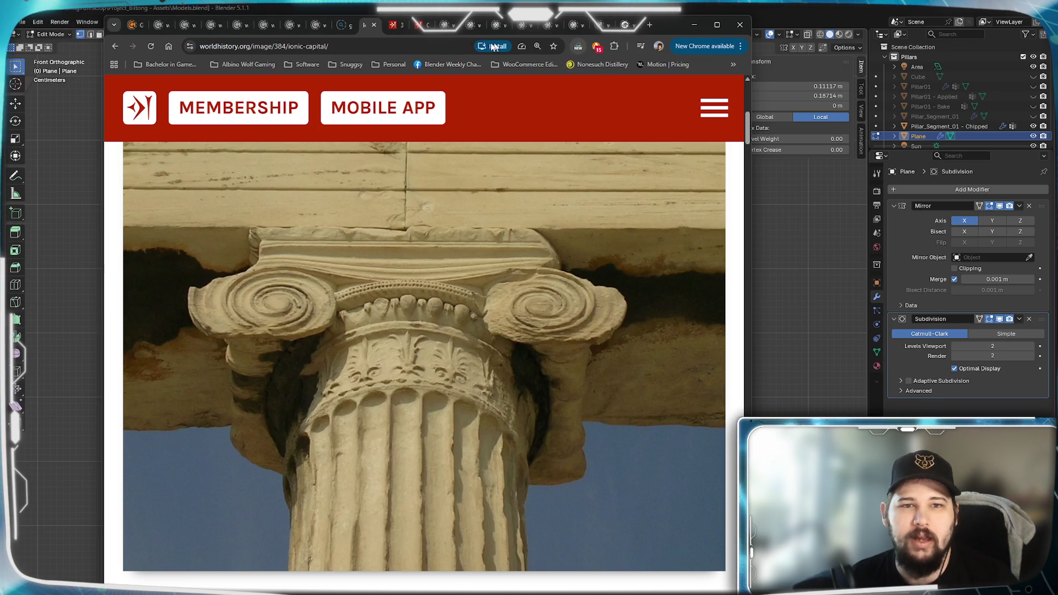
# View the close-up photo of the capital's carved palmettes, then drag Chrome aside.
pyautogui.click(392, 30)
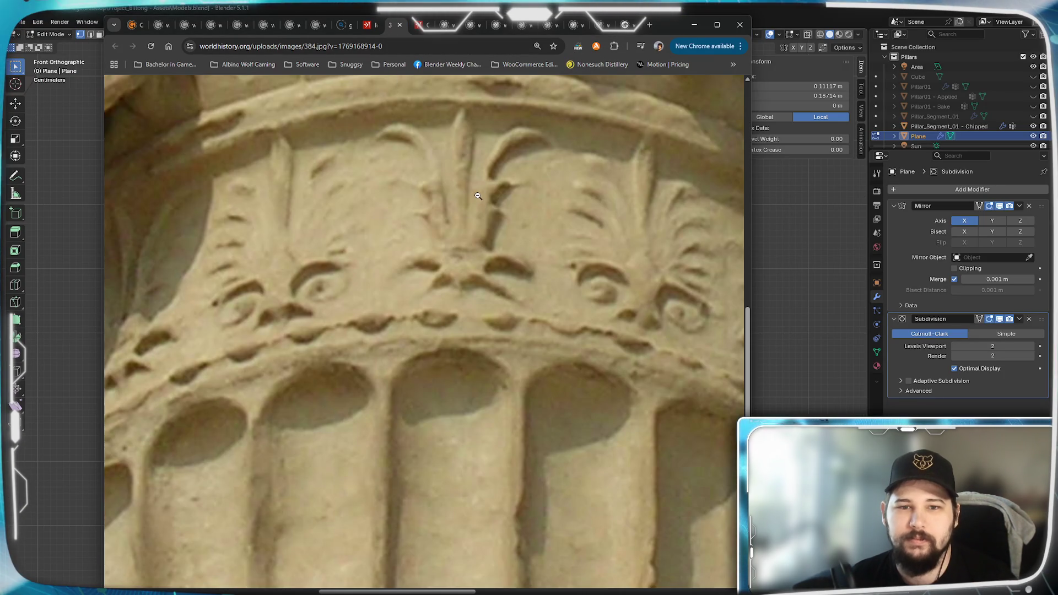
pyautogui.scroll(2, 468, 204)
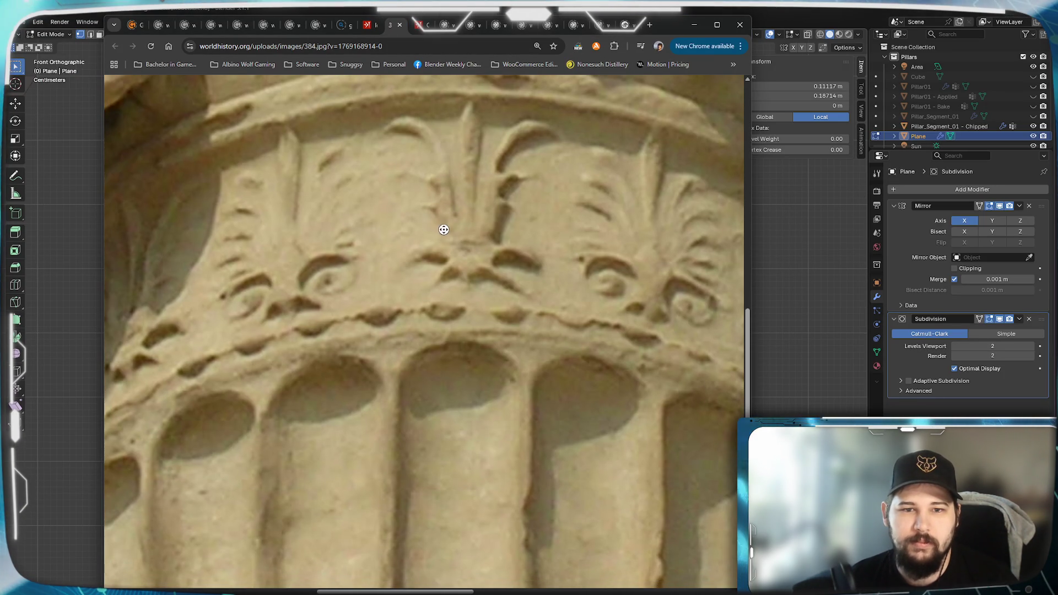
pyautogui.scroll(2, 497, 158)
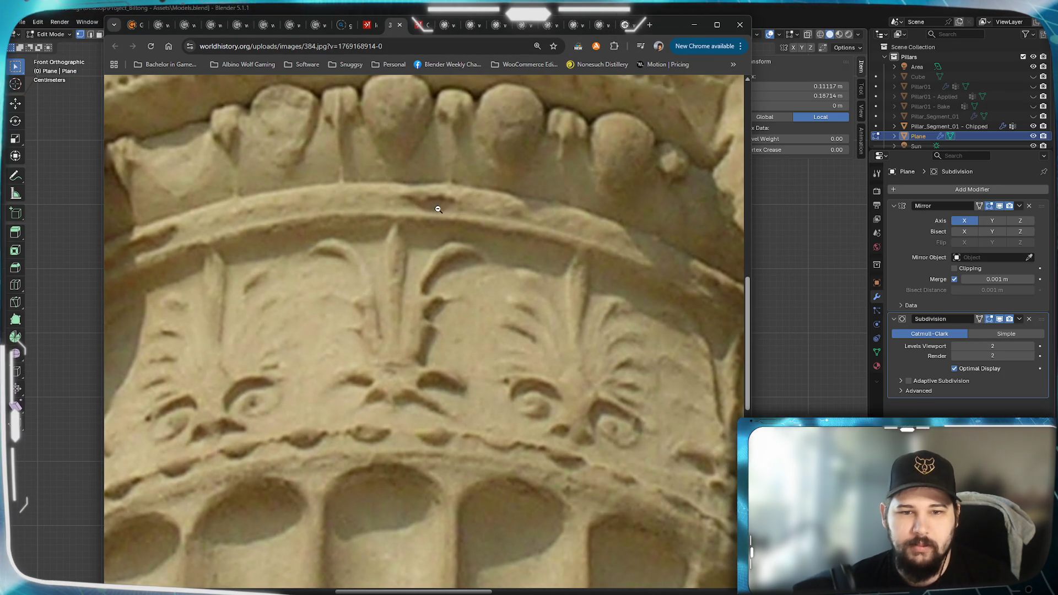
pyautogui.moveTo(670, 24)
pyautogui.mouseDown()
pyautogui.moveTo(638, 79)
pyautogui.moveTo(76, 14)
pyautogui.moveTo(17, 17)
pyautogui.mouseUp()
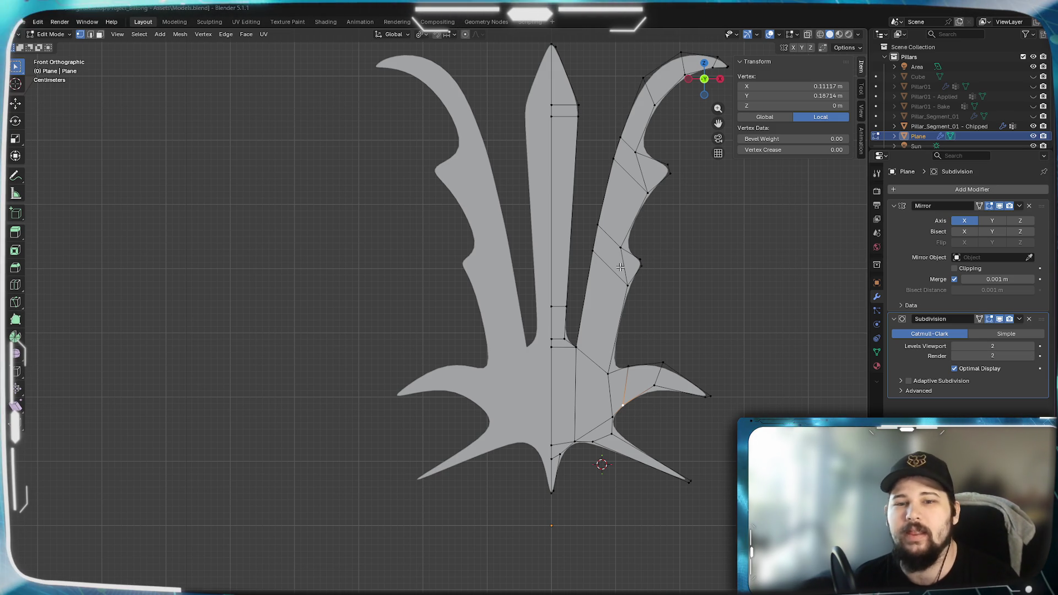
# Inspect the leaf mesh from the centre blade tip down to the base and lower spikes.
pyautogui.scroll(1, 620, 266)
pyautogui.moveTo(637, 239)
pyautogui.keyDown('shift'); pyautogui.mouseDown(button='middle')
pyautogui.moveTo(551, 307)
pyautogui.moveTo(501, 292)
pyautogui.mouseUp(button='middle'); pyautogui.keyUp('shift')
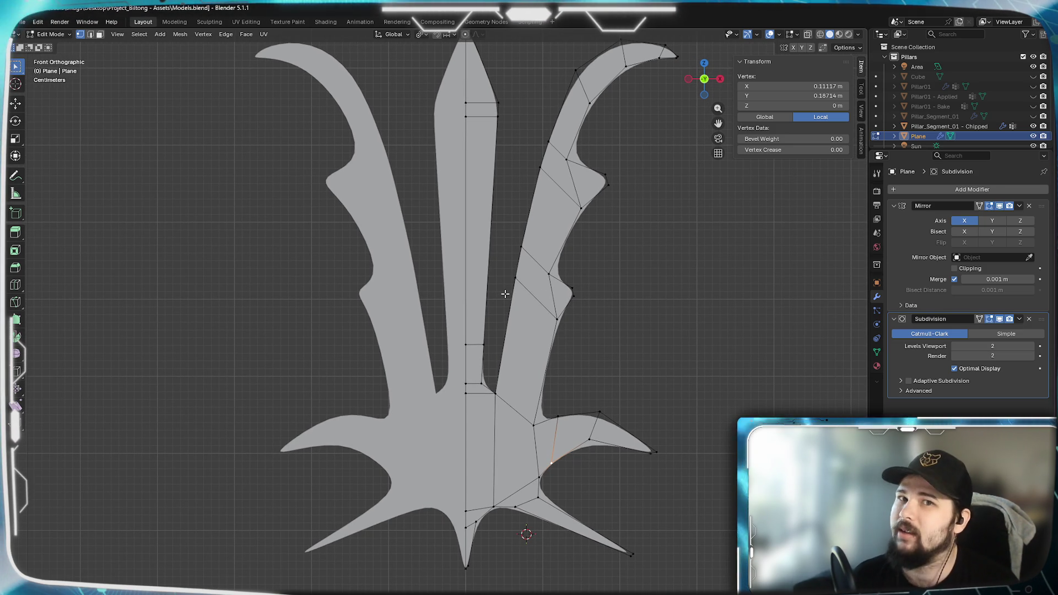
pyautogui.keyDown('shift'); pyautogui.moveTo(505, 294); pyautogui.dragTo(522, 326, button='middle'); pyautogui.keyUp('shift')
pyautogui.moveTo(639, 246)
pyautogui.keyDown('shift'); pyautogui.mouseDown(button='middle')
pyautogui.moveTo(593, 252)
pyautogui.moveTo(594, 262)
pyautogui.mouseUp(button='middle'); pyautogui.keyUp('shift')
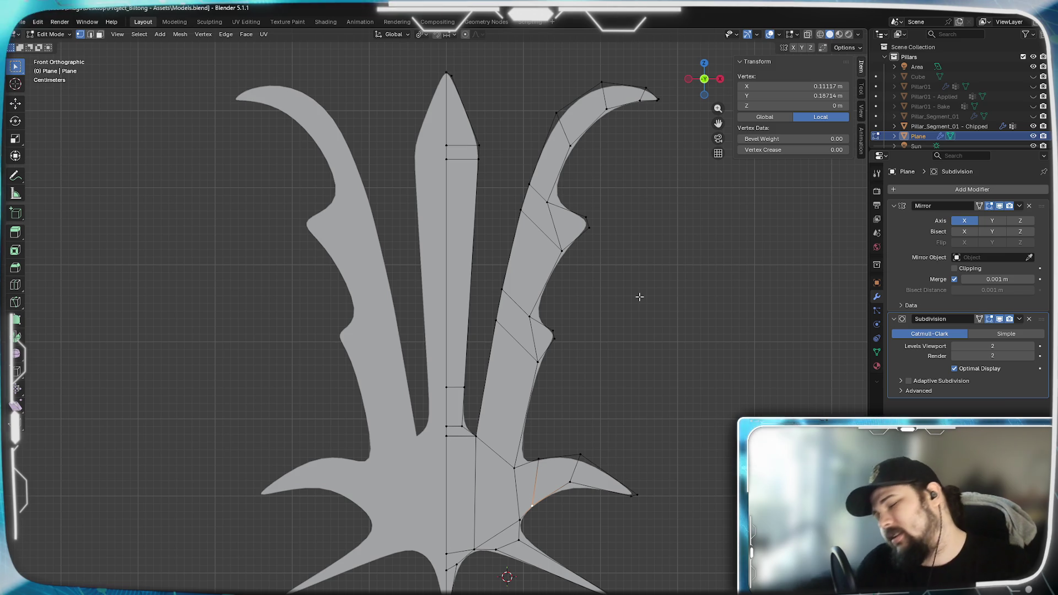
pyautogui.keyDown('shift'); pyautogui.moveTo(610, 336); pyautogui.dragTo(620, 282, button='middle'); pyautogui.keyUp('shift')
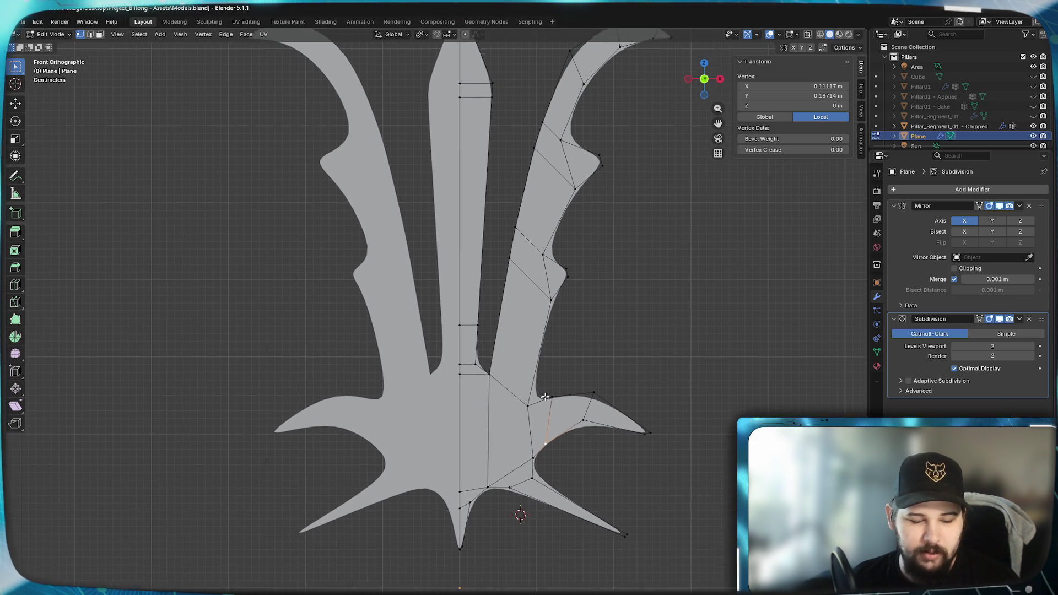
pyautogui.keyDown('shift'); pyautogui.moveTo(592, 352); pyautogui.dragTo(554, 475, button='middle'); pyautogui.keyUp('shift')
pyautogui.scroll(4, 587, 268)
pyautogui.moveTo(540, 206)
pyautogui.keyDown('shift'); pyautogui.mouseDown(button='middle')
pyautogui.moveTo(466, 360)
pyautogui.moveTo(484, 288)
pyautogui.mouseUp(button='middle'); pyautogui.keyUp('shift')
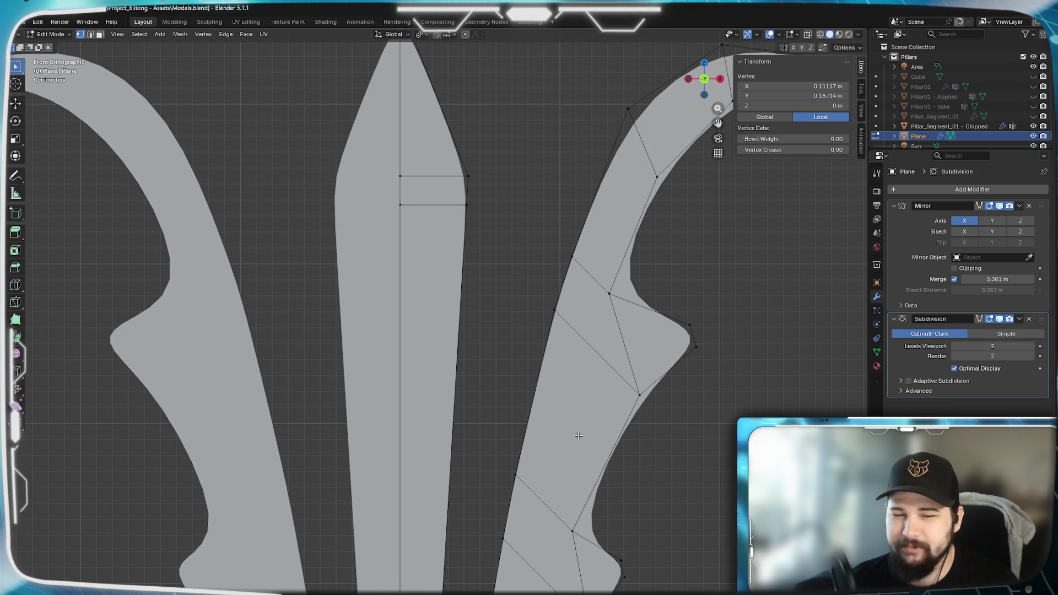
pyautogui.keyDown('shift'); pyautogui.moveTo(579, 440); pyautogui.dragTo(639, 360, button='middle'); pyautogui.keyUp('shift')
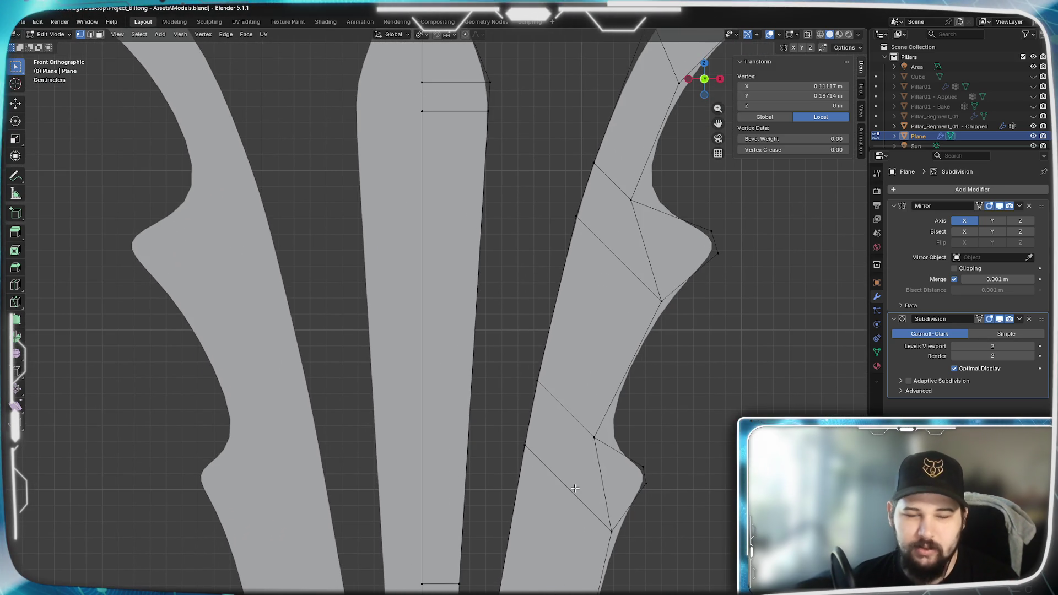
pyautogui.scroll(-5, 589, 296)
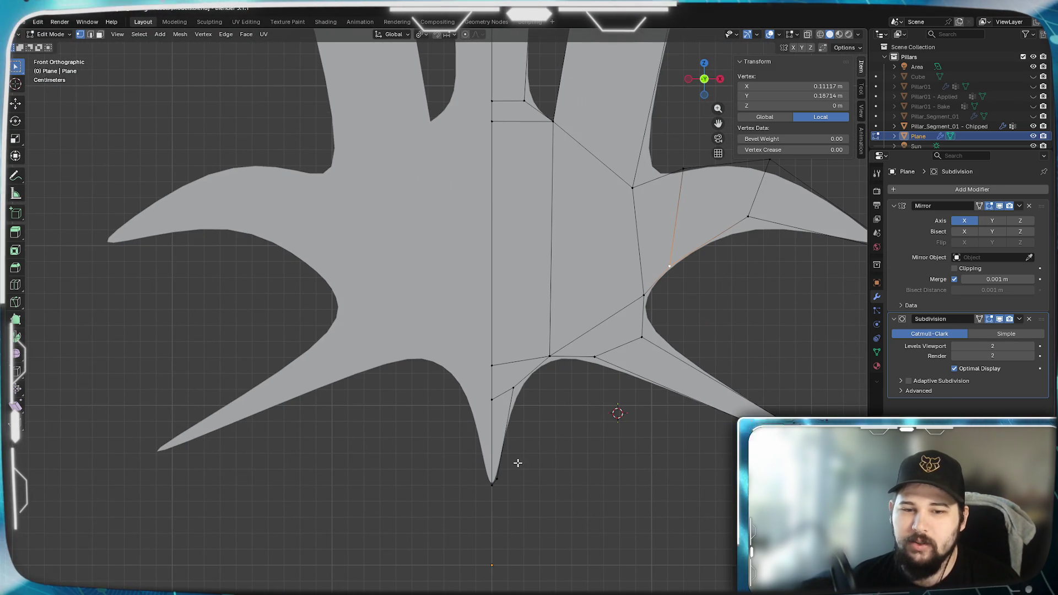
pyautogui.keyDown('shift'); pyautogui.moveTo(615, 364); pyautogui.dragTo(602, 411, button='middle'); pyautogui.keyUp('shift')
pyautogui.moveTo(515, 489)
pyautogui.keyDown('shift'); pyautogui.mouseDown(button='middle')
pyautogui.moveTo(545, 451)
pyautogui.moveTo(556, 405)
pyautogui.mouseUp(button='middle'); pyautogui.keyUp('shift')
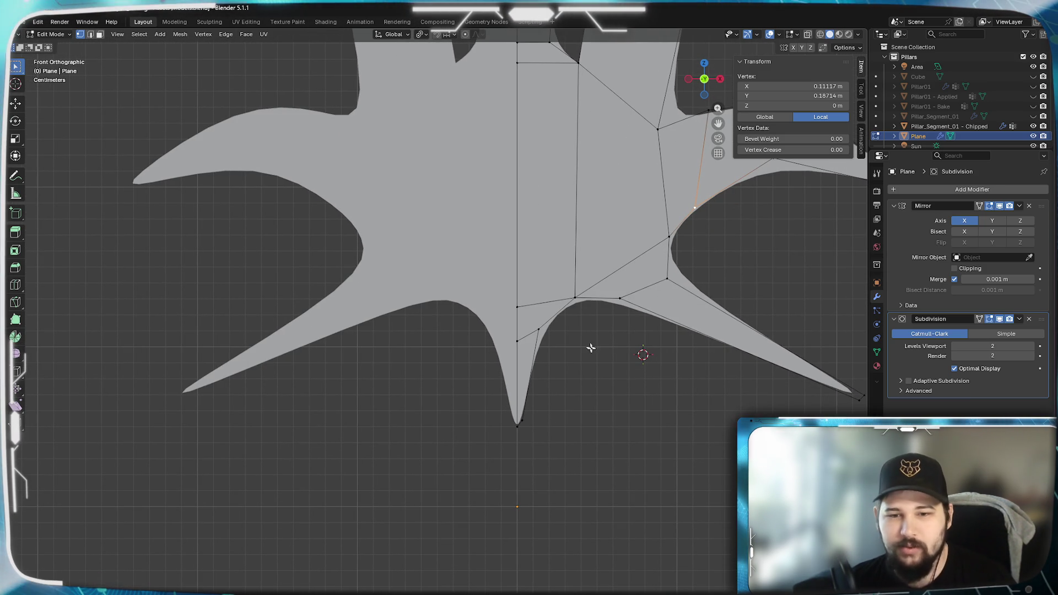
pyautogui.moveTo(760, 405)
pyautogui.keyDown('shift'); pyautogui.mouseDown(button='middle')
pyautogui.moveTo(656, 434)
pyautogui.moveTo(704, 449)
pyautogui.mouseUp(button='middle'); pyautogui.keyUp('shift')
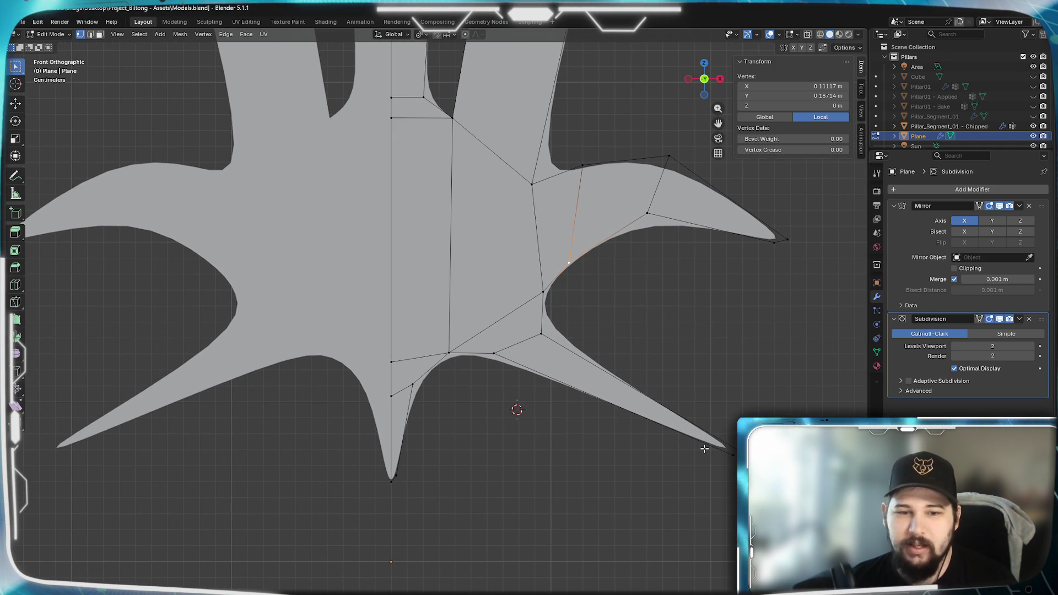
# Compare the finished object view, then zoom into Edit Mode and select the stem-to-fan junction vertex.
pyautogui.press('Tab')
pyautogui.moveTo(615, 308)
pyautogui.keyDown('shift'); pyautogui.mouseDown(button='middle')
pyautogui.moveTo(524, 420)
pyautogui.moveTo(663, 369)
pyautogui.mouseUp(button='middle'); pyautogui.keyUp('shift')
pyautogui.press('Tab')
pyautogui.scroll(4, 485, 318)
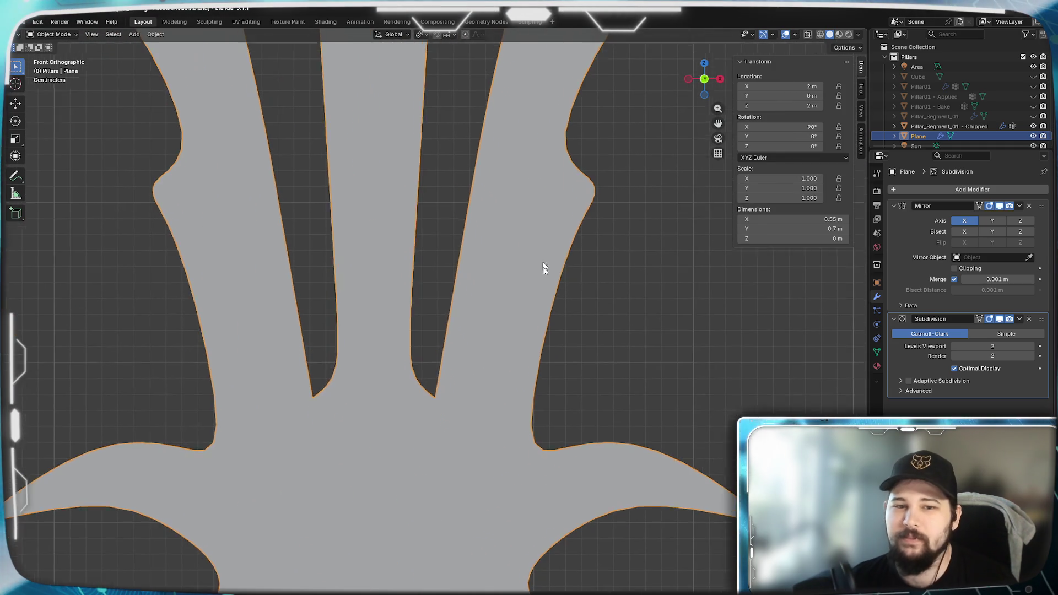
pyautogui.scroll(7, 497, 457)
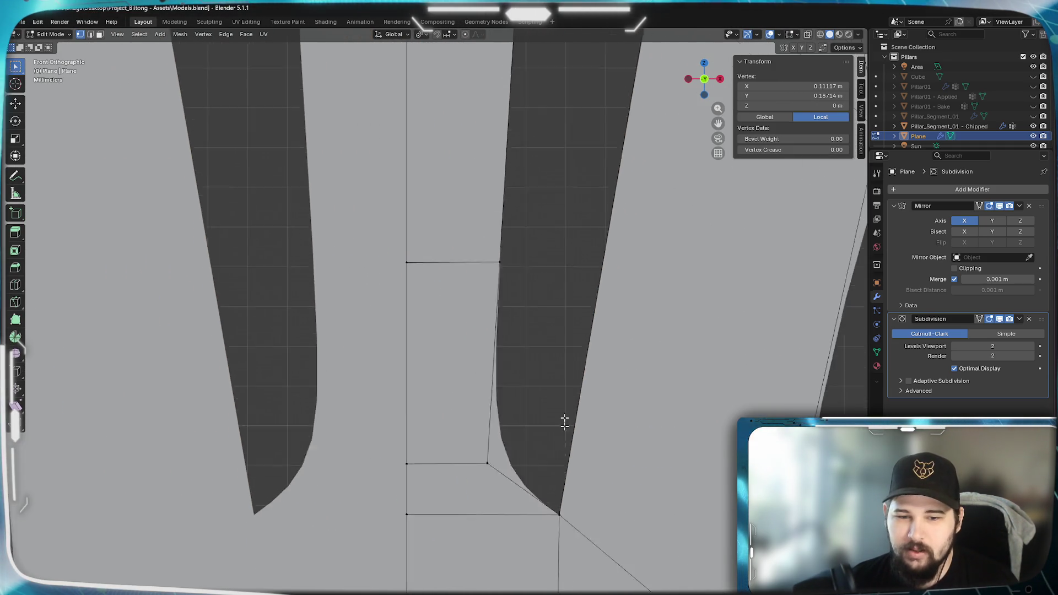
pyautogui.scroll(7, 665, 499)
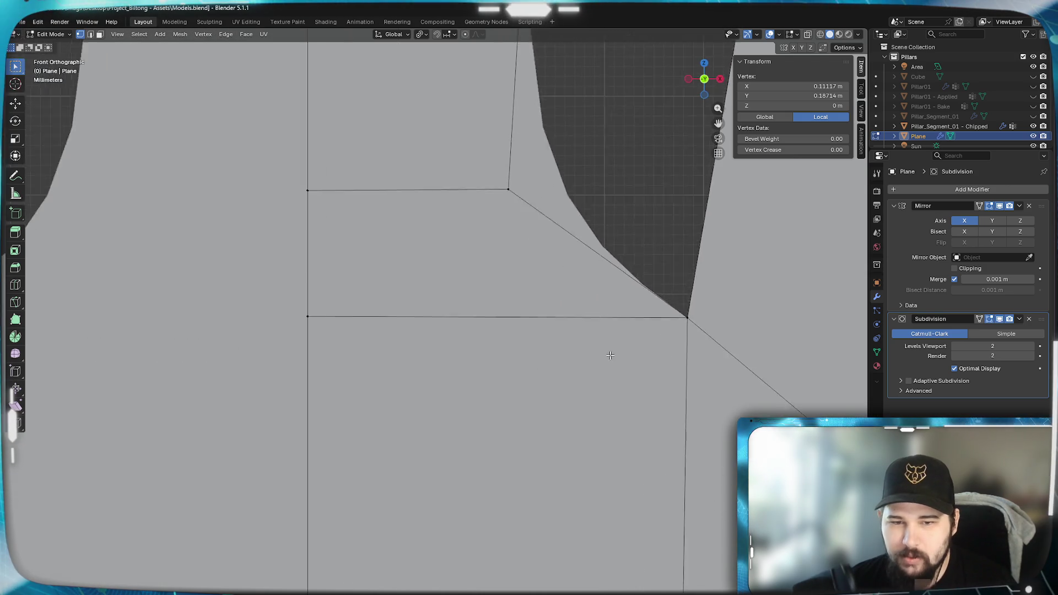
pyautogui.scroll(6, 565, 484)
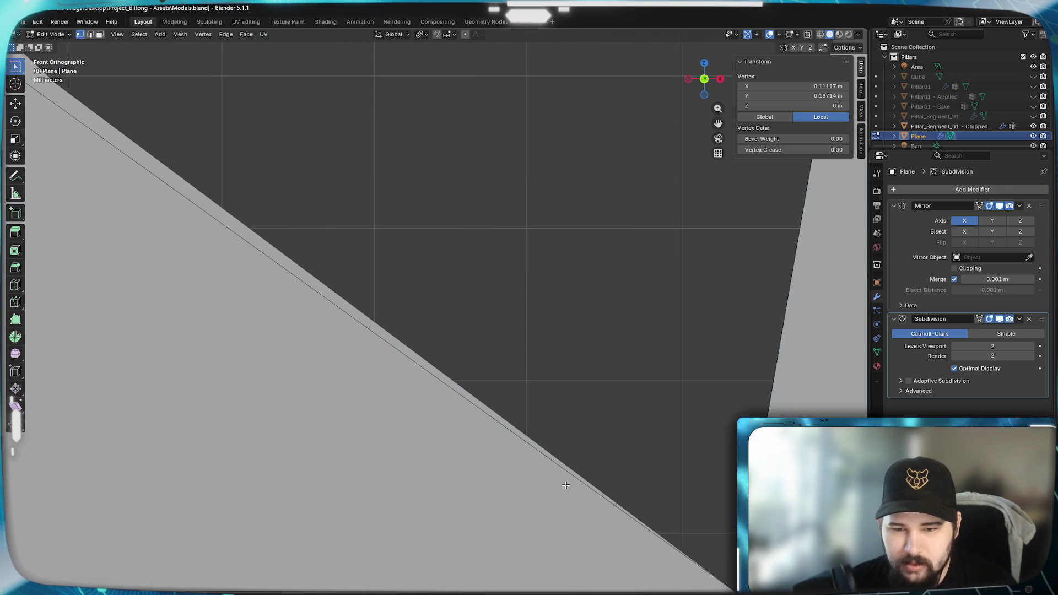
pyautogui.keyDown('shift'); pyautogui.moveTo(699, 557); pyautogui.dragTo(662, 350, button='middle'); pyautogui.keyUp('shift')
pyautogui.click(634, 392)
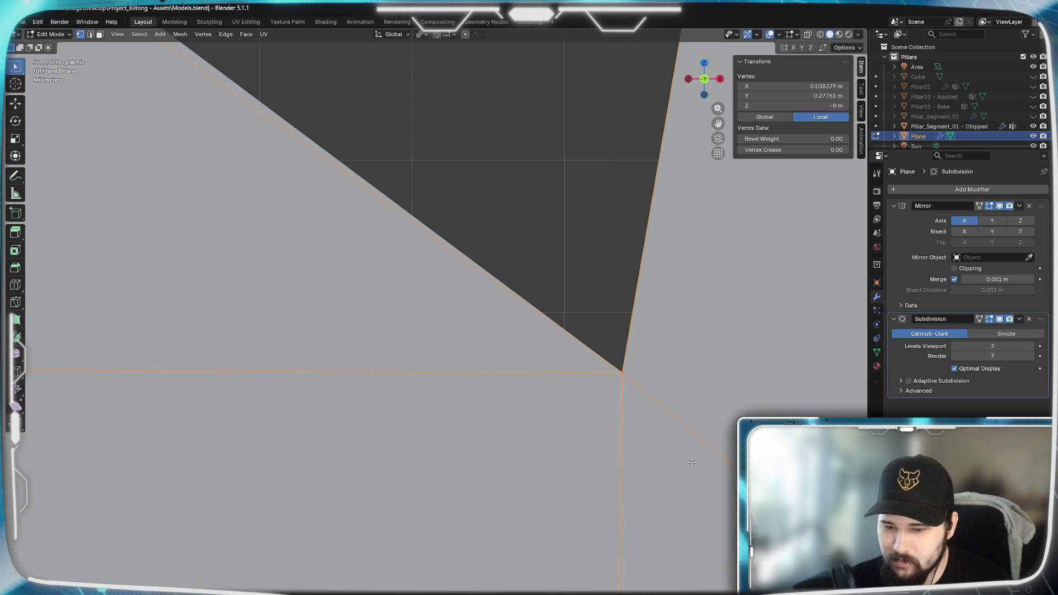
# Switch to Wireframe shading to see the edges around the selected junction vertex.
pyautogui.press('z')
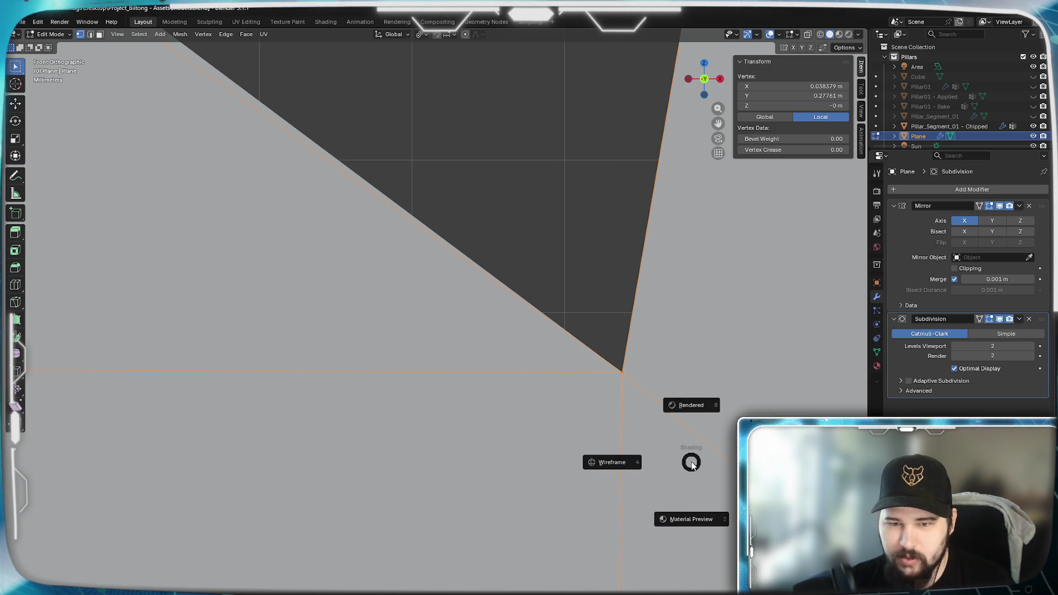
pyautogui.click(639, 453)
pyautogui.keyDown('shift'); pyautogui.rightClick(570, 336); pyautogui.keyUp('shift')
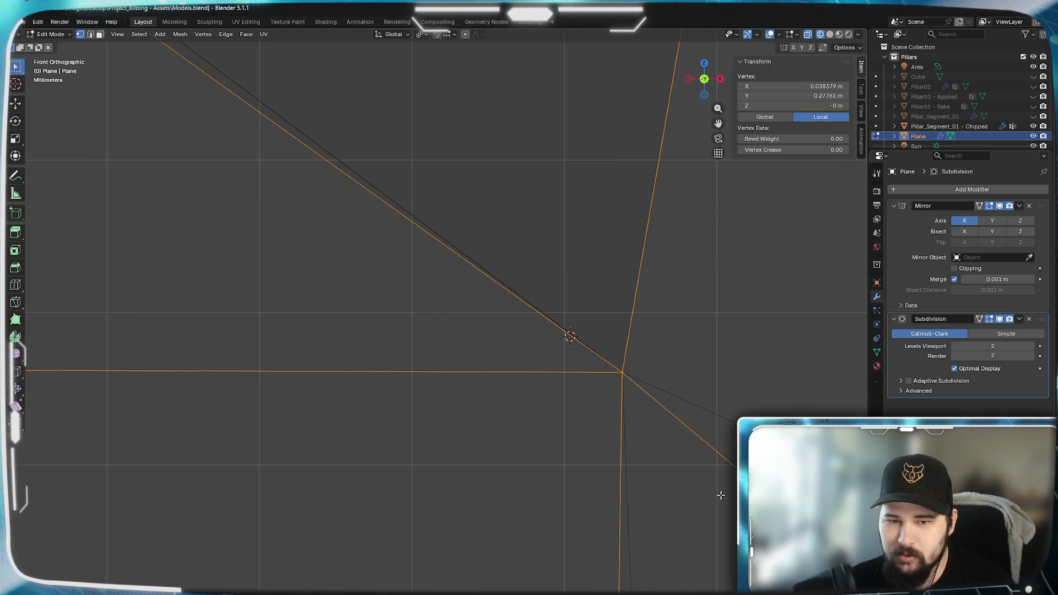
pyautogui.scroll(-10, 720, 495)
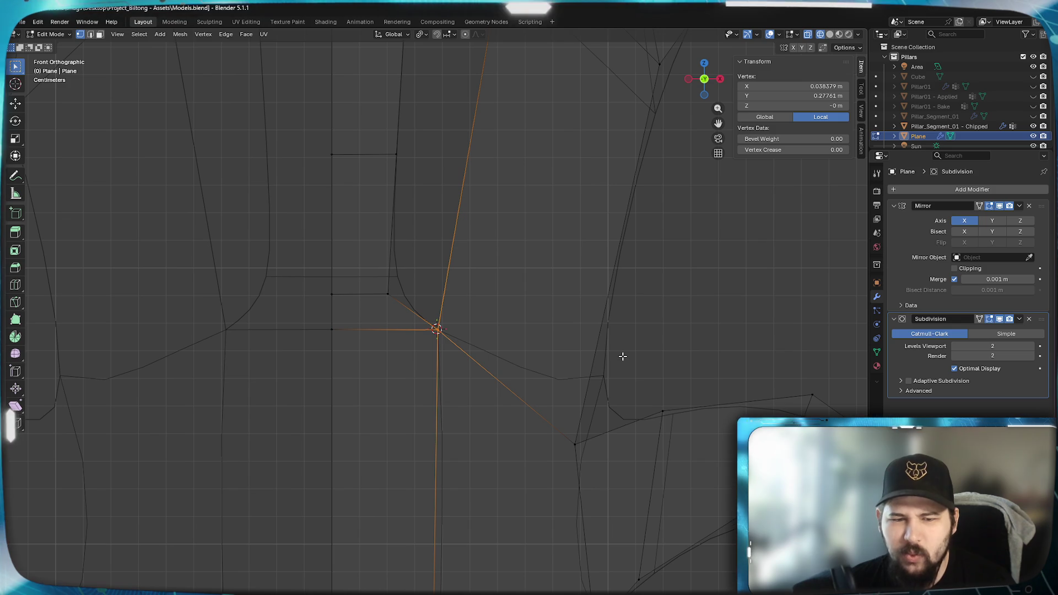
pyautogui.moveTo(533, 291)
pyautogui.keyDown('shift'); pyautogui.mouseDown(button='middle')
pyautogui.moveTo(508, 548)
pyautogui.moveTo(524, 550)
pyautogui.moveTo(444, 137)
pyautogui.moveTo(503, 425)
pyautogui.moveTo(522, 330)
pyautogui.moveTo(472, 488)
pyautogui.moveTo(590, 396)
pyautogui.moveTo(618, 352)
pyautogui.mouseUp(button='middle'); pyautogui.keyUp('shift')
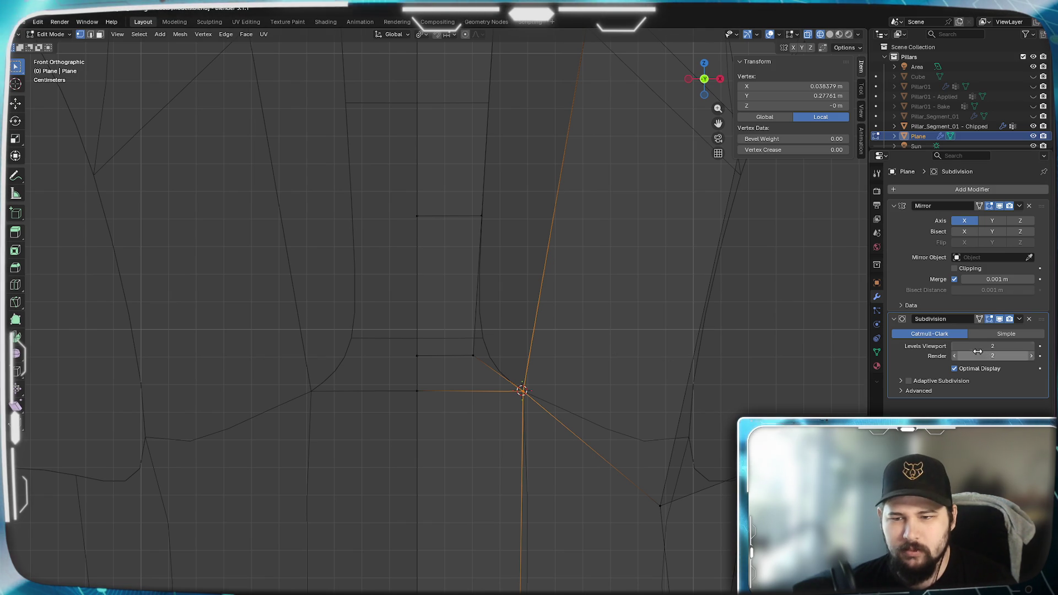
# Drop the Subdivision modifier's viewport level to 0, then restore it to 2.
pyautogui.click(954, 346)
pyautogui.click(954, 345)
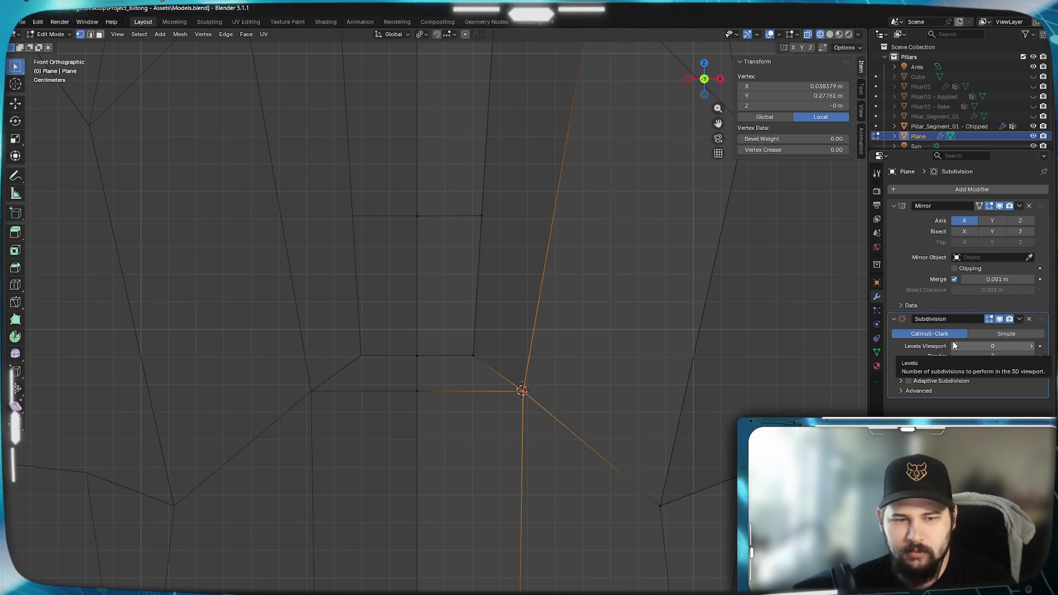
pyautogui.click(1031, 346)
pyautogui.click(1031, 347)
# Zoom in on the leaf's centre junction and start moving the selected vertex.
pyautogui.scroll(5, 506, 424)
pyautogui.moveTo(597, 473)
pyautogui.keyDown('shift'); pyautogui.mouseDown(button='middle')
pyautogui.moveTo(510, 366)
pyautogui.moveTo(296, 430)
pyautogui.moveTo(208, 244)
pyautogui.moveTo(265, 230)
pyautogui.mouseUp(button='middle'); pyautogui.keyUp('shift')
pyautogui.scroll(-3, 301, 266)
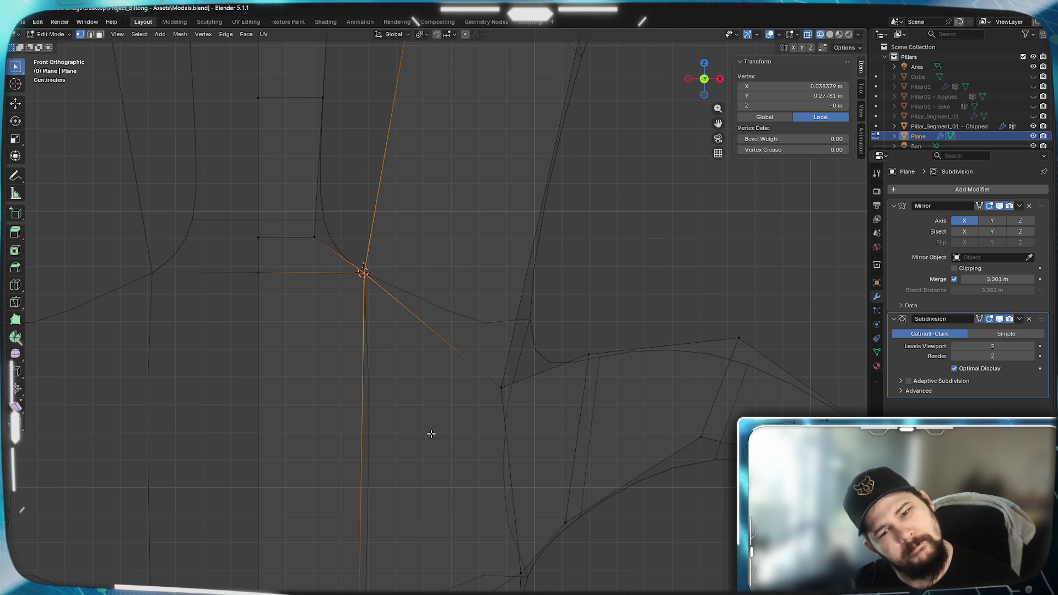
pyautogui.moveTo(429, 433)
pyautogui.keyDown('shift'); pyautogui.mouseDown(button='middle')
pyautogui.moveTo(430, 314)
pyautogui.moveTo(444, 269)
pyautogui.moveTo(442, 328)
pyautogui.moveTo(485, 529)
pyautogui.moveTo(719, 546)
pyautogui.mouseUp(button='middle'); pyautogui.keyUp('shift')
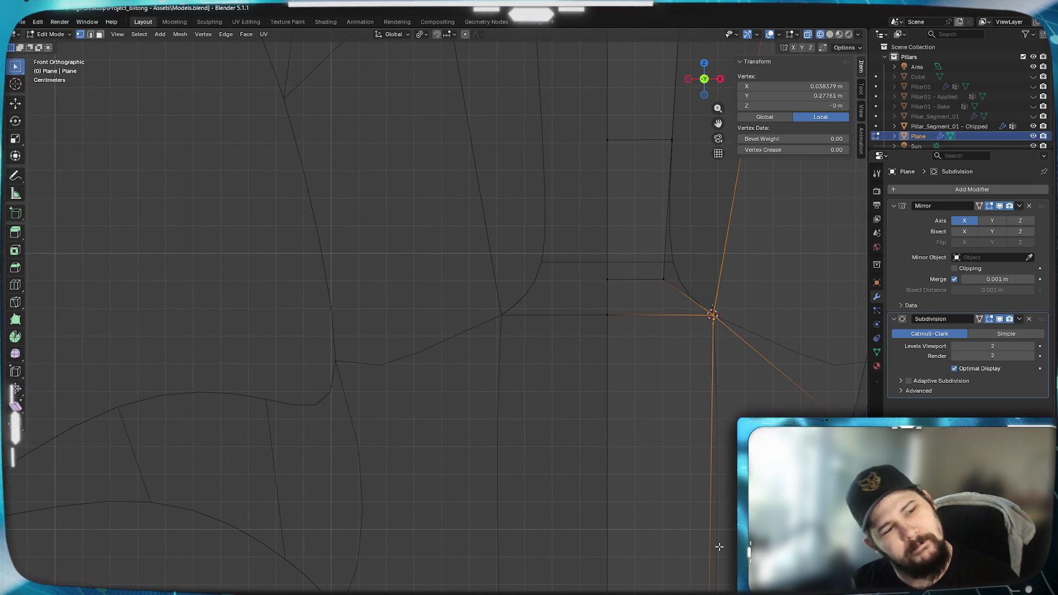
pyautogui.keyDown('shift'); pyautogui.moveTo(699, 482); pyautogui.dragTo(498, 539, button='middle'); pyautogui.keyUp('shift')
pyautogui.scroll(6, 519, 434)
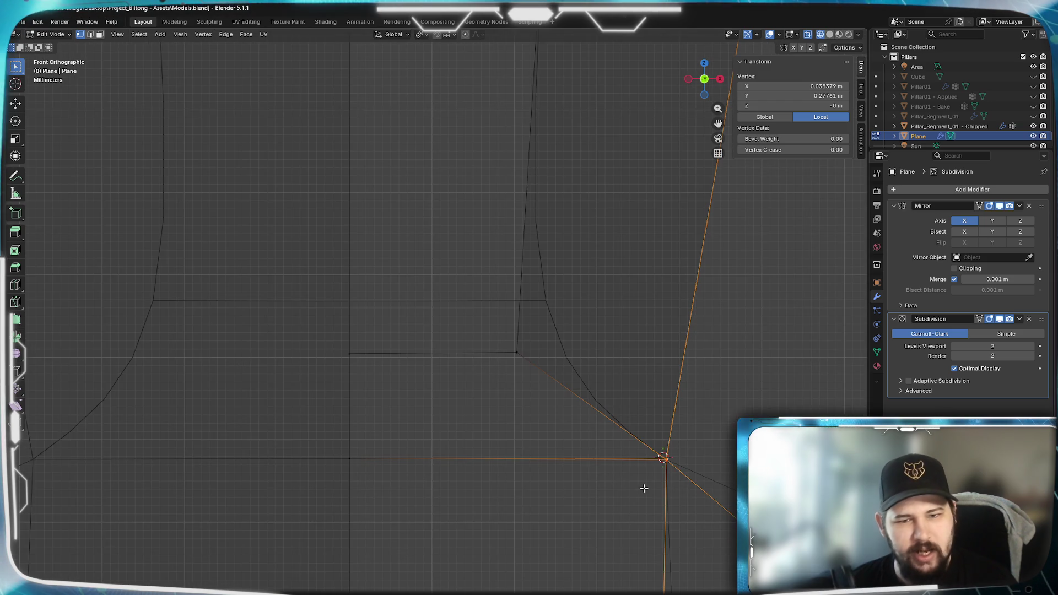
pyautogui.scroll(4, 644, 487)
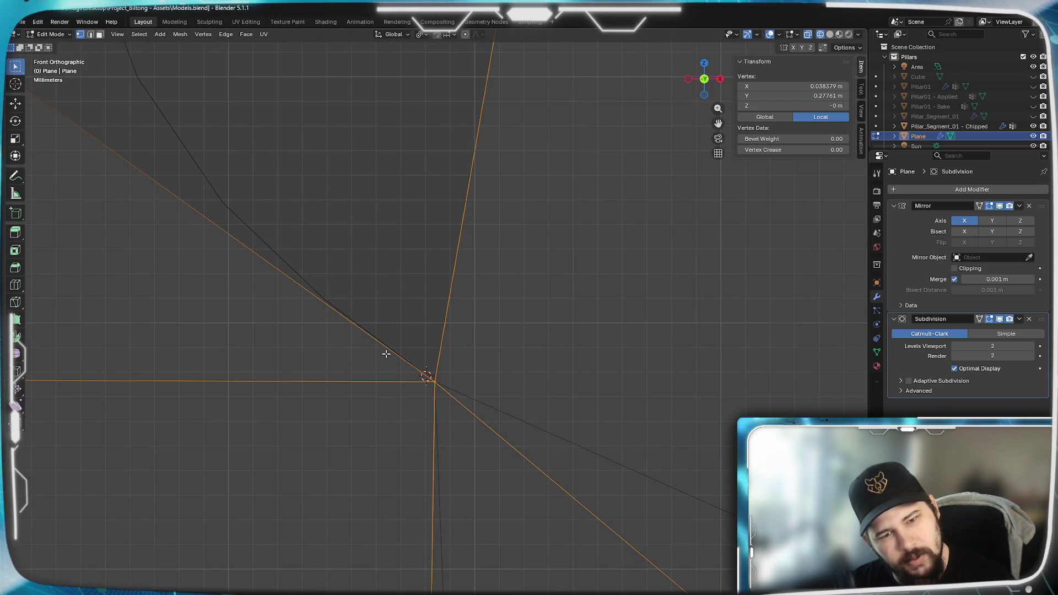
pyautogui.scroll(-5, 490, 453)
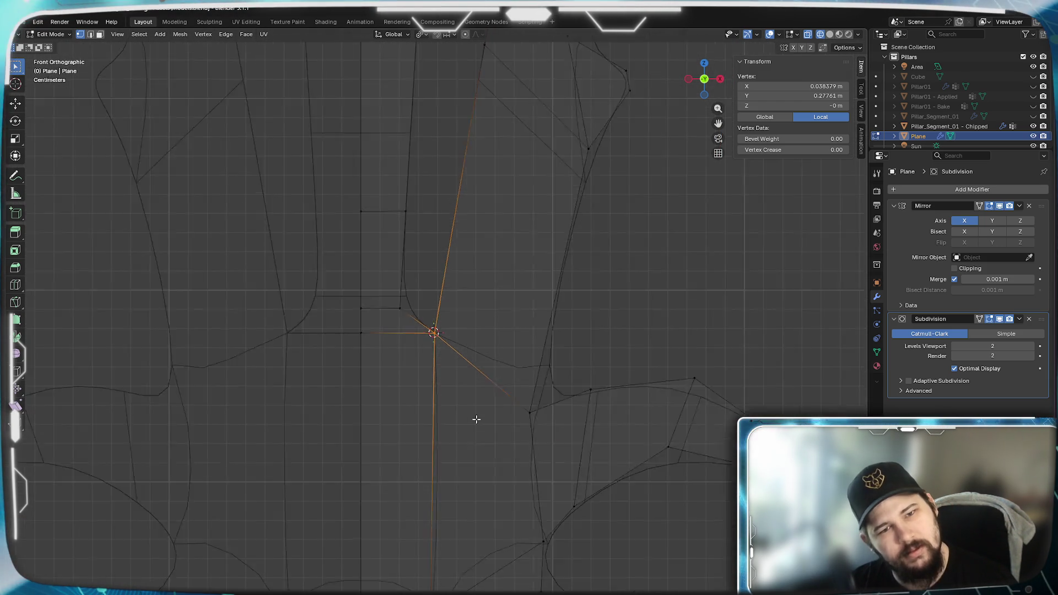
pyautogui.moveTo(492, 385)
pyautogui.keyDown('shift'); pyautogui.mouseDown(button='middle')
pyautogui.moveTo(425, 194)
pyautogui.moveTo(521, 439)
pyautogui.moveTo(508, 343)
pyautogui.mouseUp(button='middle'); pyautogui.keyUp('shift')
pyautogui.scroll(4, 508, 342)
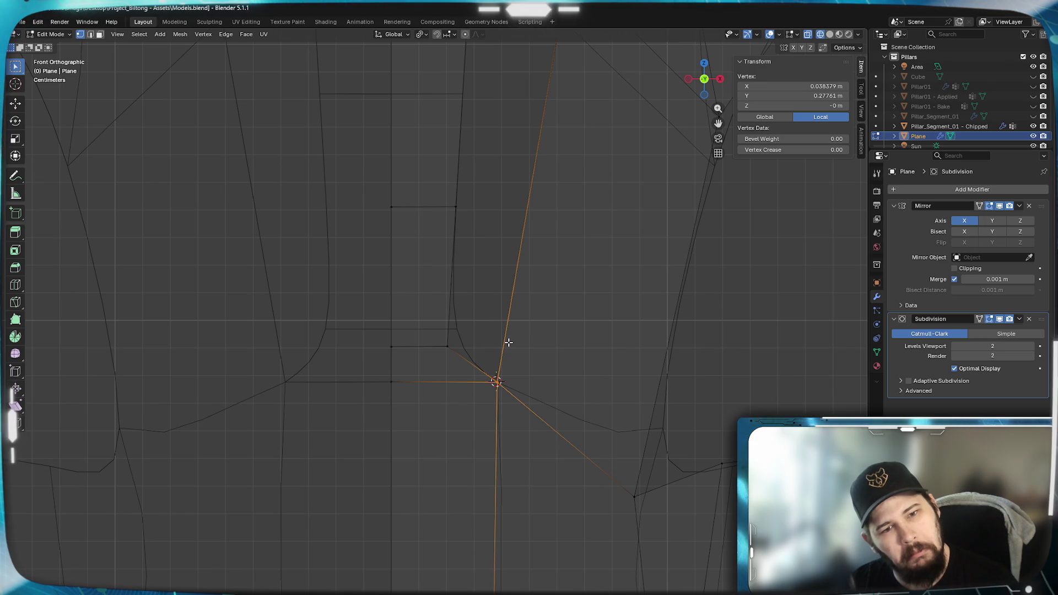
pyautogui.press('g')
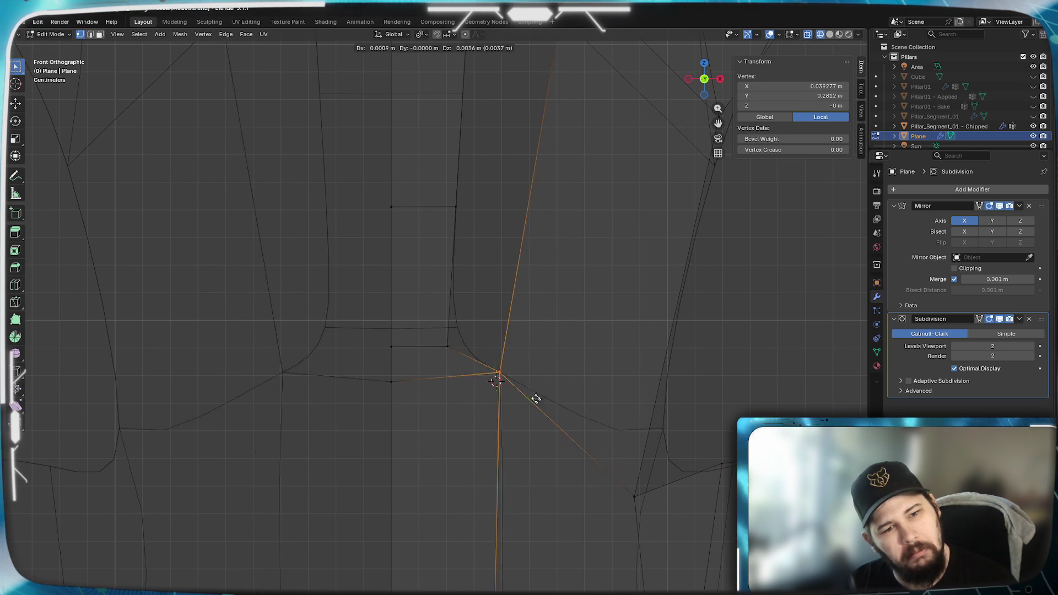
# Place the junction vertex at its new position and zoom in to check it.
pyautogui.click(543, 407)
pyautogui.keyDown('shift'); pyautogui.moveTo(580, 358); pyautogui.dragTo(550, 391, button='middle'); pyautogui.keyUp('shift')
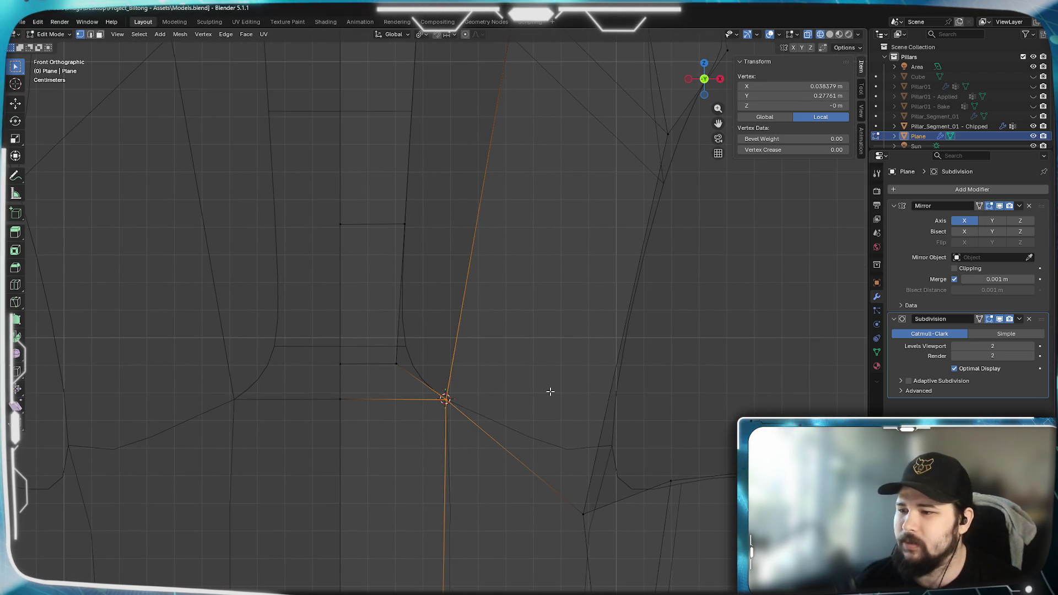
pyautogui.keyDown('shift'); pyautogui.moveTo(484, 444); pyautogui.dragTo(603, 345, button='middle'); pyautogui.keyUp('shift')
pyautogui.moveTo(590, 453)
pyautogui.keyDown('shift'); pyautogui.mouseDown(button='middle')
pyautogui.moveTo(622, 270)
pyautogui.moveTo(633, 342)
pyautogui.moveTo(608, 401)
pyautogui.mouseUp(button='middle'); pyautogui.keyUp('shift')
pyautogui.scroll(3, 580, 279)
pyautogui.keyDown('shift'); pyautogui.moveTo(580, 279); pyautogui.dragTo(590, 406, button='middle'); pyautogui.keyUp('shift')
pyautogui.scroll(3, 619, 455)
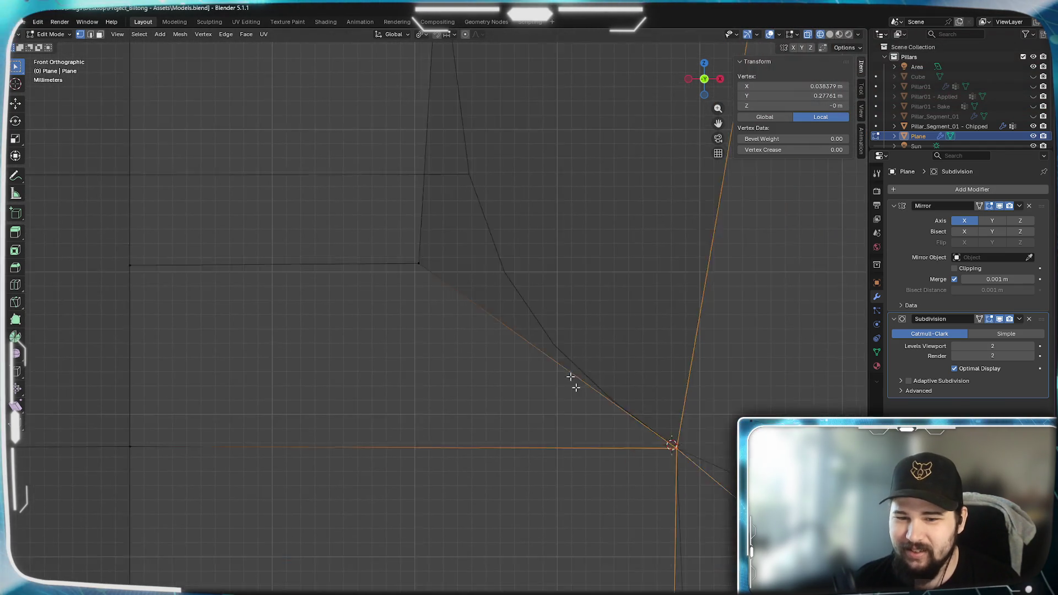
pyautogui.keyDown('shift'); pyautogui.moveTo(618, 456); pyautogui.dragTo(638, 412, button='middle'); pyautogui.keyUp('shift')
pyautogui.scroll(2, 638, 412)
pyautogui.scroll(1, 696, 394)
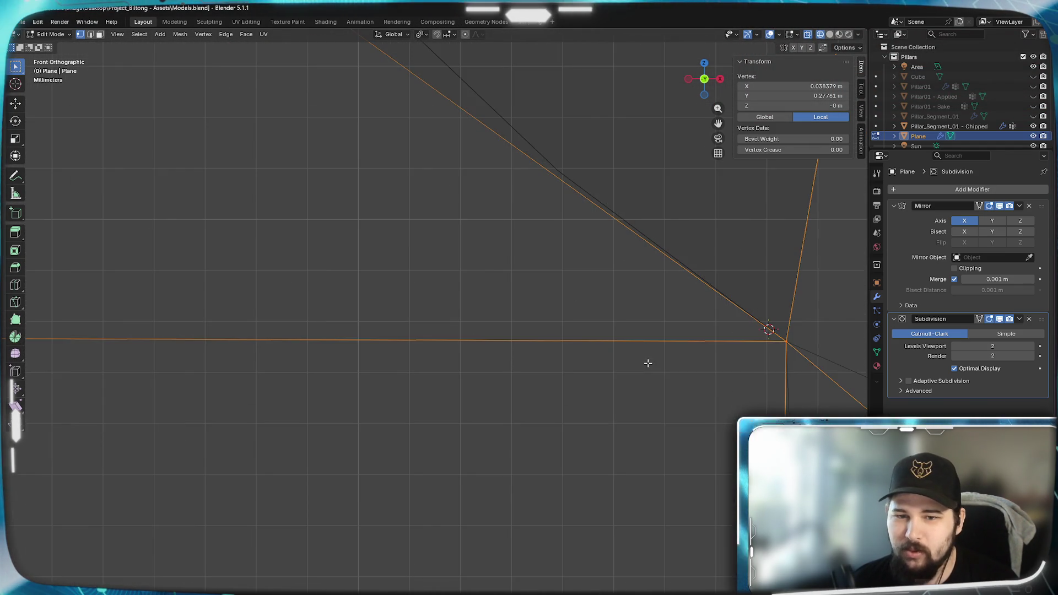
pyautogui.scroll(-5, 737, 406)
pyautogui.scroll(-2, 571, 406)
pyautogui.moveTo(571, 406)
pyautogui.keyDown('shift'); pyautogui.mouseDown(button='middle')
pyautogui.moveTo(537, 355)
pyautogui.moveTo(519, 543)
pyautogui.moveTo(465, 415)
pyautogui.moveTo(427, 539)
pyautogui.moveTo(496, 352)
pyautogui.moveTo(560, 324)
pyautogui.moveTo(534, 301)
pyautogui.mouseUp(button='middle'); pyautogui.keyUp('shift')
pyautogui.scroll(1, 634, 379)
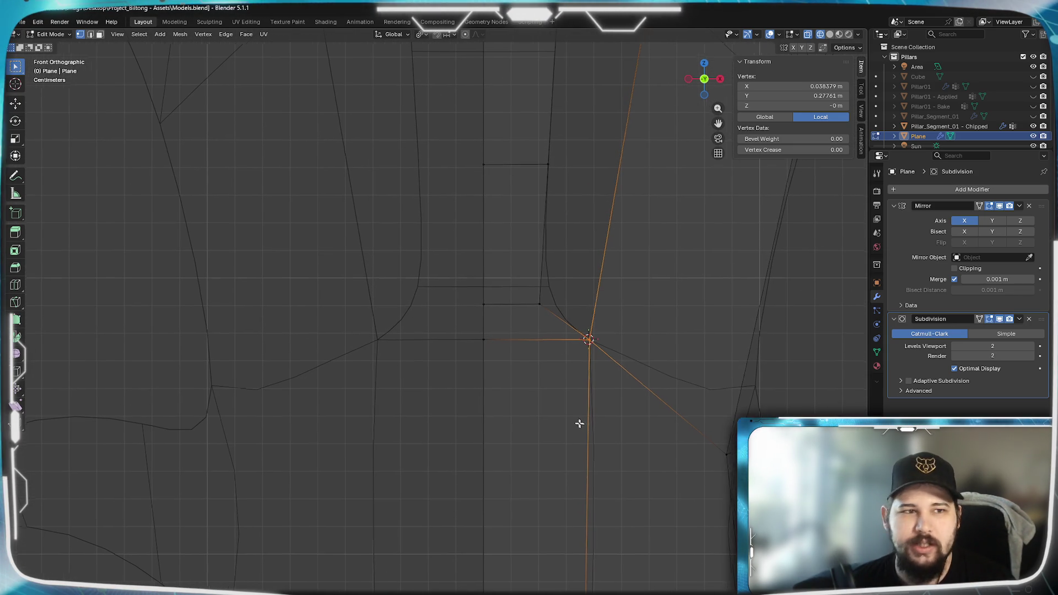
pyautogui.keyDown('shift'); pyautogui.moveTo(583, 425); pyautogui.dragTo(540, 385, button='middle'); pyautogui.keyUp('shift')
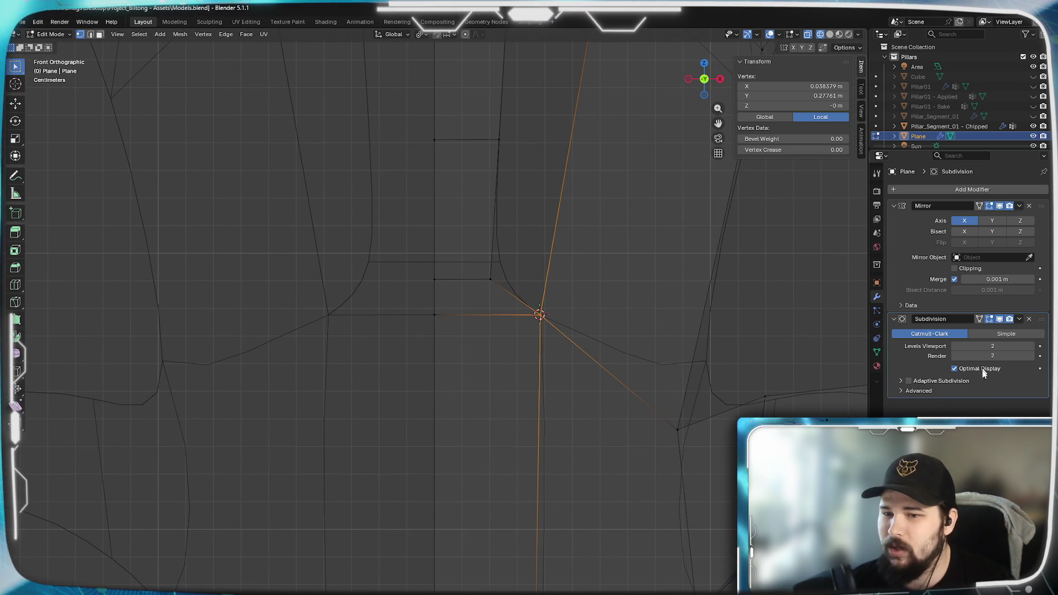
# Check the Subdivision advanced settings, then move another vertex lower on the spike upward.
pyautogui.click(900, 390)
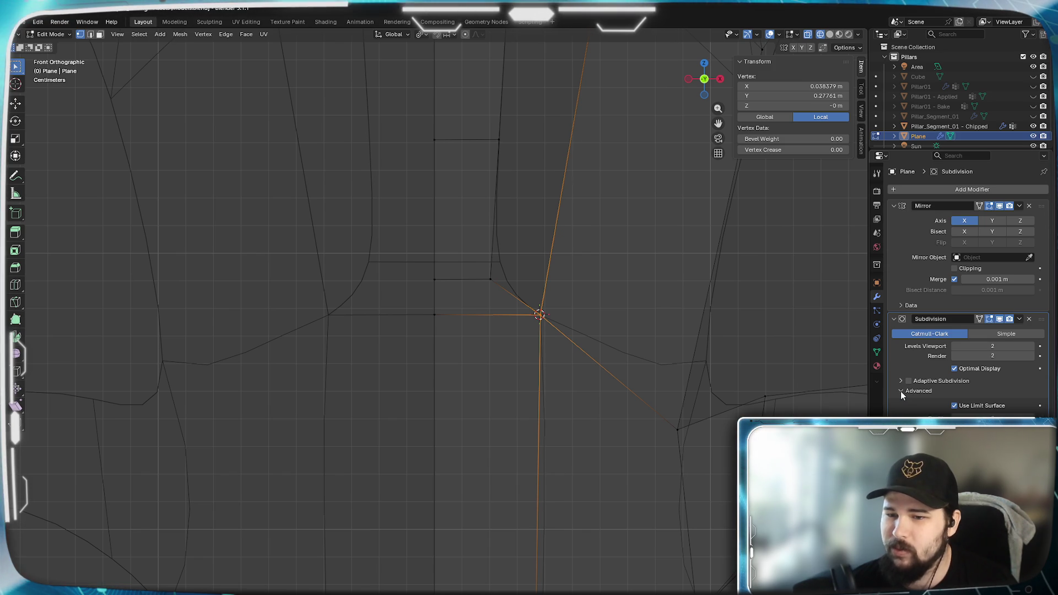
pyautogui.click(900, 390)
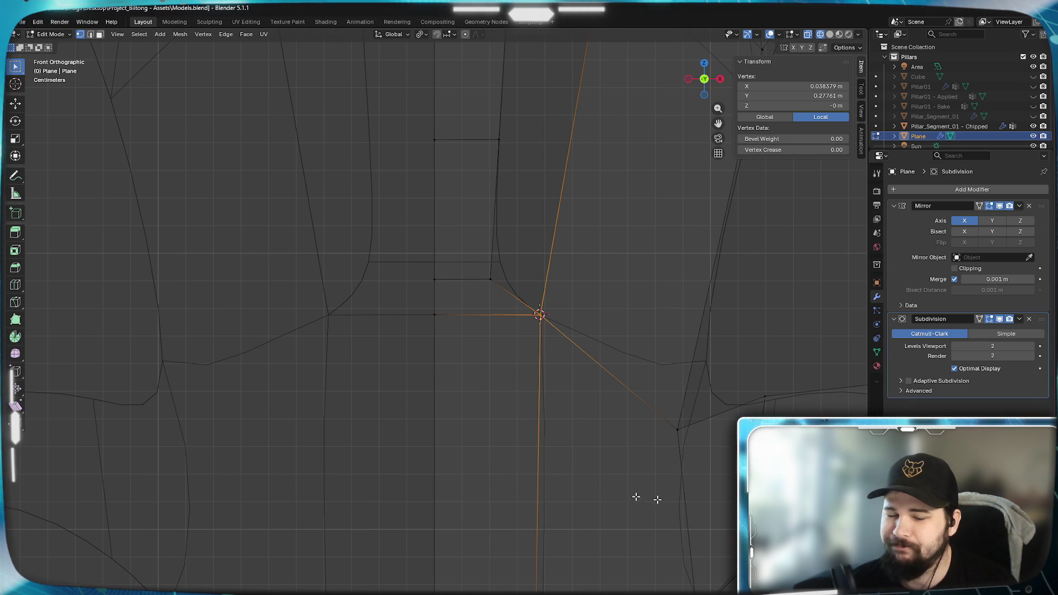
pyautogui.keyDown('shift'); pyautogui.moveTo(448, 545); pyautogui.dragTo(472, 243, button='middle'); pyautogui.keyUp('shift')
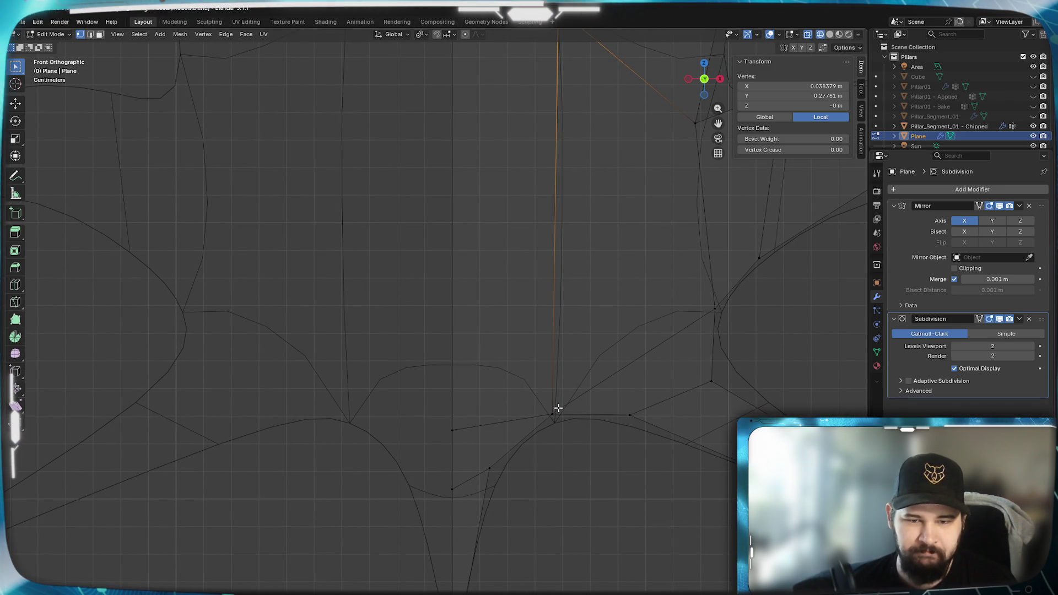
pyautogui.keyDown('shift'); pyautogui.moveTo(583, 319); pyautogui.dragTo(540, 136, button='middle'); pyautogui.keyUp('shift')
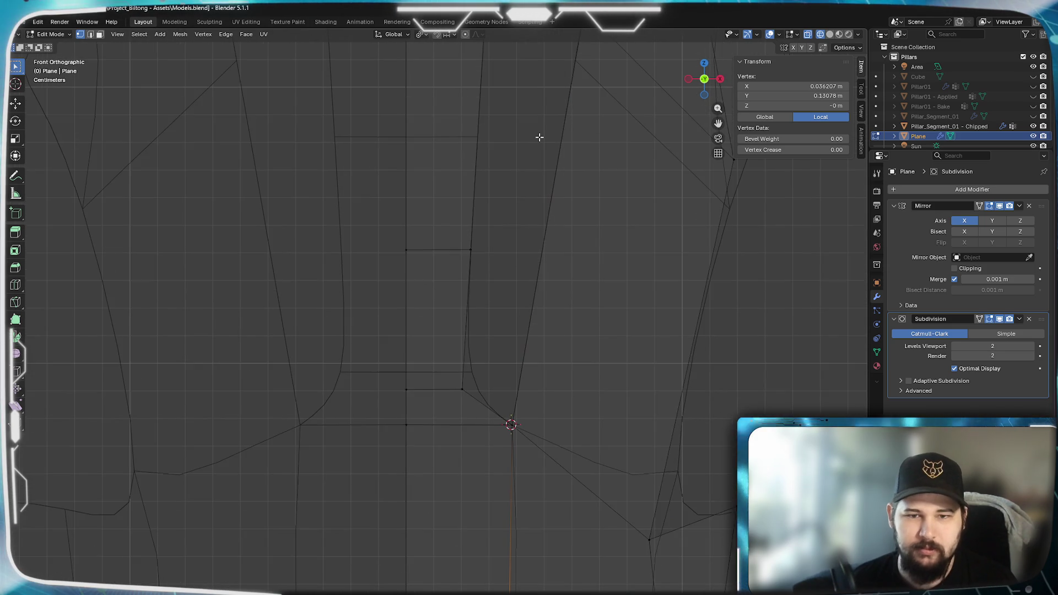
pyautogui.moveTo(548, 327)
pyautogui.keyDown('shift'); pyautogui.mouseDown(button='middle')
pyautogui.moveTo(538, 430)
pyautogui.moveTo(550, 288)
pyautogui.moveTo(524, 334)
pyautogui.mouseUp(button='middle'); pyautogui.keyUp('shift')
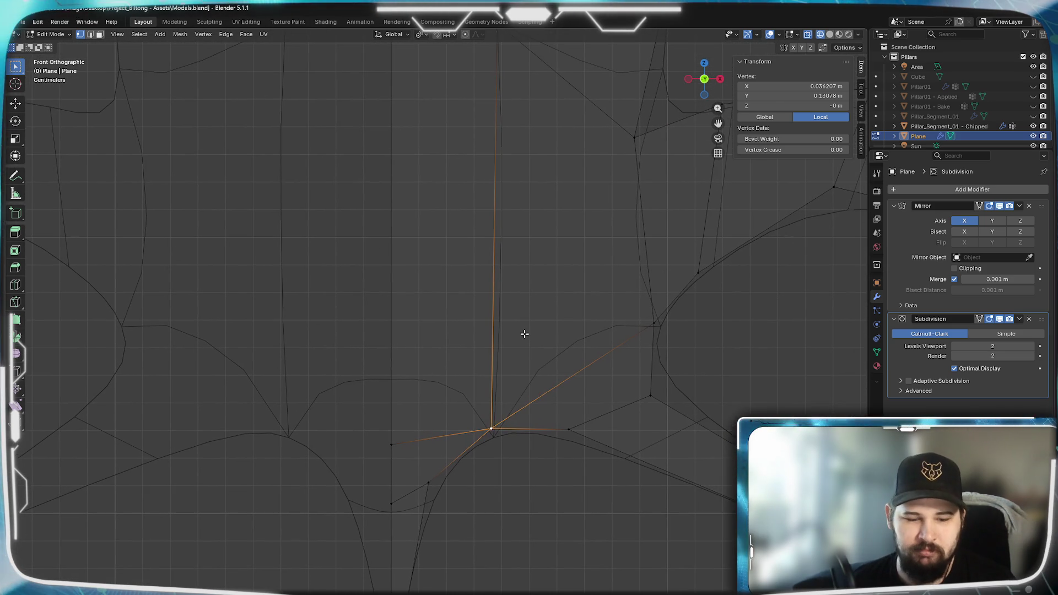
pyautogui.press('g')
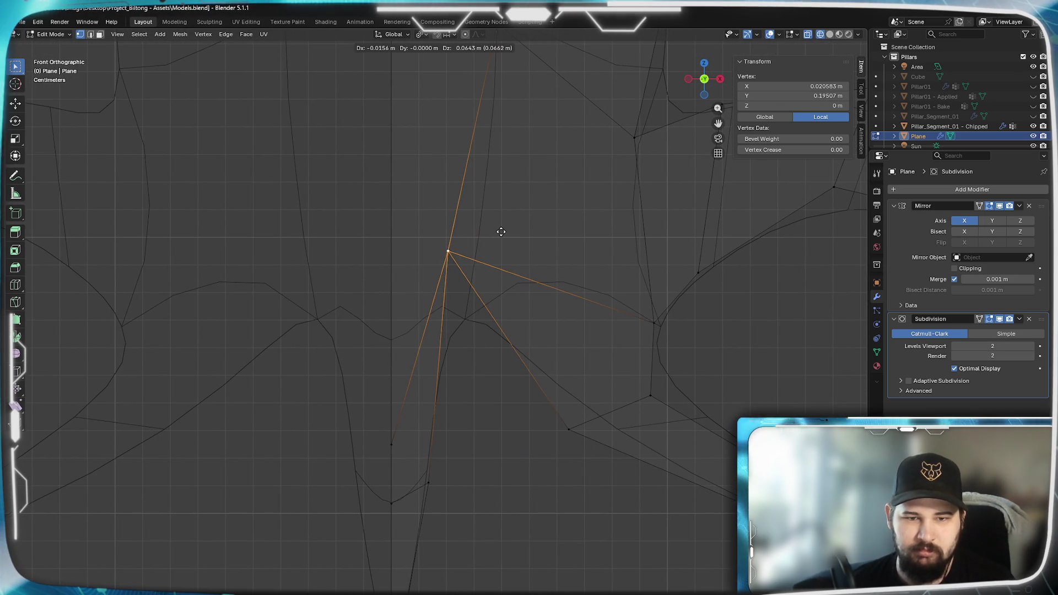
pyautogui.click(559, 240)
# Cancel a trial move of the junction vertex and select the vertex on the centre line.
pyautogui.keyDown('shift'); pyautogui.moveTo(531, 161); pyautogui.dragTo(514, 380, button='middle'); pyautogui.keyUp('shift')
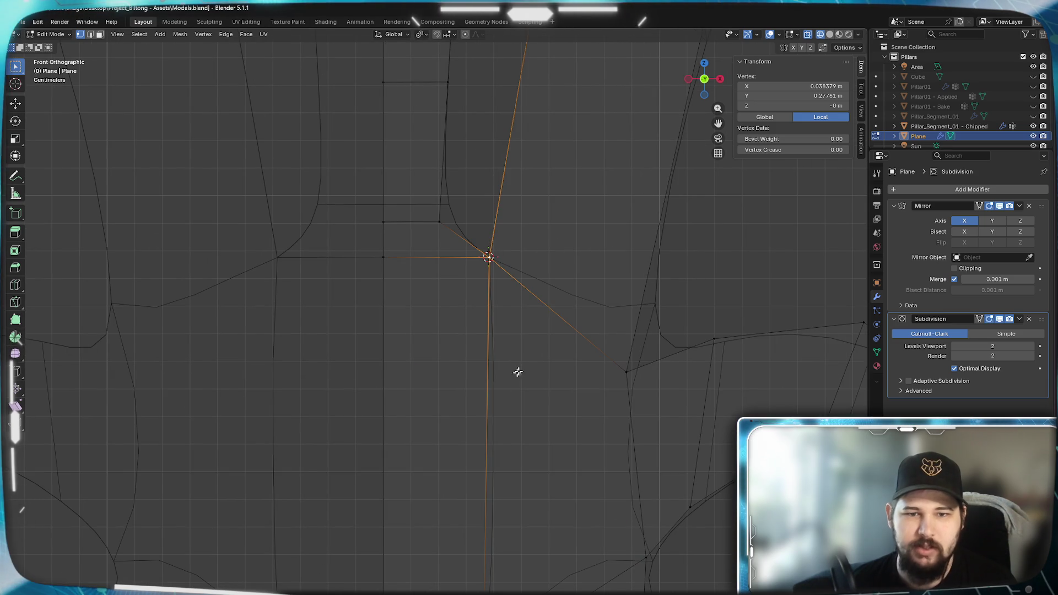
pyautogui.press('g')
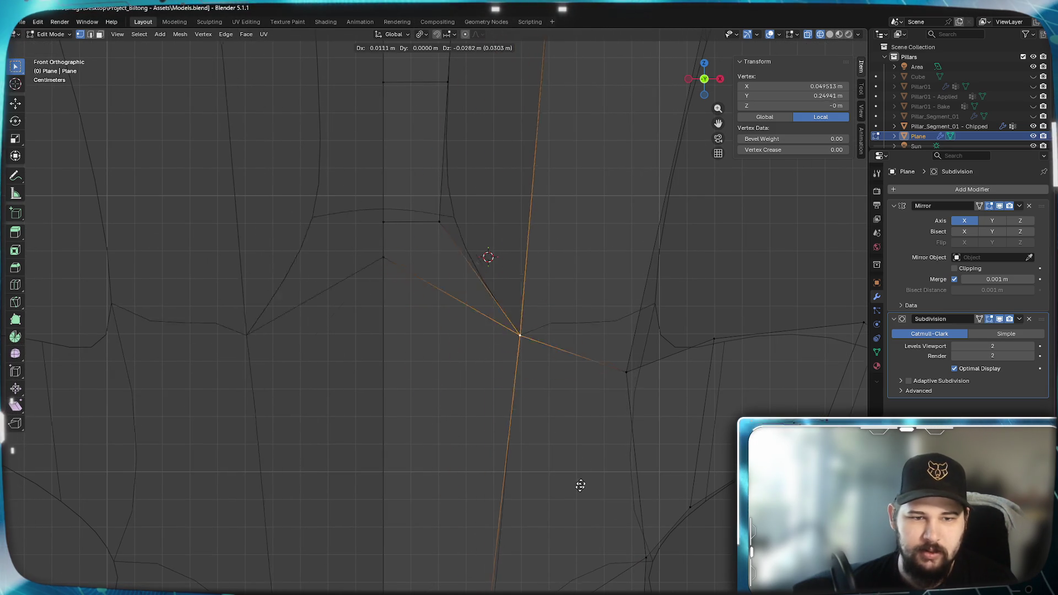
pyautogui.press('Escape')
pyautogui.moveTo(543, 534)
pyautogui.keyDown('shift'); pyautogui.mouseDown(button='middle')
pyautogui.moveTo(564, 342)
pyautogui.moveTo(569, 507)
pyautogui.moveTo(579, 518)
pyautogui.mouseUp(button='middle'); pyautogui.keyUp('shift')
pyautogui.moveTo(439, 266); pyautogui.dragTo(395, 232)
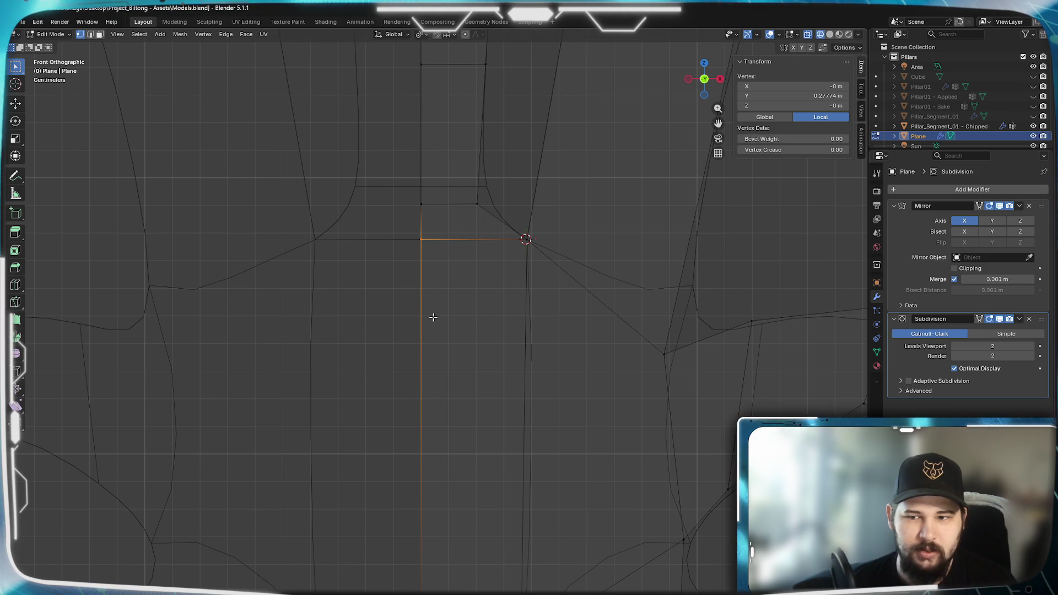
pyautogui.scroll(-5, 433, 316)
# Select the whole leaf mesh and merge its vertices by distance.
pyautogui.press('a')
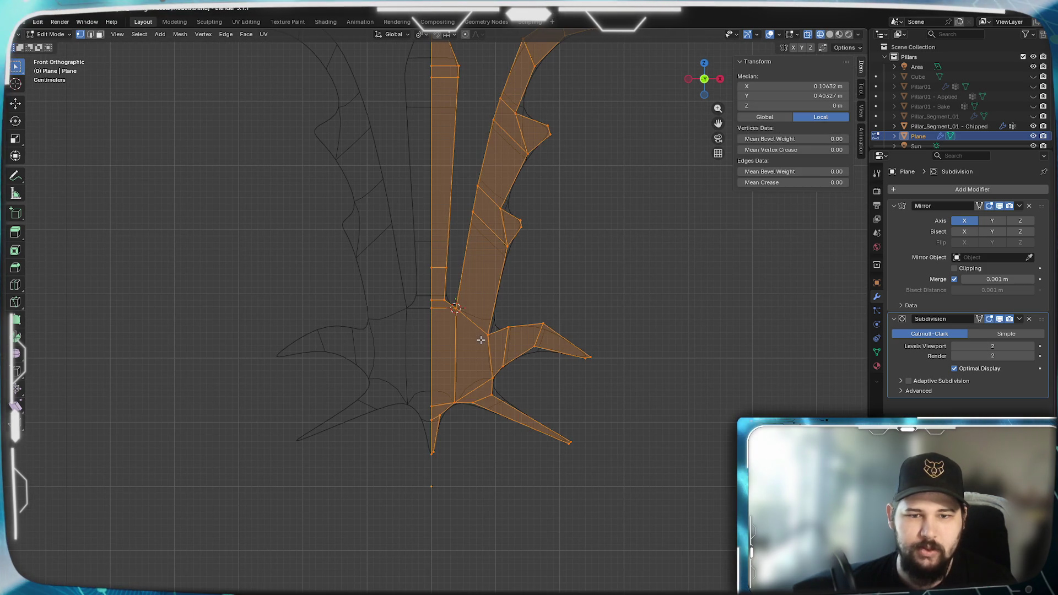
pyautogui.scroll(3, 480, 340)
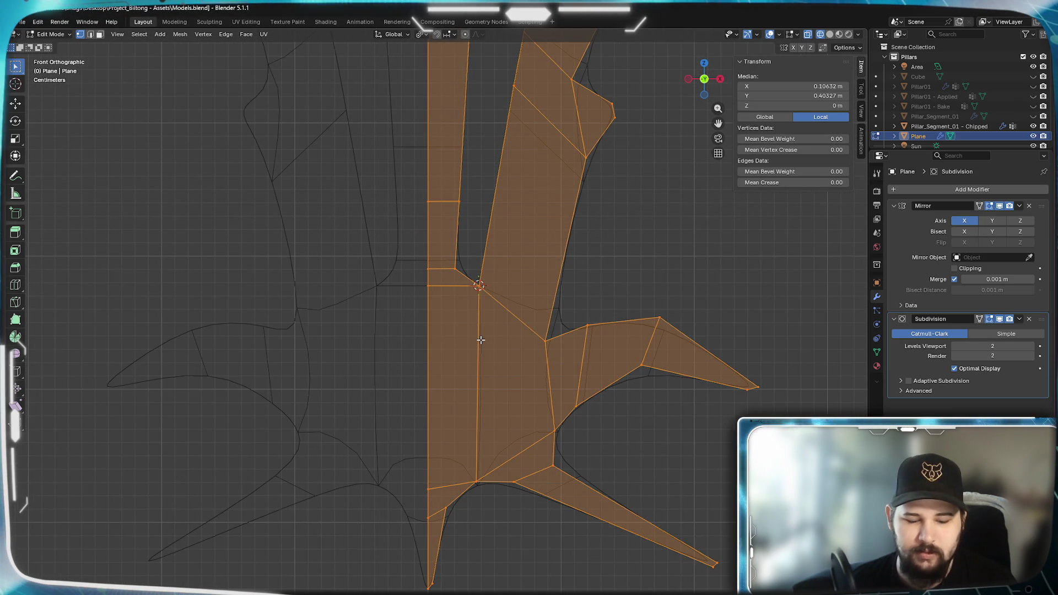
pyautogui.press('m')
pyautogui.click(471, 375)
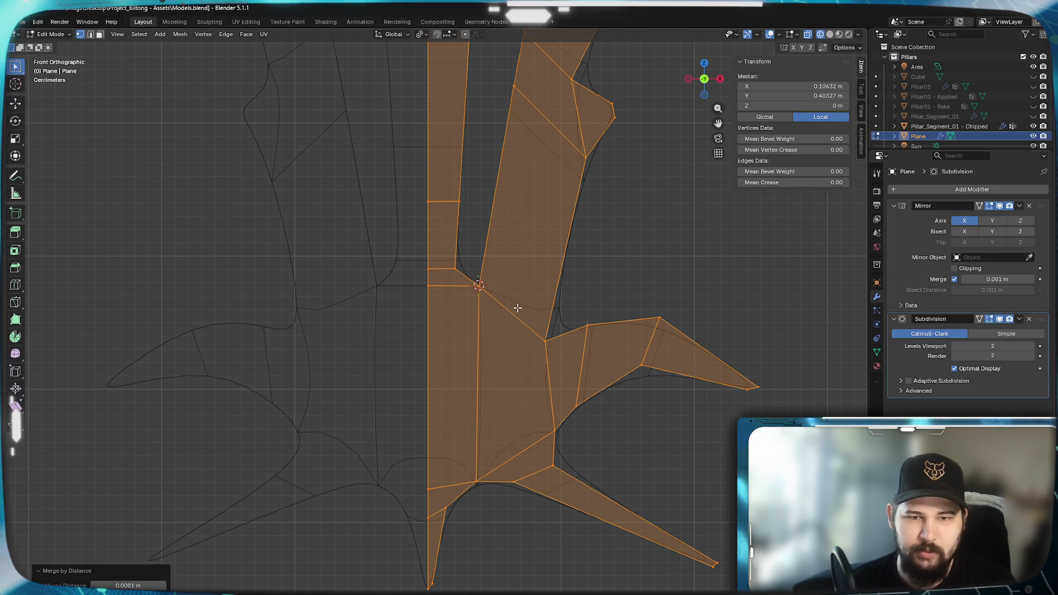
# Orbit to a perspective view of the leaf and return to Object Mode.
pyautogui.moveTo(465, 409)
pyautogui.keyDown('shift'); pyautogui.mouseDown(button='middle')
pyautogui.moveTo(527, 277)
pyautogui.moveTo(465, 566)
pyautogui.moveTo(509, 381)
pyautogui.mouseUp(button='middle'); pyautogui.keyUp('shift')
pyautogui.moveTo(611, 253)
pyautogui.keyDown('shift'); pyautogui.mouseDown(button='middle')
pyautogui.moveTo(606, 567)
pyautogui.moveTo(583, 493)
pyautogui.moveTo(573, 496)
pyautogui.moveTo(552, 381)
pyautogui.moveTo(551, 174)
pyautogui.mouseUp(button='middle'); pyautogui.keyUp('shift')
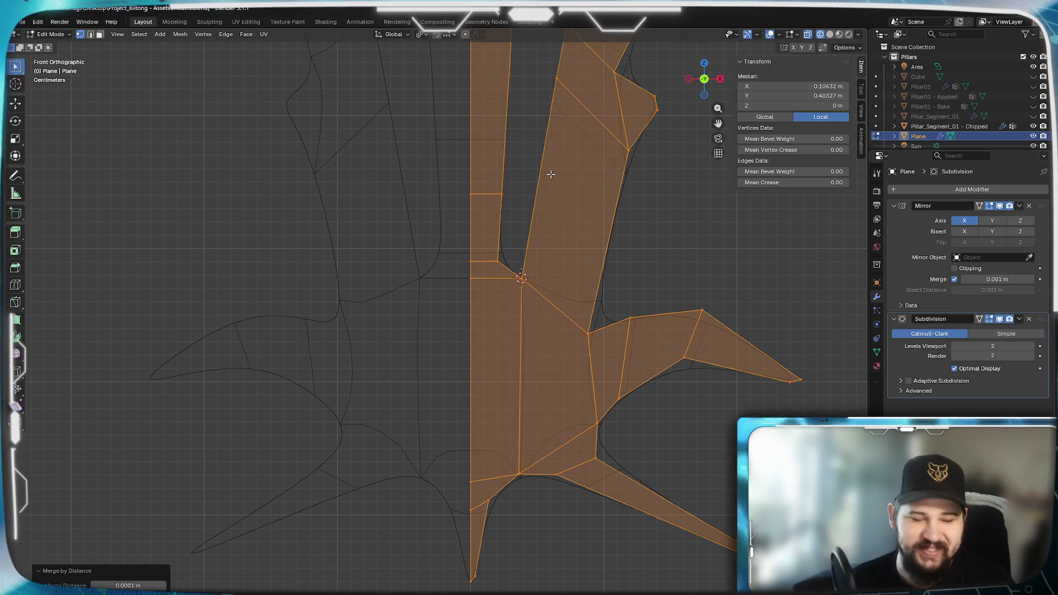
pyautogui.scroll(-3, 567, 324)
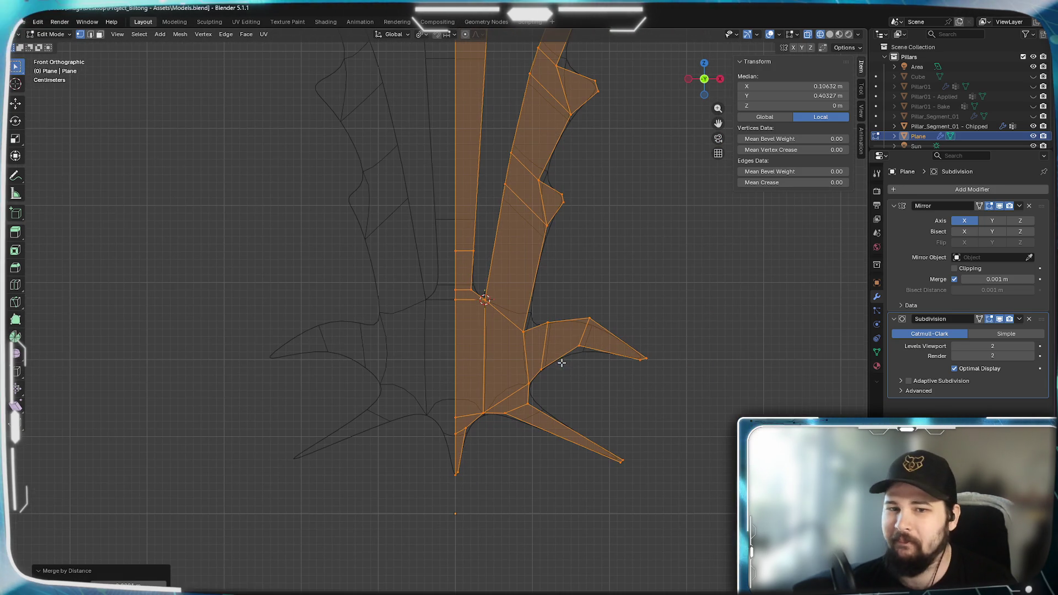
pyautogui.scroll(3, 562, 360)
pyautogui.moveTo(557, 338)
pyautogui.mouseDown(button='middle')
pyautogui.moveTo(588, 364)
pyautogui.moveTo(515, 319)
pyautogui.moveTo(556, 352)
pyautogui.moveTo(619, 361)
pyautogui.mouseUp(button='middle')
pyautogui.scroll(-3, 576, 365)
pyautogui.scroll(4, 538, 333)
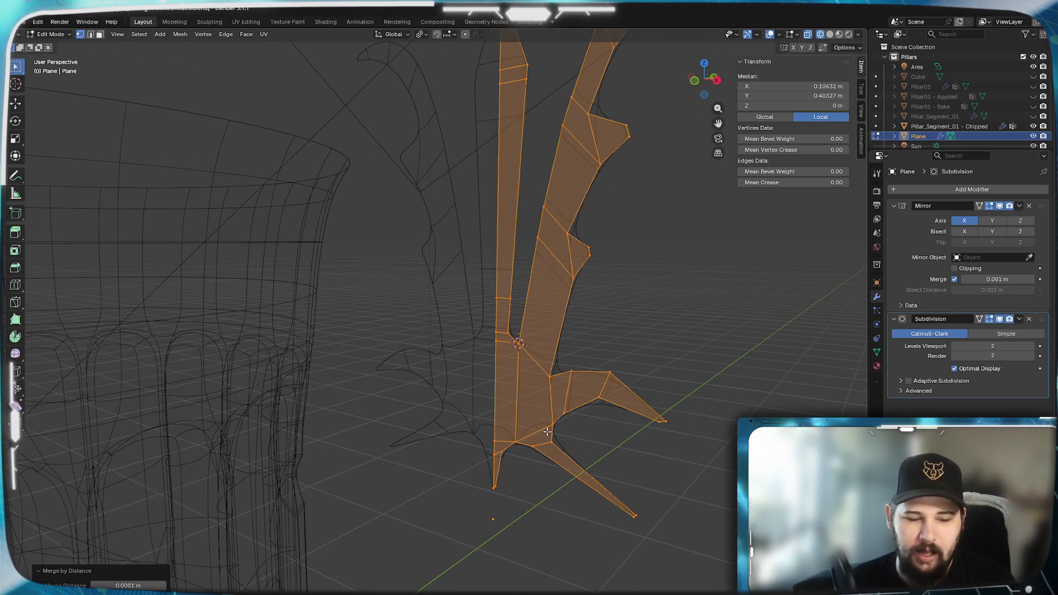
pyautogui.press('Tab')
# Return to Edit Mode on the leaf and switch the viewport to Solid shading.
pyautogui.hotkey('ctrl', 'Tab')
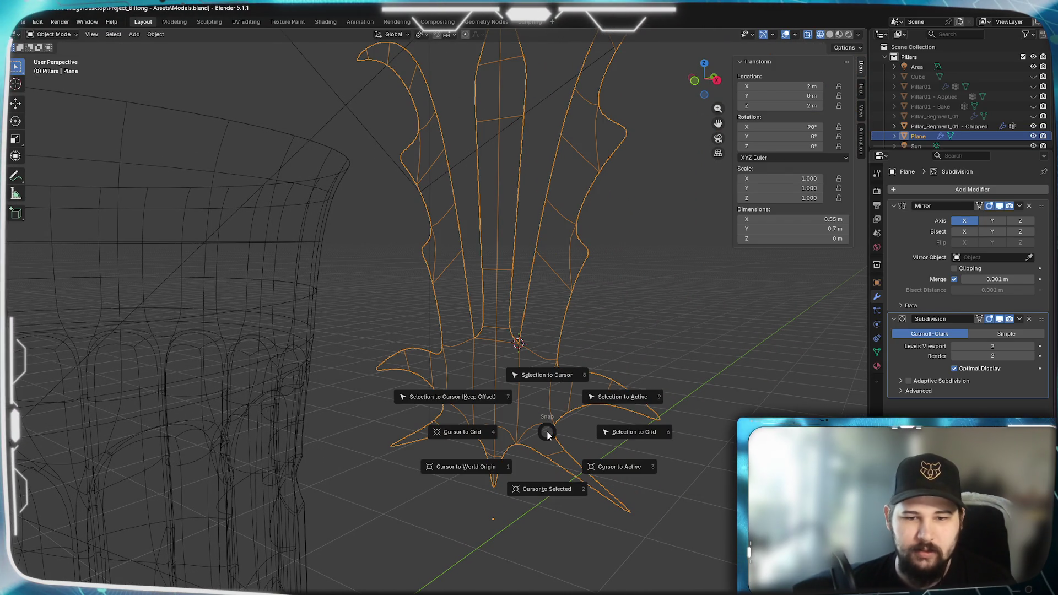
pyautogui.click(551, 484)
pyautogui.moveTo(571, 360)
pyautogui.mouseDown(button='middle')
pyautogui.moveTo(544, 428)
pyautogui.moveTo(566, 388)
pyautogui.mouseUp(button='middle')
pyautogui.press('z')
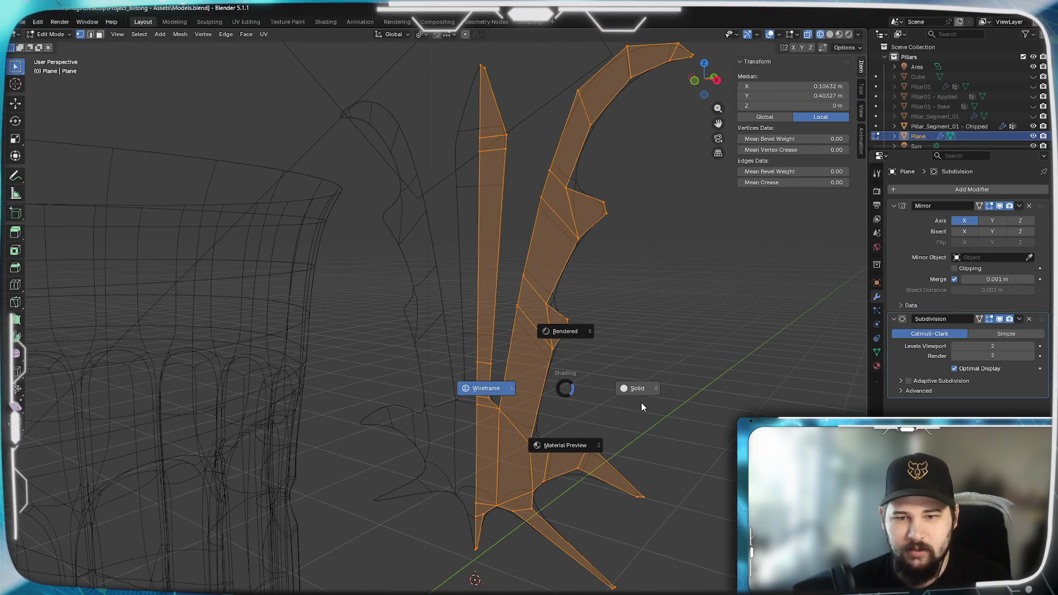
pyautogui.click(642, 406)
pyautogui.scroll(3, 612, 498)
# Try a -0.05 extrusion and undo it, then inset the faces by about 0.0134 m.
pyautogui.press('e')
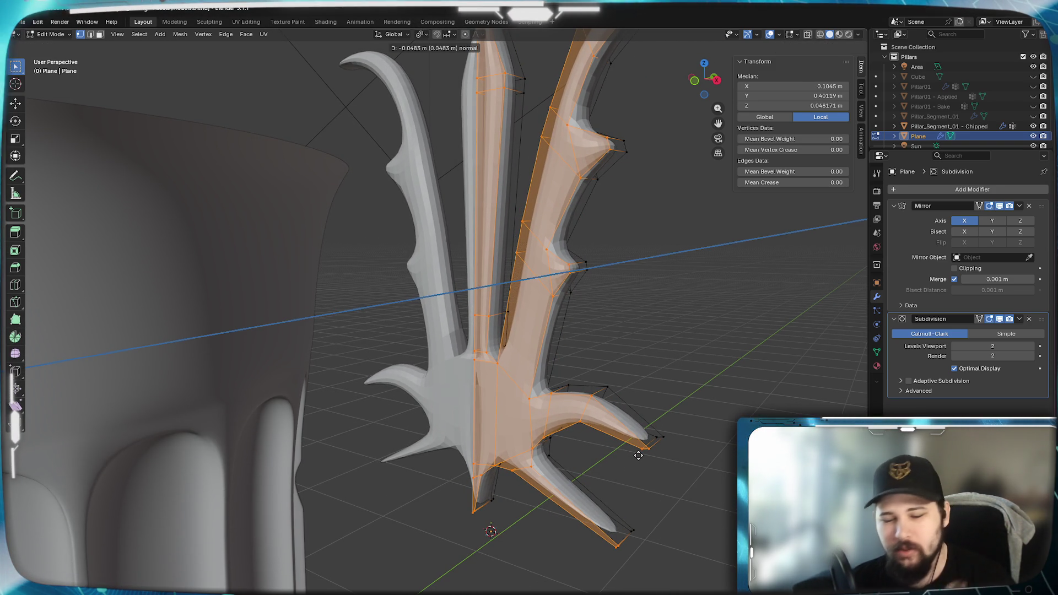
pyautogui.write('-0')
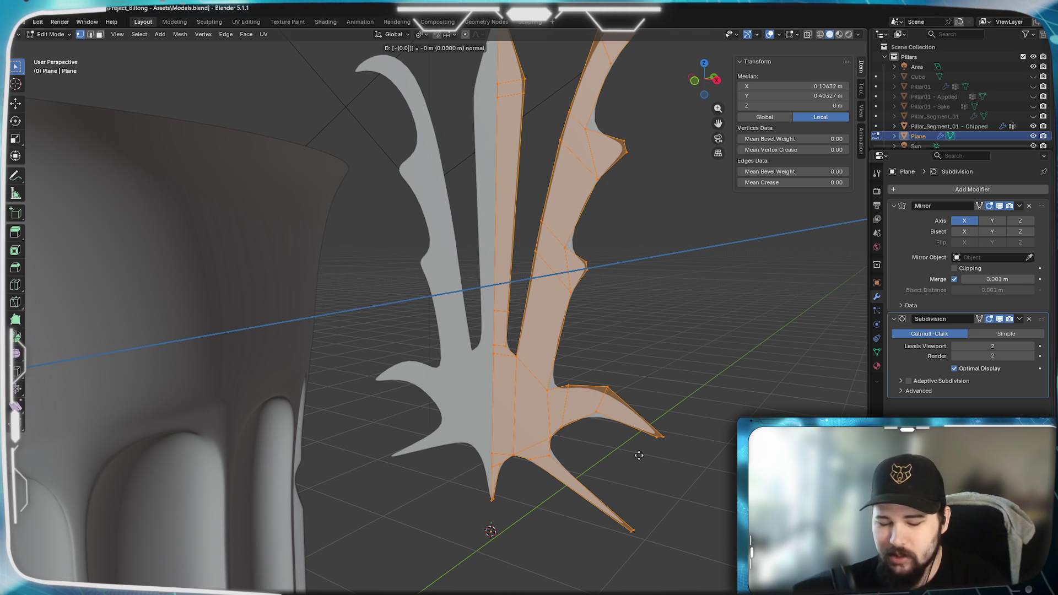
pyautogui.write('.05')
pyautogui.press('Return')
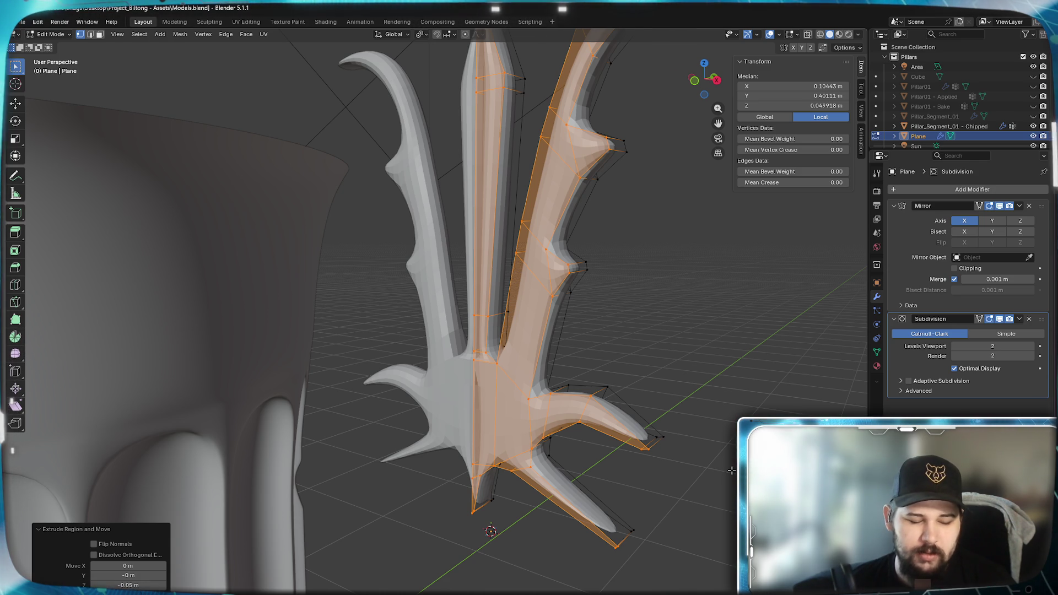
pyautogui.hotkey('ctrl', 'z')
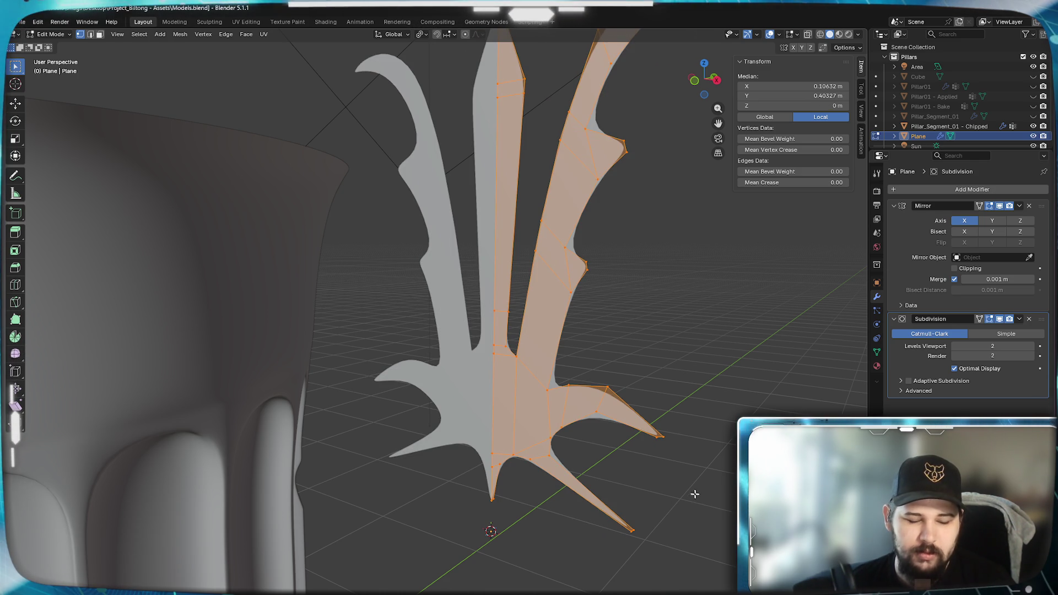
pyautogui.press('i')
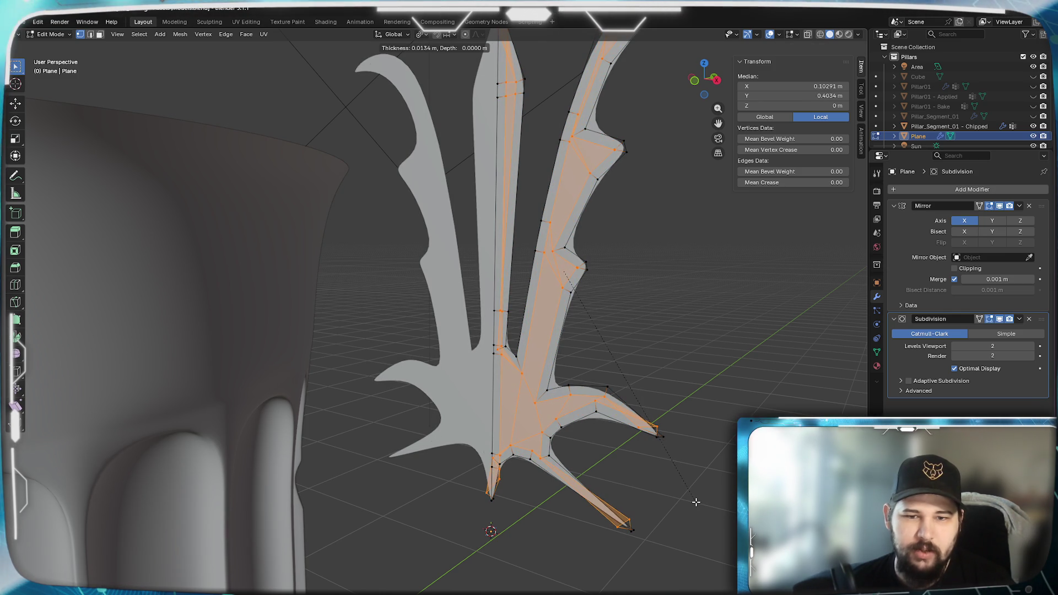
pyautogui.click(696, 501)
pyautogui.press('Tab')
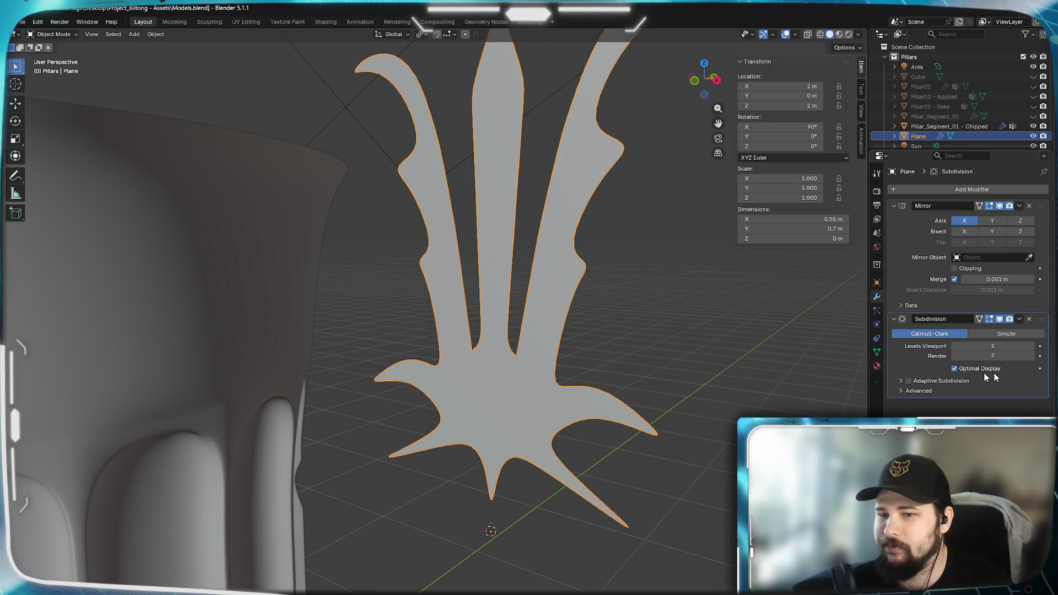
# Apply the Mirror modifier, then enter Edit Mode and start insetting the leaf faces.
pyautogui.click(893, 206)
pyautogui.click(892, 205)
pyautogui.click(1019, 206)
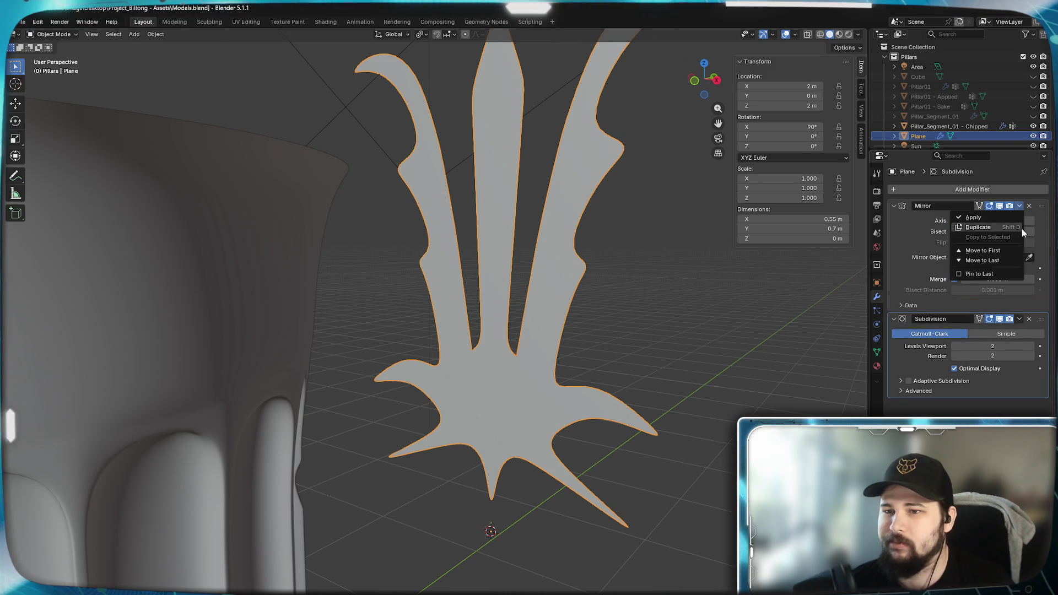
pyautogui.click(986, 217)
pyautogui.press('Tab')
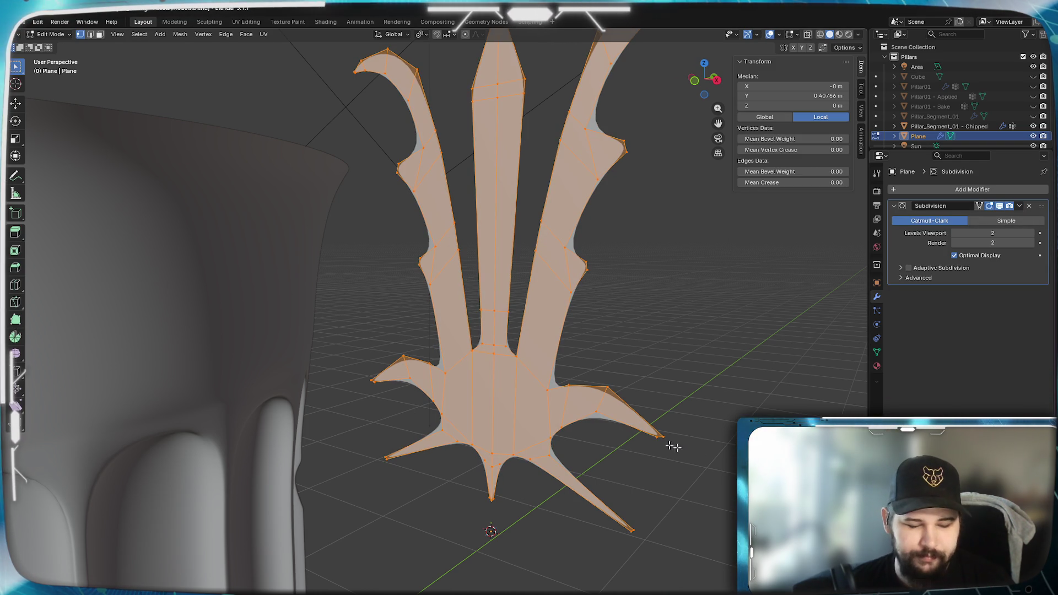
pyautogui.press('i')
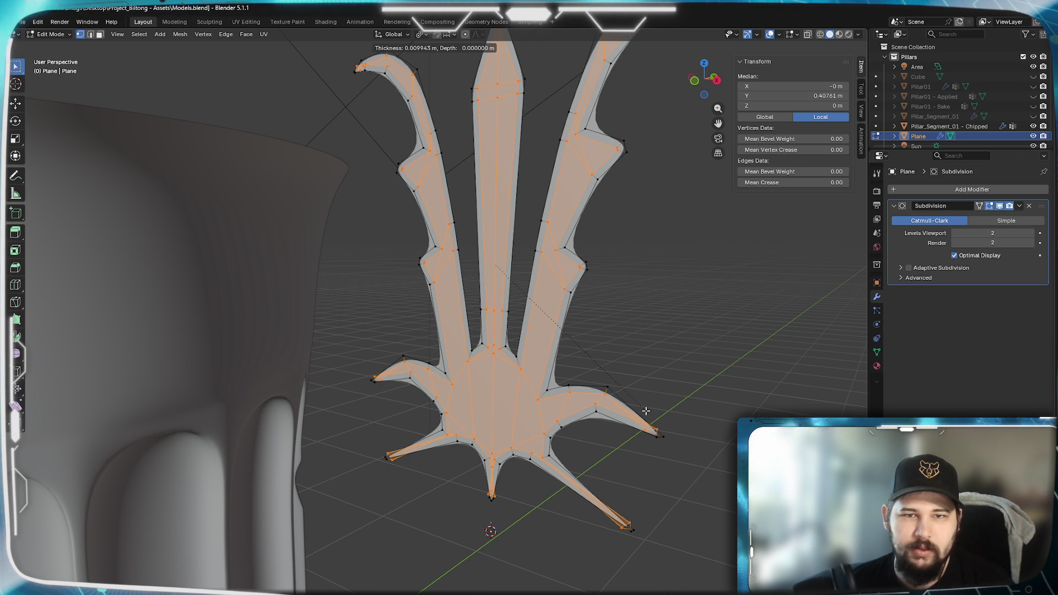
# Inset the whole leaf outline as one region by about 0.0077 m.
pyautogui.press('i')
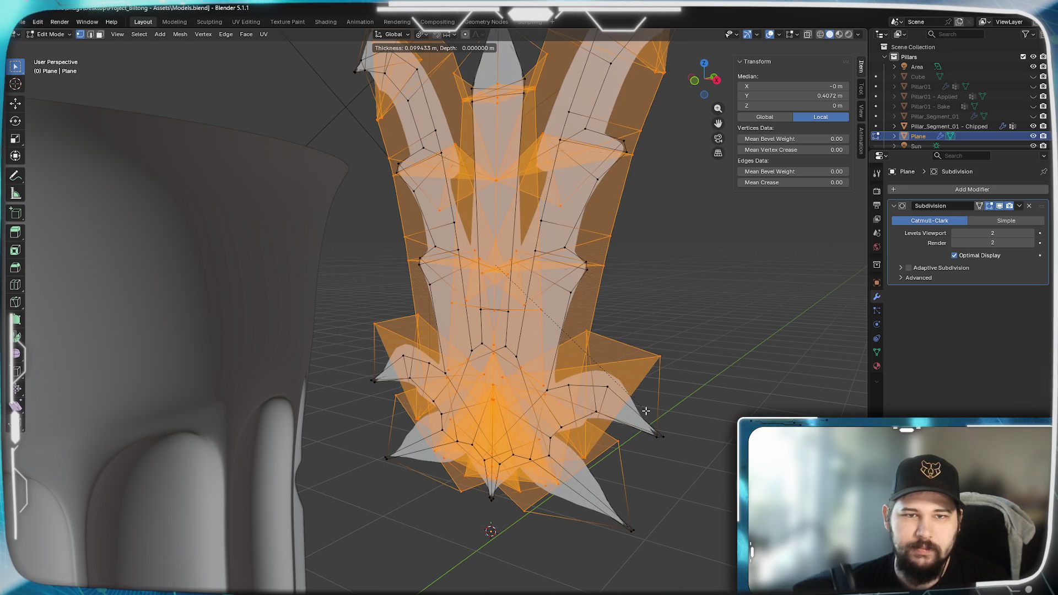
pyautogui.press('0')
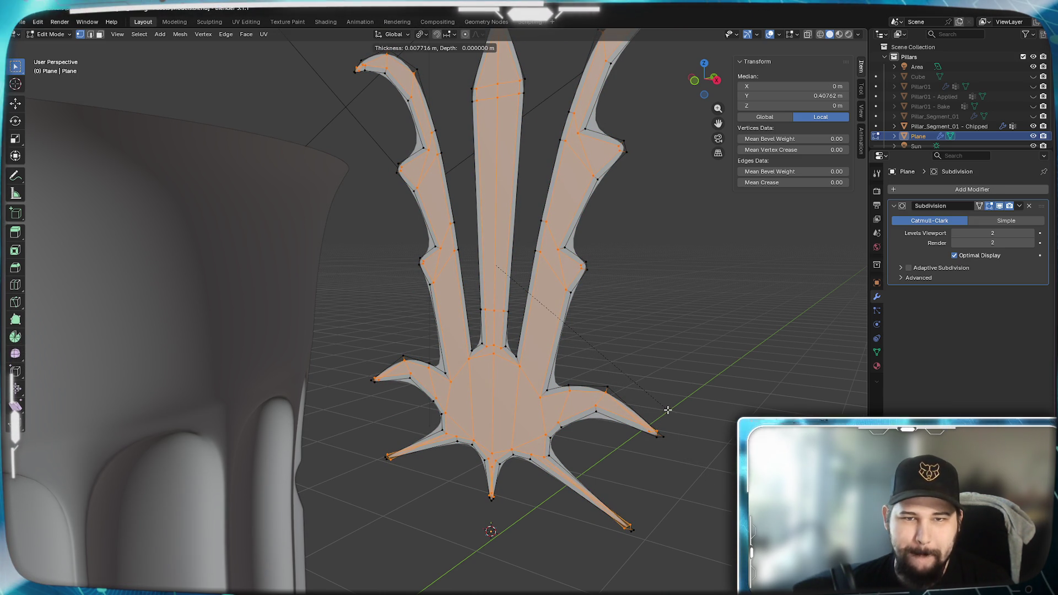
pyautogui.click(667, 410)
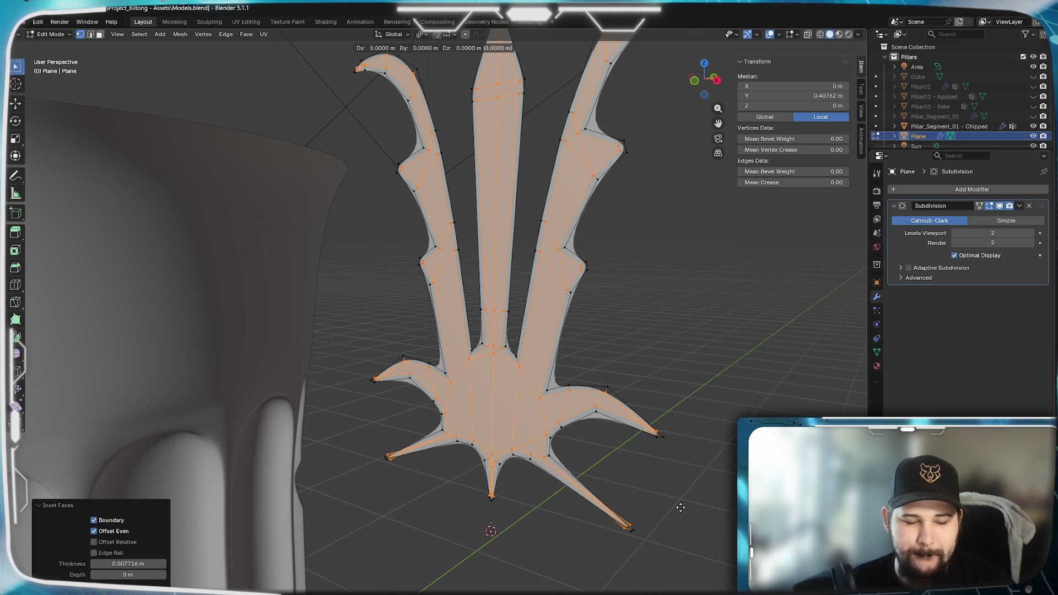
# Move the inset faces -0.01 along Y and orbit to check the leaf edge-on.
pyautogui.press('y')
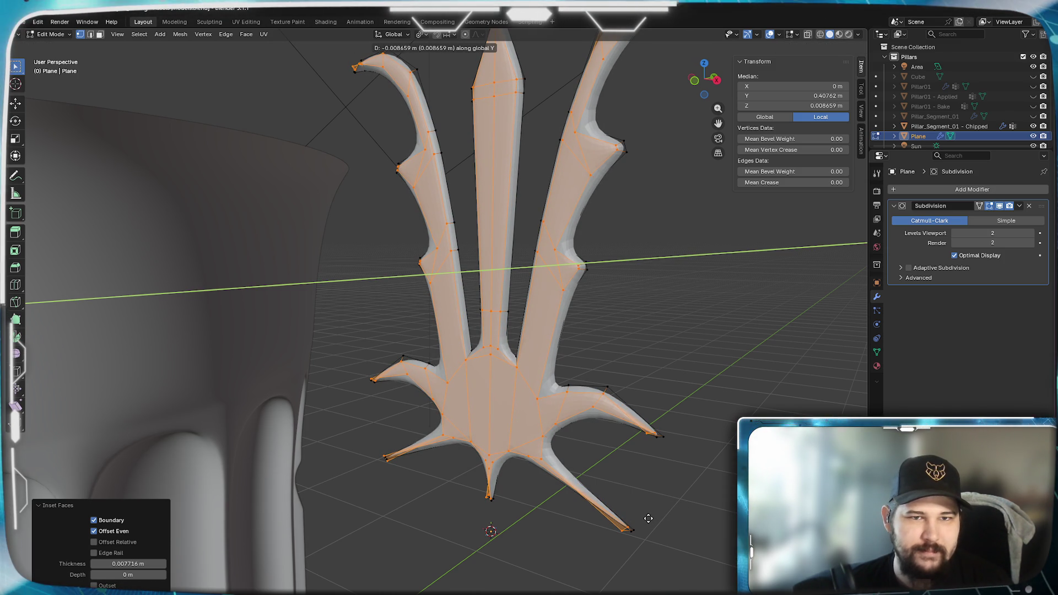
pyautogui.write('-0.01')
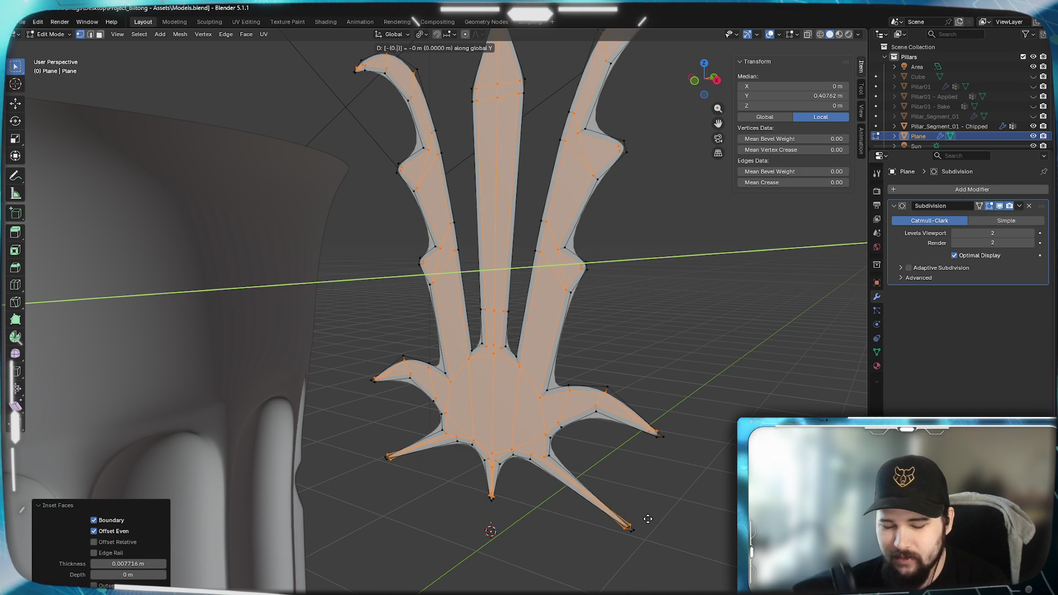
pyautogui.press('Return')
pyautogui.moveTo(644, 514)
pyautogui.mouseDown(button='middle')
pyautogui.moveTo(576, 448)
pyautogui.moveTo(493, 472)
pyautogui.moveTo(628, 406)
pyautogui.moveTo(633, 507)
pyautogui.moveTo(607, 513)
pyautogui.moveTo(596, 511)
pyautogui.moveTo(568, 435)
pyautogui.moveTo(542, 439)
pyautogui.moveTo(533, 429)
pyautogui.moveTo(545, 393)
pyautogui.moveTo(460, 437)
pyautogui.moveTo(407, 444)
pyautogui.moveTo(539, 452)
pyautogui.mouseUp(button='middle')
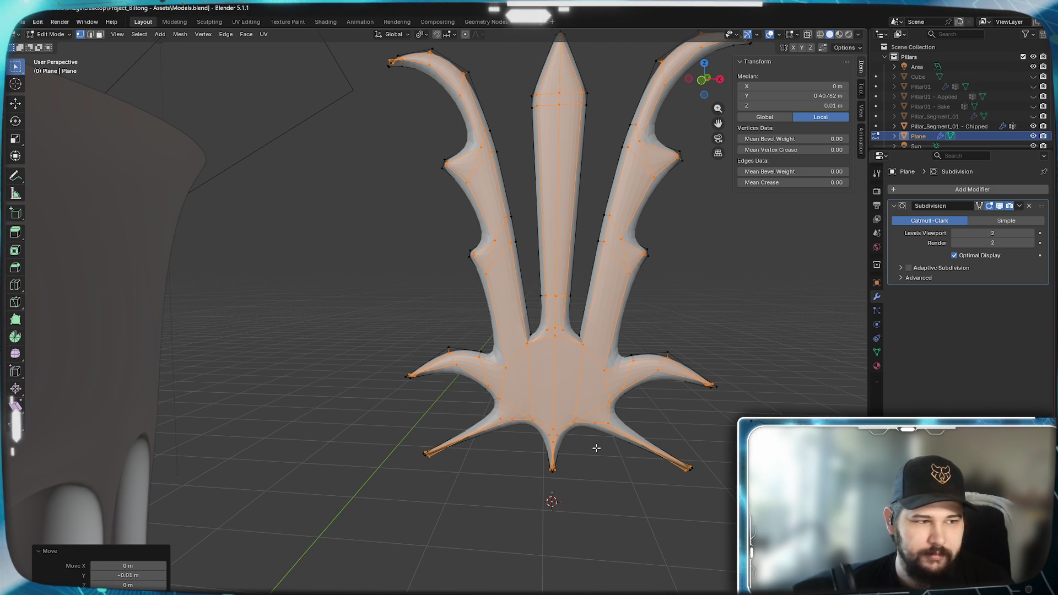
pyautogui.moveTo(583, 442)
pyautogui.mouseDown(button='middle')
pyautogui.moveTo(503, 444)
pyautogui.moveTo(574, 441)
pyautogui.mouseUp(button='middle')
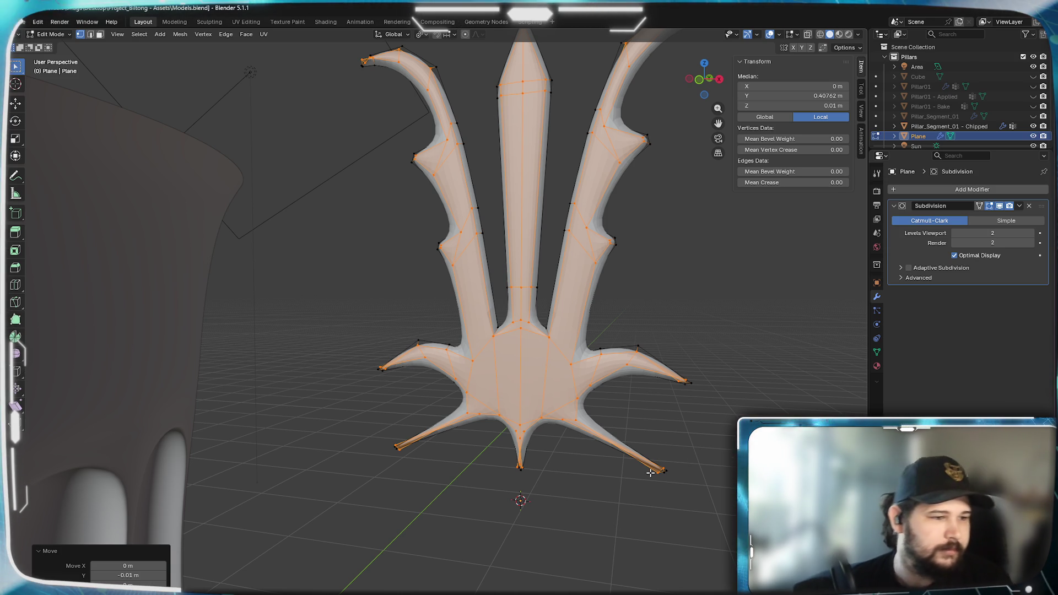
# Inspect the spikes, select the boundary loop, then deselect all and go to Front Orthographic view.
pyautogui.scroll(3, 703, 474)
pyautogui.scroll(-1, 633, 456)
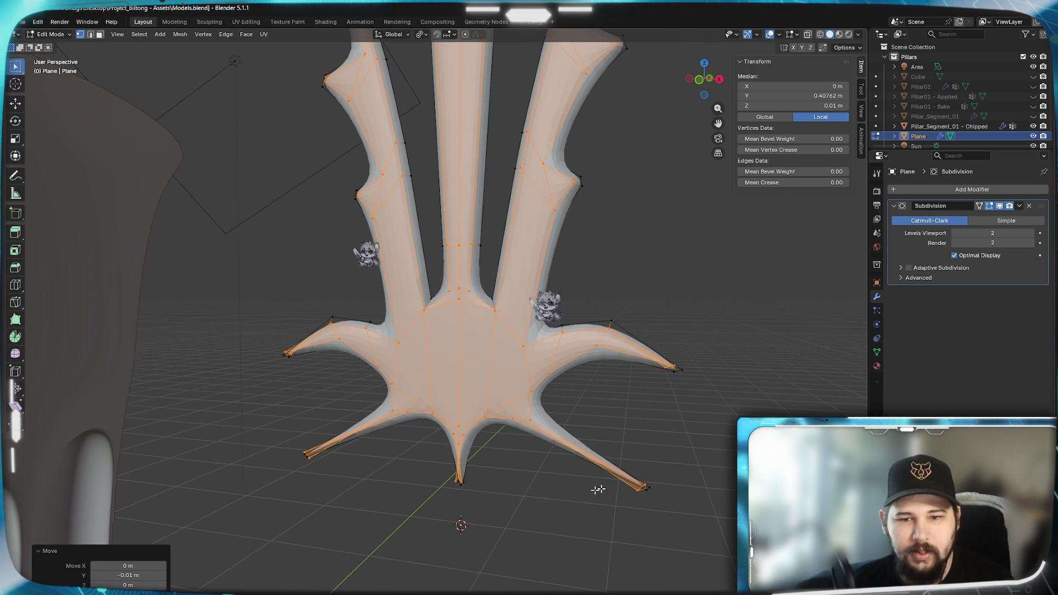
pyautogui.keyDown('shift'); pyautogui.moveTo(632, 456); pyautogui.dragTo(542, 437, button='middle'); pyautogui.keyUp('shift')
pyautogui.scroll(6, 542, 438)
pyautogui.scroll(-3, 494, 386)
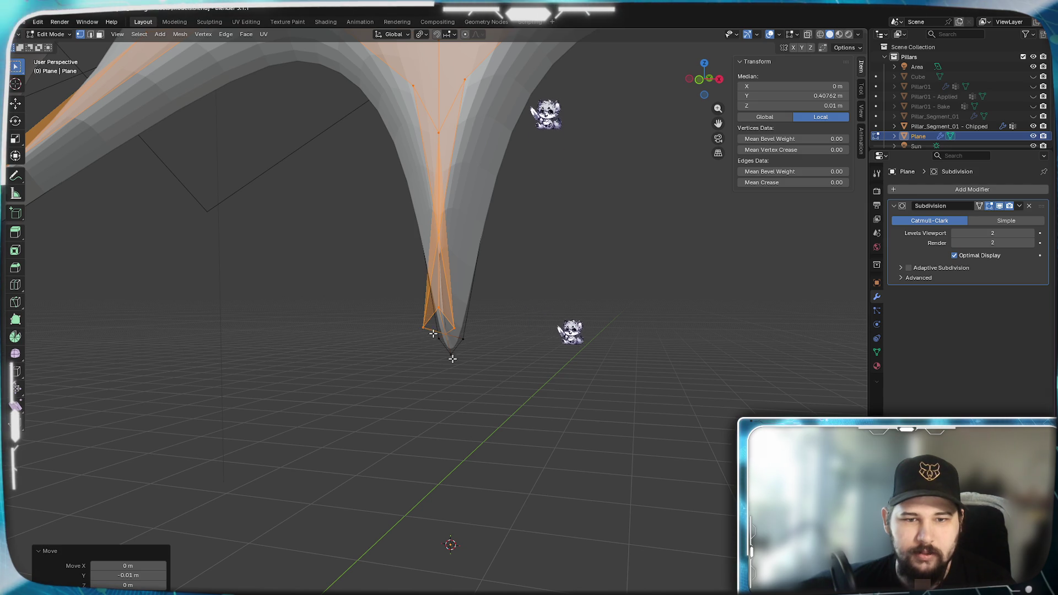
pyautogui.scroll(-5, 477, 397)
pyautogui.moveTo(477, 397)
pyautogui.keyDown('shift'); pyautogui.mouseDown(button='middle')
pyautogui.moveTo(477, 446)
pyautogui.moveTo(493, 444)
pyautogui.mouseUp(button='middle'); pyautogui.keyUp('shift')
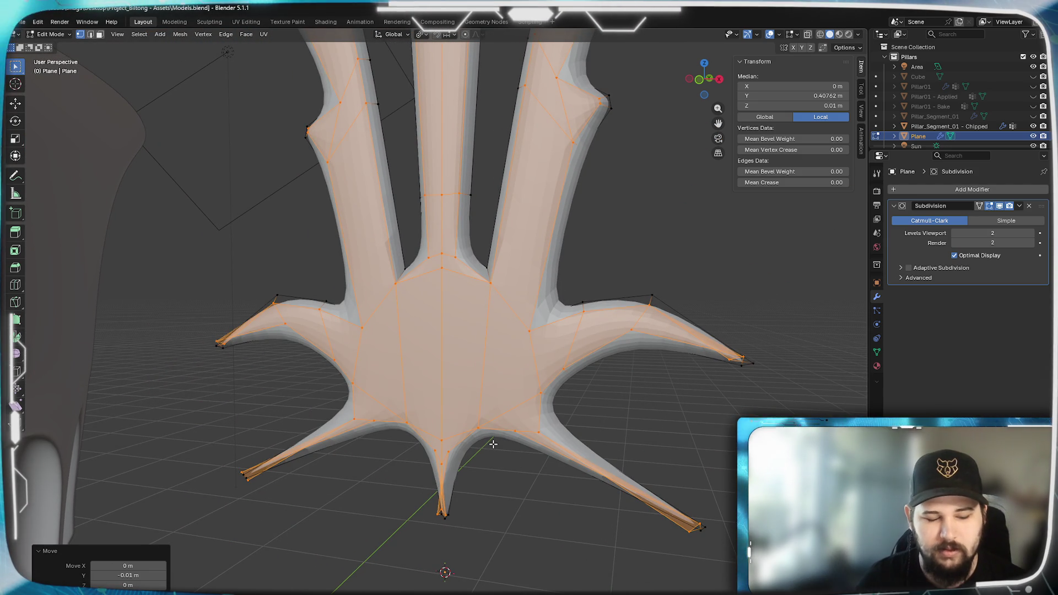
pyautogui.keyDown('alt'); pyautogui.click(493, 444); pyautogui.keyUp('alt')
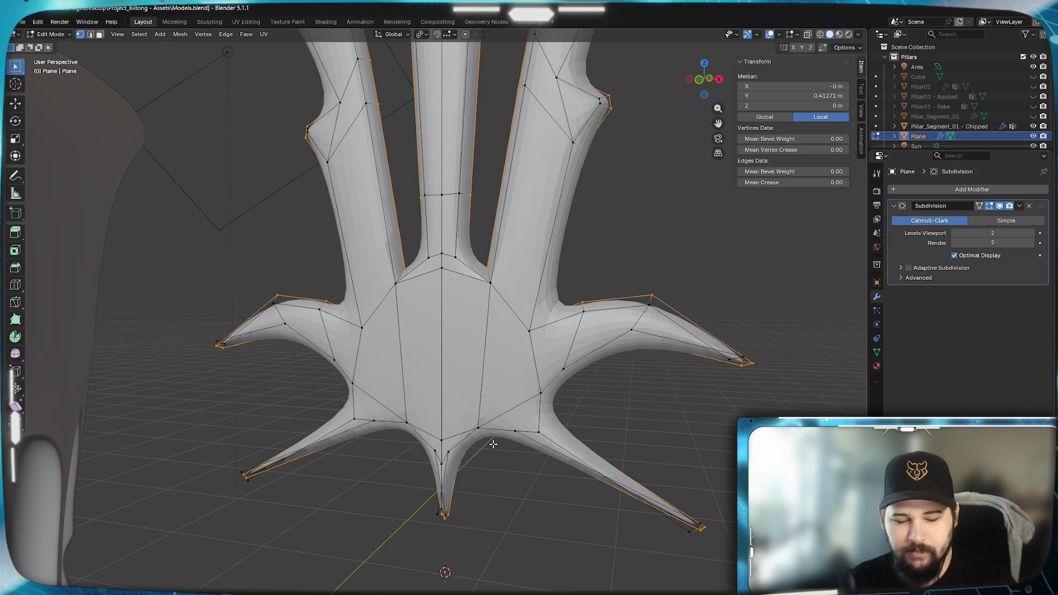
pyautogui.press('KP_1')
pyautogui.hotkey('alt', 'a')
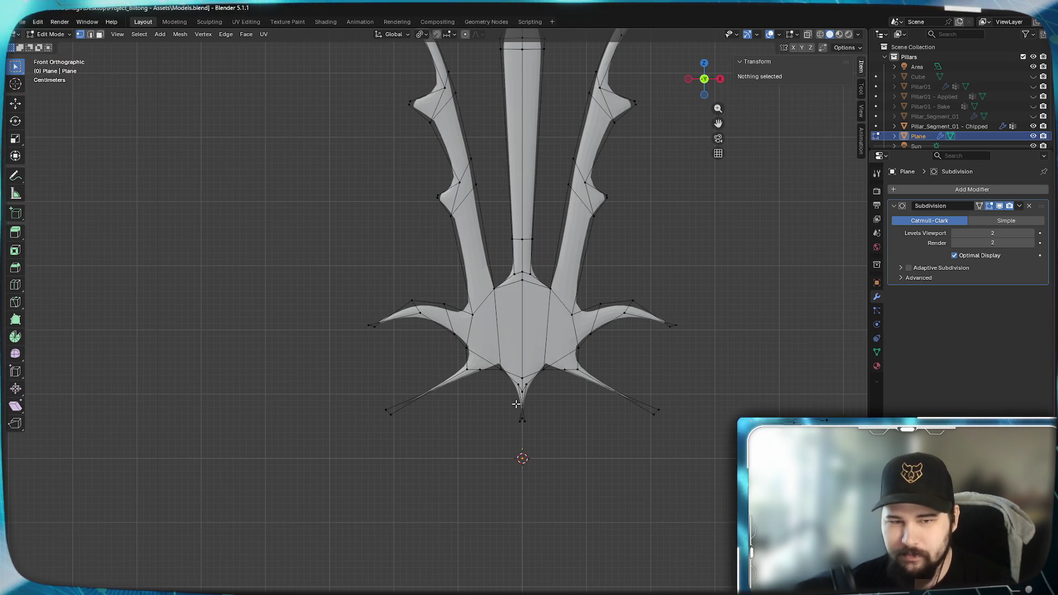
# Merge the bottom spike's two tip vertices into a single point.
pyautogui.scroll(3, 516, 417)
pyautogui.keyDown('shift'); pyautogui.moveTo(517, 417); pyautogui.dragTo(471, 345, button='middle'); pyautogui.keyUp('shift')
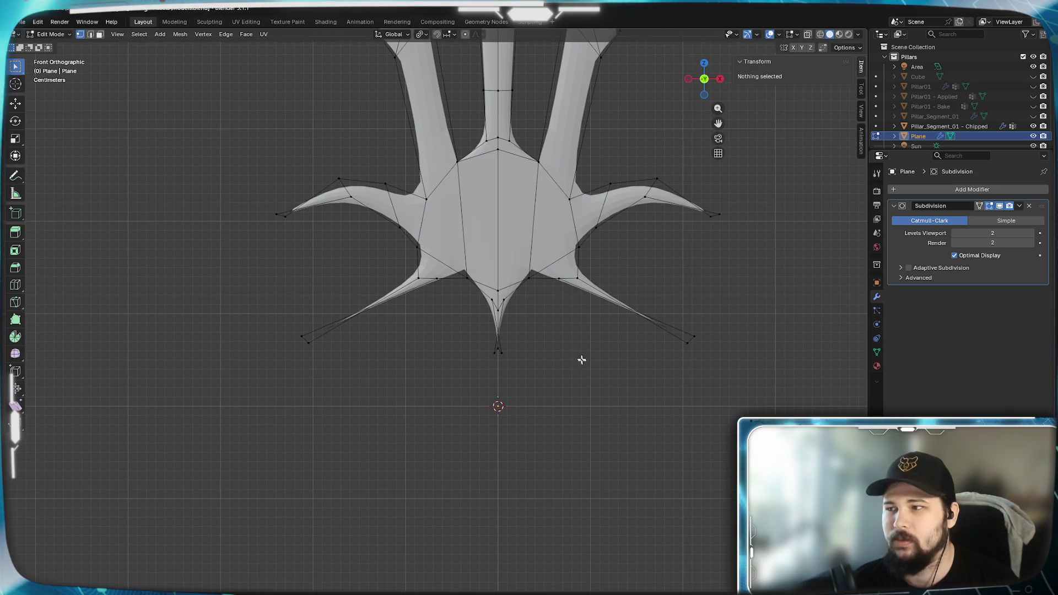
pyautogui.scroll(5, 588, 365)
pyautogui.moveTo(519, 288)
pyautogui.keyDown('shift'); pyautogui.mouseDown(button='middle')
pyautogui.moveTo(492, 251)
pyautogui.moveTo(534, 327)
pyautogui.mouseUp(button='middle'); pyautogui.keyUp('shift')
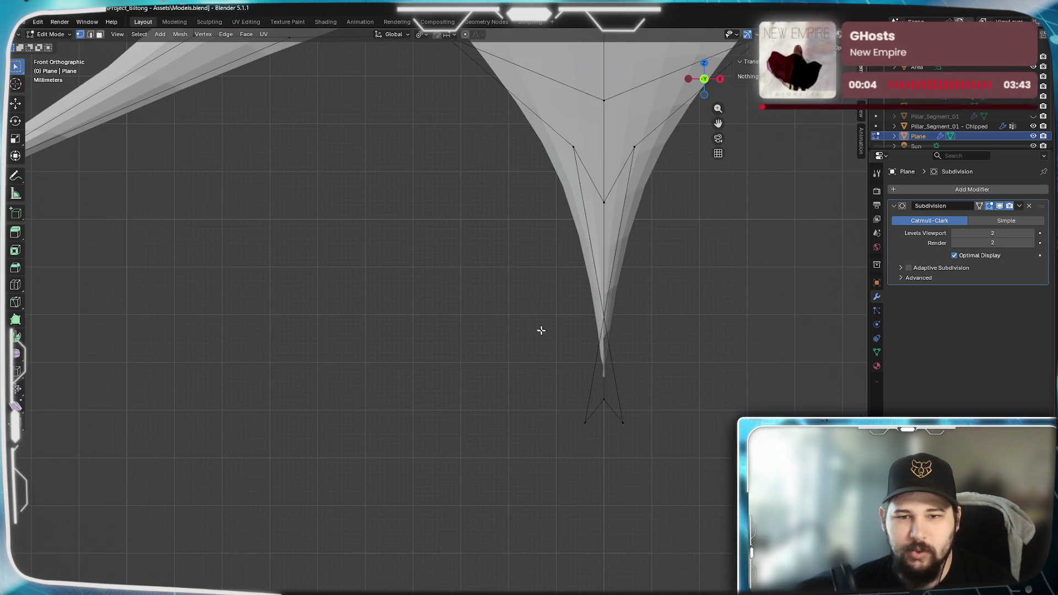
pyautogui.keyDown('alt'); pyautogui.click(583, 418); pyautogui.keyUp('alt')
pyautogui.moveTo(642, 329)
pyautogui.keyDown('shift'); pyautogui.mouseDown(button='middle')
pyautogui.moveTo(546, 408)
pyautogui.moveTo(522, 444)
pyautogui.moveTo(538, 416)
pyautogui.mouseUp(button='middle'); pyautogui.keyUp('shift')
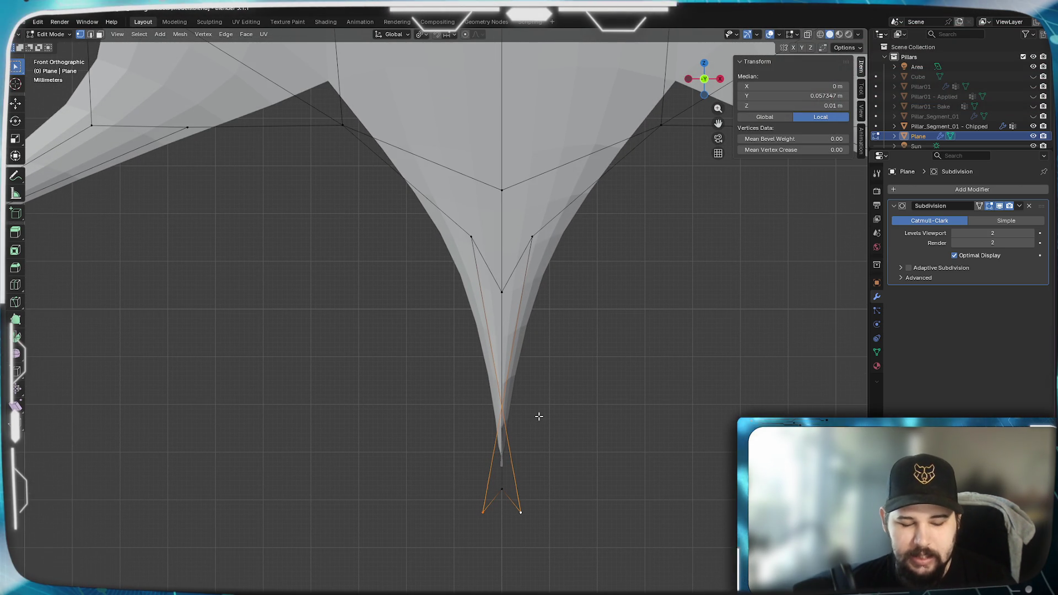
pyautogui.press('m')
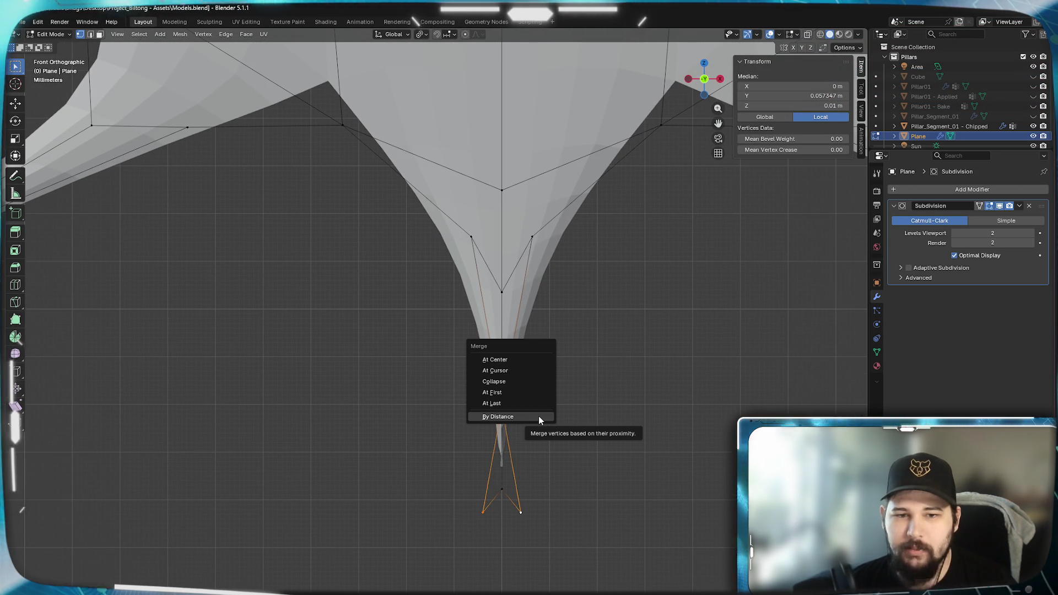
pyautogui.click(538, 415)
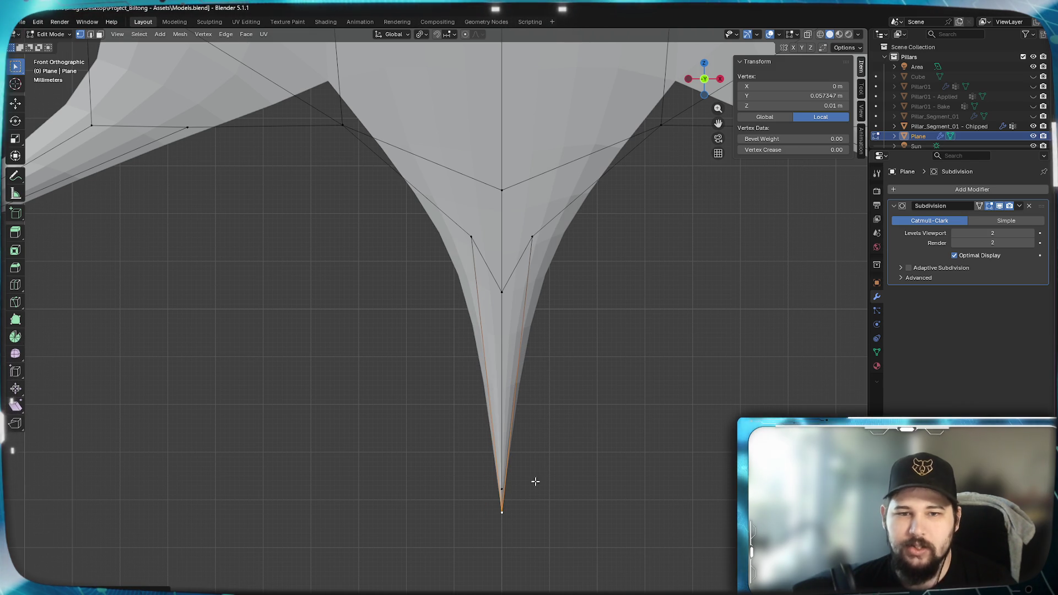
# Merge the long right spike's tip vertices into one point.
pyautogui.scroll(-3, 533, 491)
pyautogui.keyDown('shift'); pyautogui.moveTo(538, 413); pyautogui.dragTo(489, 406, button='middle'); pyautogui.keyUp('shift')
pyautogui.scroll(3, 609, 429)
pyautogui.scroll(4, 430, 393)
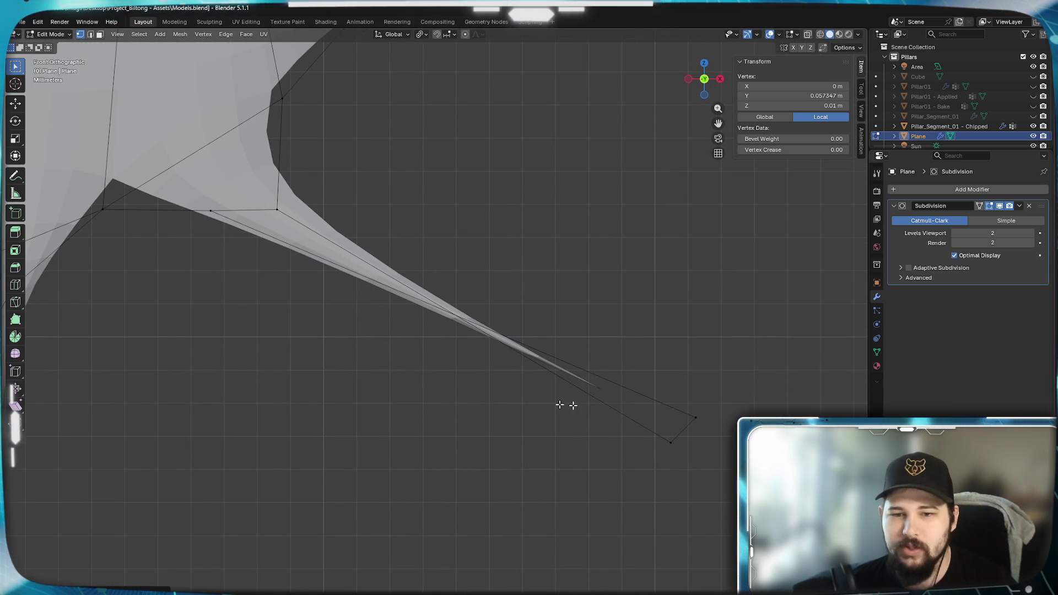
pyautogui.keyDown('shift'); pyautogui.click(668, 444); pyautogui.keyUp('shift')
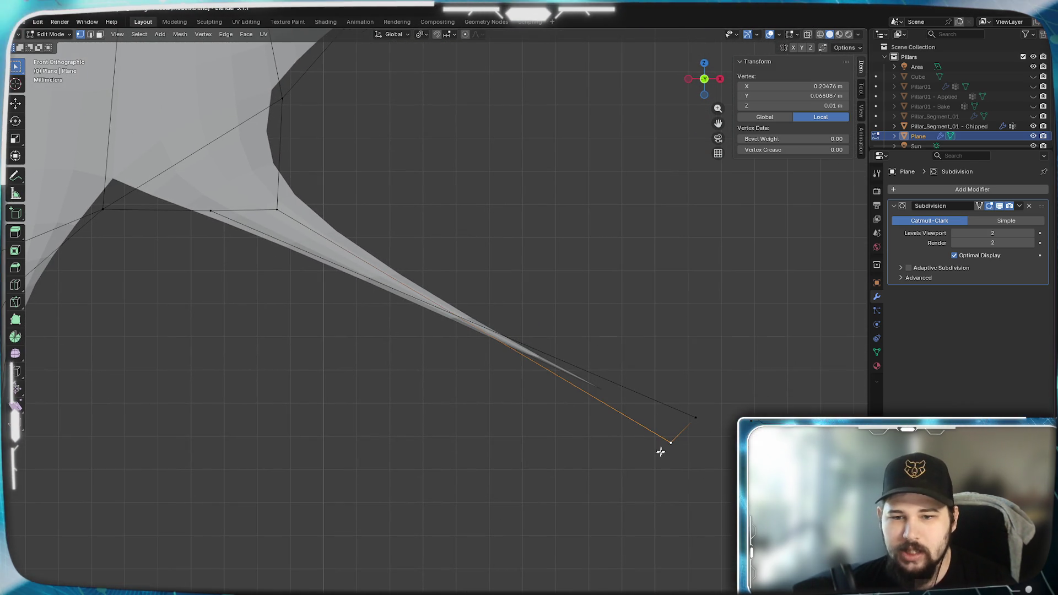
pyautogui.press('m')
pyautogui.click(697, 461)
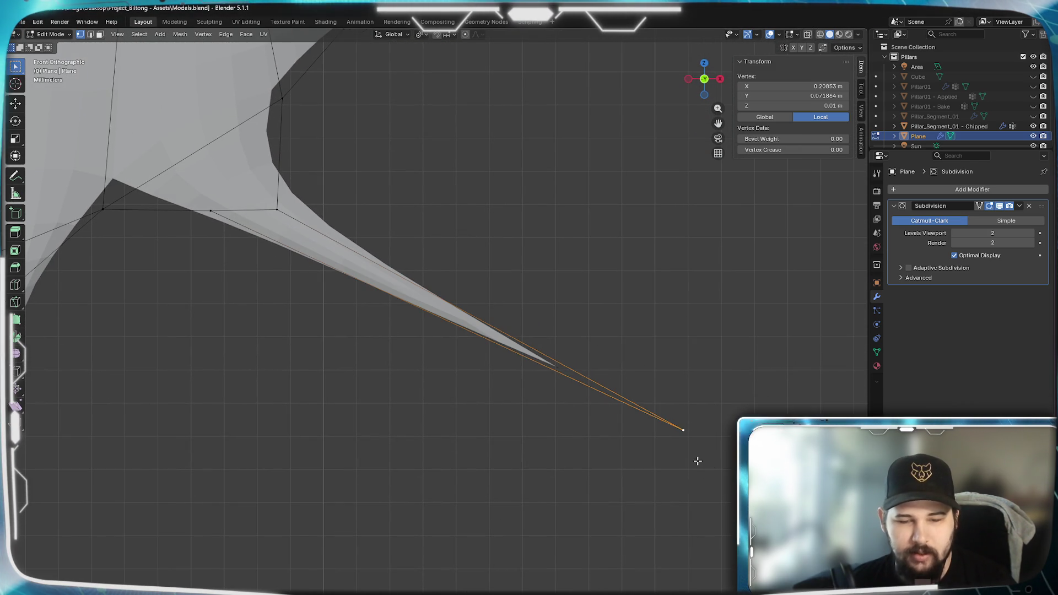
# Box-select and merge the left spike's two tip vertices into one.
pyautogui.scroll(-3, 413, 402)
pyautogui.keyDown('shift'); pyautogui.moveTo(413, 401); pyautogui.dragTo(607, 444, button='middle'); pyautogui.keyUp('shift')
pyautogui.scroll(4, 598, 351)
pyautogui.scroll(-1, 598, 351)
pyautogui.moveTo(295, 373); pyautogui.dragTo(344, 451)
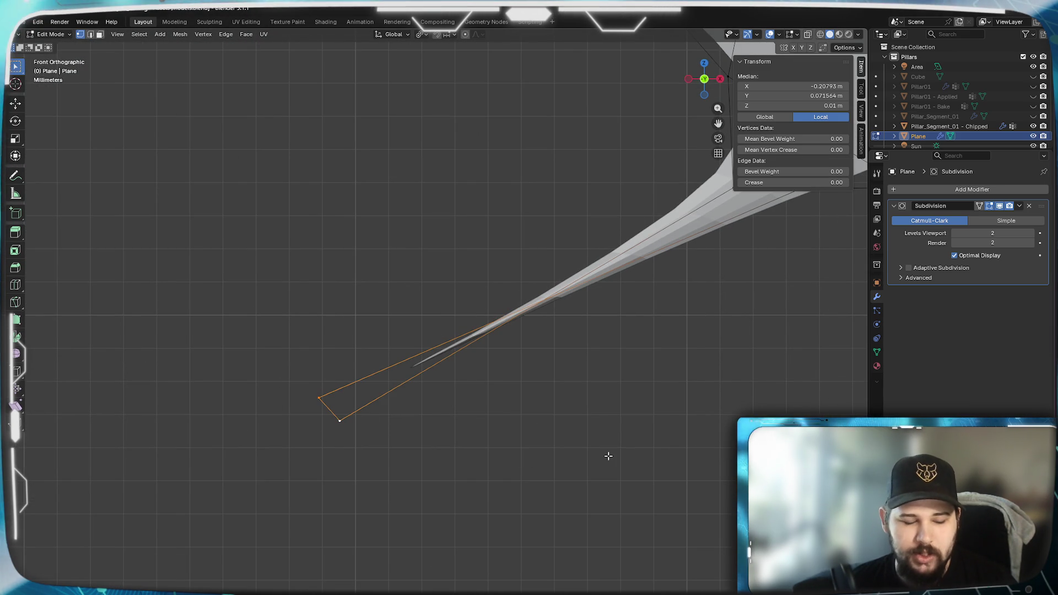
pyautogui.keyDown('shift'); pyautogui.click(338, 426); pyautogui.keyUp('shift')
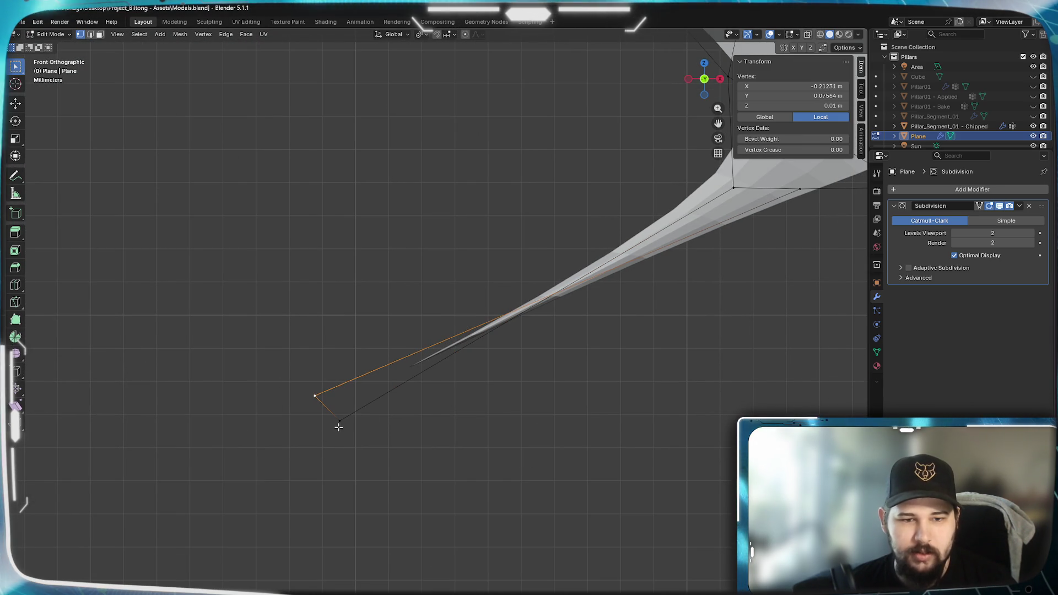
pyautogui.keyDown('shift'); pyautogui.click(338, 426); pyautogui.keyUp('shift')
pyautogui.press('m')
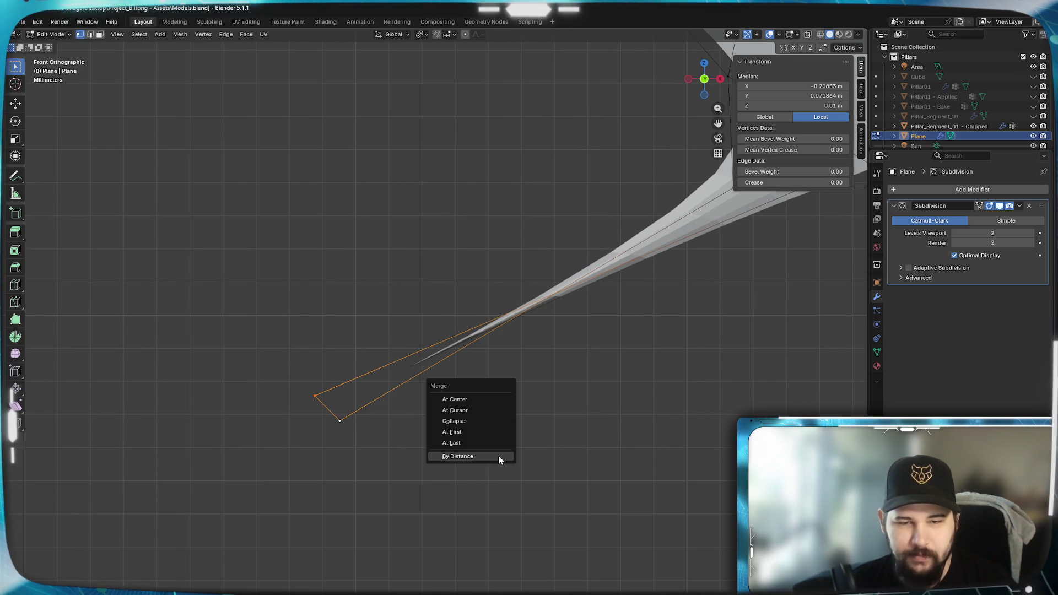
pyautogui.click(498, 459)
# Merge the two vertices at the curving horn's tip into one.
pyautogui.scroll(-3, 546, 342)
pyautogui.scroll(3, 306, 278)
pyautogui.scroll(2, 306, 278)
pyautogui.click(381, 188)
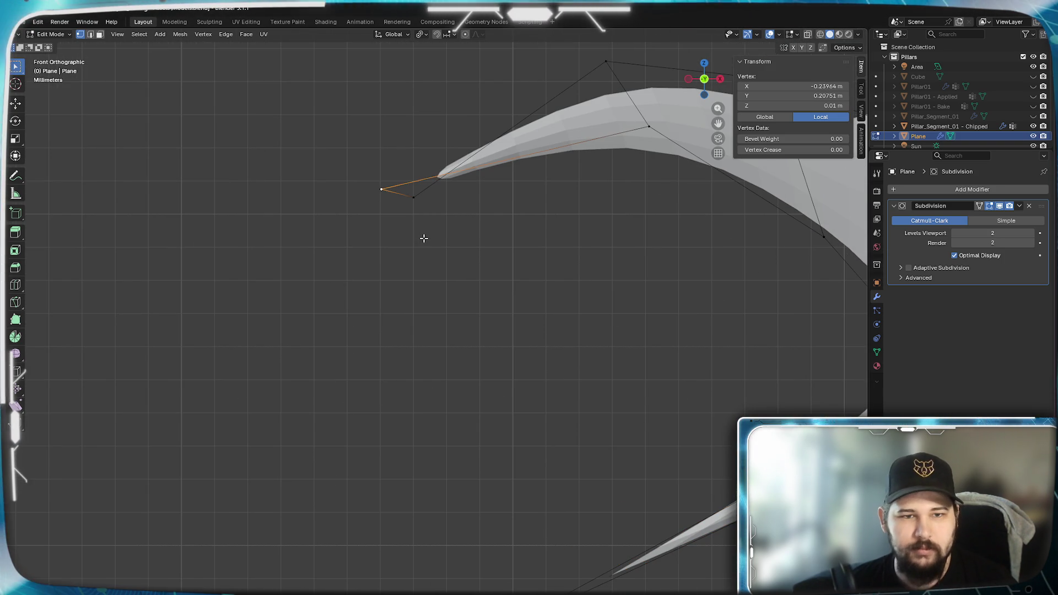
pyautogui.keyDown('shift'); pyautogui.click(413, 196); pyautogui.keyUp('shift')
pyautogui.press('m')
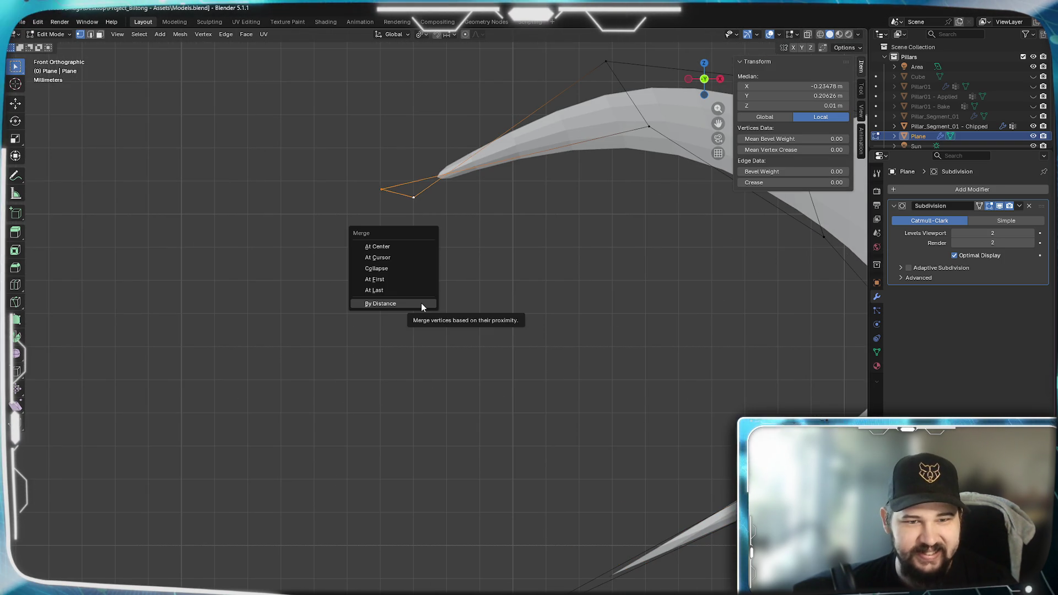
pyautogui.click(420, 302)
# Merge the remaining pair of horn tip vertices into a single point.
pyautogui.scroll(5, 278, 373)
pyautogui.scroll(-5, 302, 363)
pyautogui.keyDown('shift'); pyautogui.click(605, 319); pyautogui.keyUp('shift')
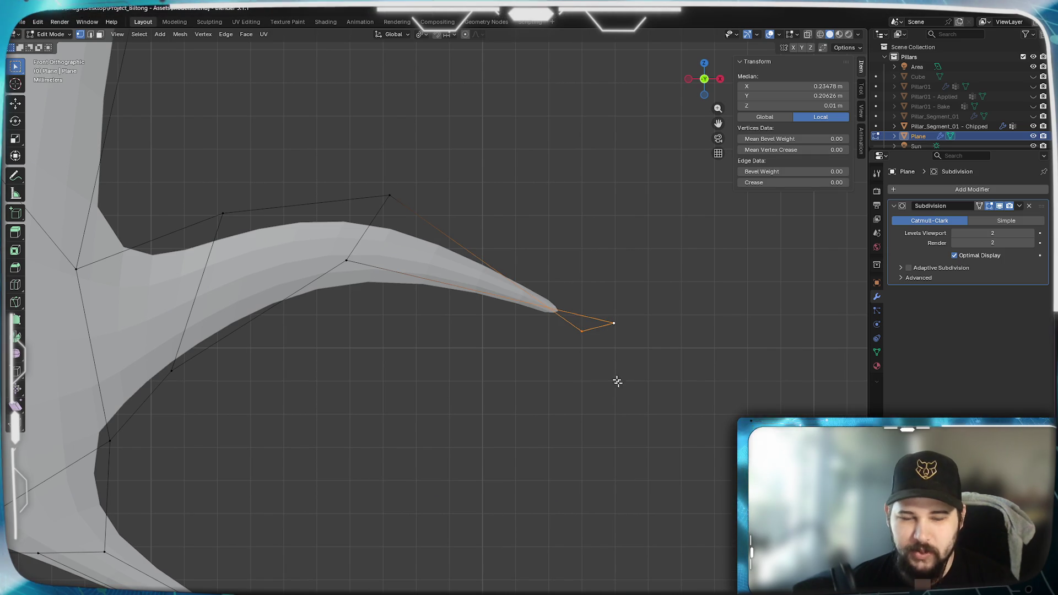
pyautogui.press('m')
pyautogui.click(645, 422)
# Merge the doubled tip vertices at the upper end of the horn.
pyautogui.scroll(-3, 640, 422)
pyautogui.keyDown('shift'); pyautogui.moveTo(559, 350); pyautogui.dragTo(513, 450, button='middle'); pyautogui.keyUp('shift')
pyautogui.keyDown('shift'); pyautogui.moveTo(505, 252); pyautogui.dragTo(513, 293, button='middle'); pyautogui.keyUp('shift')
pyautogui.keyDown('shift'); pyautogui.scroll(10, 514, 294); pyautogui.keyUp('shift')
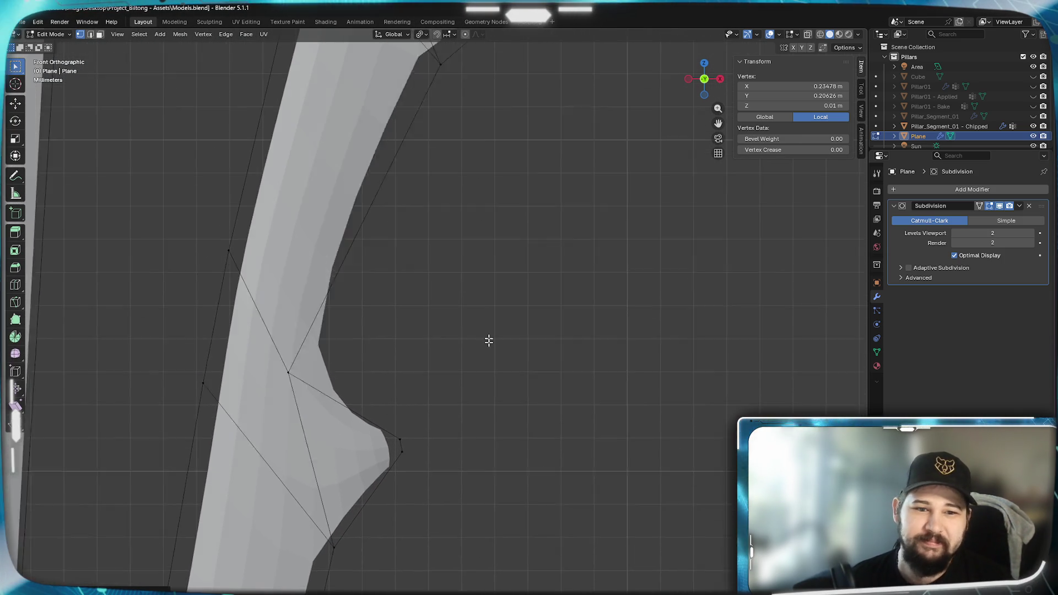
pyautogui.keyDown('shift'); pyautogui.scroll(8, 505, 304); pyautogui.keyUp('shift')
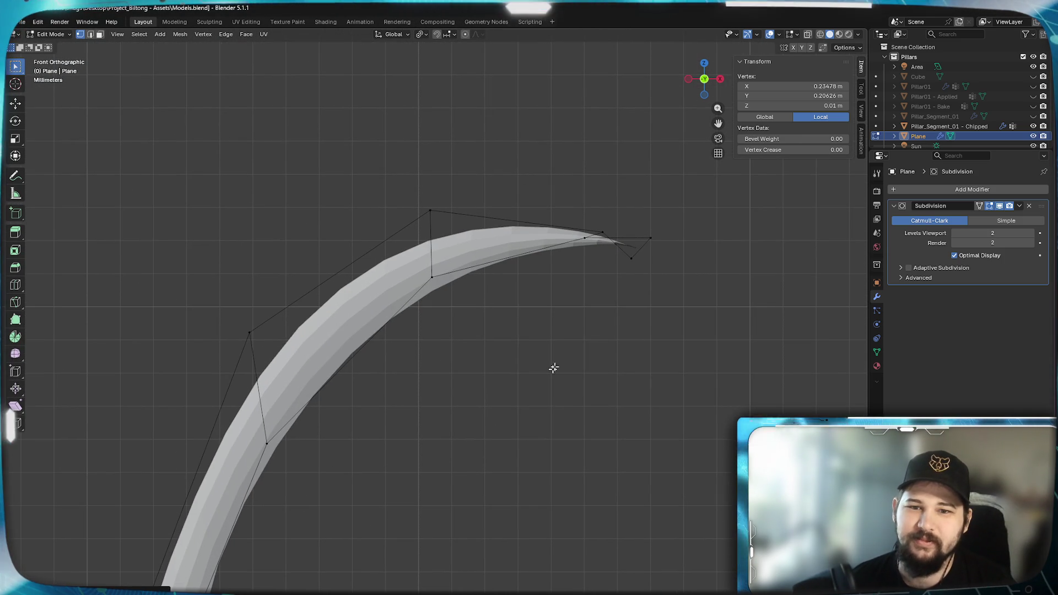
pyautogui.keyDown('shift'); pyautogui.click(649, 238); pyautogui.keyUp('shift')
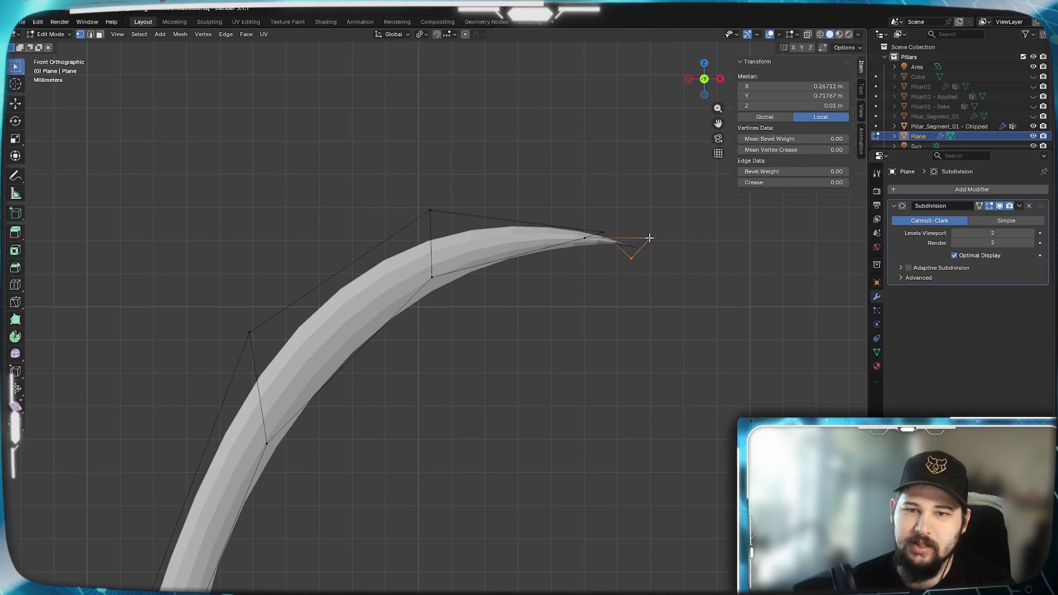
pyautogui.press('m')
pyautogui.click(646, 337)
pyautogui.scroll(-3, 475, 425)
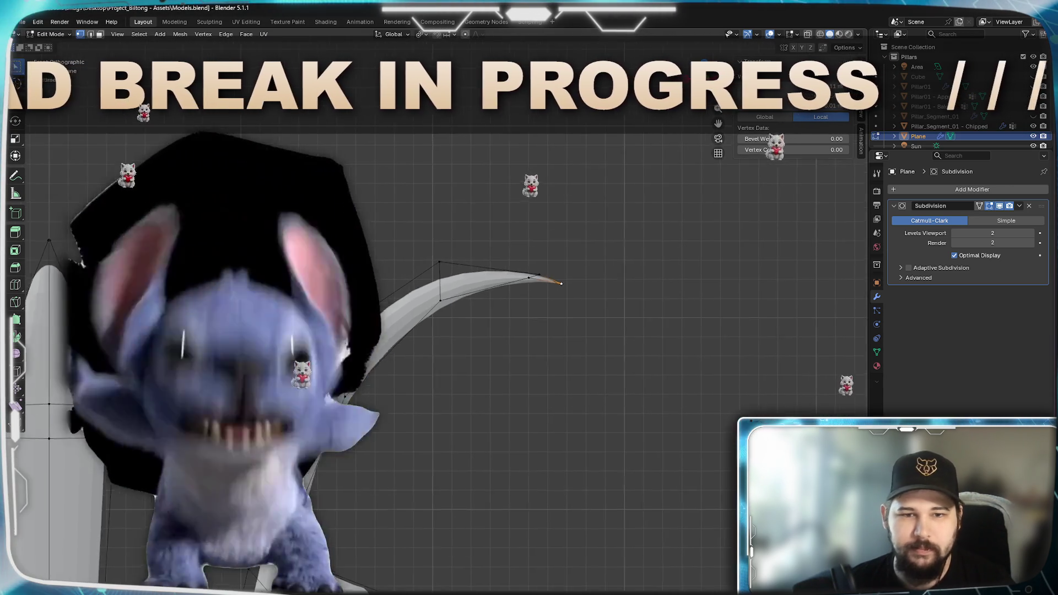
# Merge another pair of spike tip vertices into one point.
pyautogui.scroll(5, 351, 338)
pyautogui.scroll(2, 351, 337)
pyautogui.keyDown('shift'); pyautogui.click(393, 330); pyautogui.keyUp('shift')
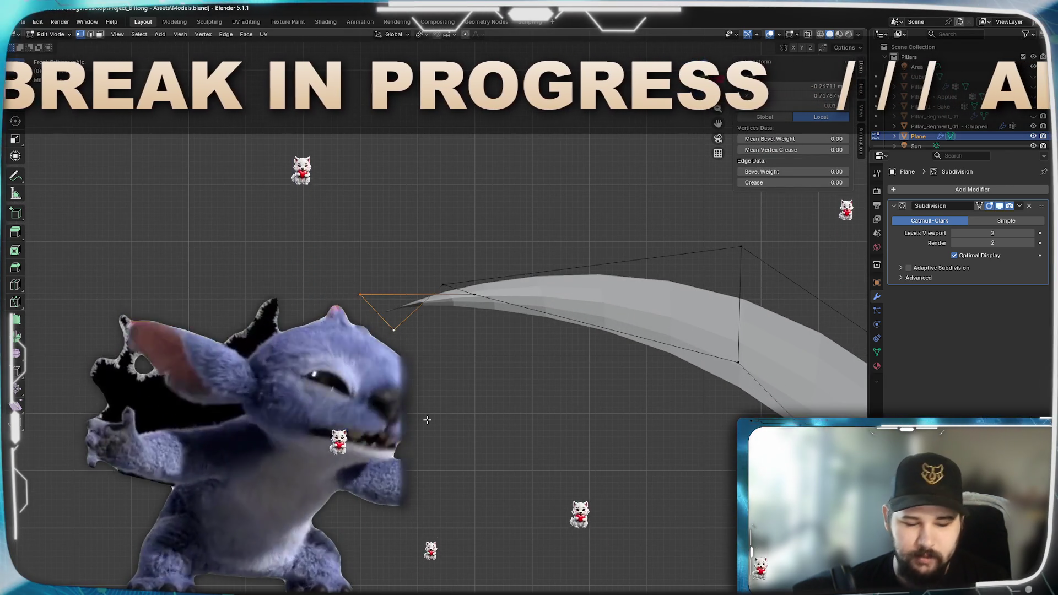
pyautogui.press('m')
pyautogui.click(427, 418)
# Zoom in on the spike tip, select its vertex and switch to wireframe shading.
pyautogui.moveTo(551, 276)
pyautogui.keyDown('shift'); pyautogui.mouseDown(button='middle')
pyautogui.moveTo(430, 353)
pyautogui.moveTo(353, 429)
pyautogui.moveTo(493, 354)
pyautogui.mouseUp(button='middle'); pyautogui.keyUp('shift')
pyautogui.scroll(3, 570, 381)
pyautogui.scroll(8, 654, 337)
pyautogui.moveTo(653, 338)
pyautogui.keyDown('shift'); pyautogui.mouseDown(button='middle')
pyautogui.moveTo(409, 431)
pyautogui.moveTo(321, 344)
pyautogui.mouseUp(button='middle'); pyautogui.keyUp('shift')
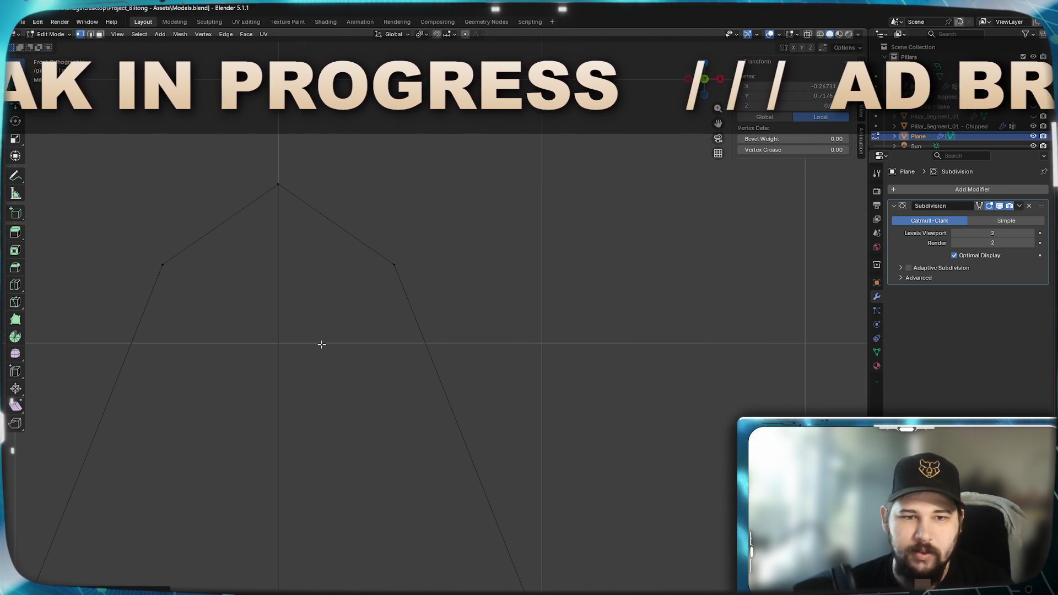
pyautogui.click(275, 194)
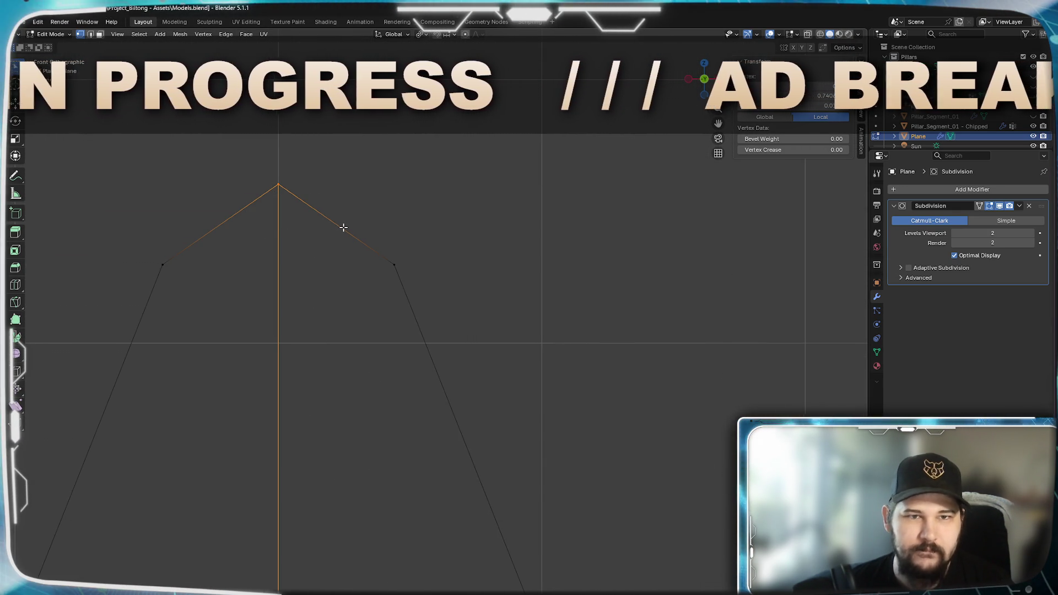
pyautogui.press('z')
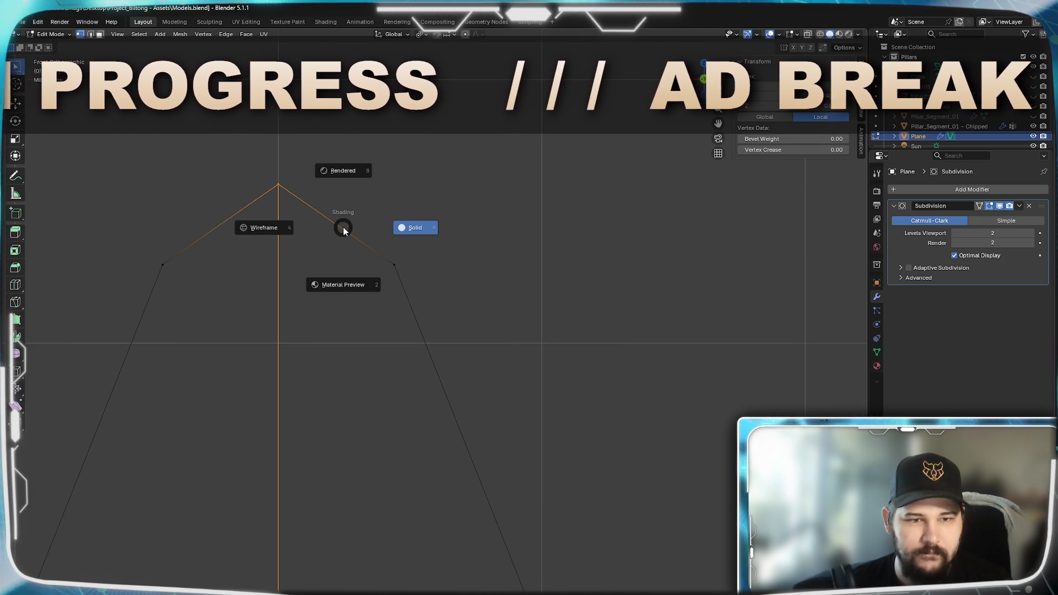
pyautogui.click(277, 222)
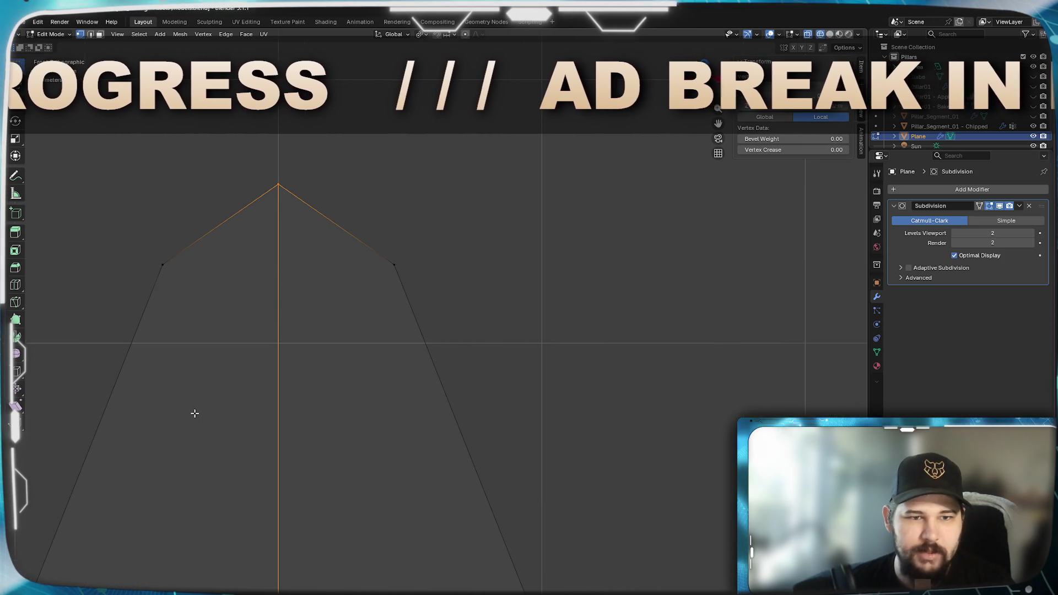
# Frame the whole mesh, return to Solid shading and inspect the smoothed object in Object Mode.
pyautogui.scroll(-3, 222, 425)
pyautogui.scroll(-3, 427, 503)
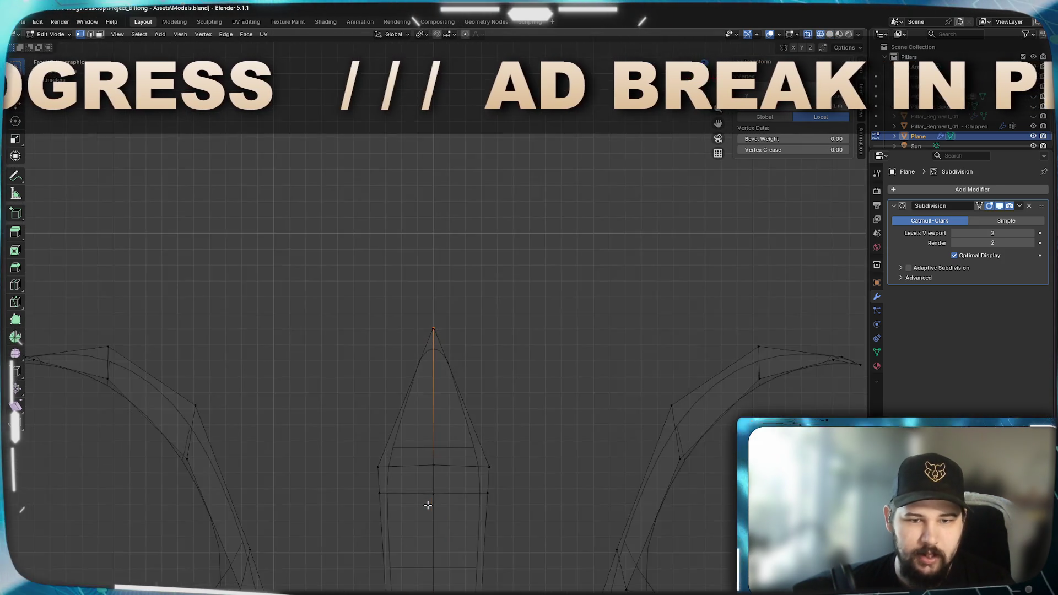
pyautogui.scroll(-3, 427, 504)
pyautogui.keyDown('shift'); pyautogui.moveTo(427, 504); pyautogui.dragTo(439, 289, button='middle'); pyautogui.keyUp('shift')
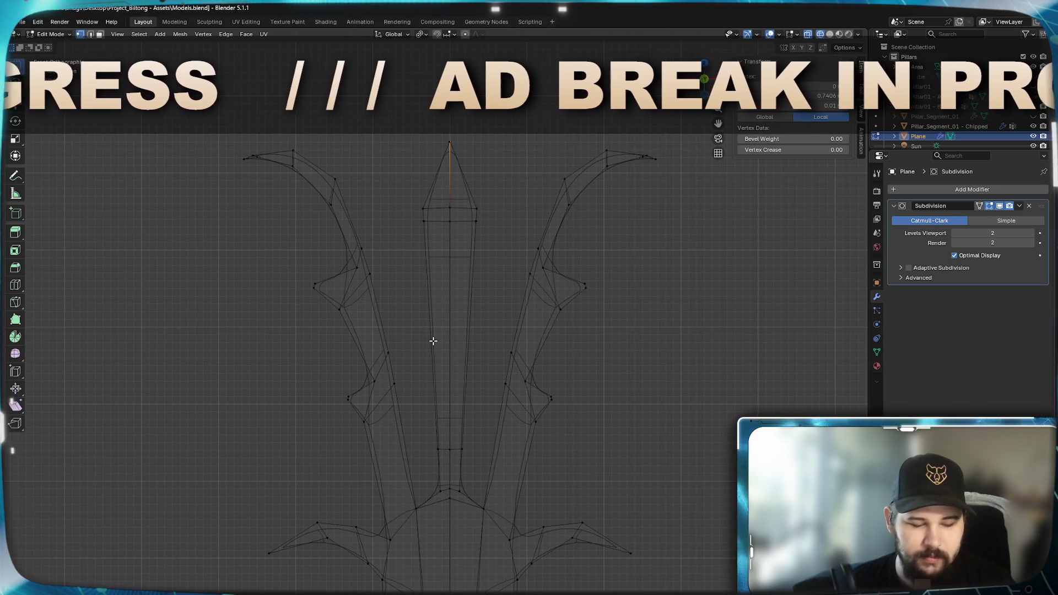
pyautogui.press('z')
pyautogui.press('Tab')
pyautogui.moveTo(544, 451)
pyautogui.mouseDown(button='middle')
pyautogui.moveTo(541, 512)
pyautogui.moveTo(411, 488)
pyautogui.moveTo(427, 456)
pyautogui.moveTo(478, 460)
pyautogui.moveTo(445, 499)
pyautogui.moveTo(446, 437)
pyautogui.moveTo(482, 298)
pyautogui.moveTo(480, 350)
pyautogui.mouseUp(button='middle')
pyautogui.scroll(4, 429, 455)
# Back in Edit Mode, front view in wireframe, box-select the bottom centre spike's tip vertices.
pyautogui.press('Tab')
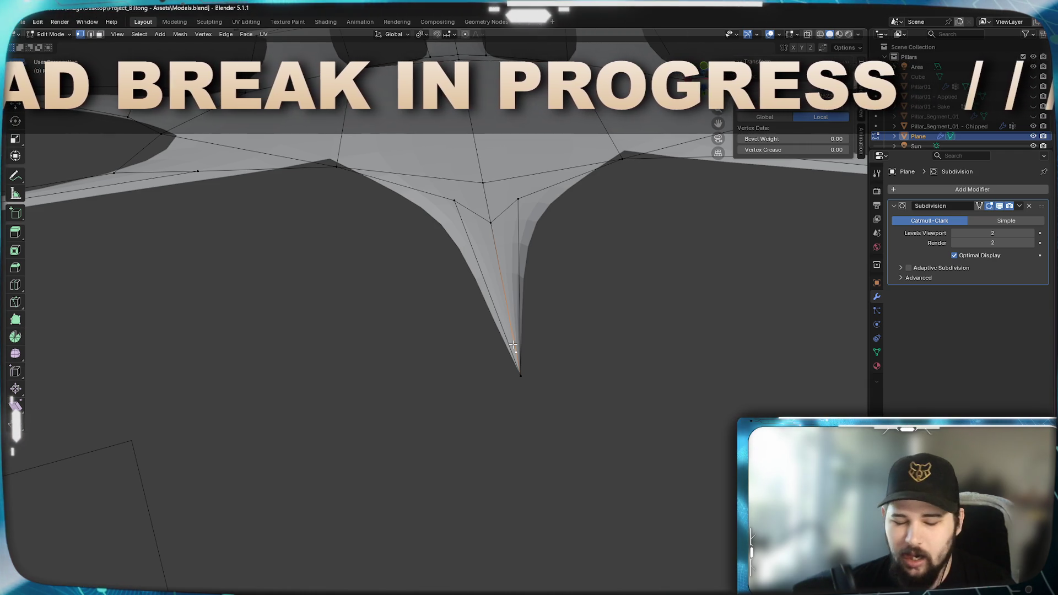
pyautogui.press('KP_1')
pyautogui.moveTo(485, 494)
pyautogui.mouseDown(button='middle')
pyautogui.moveTo(485, 236)
pyautogui.moveTo(463, 394)
pyautogui.moveTo(484, 437)
pyautogui.moveTo(552, 440)
pyautogui.moveTo(654, 421)
pyautogui.moveTo(661, 402)
pyautogui.moveTo(485, 385)
pyautogui.moveTo(617, 363)
pyautogui.moveTo(613, 314)
pyautogui.moveTo(406, 427)
pyautogui.moveTo(474, 372)
pyautogui.mouseUp(button='middle')
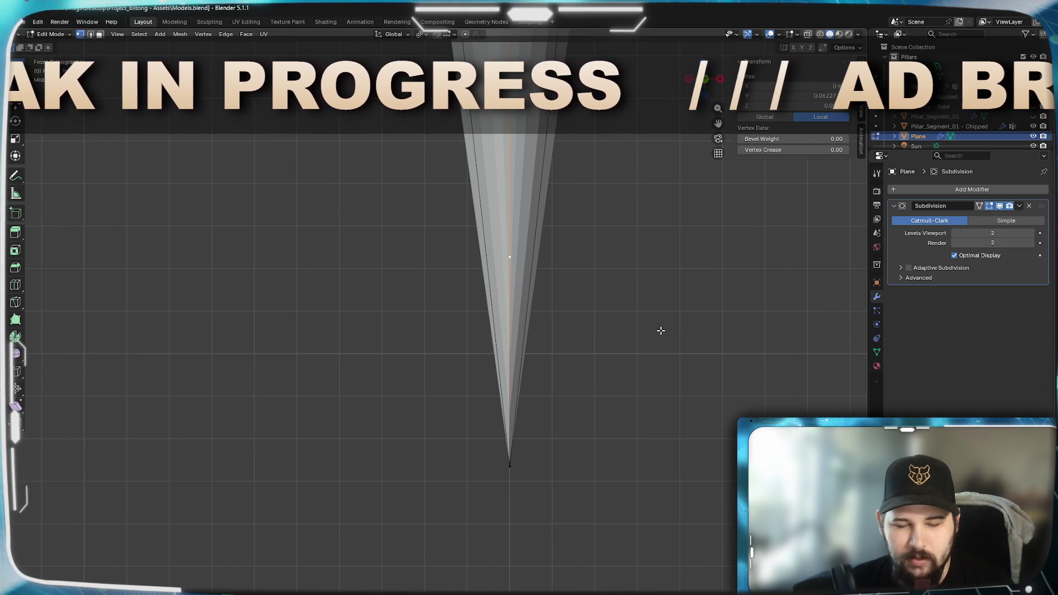
pyautogui.press('m')
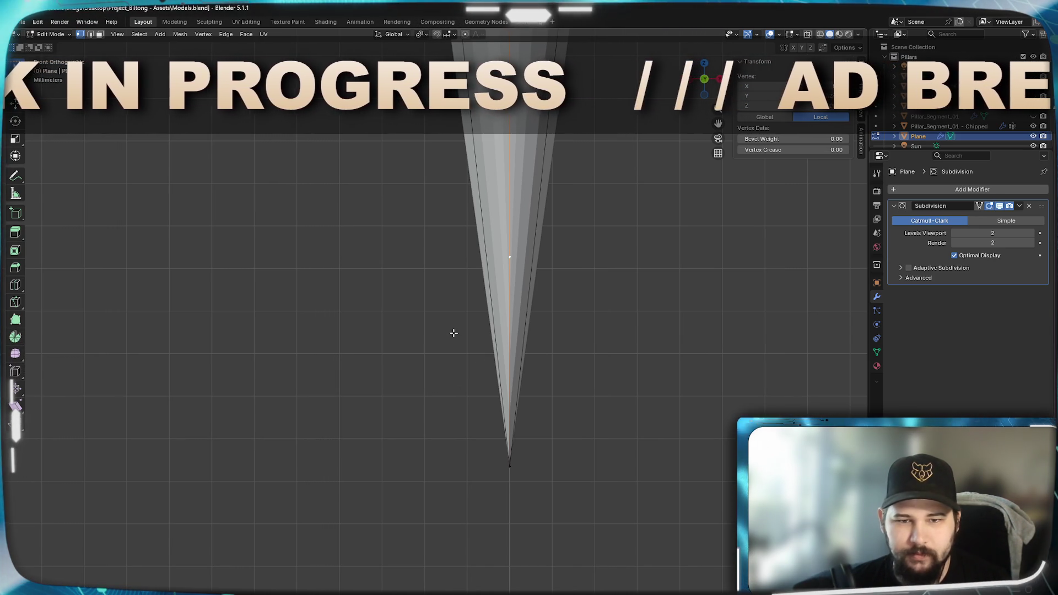
pyautogui.press('z')
pyautogui.moveTo(435, 206); pyautogui.dragTo(590, 331)
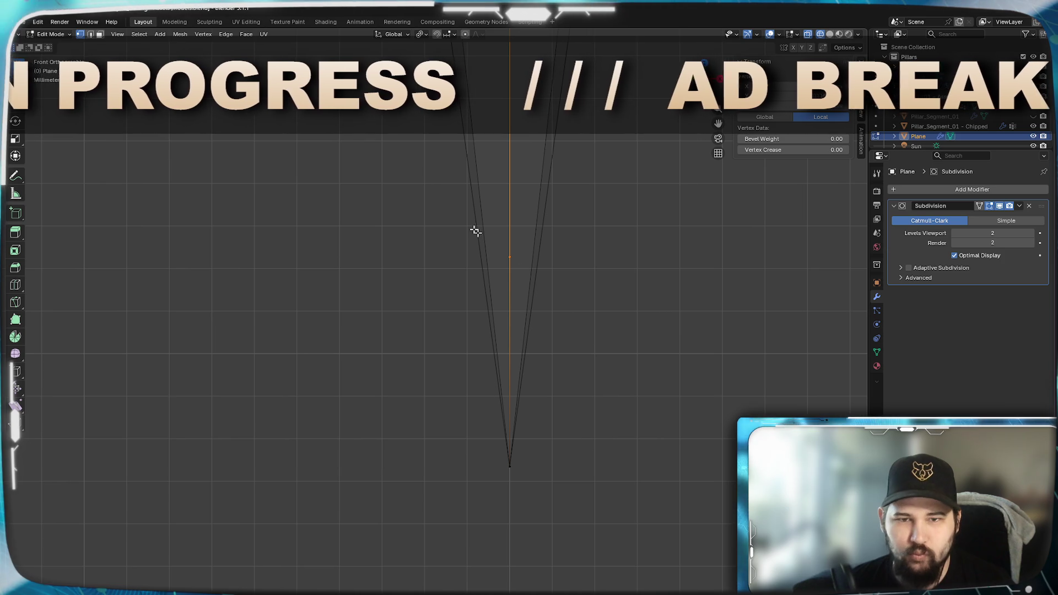
pyautogui.moveTo(353, 159); pyautogui.dragTo(600, 508)
pyautogui.scroll(-3, 424, 401)
pyautogui.scroll(3, 448, 224)
pyautogui.scroll(2, 371, 264)
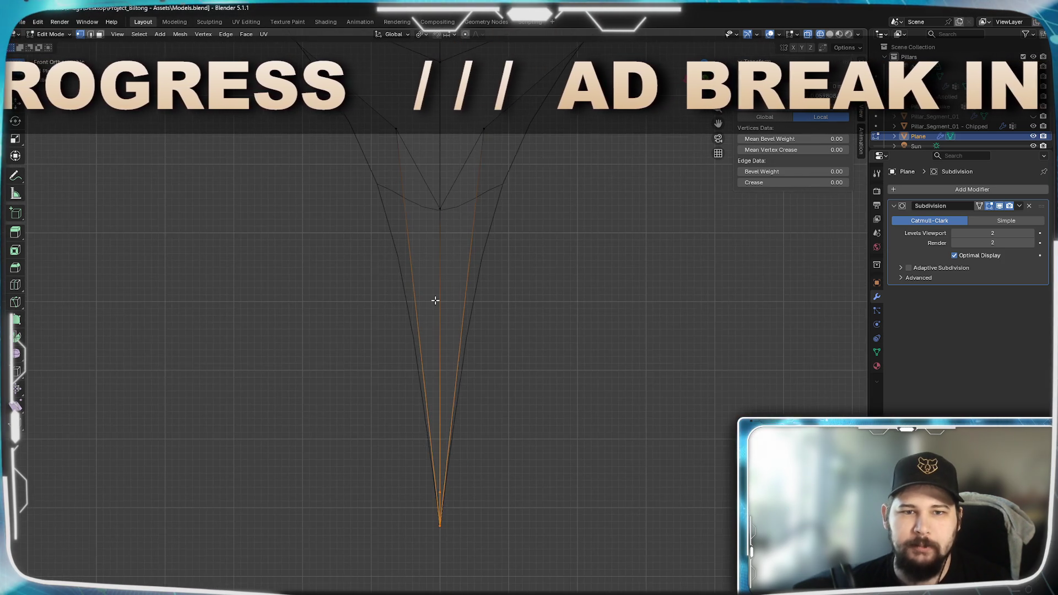
pyautogui.scroll(-3, 435, 300)
pyautogui.scroll(1, 481, 380)
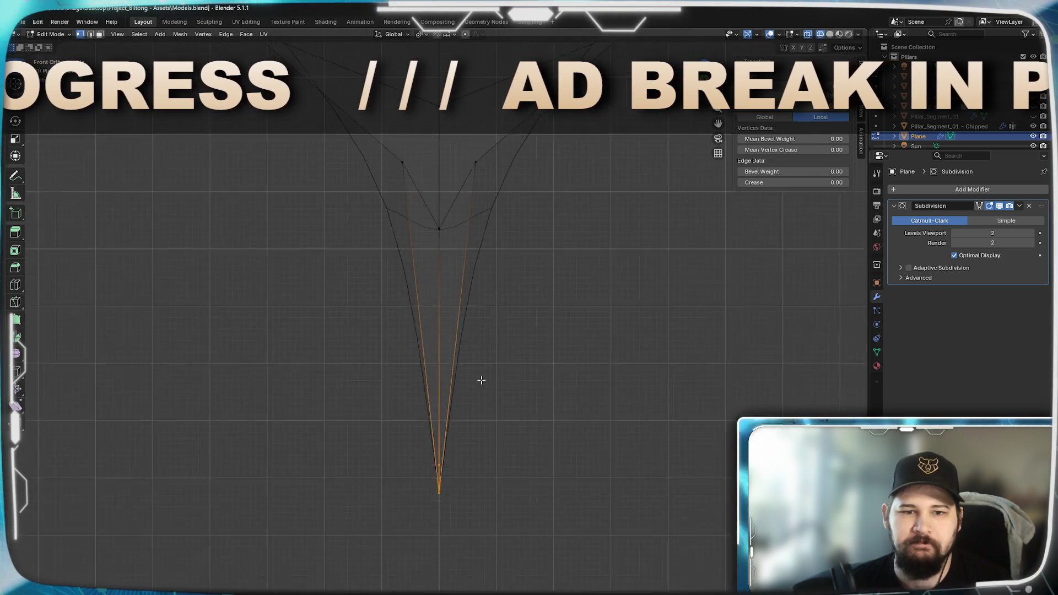
pyautogui.scroll(3, 485, 426)
pyautogui.scroll(-1, 491, 358)
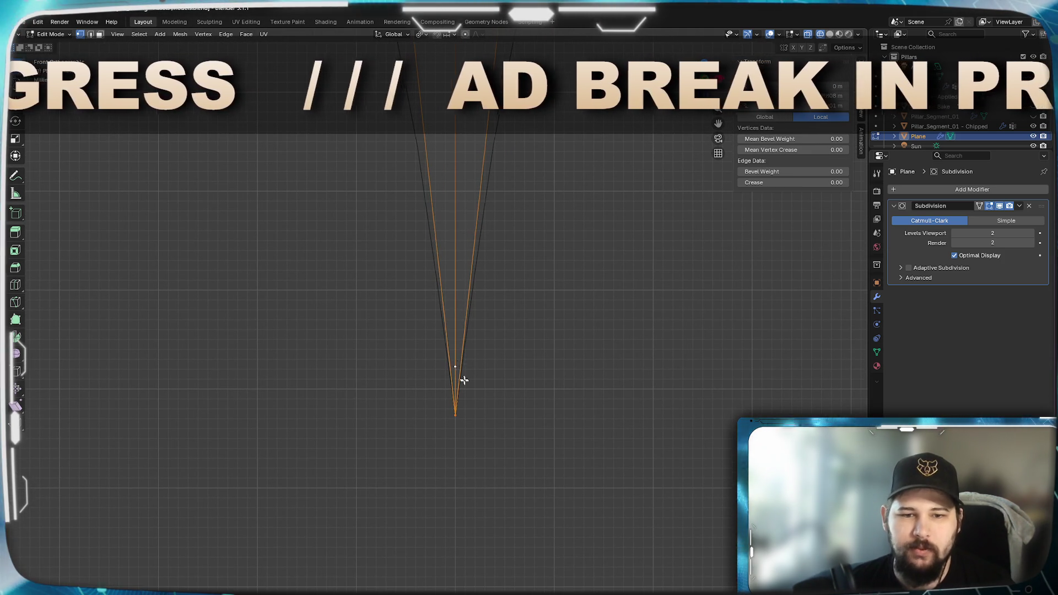
# Merge the bottom spike's tip vertices at center and return to Object Mode.
pyautogui.press('m')
pyautogui.click(576, 344)
pyautogui.scroll(-3, 574, 342)
pyautogui.keyDown('shift'); pyautogui.moveTo(533, 336); pyautogui.dragTo(533, 338, button='middle'); pyautogui.keyUp('shift')
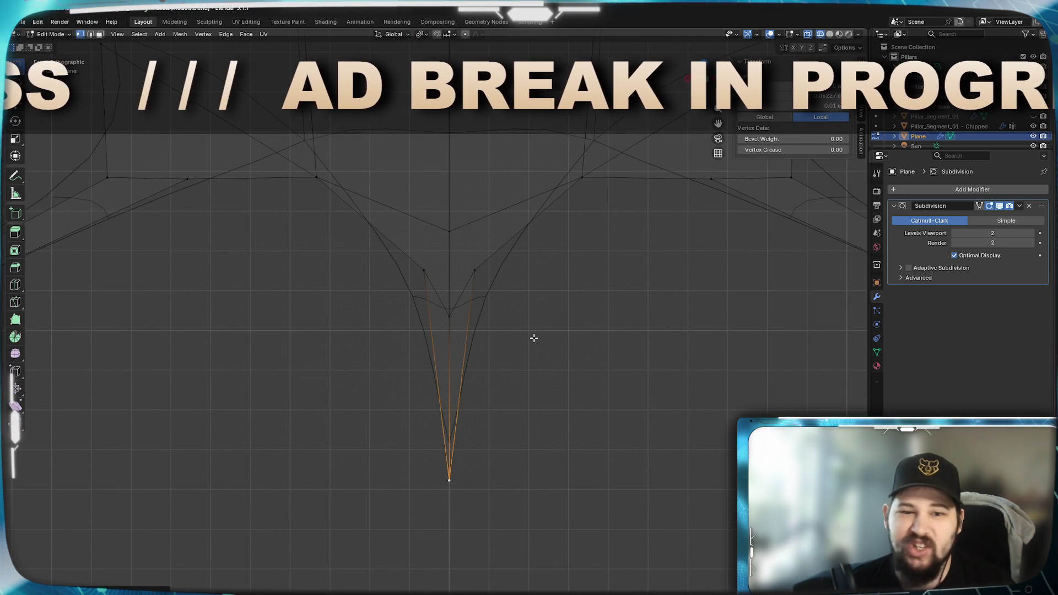
pyautogui.press('Tab')
pyautogui.scroll(-5, 533, 342)
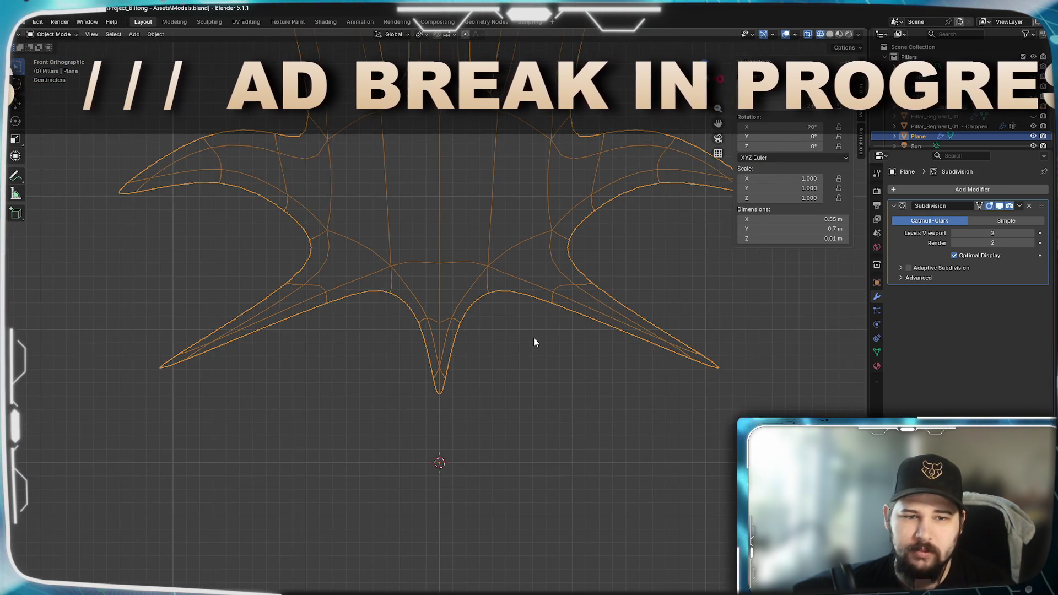
# Switch to Solid shading, zoom into the joint between two arms, and re-enter Edit Mode.
pyautogui.press('z')
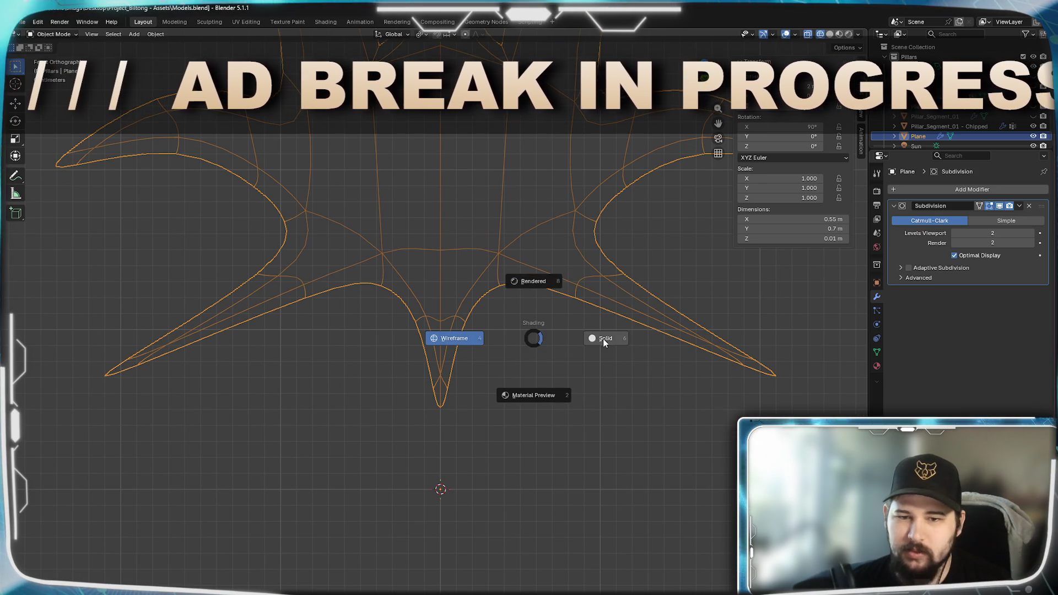
pyautogui.click(602, 338)
pyautogui.moveTo(602, 339)
pyautogui.mouseDown(button='middle')
pyautogui.moveTo(342, 289)
pyautogui.moveTo(387, 257)
pyautogui.moveTo(413, 283)
pyautogui.moveTo(387, 304)
pyautogui.moveTo(359, 290)
pyautogui.moveTo(296, 292)
pyautogui.moveTo(333, 292)
pyautogui.moveTo(385, 328)
pyautogui.mouseUp(button='middle')
pyautogui.scroll(-6, 352, 285)
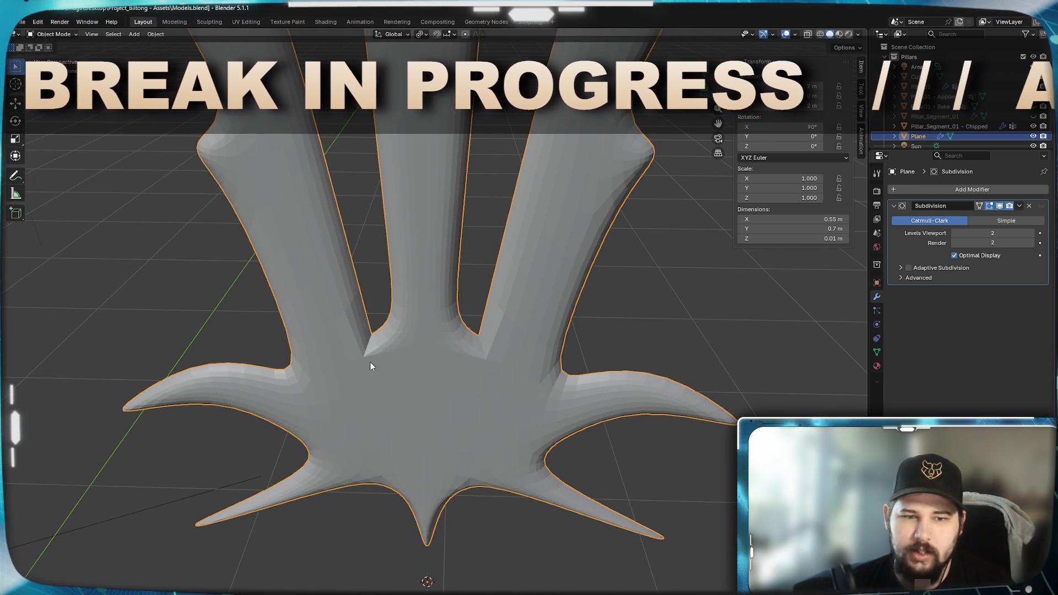
pyautogui.scroll(5, 352, 350)
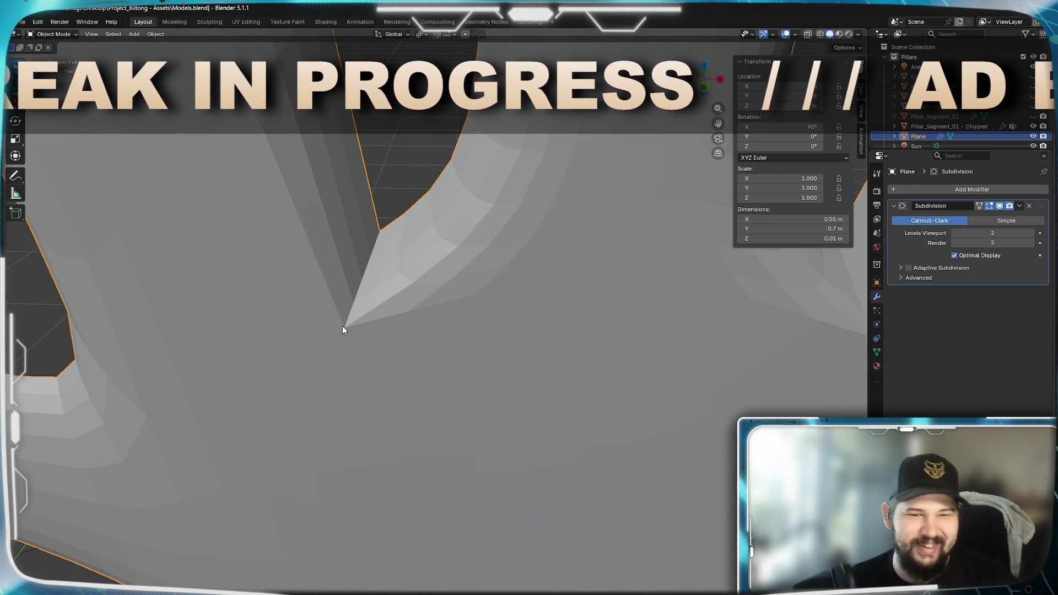
pyautogui.press('Tab')
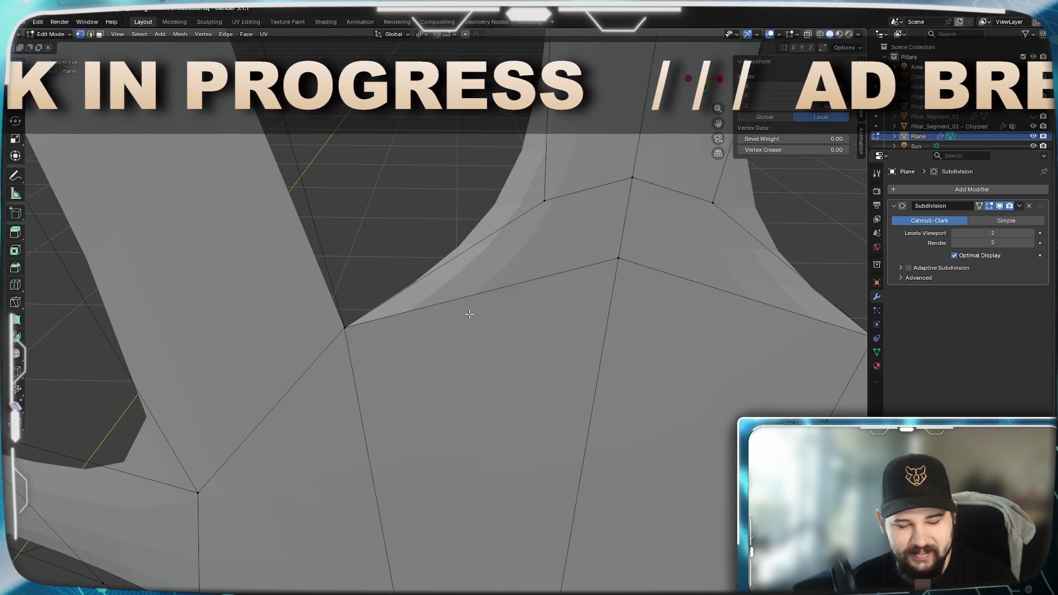
pyautogui.press('a')
pyautogui.click(337, 343)
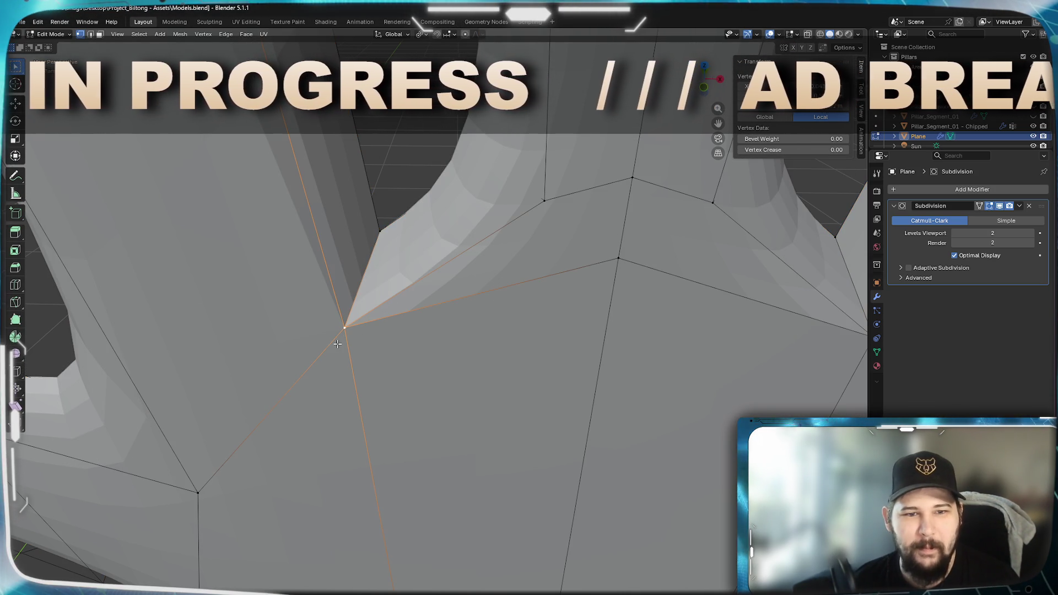
pyautogui.keyDown('shift'); pyautogui.click(379, 235); pyautogui.keyUp('shift')
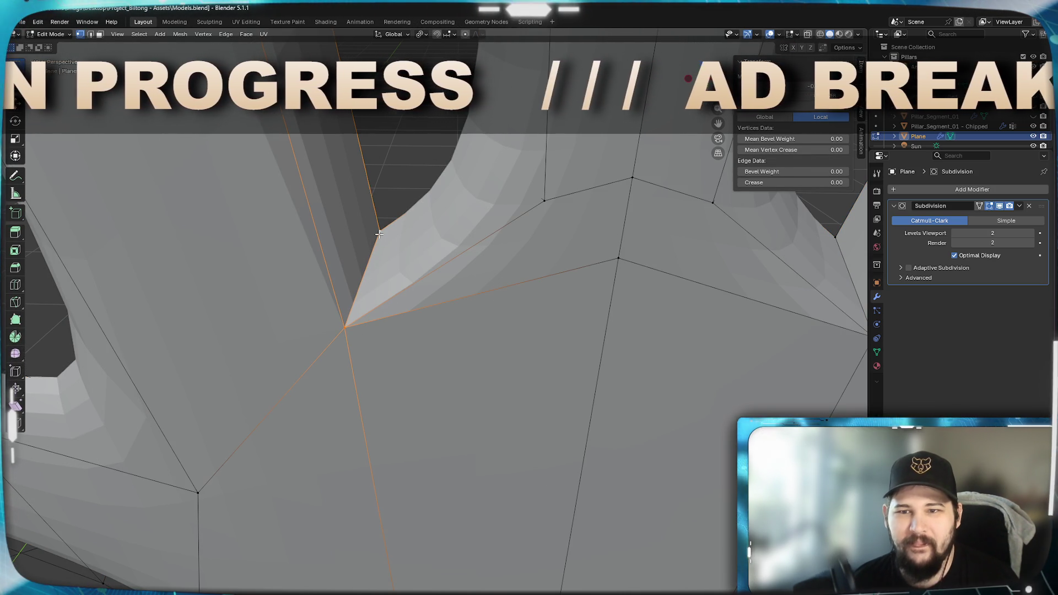
pyautogui.click(344, 315)
pyautogui.scroll(-5, 412, 363)
pyautogui.moveTo(531, 354)
pyautogui.mouseDown(button='middle')
pyautogui.moveTo(454, 349)
pyautogui.moveTo(484, 334)
pyautogui.mouseUp(button='middle')
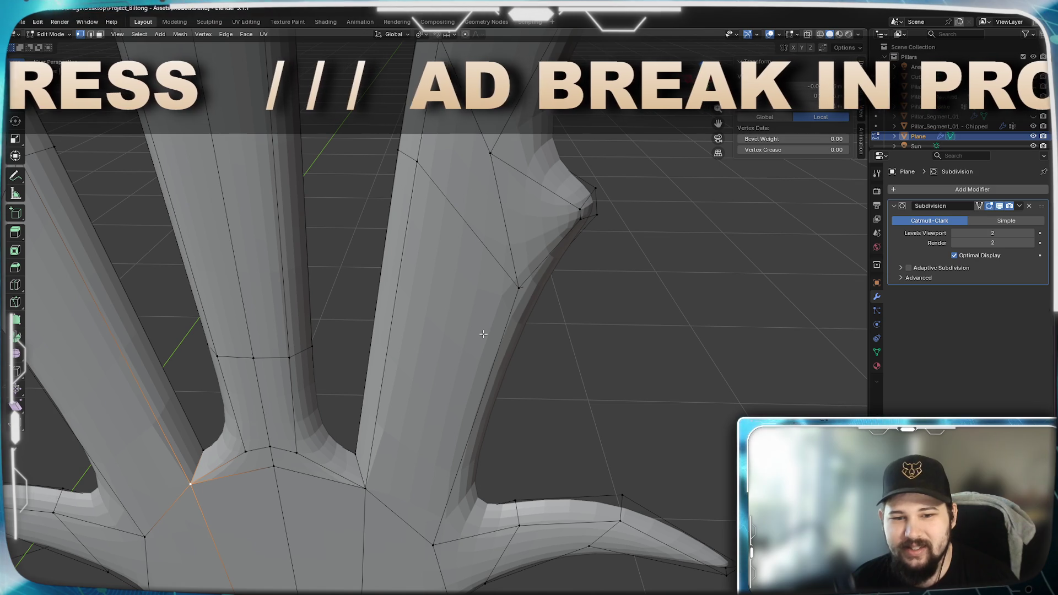
pyautogui.scroll(-6, 466, 391)
pyautogui.moveTo(472, 355)
pyautogui.mouseDown(button='middle')
pyautogui.moveTo(524, 244)
pyautogui.moveTo(479, 356)
pyautogui.moveTo(482, 302)
pyautogui.moveTo(474, 341)
pyautogui.mouseUp(button='middle')
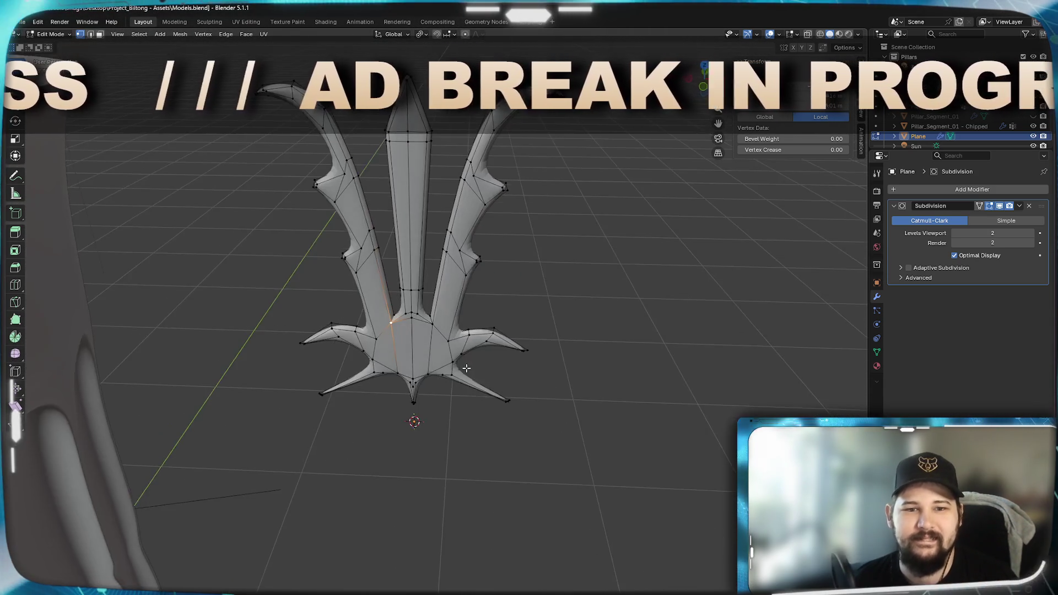
pyautogui.scroll(4, 472, 337)
pyautogui.press('Tab')
pyautogui.scroll(1, 472, 337)
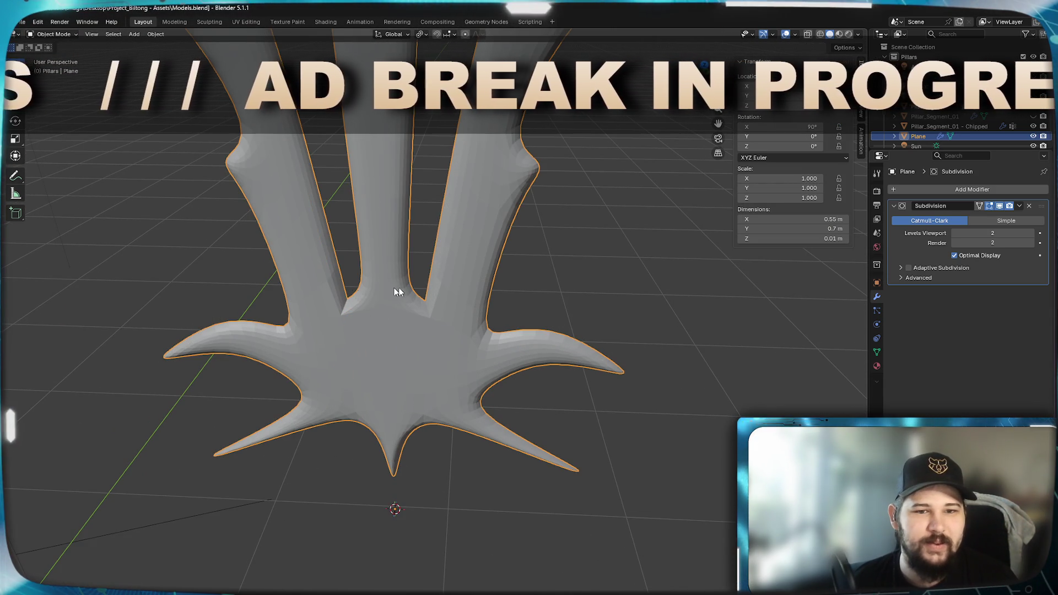
# Preview Levels Viewport at 3 and 4, set it back to 2, and enter Edit Mode.
pyautogui.scroll(7, 425, 316)
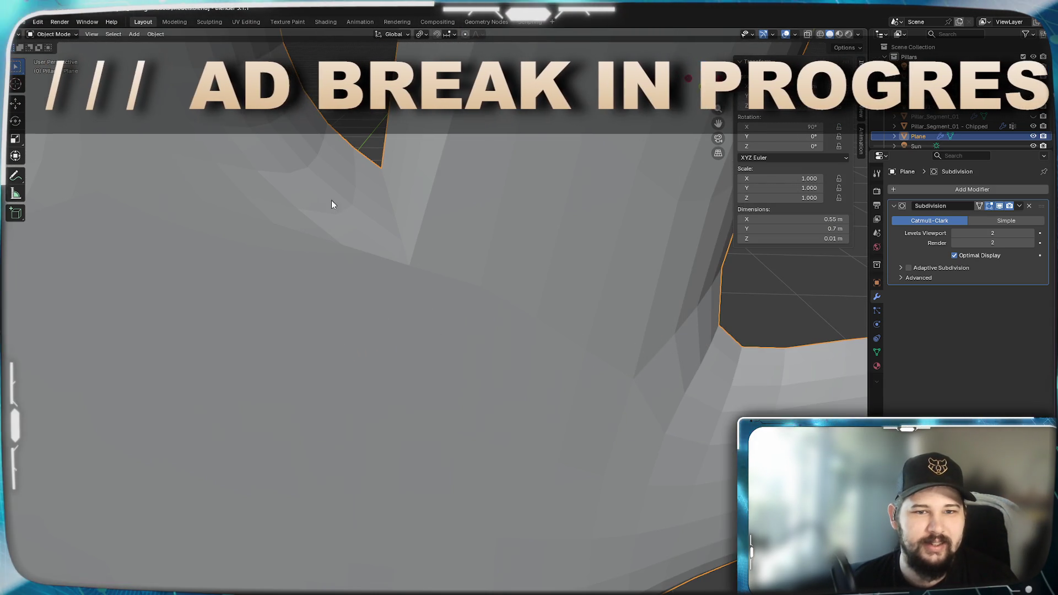
pyautogui.click(1031, 234)
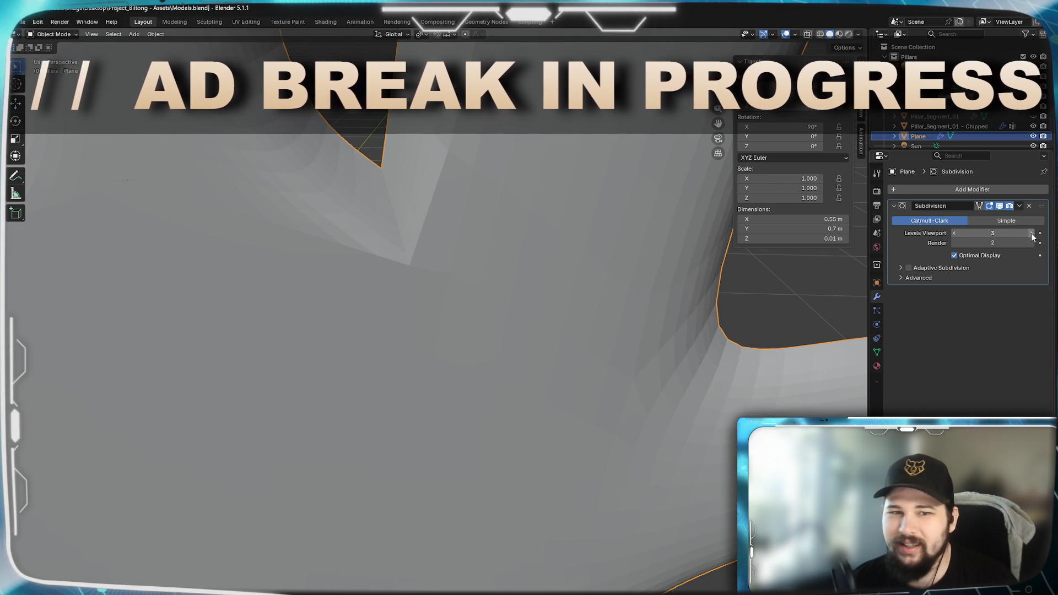
pyautogui.moveTo(403, 264)
pyautogui.mouseDown(button='middle')
pyautogui.moveTo(410, 325)
pyautogui.moveTo(509, 275)
pyautogui.mouseUp(button='middle')
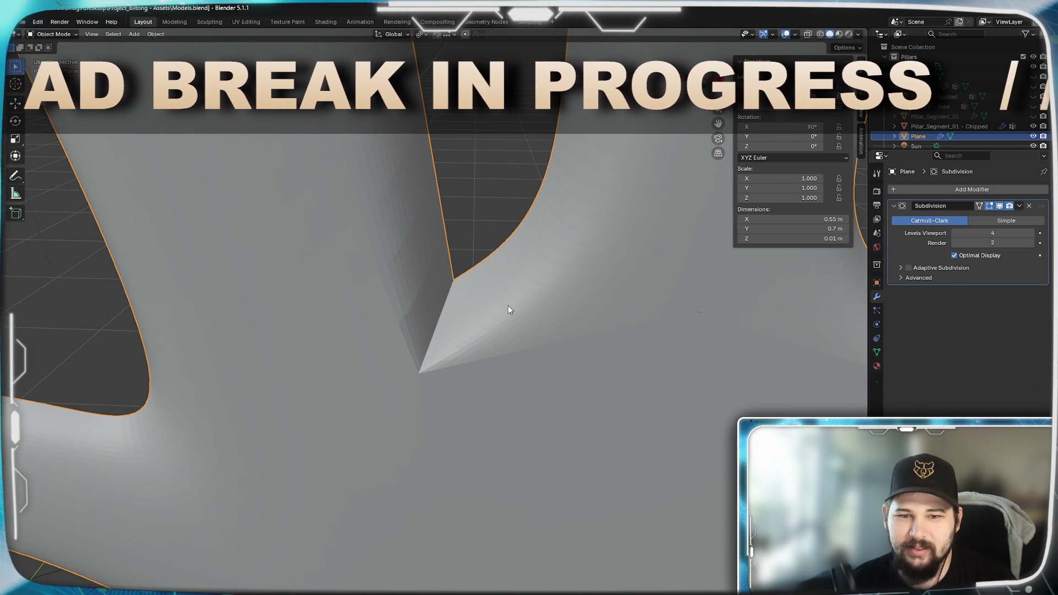
pyautogui.scroll(-10, 531, 413)
pyautogui.moveTo(472, 383)
pyautogui.mouseDown(button='middle')
pyautogui.moveTo(461, 454)
pyautogui.moveTo(471, 397)
pyautogui.mouseUp(button='middle')
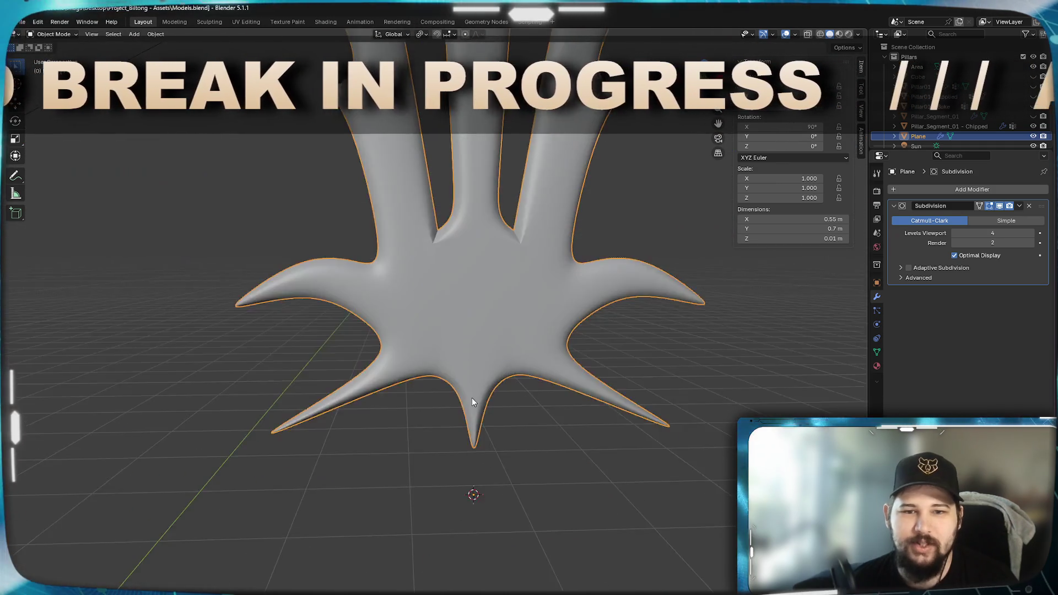
pyautogui.scroll(8, 474, 396)
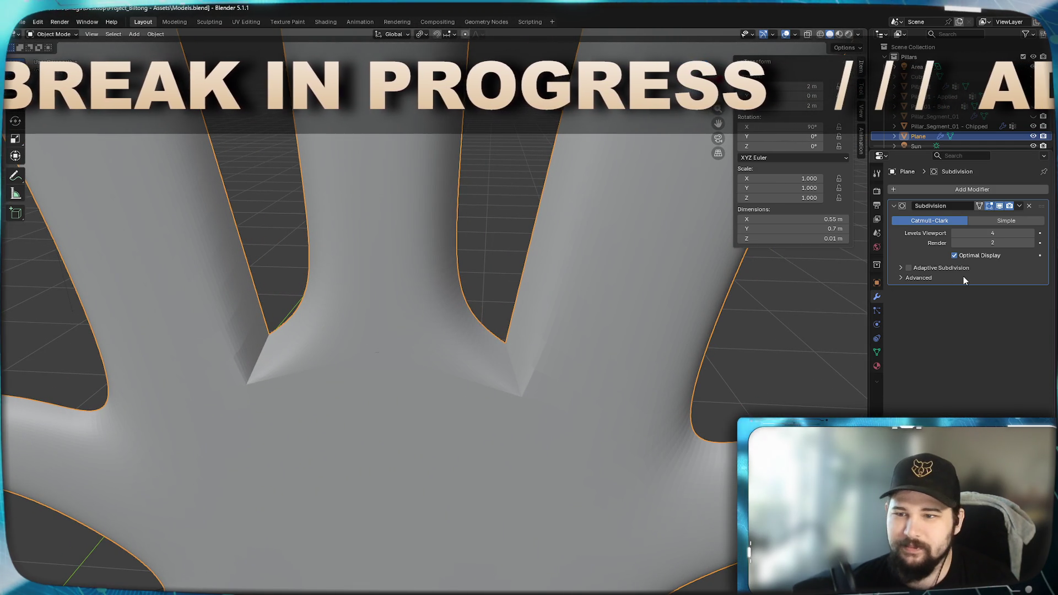
pyautogui.click(954, 234)
pyautogui.click(954, 235)
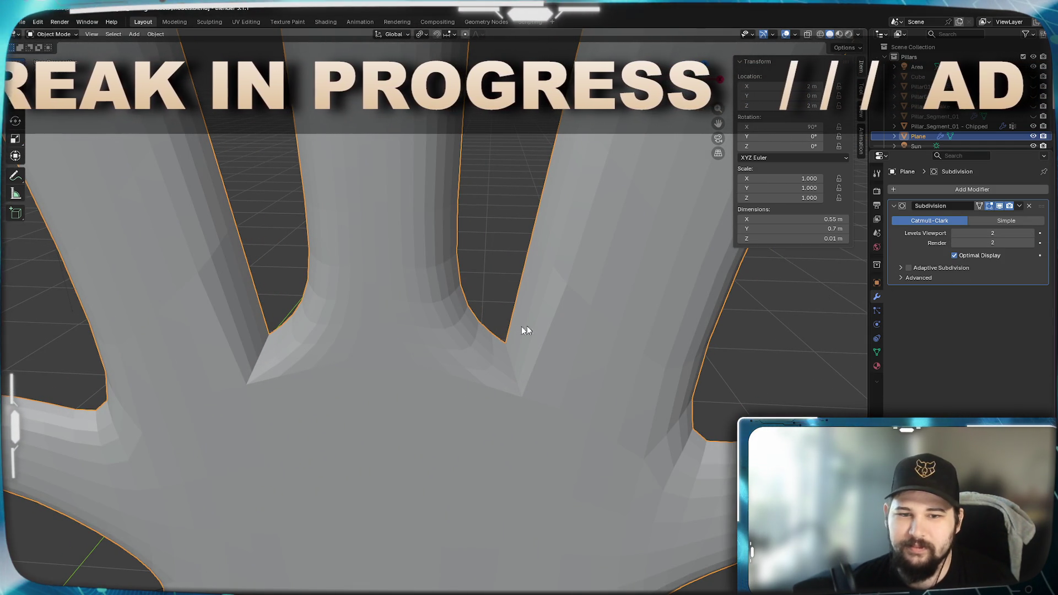
pyautogui.press('Tab')
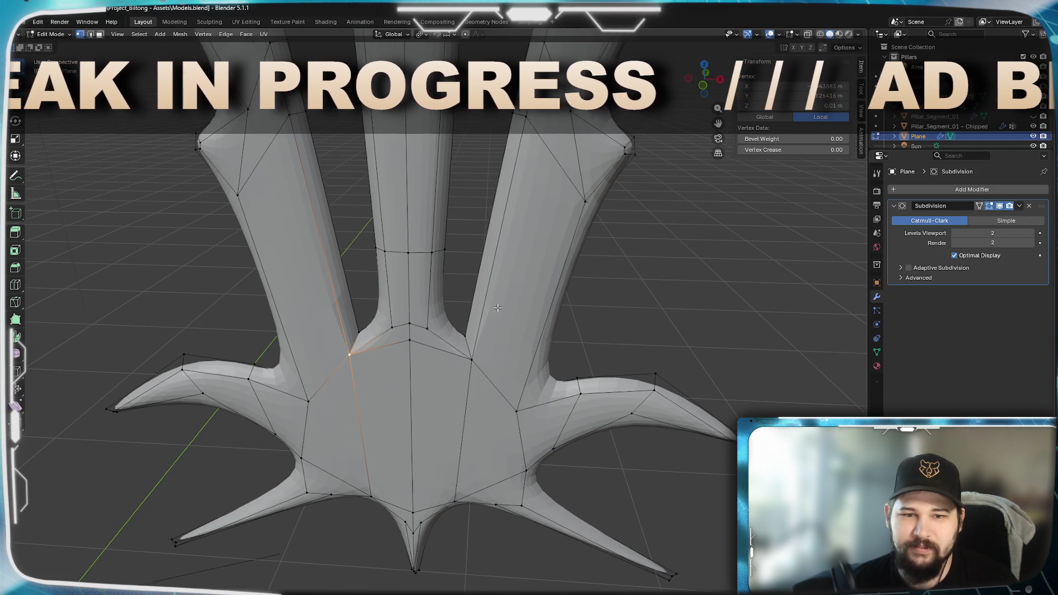
# Select the right arm's junction vertex and view the mesh as wireframe in Front Orthographic.
pyautogui.scroll(5, 496, 320)
pyautogui.click(494, 420)
pyautogui.scroll(-3, 494, 419)
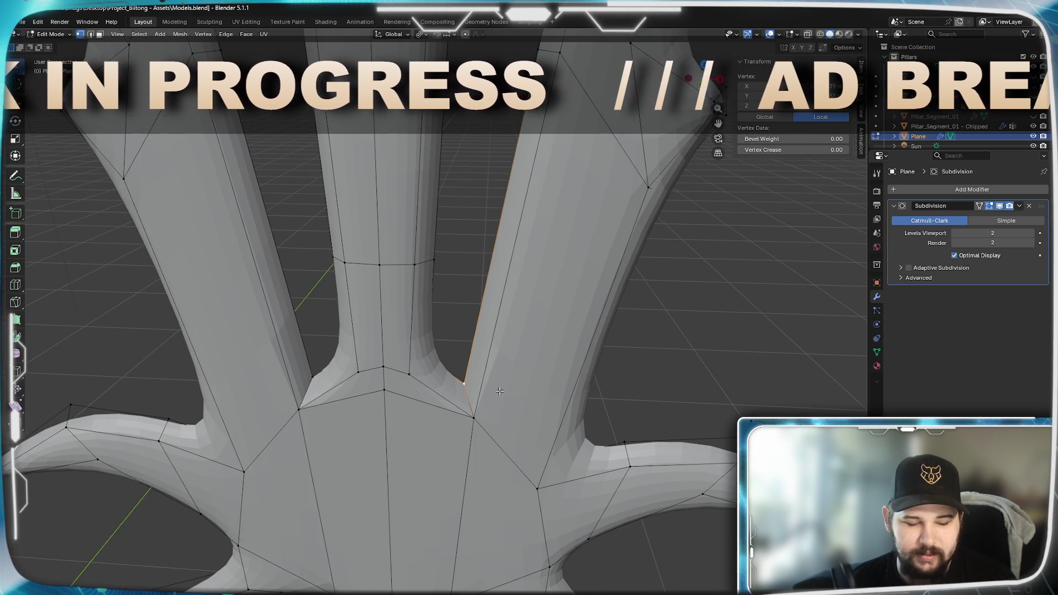
pyautogui.press('z')
pyautogui.click(413, 422)
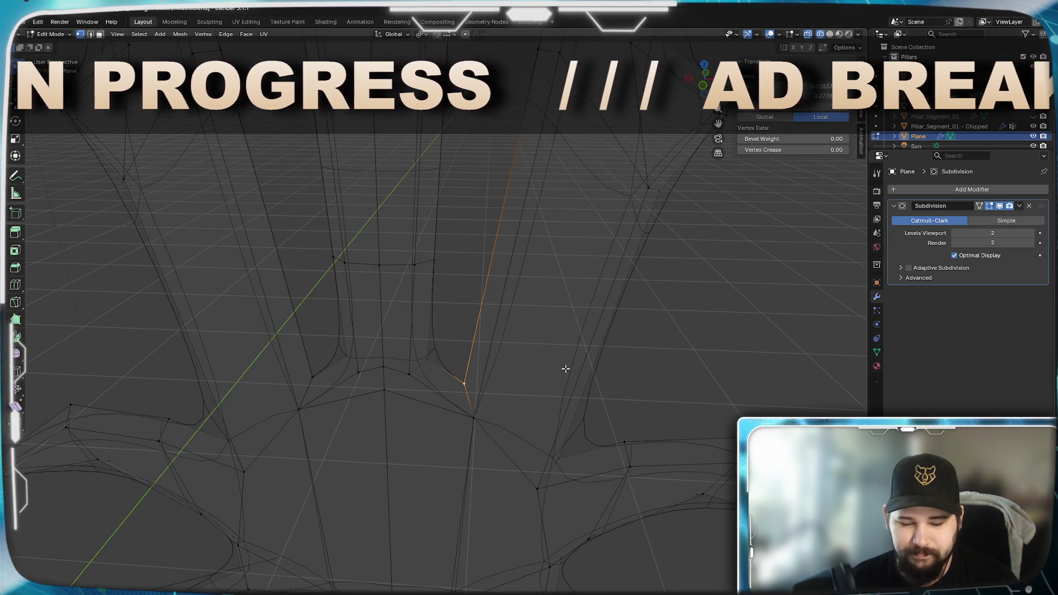
pyautogui.press('KP_1')
pyautogui.scroll(4, 483, 229)
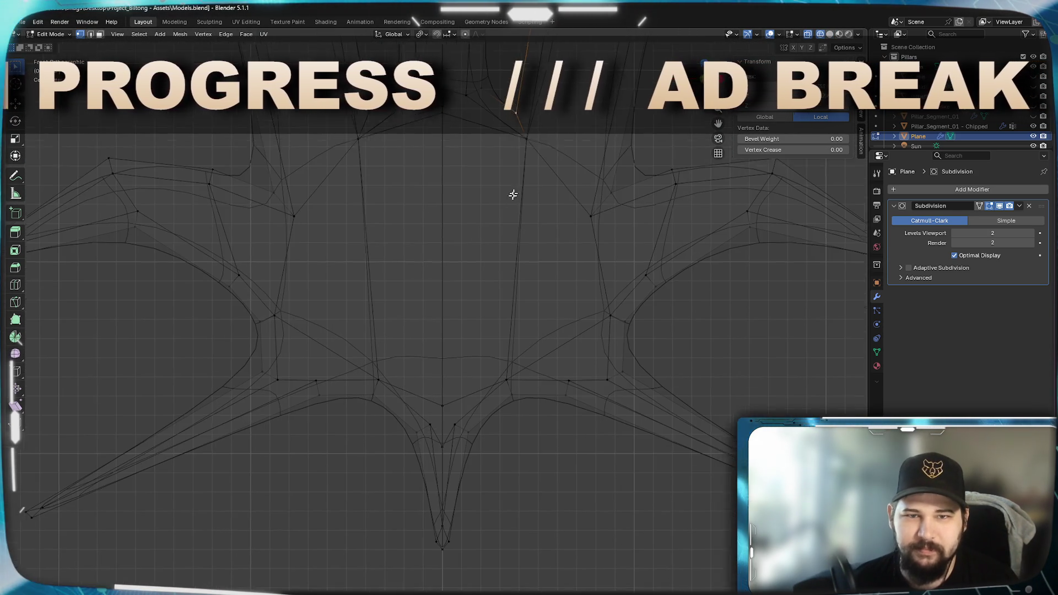
pyautogui.moveTo(466, 360)
pyautogui.keyDown('shift'); pyautogui.mouseDown(button='middle')
pyautogui.moveTo(493, 298)
pyautogui.moveTo(436, 430)
pyautogui.mouseUp(button='middle'); pyautogui.keyUp('shift')
# Zoom in on the junction and reselect just the junction vertex.
pyautogui.scroll(2, 437, 429)
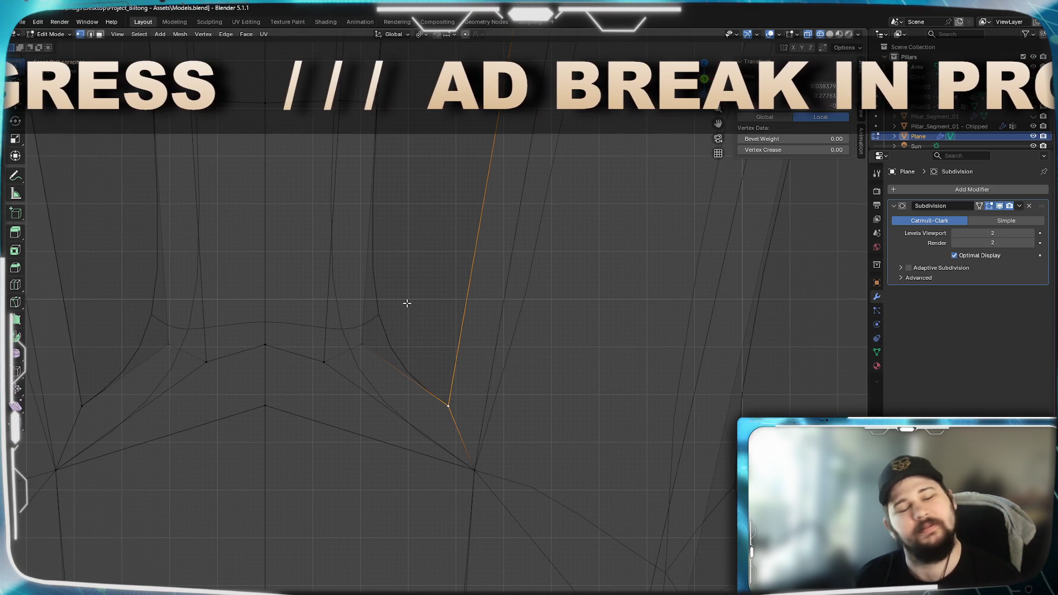
pyautogui.scroll(-2, 411, 293)
pyautogui.keyDown('shift'); pyautogui.moveTo(415, 290); pyautogui.dragTo(395, 366, button='middle'); pyautogui.keyUp('shift')
pyautogui.scroll(1, 394, 408)
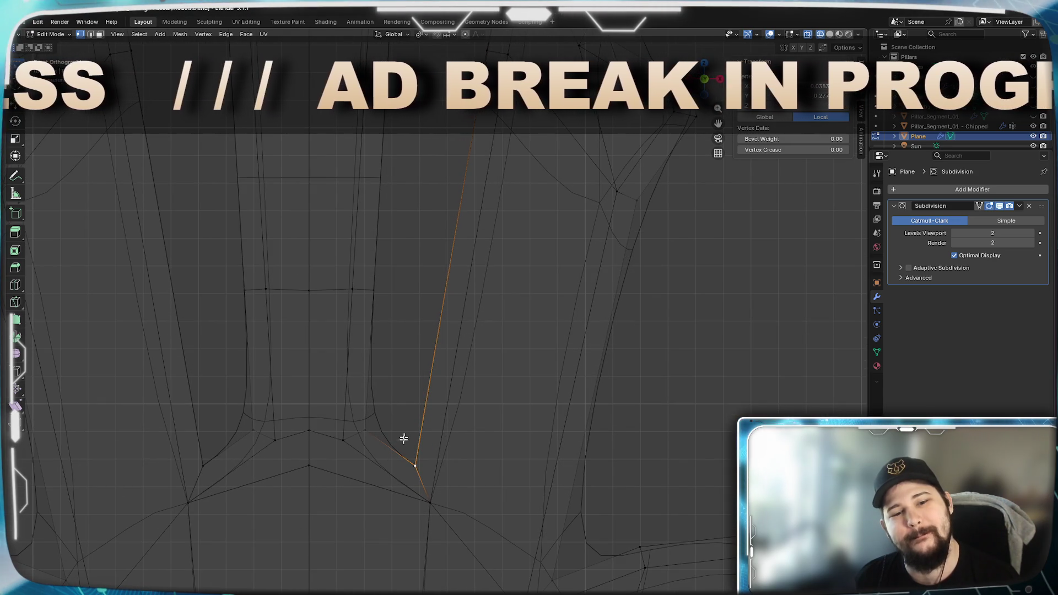
pyautogui.click(363, 436)
pyautogui.keyDown('shift'); pyautogui.click(346, 442); pyautogui.keyUp('shift')
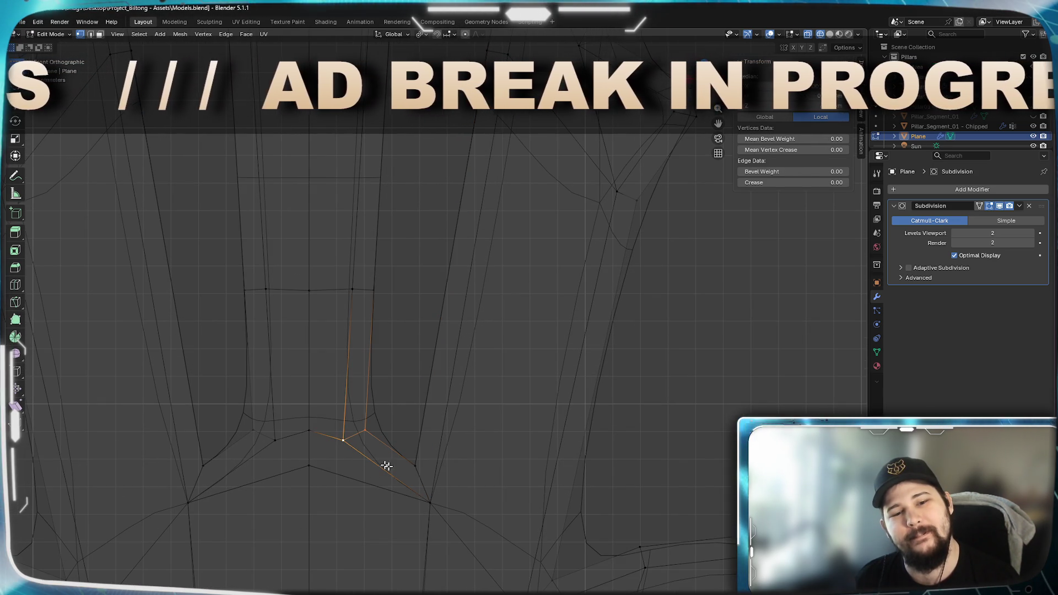
pyautogui.click(418, 464)
pyautogui.scroll(2, 419, 464)
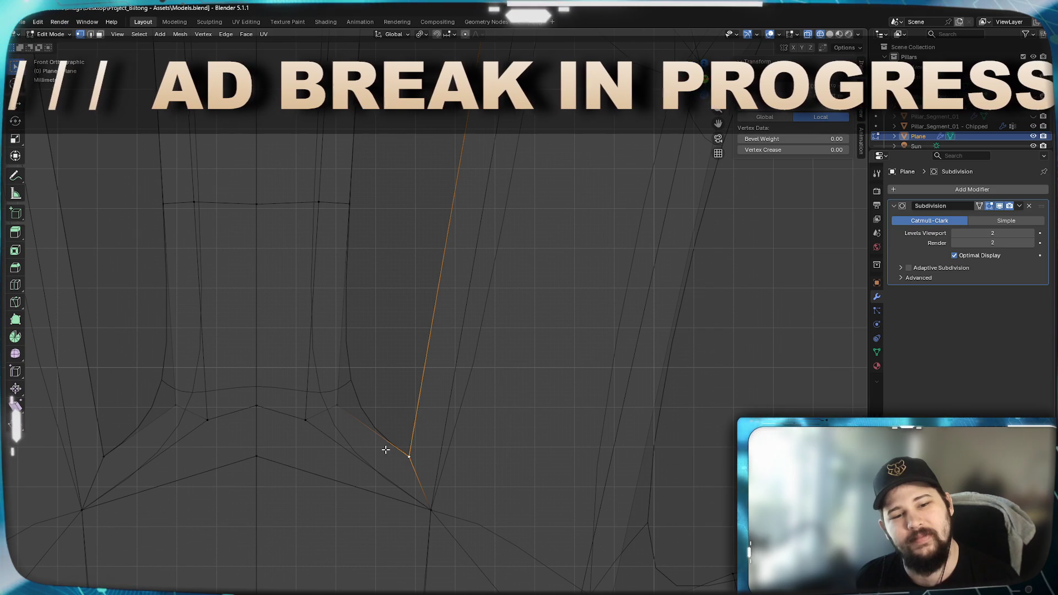
# In face select mode, delete the small face beside the junction (X > Vertices).
pyautogui.press('3')
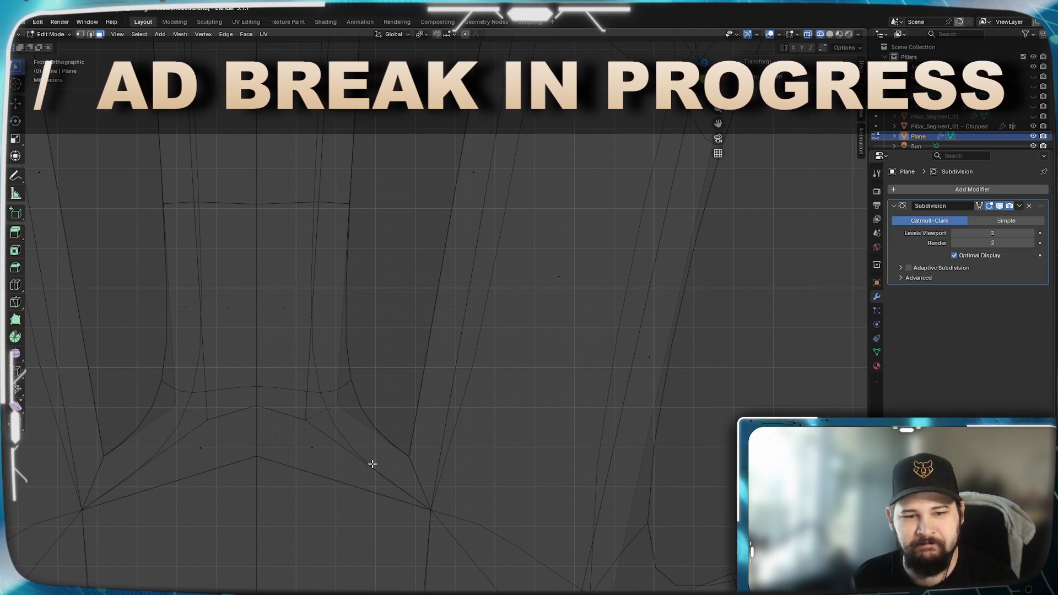
pyautogui.click(368, 454)
pyautogui.keyDown('shift'); pyautogui.click(475, 177); pyautogui.keyUp('shift')
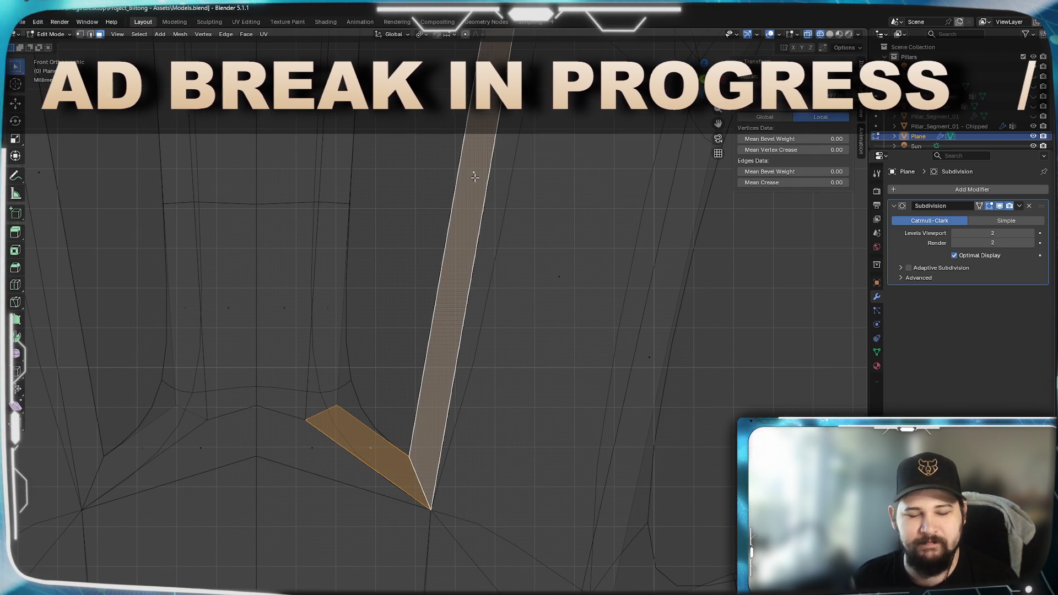
pyautogui.click(367, 449)
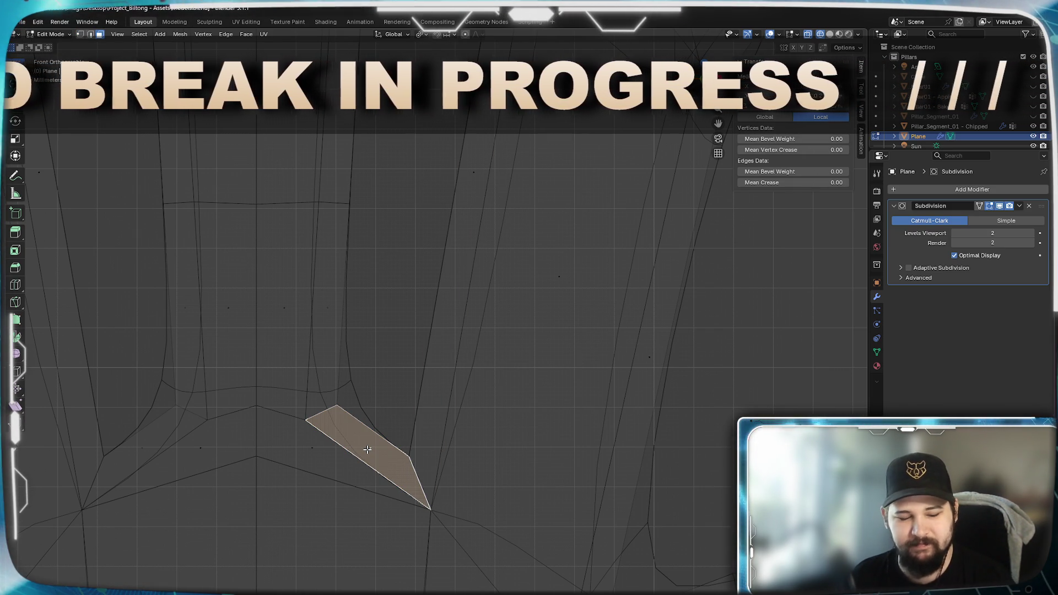
pyautogui.press('x')
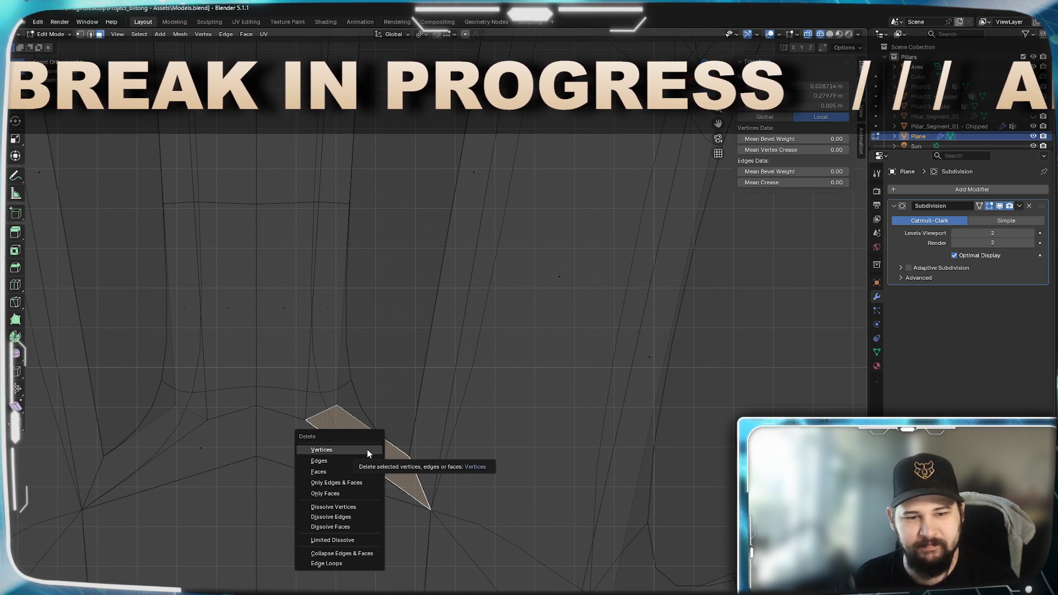
pyautogui.click(367, 493)
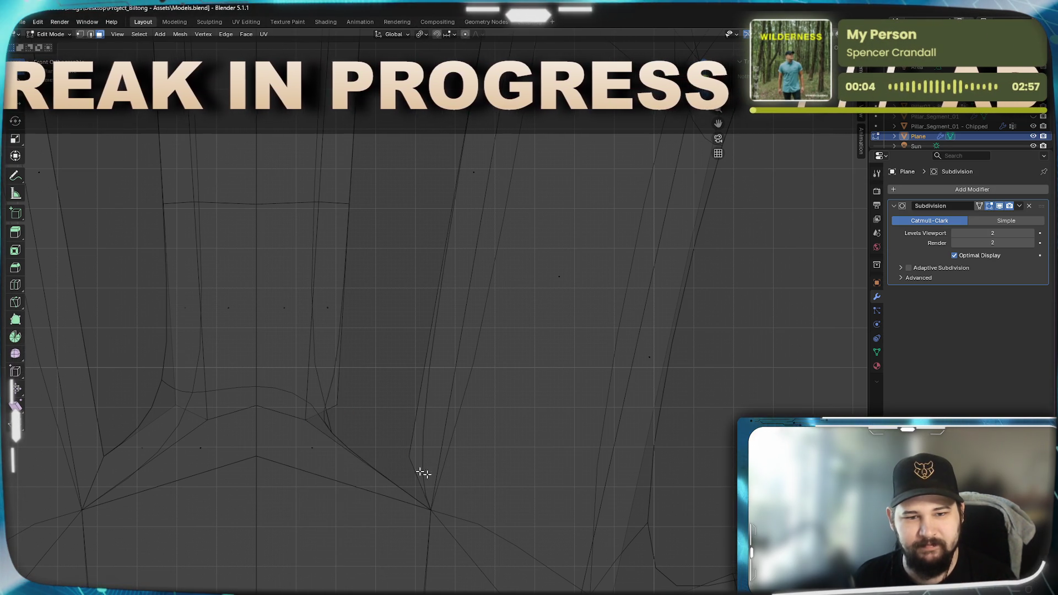
# Switch to edge select and pick the edges of the quads beside the junction.
pyautogui.click(315, 420)
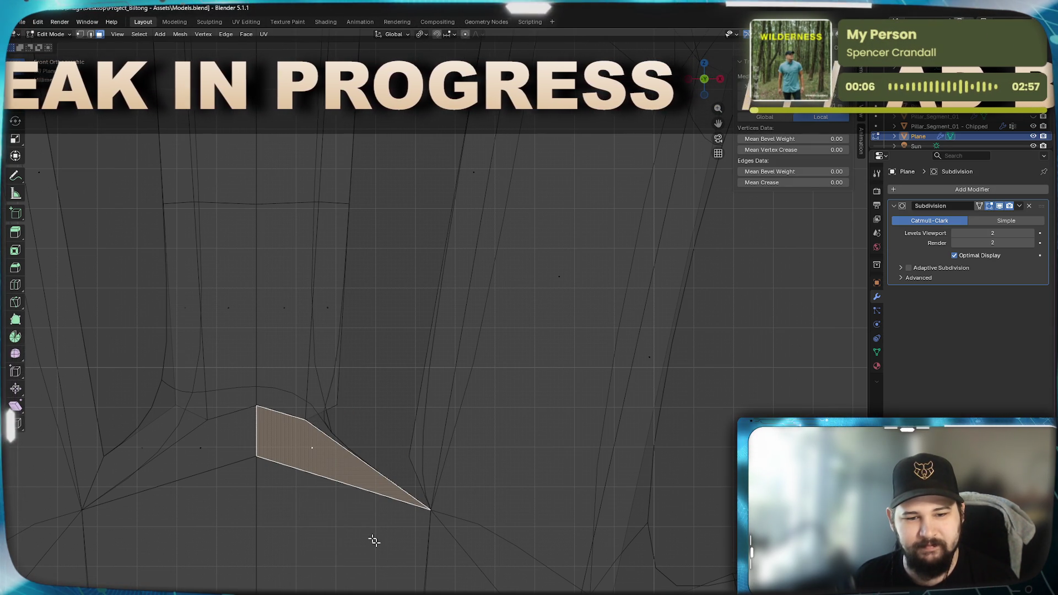
pyautogui.press('2')
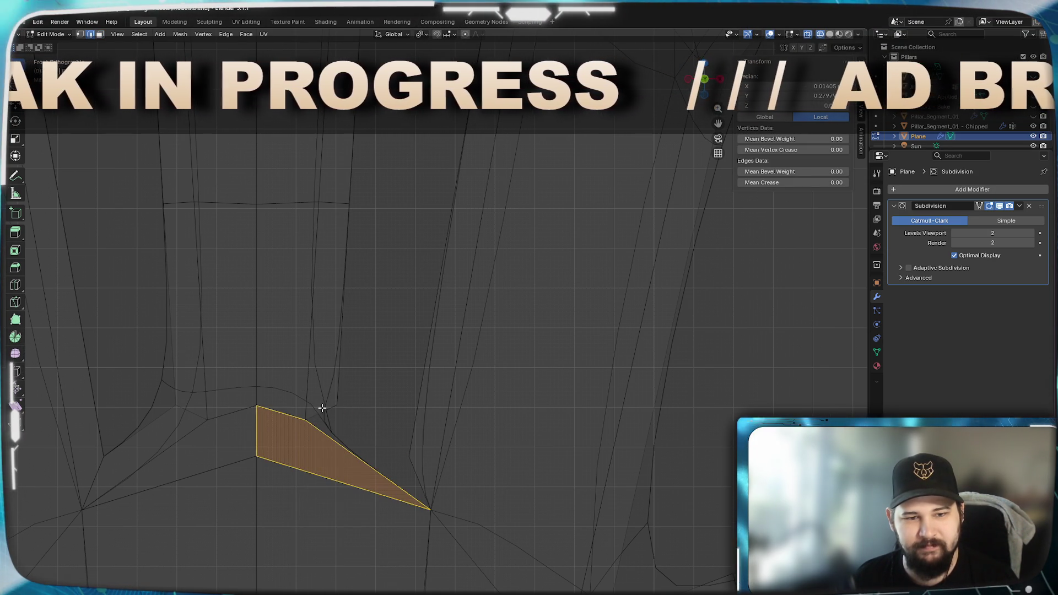
pyautogui.click(448, 502)
pyautogui.click(417, 475)
pyautogui.keyDown('shift'); pyautogui.click(436, 482); pyautogui.keyUp('shift')
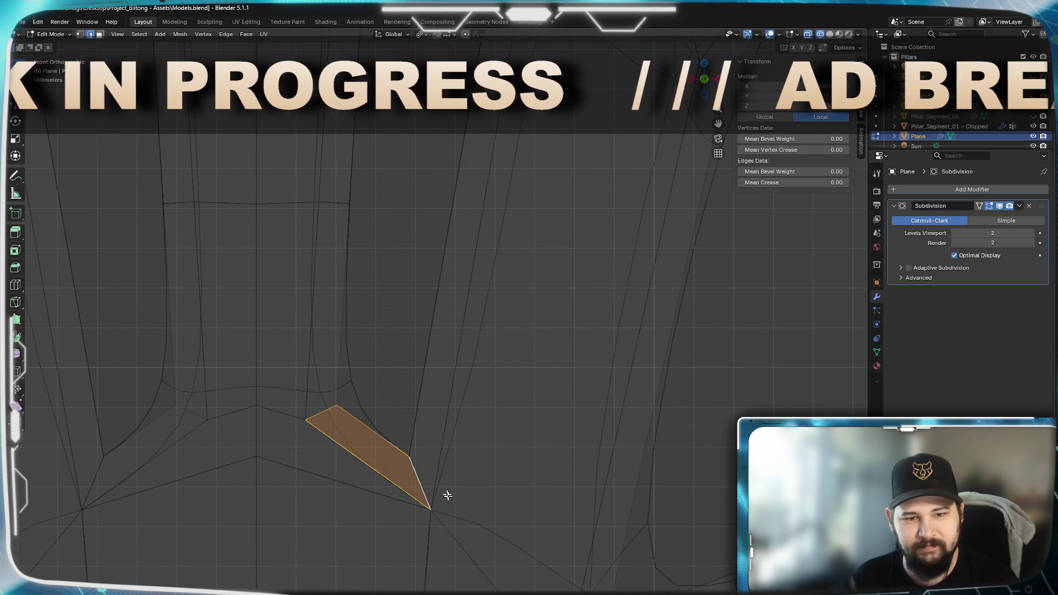
# Delete the long stray edge below the junction.
pyautogui.moveTo(398, 389)
pyautogui.keyDown('shift'); pyautogui.mouseDown(button='middle')
pyautogui.moveTo(319, 543)
pyautogui.moveTo(351, 5)
pyautogui.mouseUp(button='middle'); pyautogui.keyUp('shift')
pyautogui.keyDown('shift'); pyautogui.moveTo(386, 290); pyautogui.dragTo(406, 250, button='middle'); pyautogui.keyUp('shift')
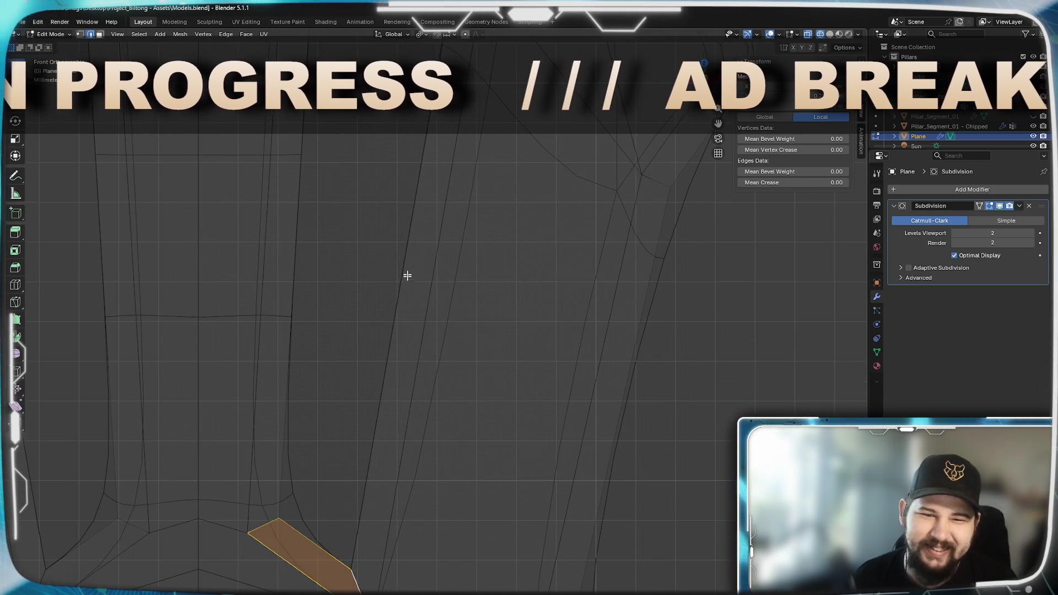
pyautogui.click(401, 278)
pyautogui.press('x')
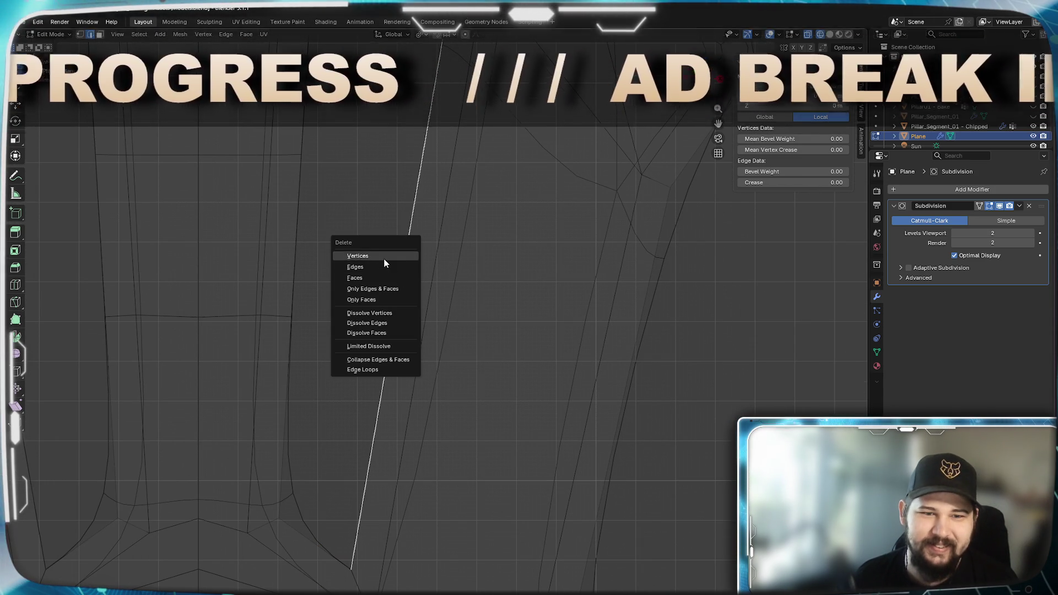
pyautogui.click(387, 266)
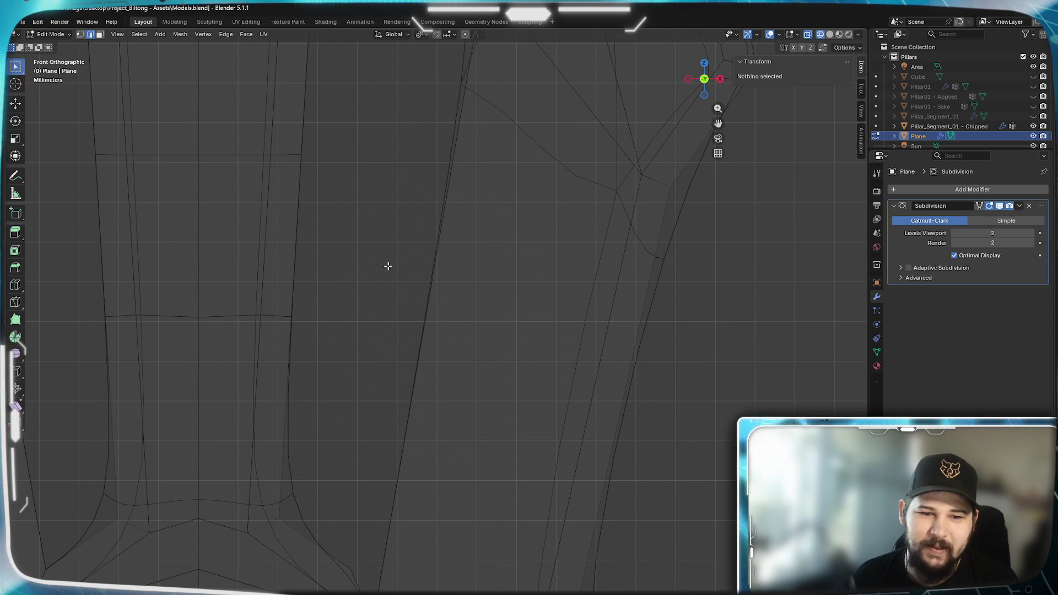
# Fill a new face between the two edges bordering the gap with F.
pyautogui.click(366, 579)
pyautogui.keyDown('shift'); pyautogui.moveTo(390, 383); pyautogui.dragTo(398, 311, button='middle'); pyautogui.keyUp('shift')
pyautogui.keyDown('shift'); pyautogui.click(441, 236); pyautogui.keyUp('shift')
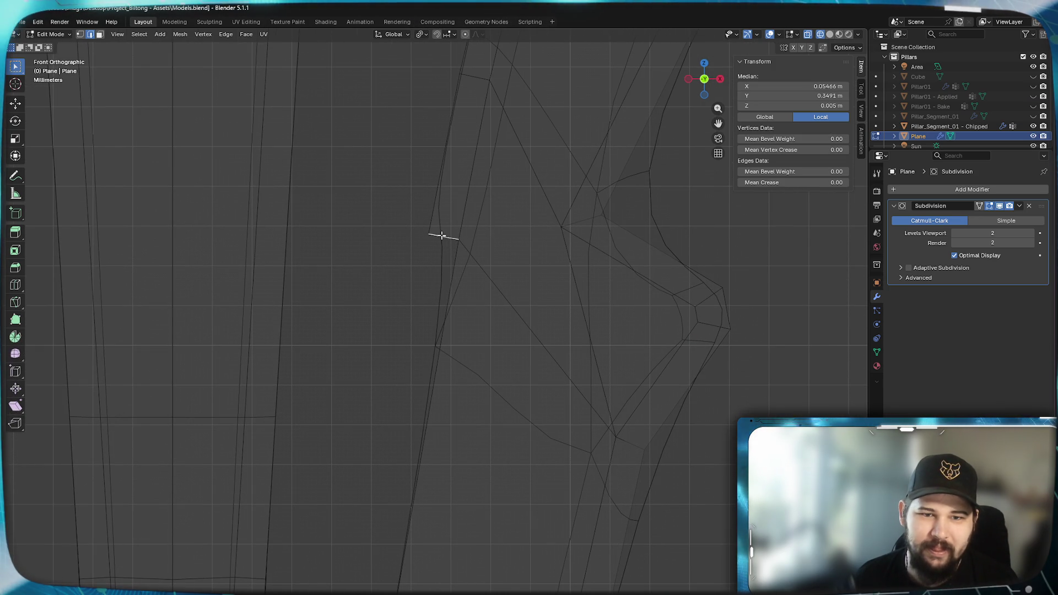
pyautogui.press('f')
pyautogui.keyDown('shift'); pyautogui.moveTo(331, 512); pyautogui.dragTo(372, 248, button='middle'); pyautogui.keyUp('shift')
pyautogui.moveTo(372, 311)
pyautogui.keyDown('shift'); pyautogui.mouseDown(button='middle')
pyautogui.moveTo(365, 405)
pyautogui.moveTo(461, 324)
pyautogui.mouseUp(button='middle'); pyautogui.keyUp('shift')
# Check the result in Object Mode, then return to Edit Mode.
pyautogui.press('Tab')
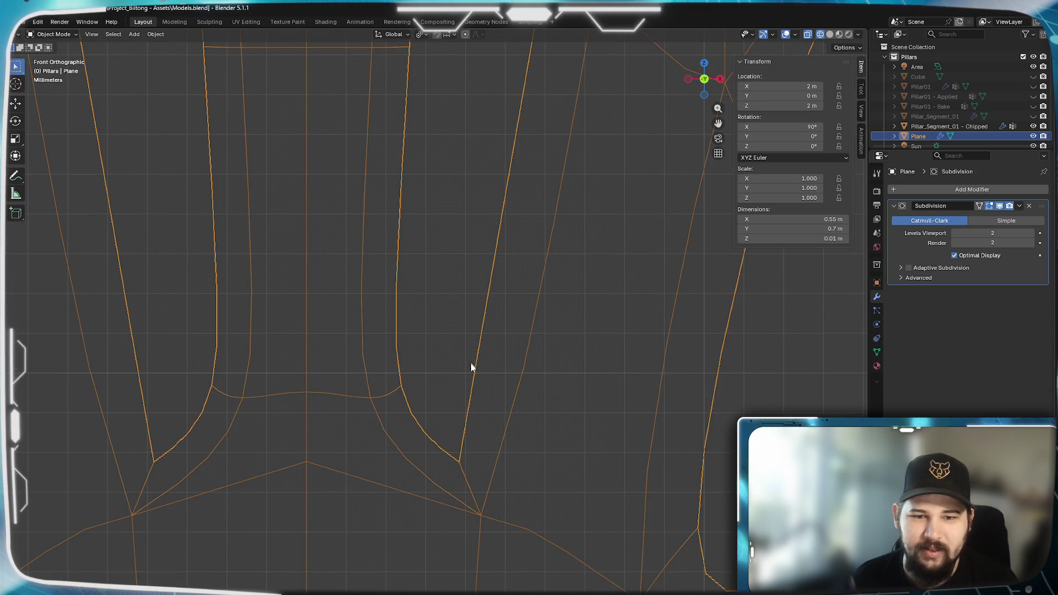
pyautogui.keyDown('shift'); pyautogui.moveTo(467, 474); pyautogui.dragTo(468, 390, button='middle'); pyautogui.keyUp('shift')
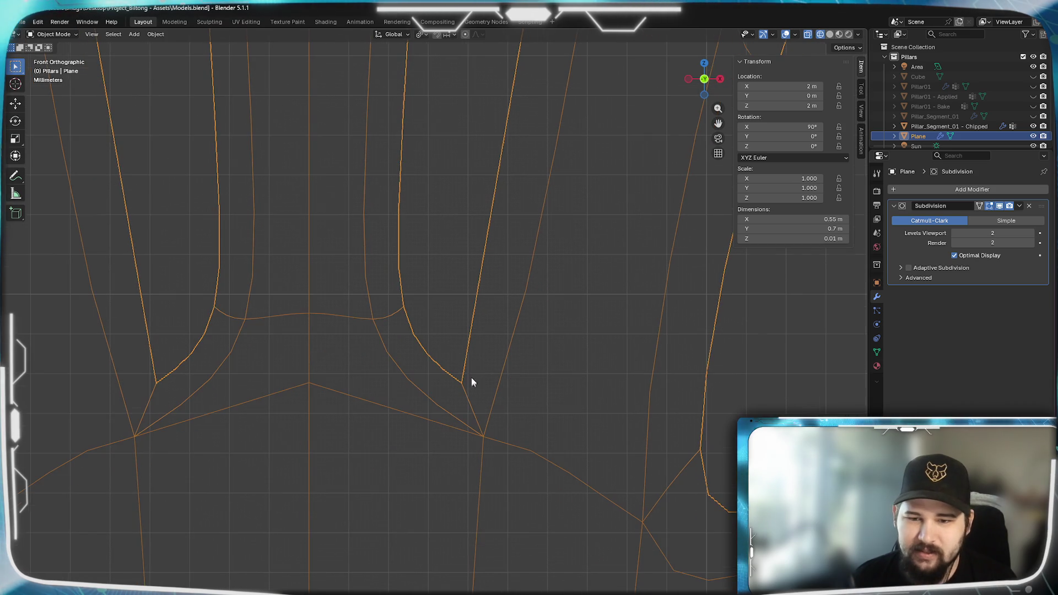
pyautogui.scroll(-2, 477, 397)
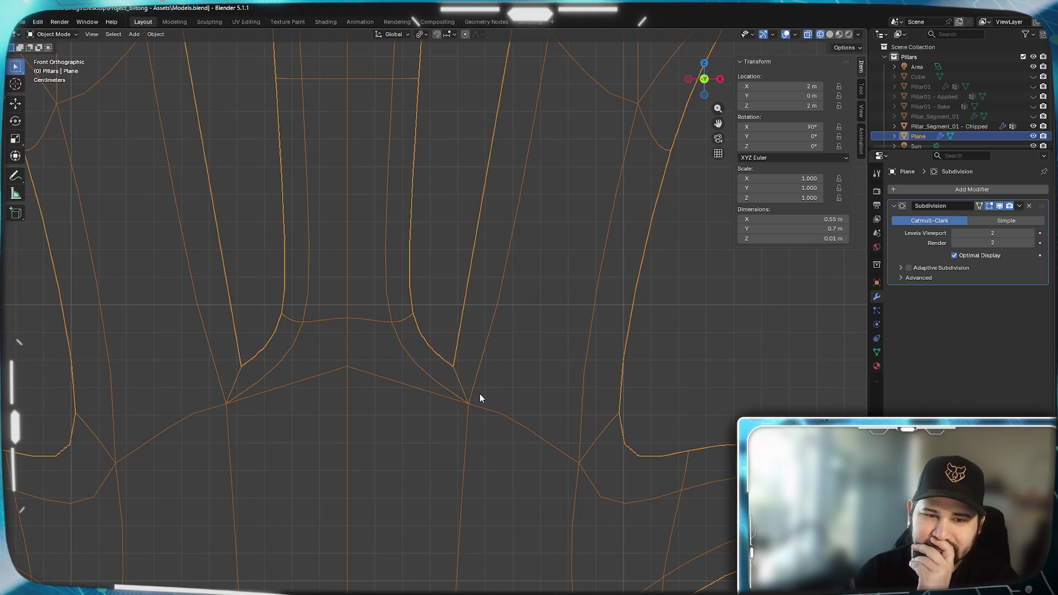
pyautogui.press('Tab')
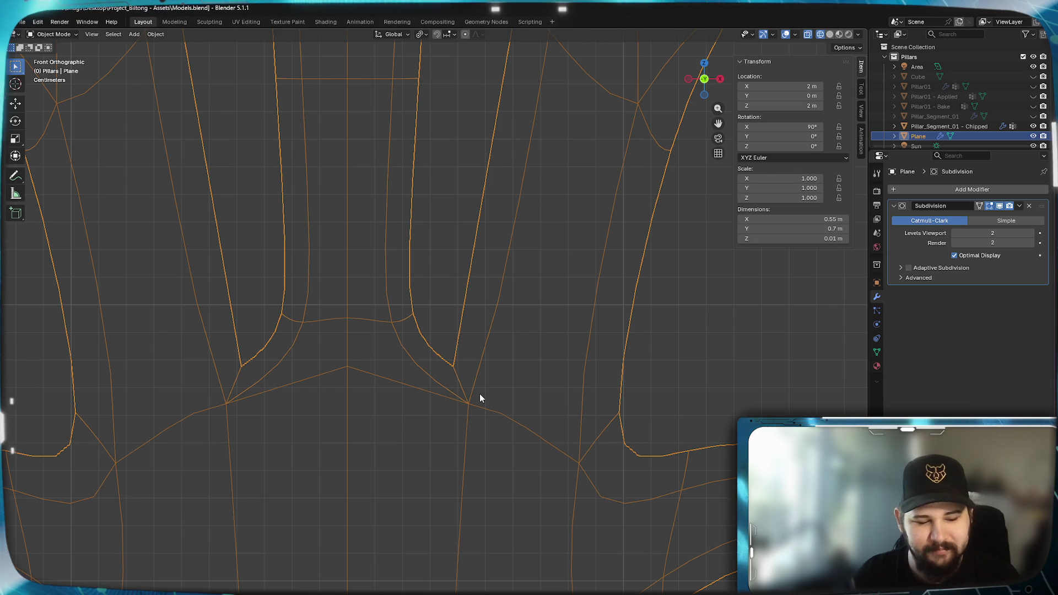
# Select the lower edge across the base of the leaf's centre.
pyautogui.click(480, 393)
pyautogui.click(410, 387)
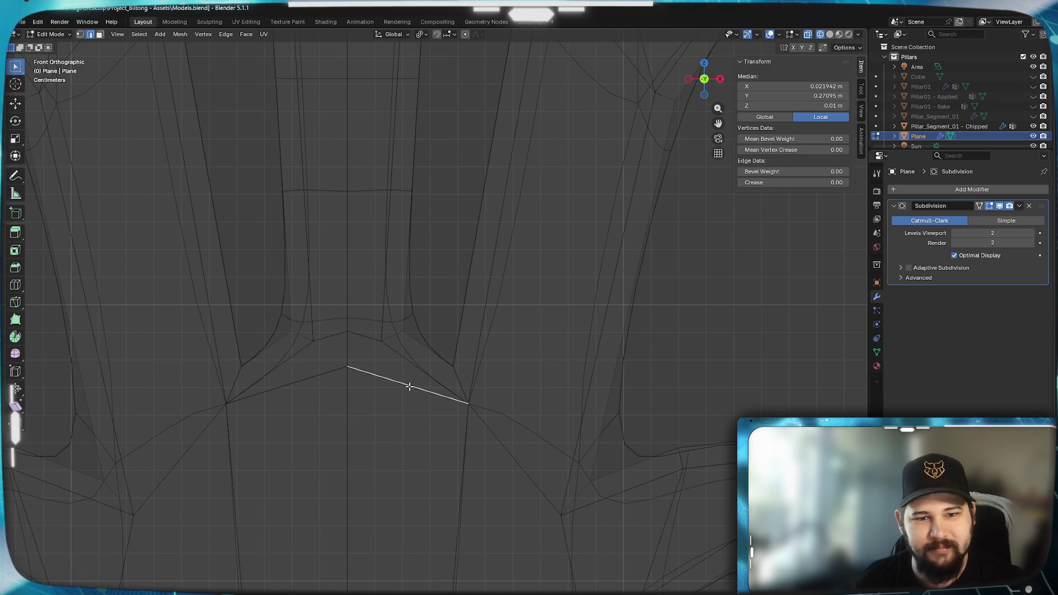
pyautogui.moveTo(409, 458)
pyautogui.keyDown('shift'); pyautogui.mouseDown(button='middle')
pyautogui.moveTo(480, 319)
pyautogui.moveTo(498, 191)
pyautogui.moveTo(466, 298)
pyautogui.mouseUp(button='middle'); pyautogui.keyUp('shift')
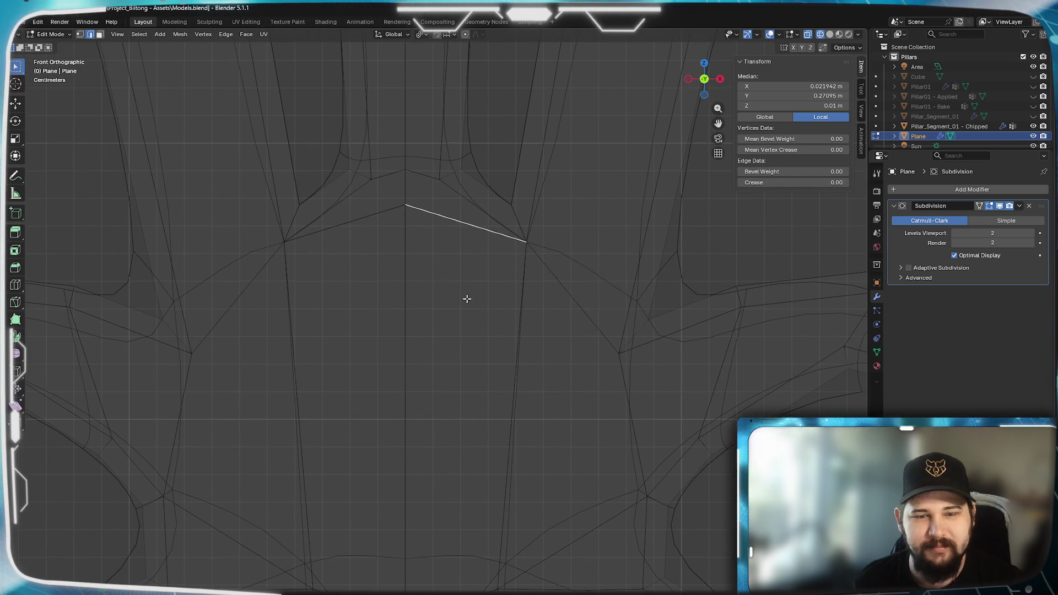
pyautogui.keyDown('shift'); pyautogui.click(420, 176); pyautogui.keyUp('shift')
pyautogui.moveTo(432, 427)
pyautogui.keyDown('shift'); pyautogui.mouseDown(button='middle')
pyautogui.moveTo(457, 279)
pyautogui.moveTo(454, 507)
pyautogui.mouseUp(button='middle'); pyautogui.keyUp('shift')
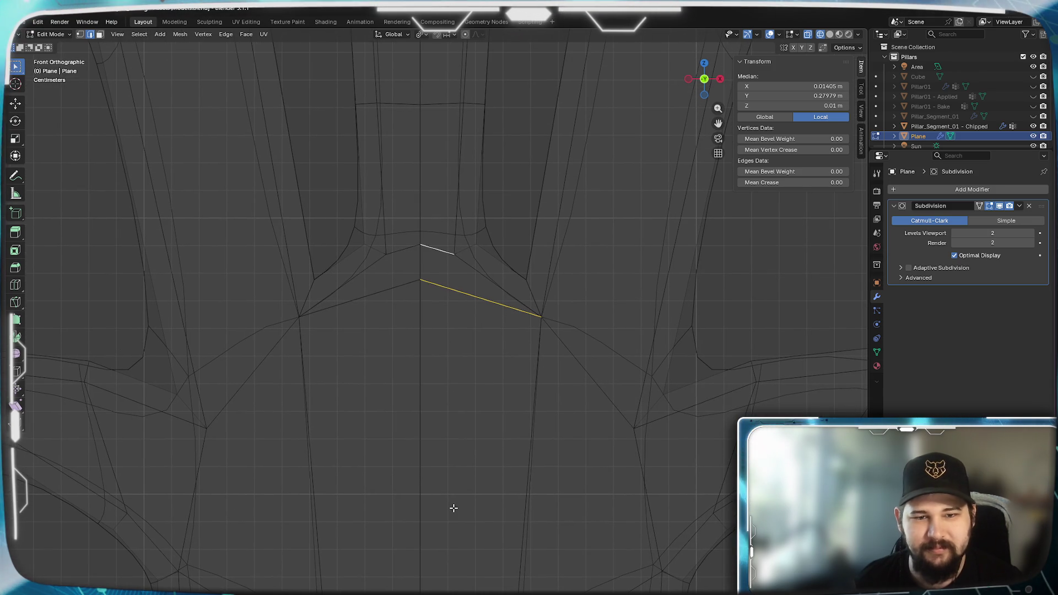
pyautogui.click(464, 291)
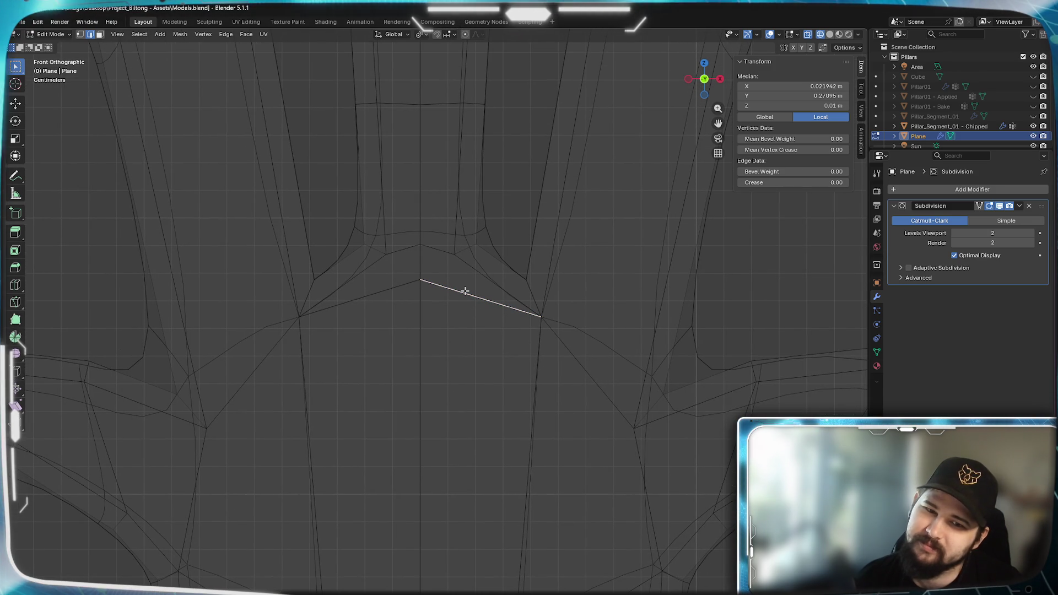
pyautogui.scroll(3, 440, 253)
pyautogui.keyDown('shift'); pyautogui.moveTo(453, 265); pyautogui.dragTo(456, 322, button='middle'); pyautogui.keyUp('shift')
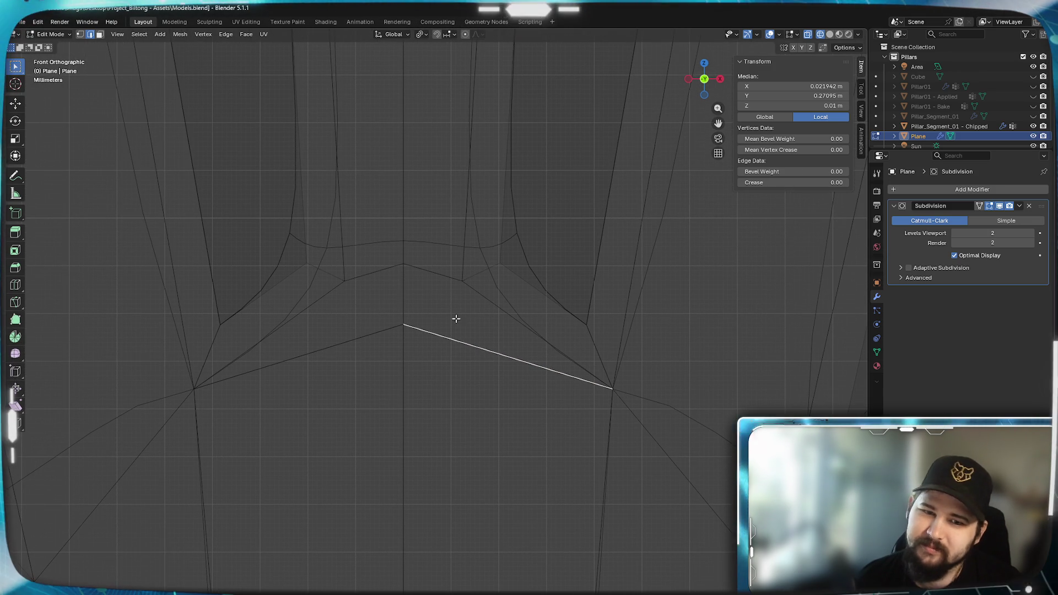
# In face select mode, select the triangular face above that edge.
pyautogui.click(102, 36)
pyautogui.click(451, 311)
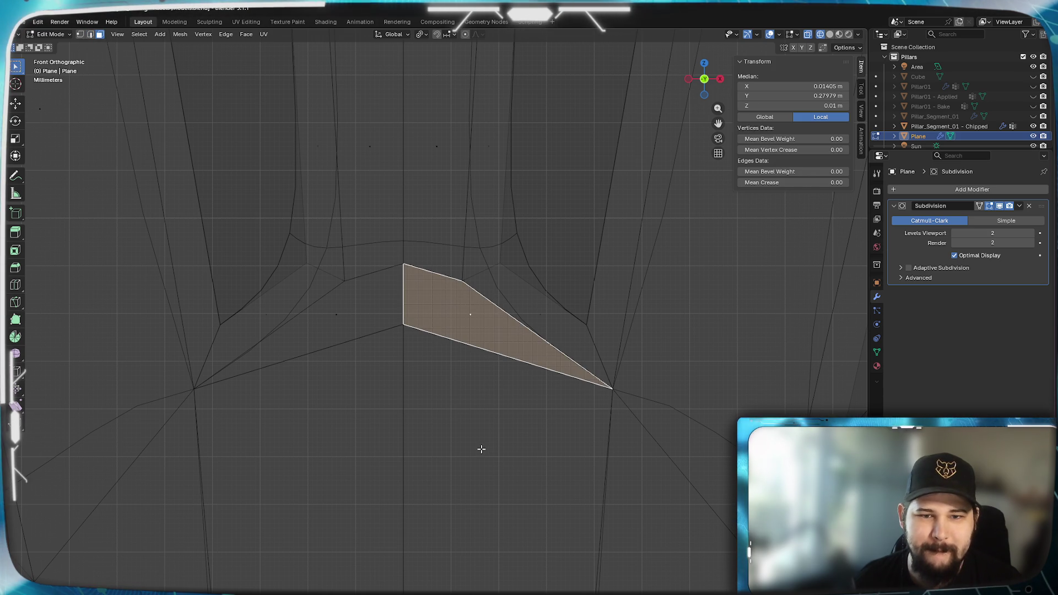
pyautogui.keyDown('shift'); pyautogui.moveTo(496, 461); pyautogui.dragTo(508, 327, button='middle'); pyautogui.keyUp('shift')
pyautogui.scroll(-2, 509, 327)
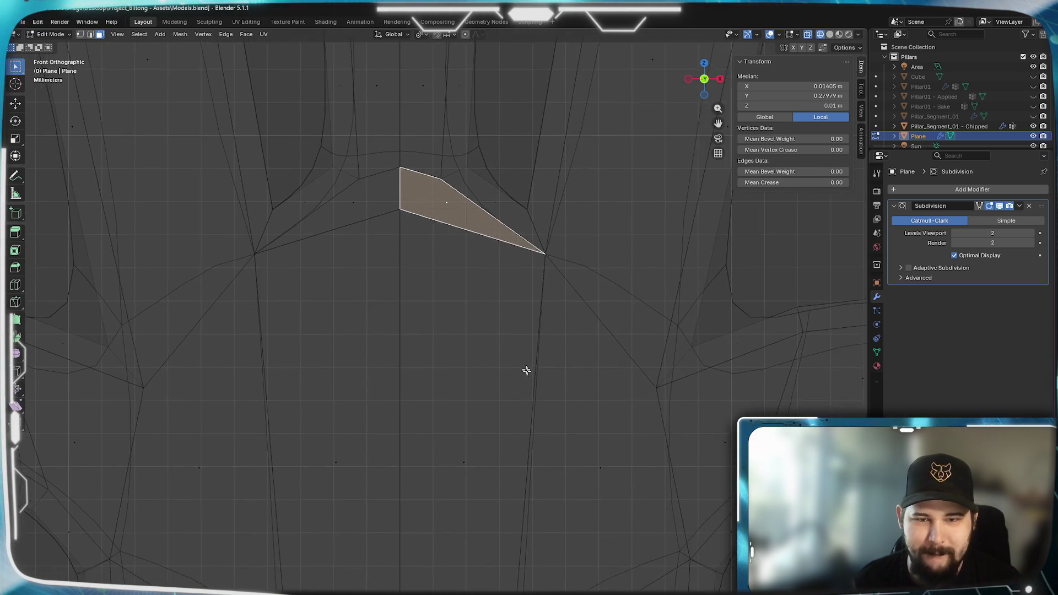
pyautogui.keyDown('shift'); pyautogui.moveTo(531, 375); pyautogui.dragTo(406, 296, button='middle'); pyautogui.keyUp('shift')
pyautogui.moveTo(432, 425)
pyautogui.keyDown('shift'); pyautogui.mouseDown(button='middle')
pyautogui.moveTo(507, 300)
pyautogui.moveTo(468, 477)
pyautogui.mouseUp(button='middle'); pyautogui.keyUp('shift')
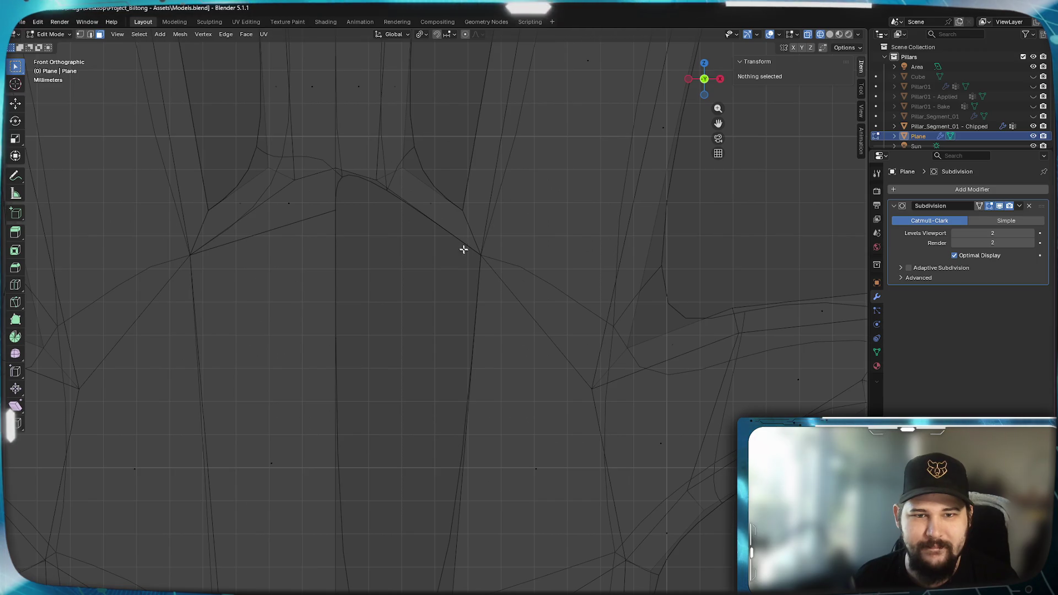
# In edge select mode, fill a face between the top and bottom edges of the gap.
pyautogui.click(88, 33)
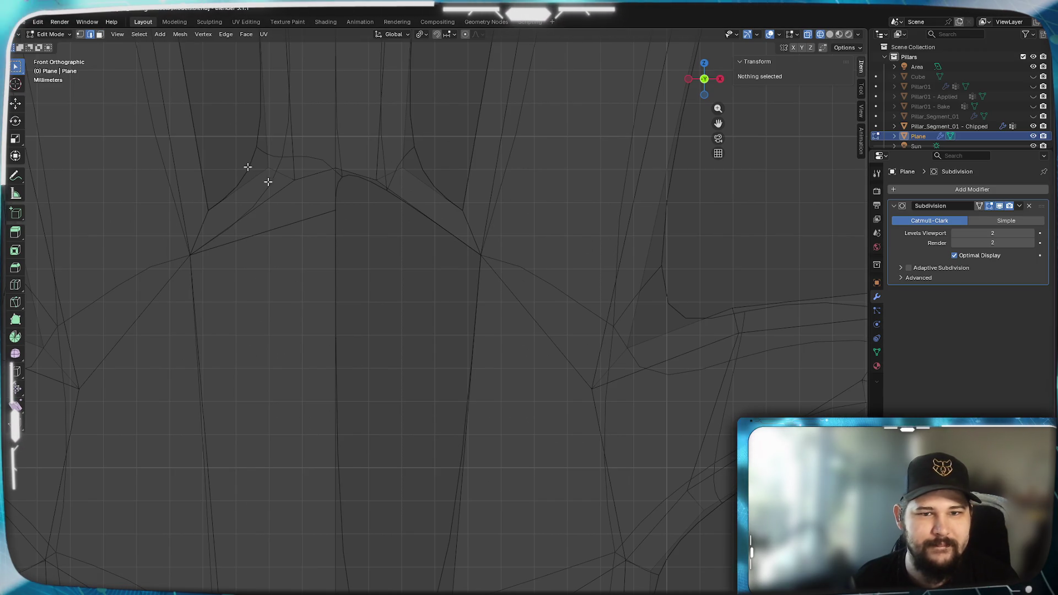
pyautogui.click(440, 251)
pyautogui.keyDown('shift'); pyautogui.moveTo(435, 397); pyautogui.dragTo(452, 200, button='middle'); pyautogui.keyUp('shift')
pyautogui.keyDown('shift'); pyautogui.click(406, 501); pyautogui.keyUp('shift')
pyautogui.keyDown('shift'); pyautogui.click(412, 501); pyautogui.keyUp('shift')
pyautogui.keyDown('shift'); pyautogui.click(401, 499); pyautogui.keyUp('shift')
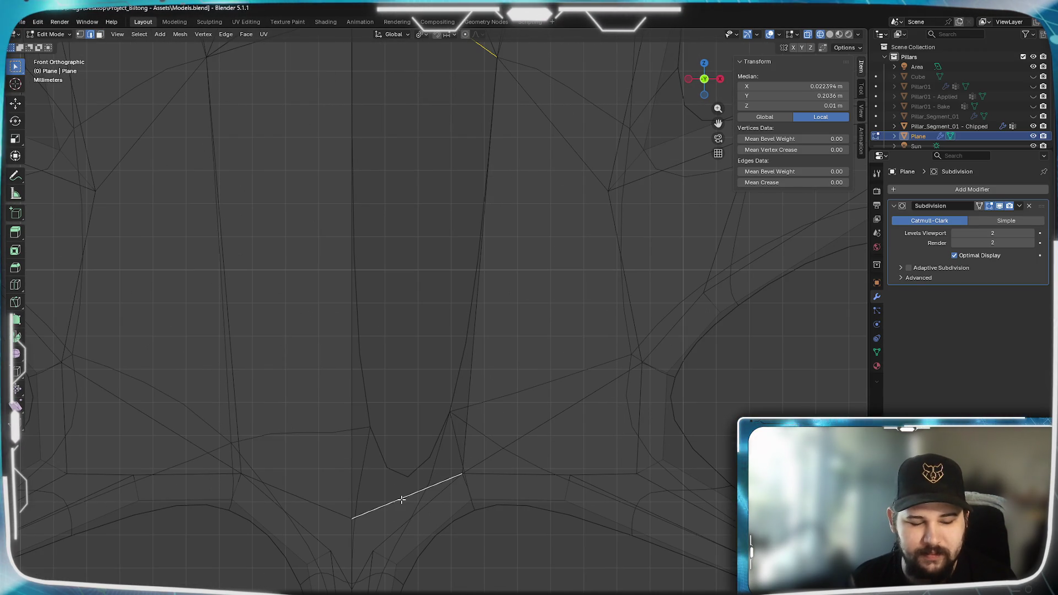
pyautogui.press('f')
pyautogui.keyDown('shift'); pyautogui.moveTo(403, 301); pyautogui.dragTo(383, 456, button='middle'); pyautogui.keyUp('shift')
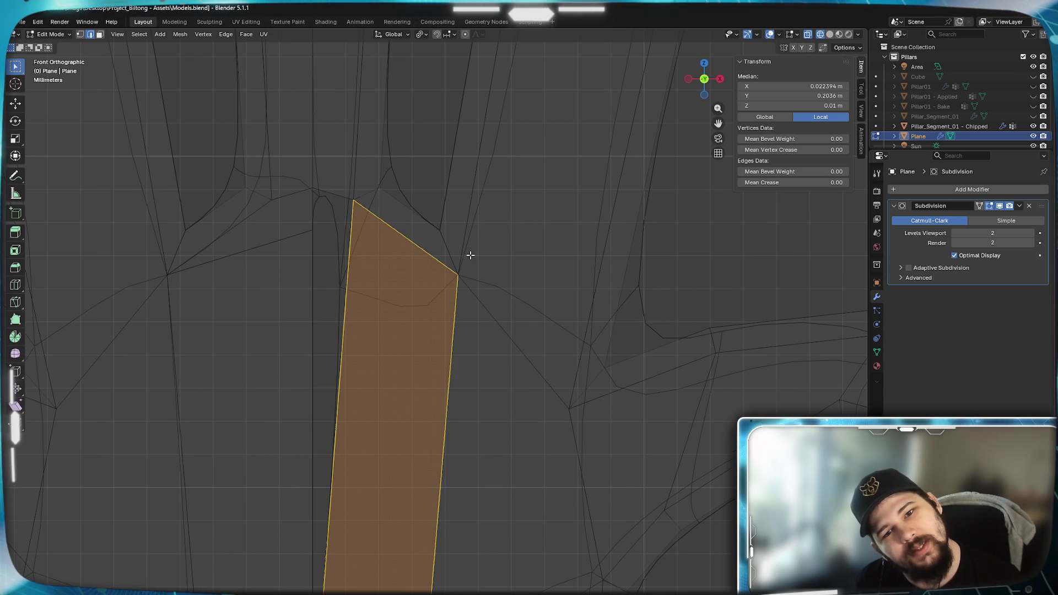
pyautogui.scroll(3, 473, 291)
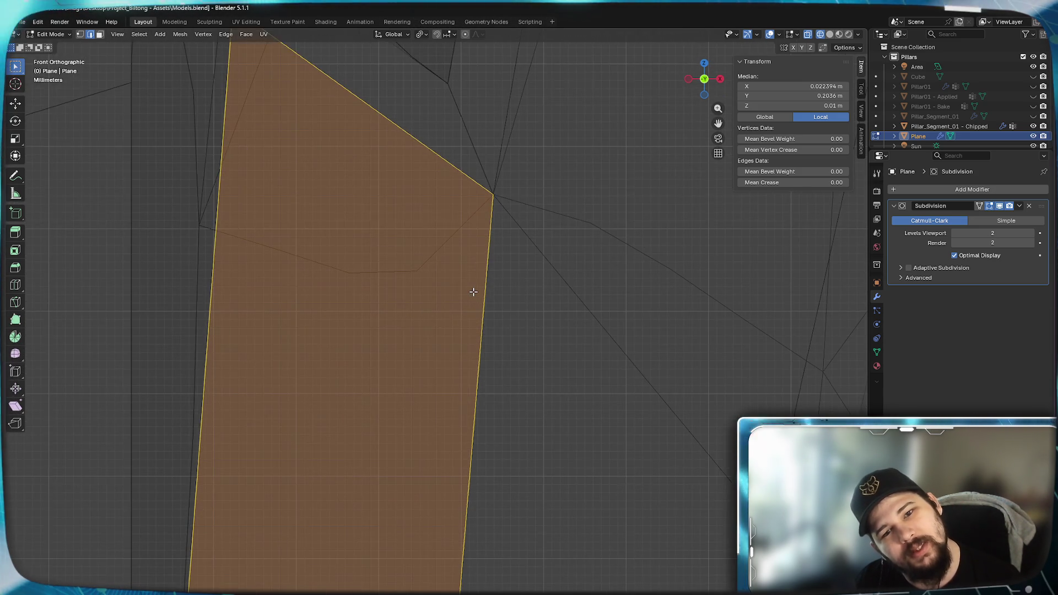
pyautogui.scroll(-3, 473, 292)
pyautogui.scroll(2, 472, 292)
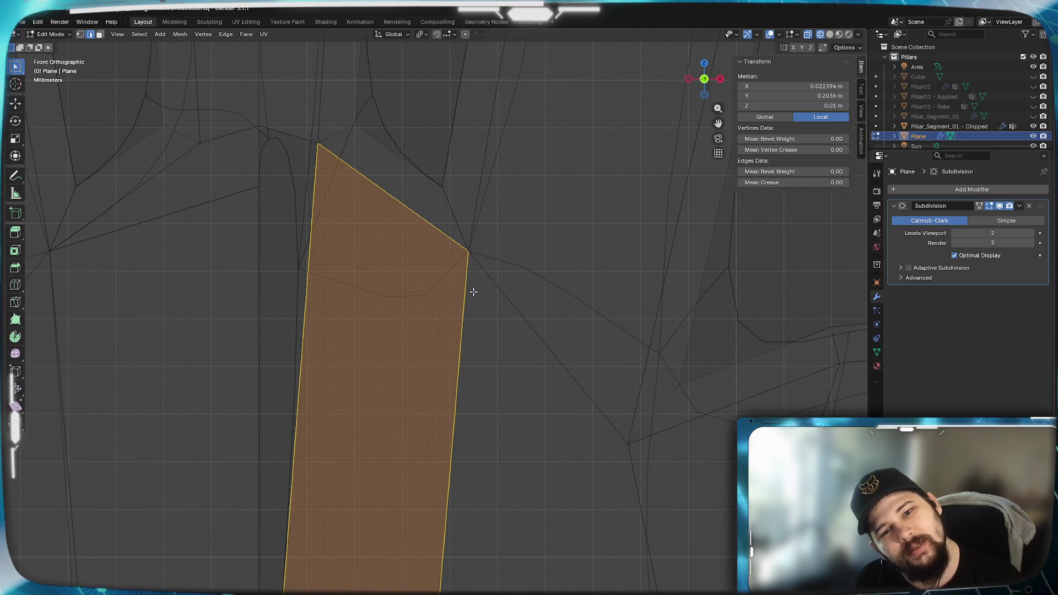
# Nudge the short edge at the spike junction about 0.0002 m along X.
pyautogui.click(497, 297)
pyautogui.click(532, 273)
pyautogui.click(497, 284)
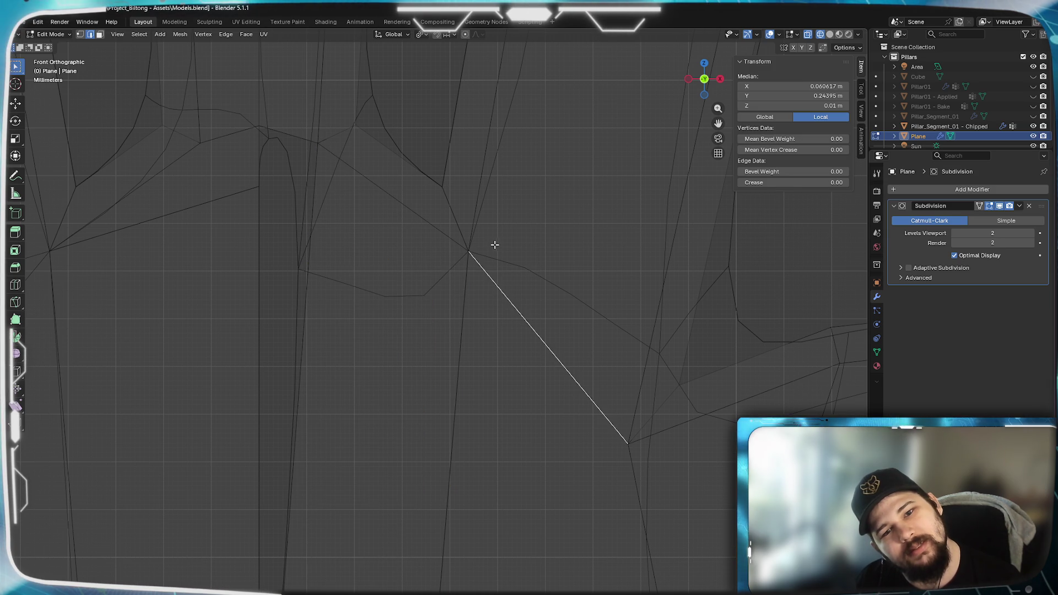
pyautogui.click(470, 286)
pyautogui.click(454, 237)
pyautogui.click(453, 217)
pyautogui.moveTo(459, 224); pyautogui.dragTo(470, 226)
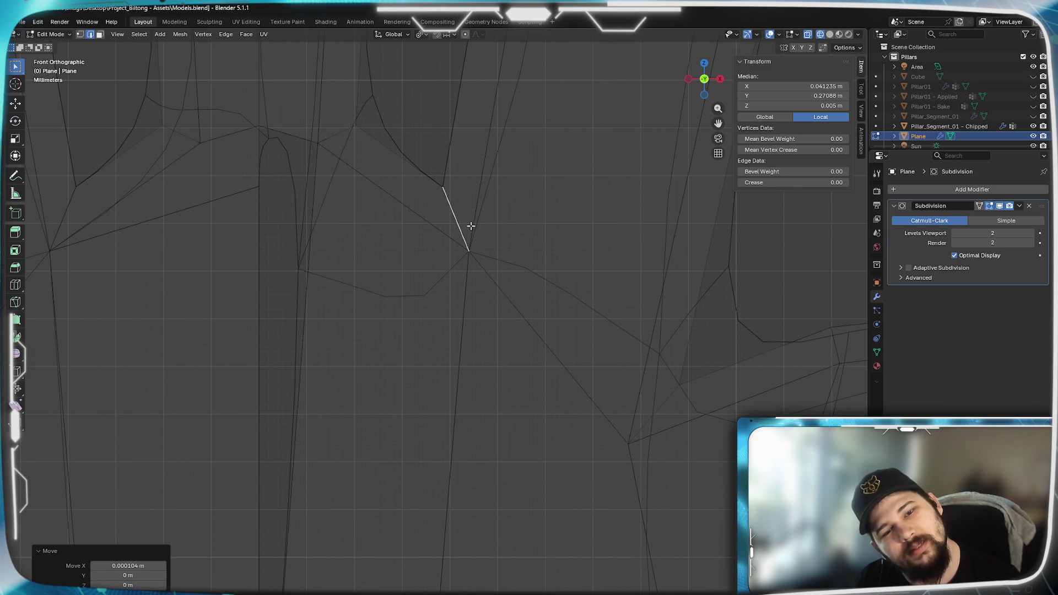
# Cycle through the junction's edges, then select the large left face and the triangle above.
pyautogui.click(456, 220)
pyautogui.click(477, 227)
pyautogui.click(476, 227)
pyautogui.click(477, 227)
pyautogui.click(477, 227)
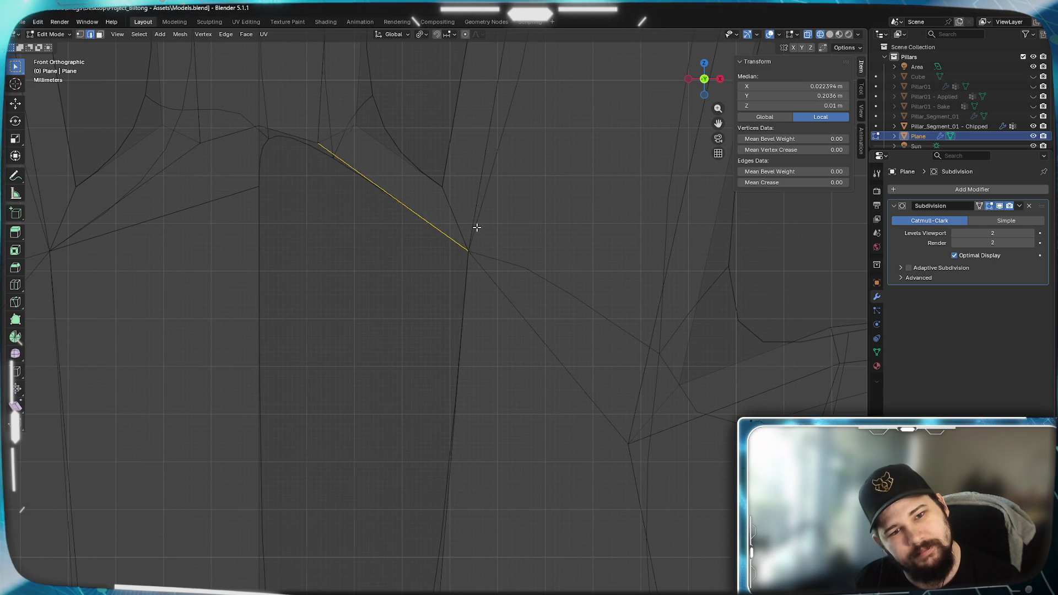
pyautogui.click(477, 227)
pyautogui.hotkey('alt', 'a')
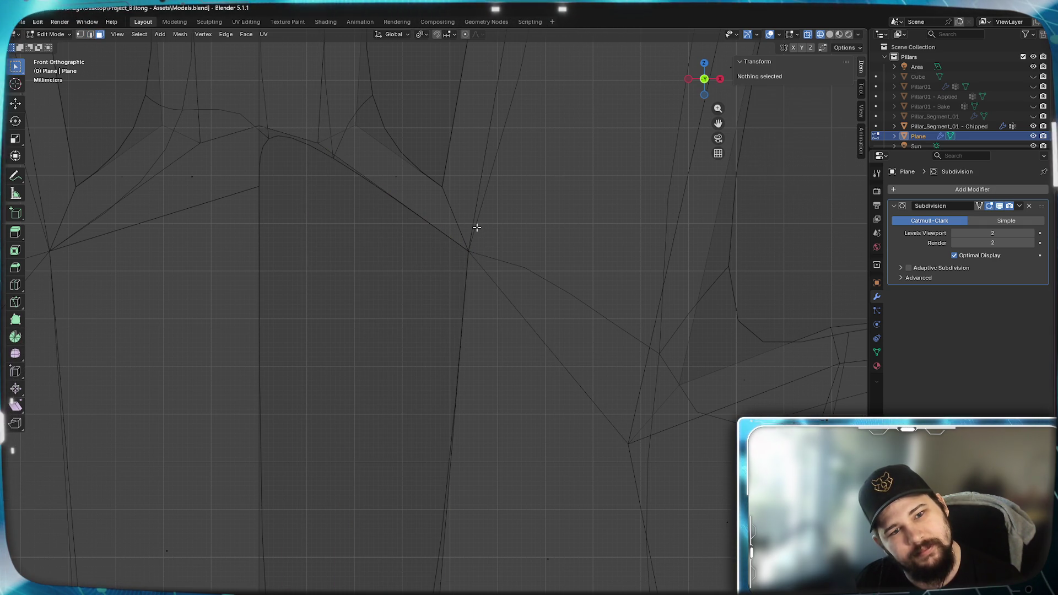
pyautogui.click(476, 227)
pyautogui.keyDown('shift'); pyautogui.click(476, 226); pyautogui.keyUp('shift')
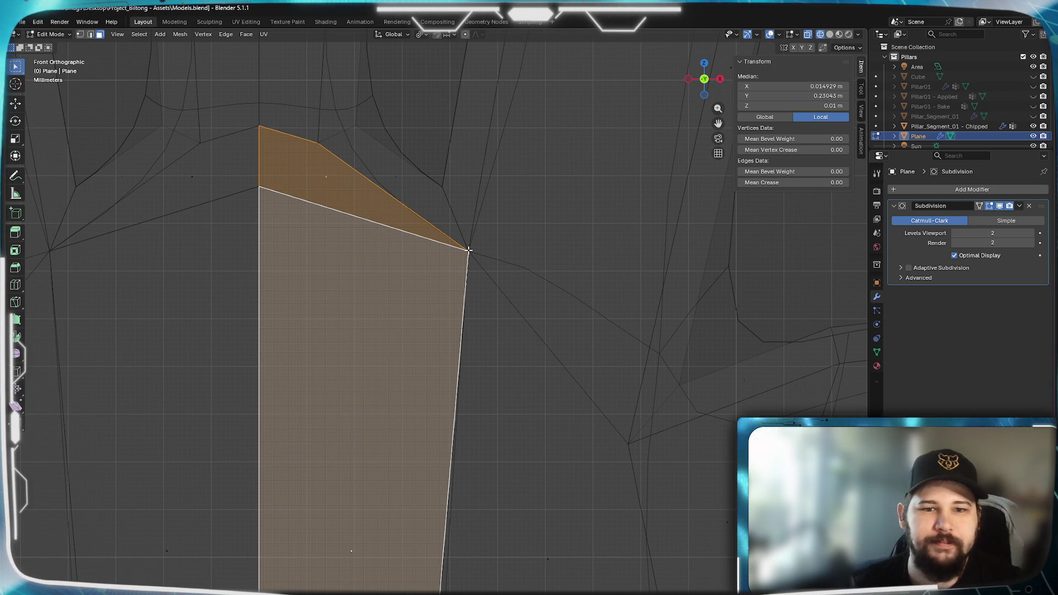
pyautogui.click(80, 34)
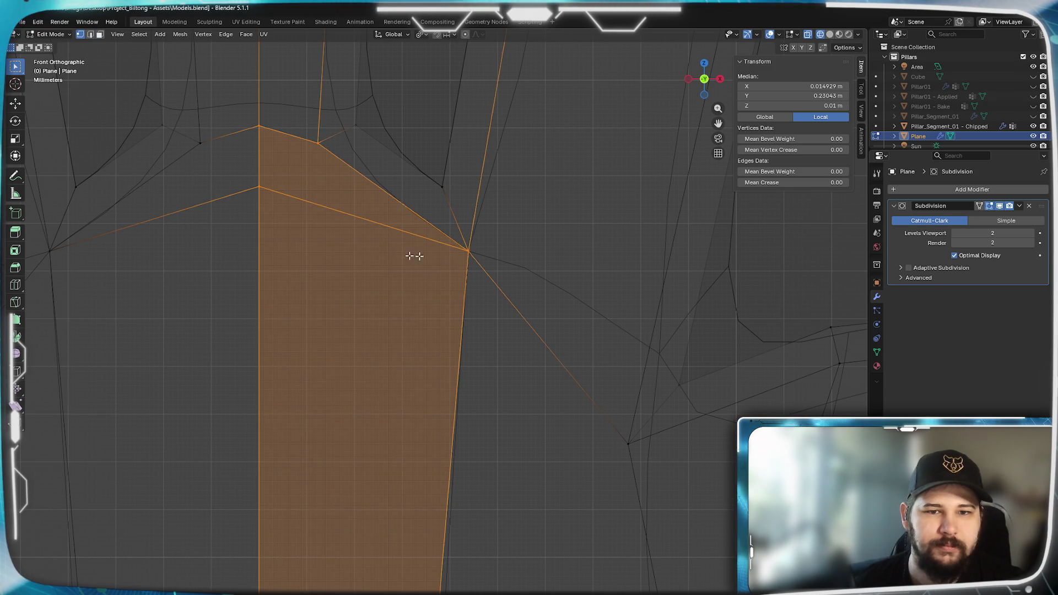
pyautogui.click(485, 254)
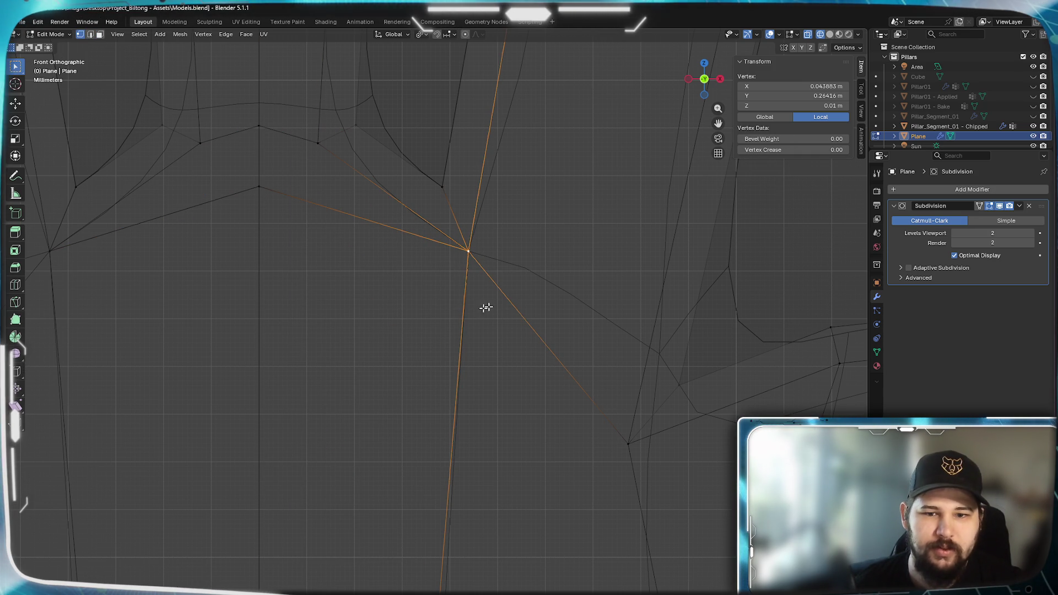
pyautogui.keyDown('shift'); pyautogui.moveTo(484, 450); pyautogui.dragTo(495, 127, button='middle'); pyautogui.keyUp('shift')
pyautogui.click(447, 518)
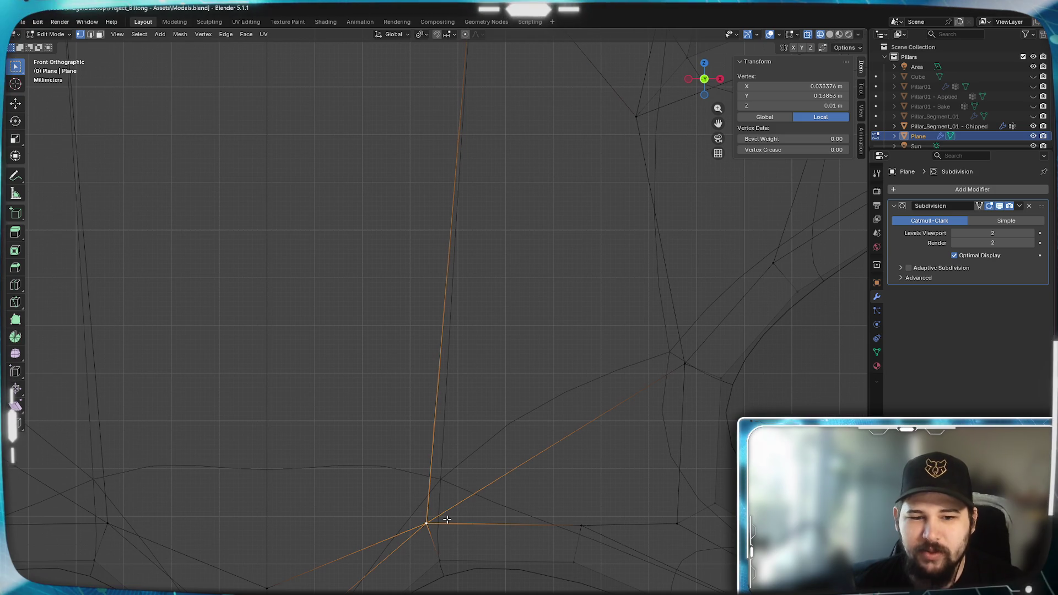
pyautogui.moveTo(397, 565)
pyautogui.keyDown('shift'); pyautogui.mouseDown(button='middle')
pyautogui.moveTo(411, 427)
pyautogui.moveTo(434, 400)
pyautogui.mouseUp(button='middle'); pyautogui.keyUp('shift')
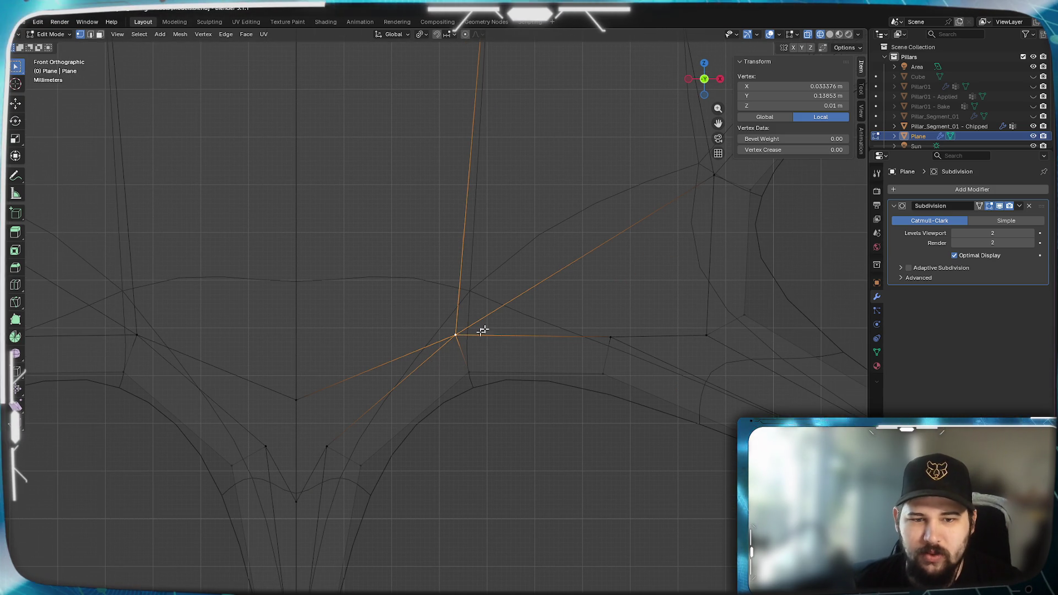
pyautogui.scroll(3, 448, 326)
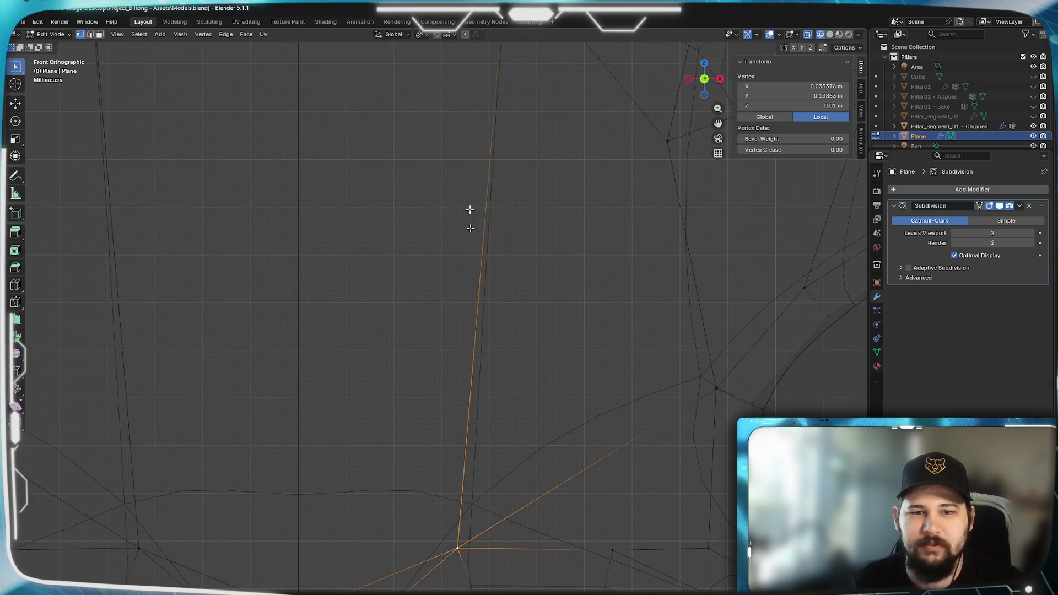
pyautogui.click(446, 320)
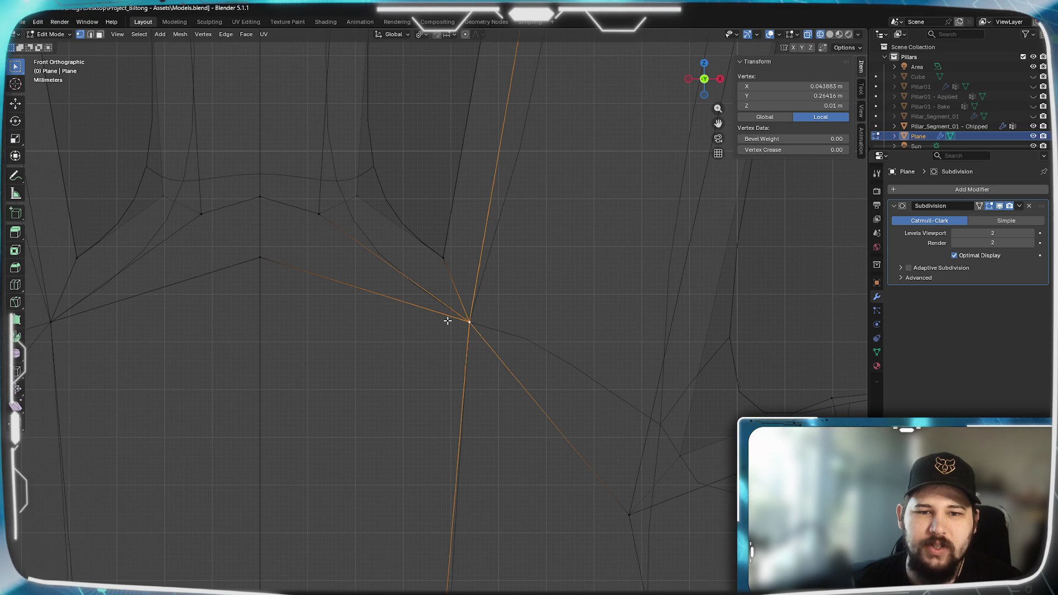
pyautogui.moveTo(430, 569)
pyautogui.keyDown('shift'); pyautogui.mouseDown(button='middle')
pyautogui.moveTo(394, 319)
pyautogui.moveTo(449, 382)
pyautogui.mouseUp(button='middle'); pyautogui.keyUp('shift')
pyautogui.click(443, 399)
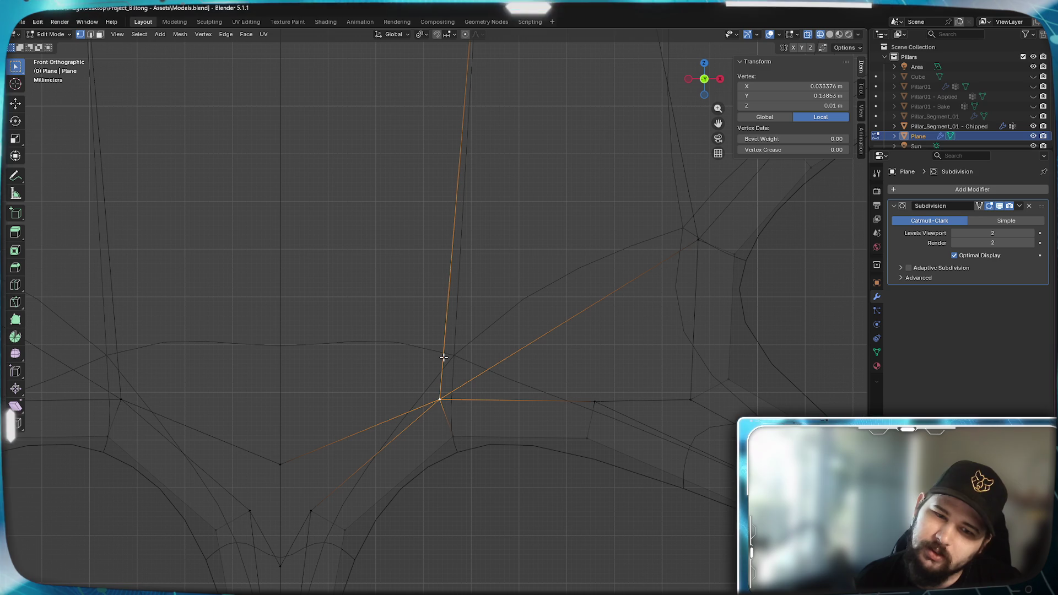
pyautogui.click(457, 451)
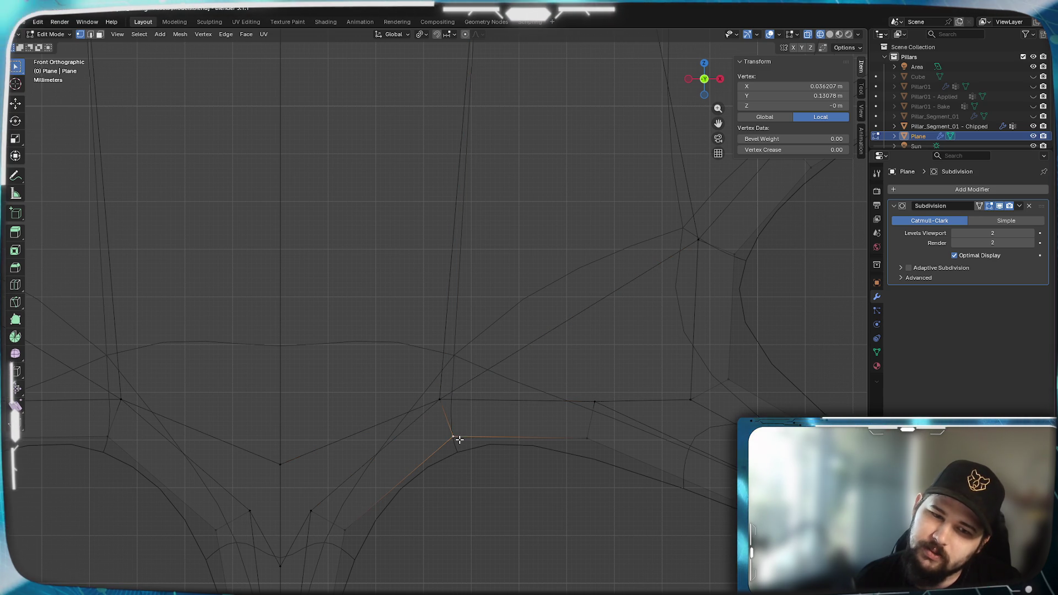
pyautogui.click(441, 400)
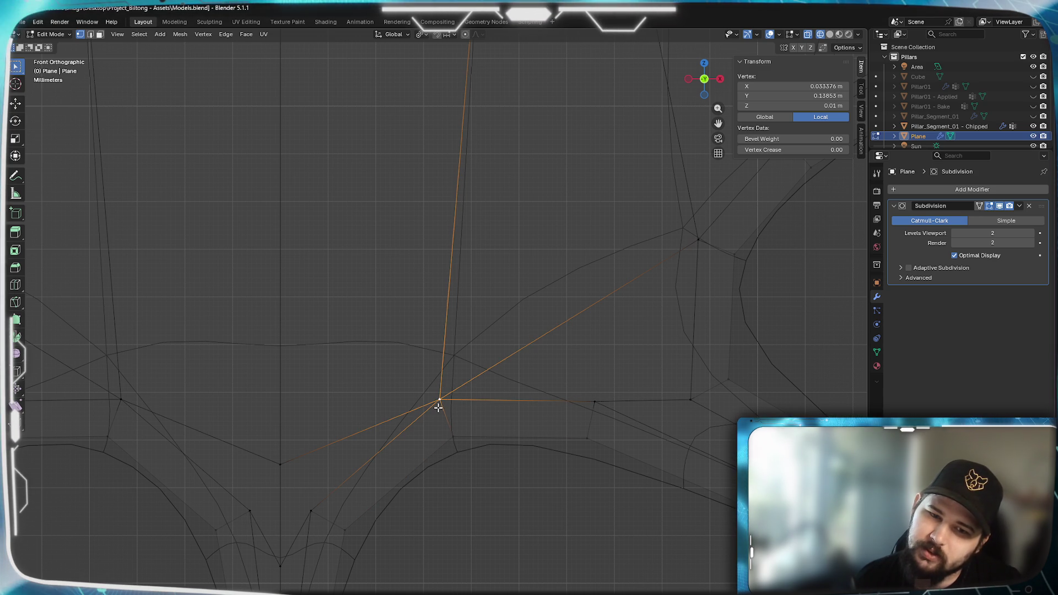
pyautogui.moveTo(510, 268)
pyautogui.keyDown('shift'); pyautogui.mouseDown(button='middle')
pyautogui.moveTo(573, 518)
pyautogui.moveTo(515, 444)
pyautogui.mouseUp(button='middle'); pyautogui.keyUp('shift')
pyautogui.click(538, 335)
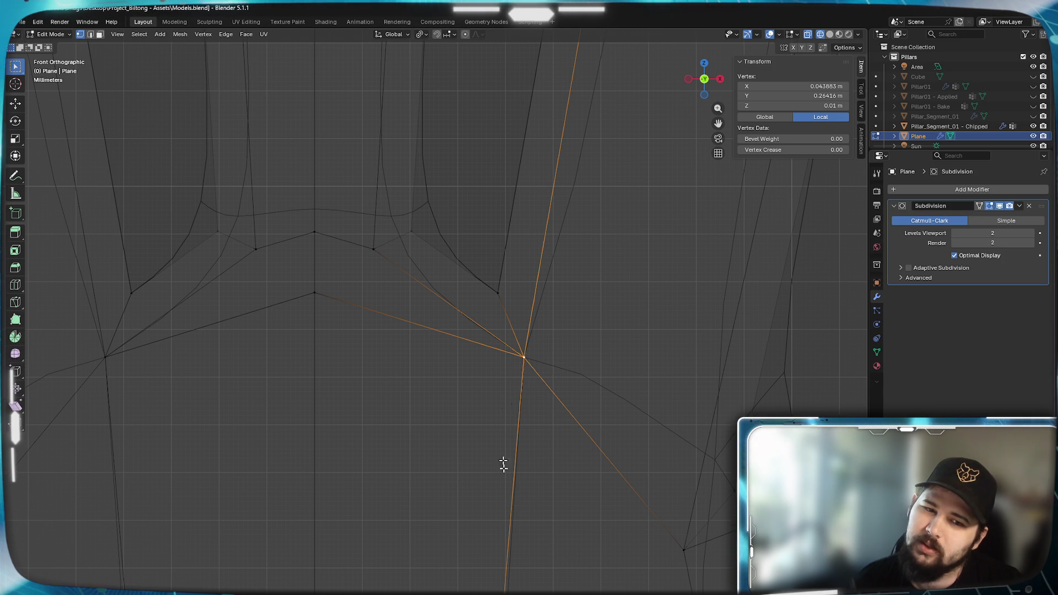
pyautogui.keyDown('shift'); pyautogui.moveTo(533, 548); pyautogui.dragTo(559, 267, button='middle'); pyautogui.keyUp('shift')
pyautogui.click(518, 540)
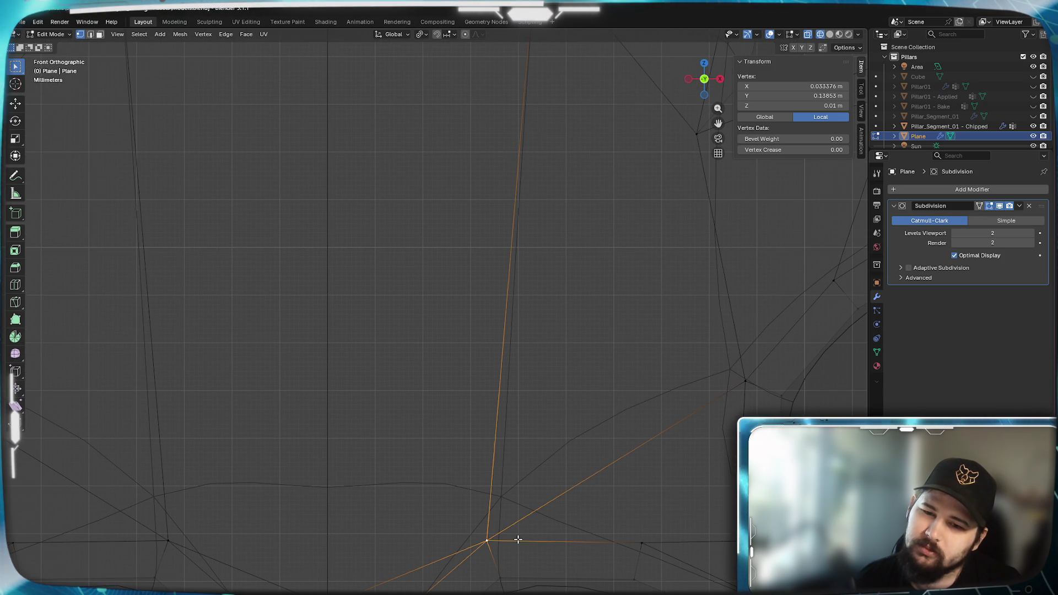
pyautogui.keyDown('shift'); pyautogui.scroll(10, 569, 335); pyautogui.keyUp('shift')
pyautogui.click(547, 198)
pyautogui.moveTo(576, 166)
pyautogui.keyDown('shift'); pyautogui.mouseDown(button='middle')
pyautogui.moveTo(527, 277)
pyautogui.moveTo(487, 297)
pyautogui.mouseUp(button='middle'); pyautogui.keyUp('shift')
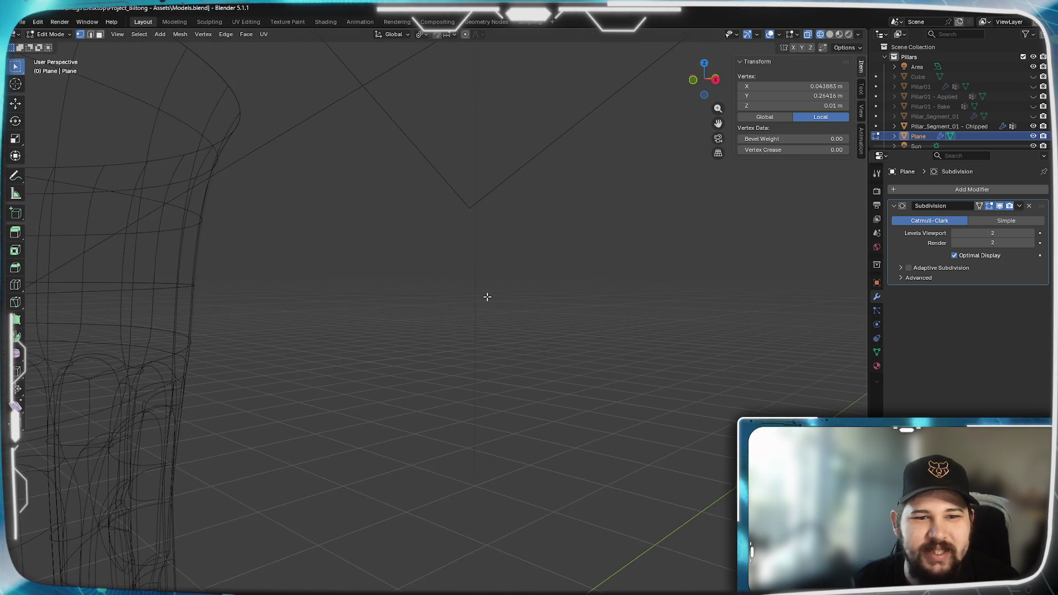
# Clear the Vertex Crease on the spike-tip vertex to 0.
pyautogui.scroll(-15, 487, 300)
pyautogui.scroll(15, 492, 316)
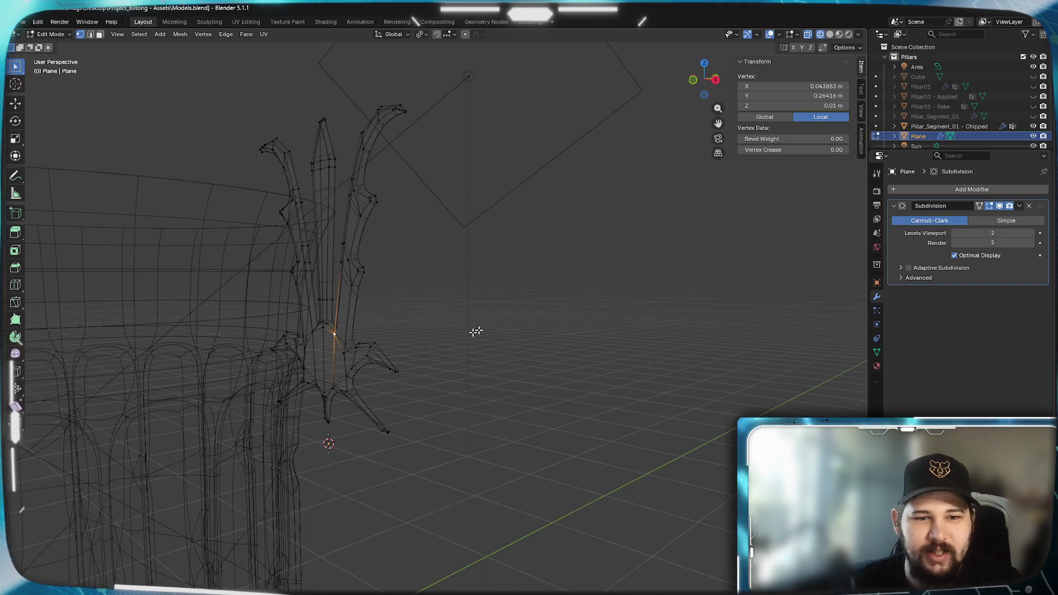
pyautogui.scroll(10, 493, 317)
pyautogui.moveTo(428, 373)
pyautogui.mouseDown(button='middle')
pyautogui.moveTo(594, 326)
pyautogui.moveTo(501, 394)
pyautogui.moveTo(556, 388)
pyautogui.mouseUp(button='middle')
pyautogui.click(599, 423)
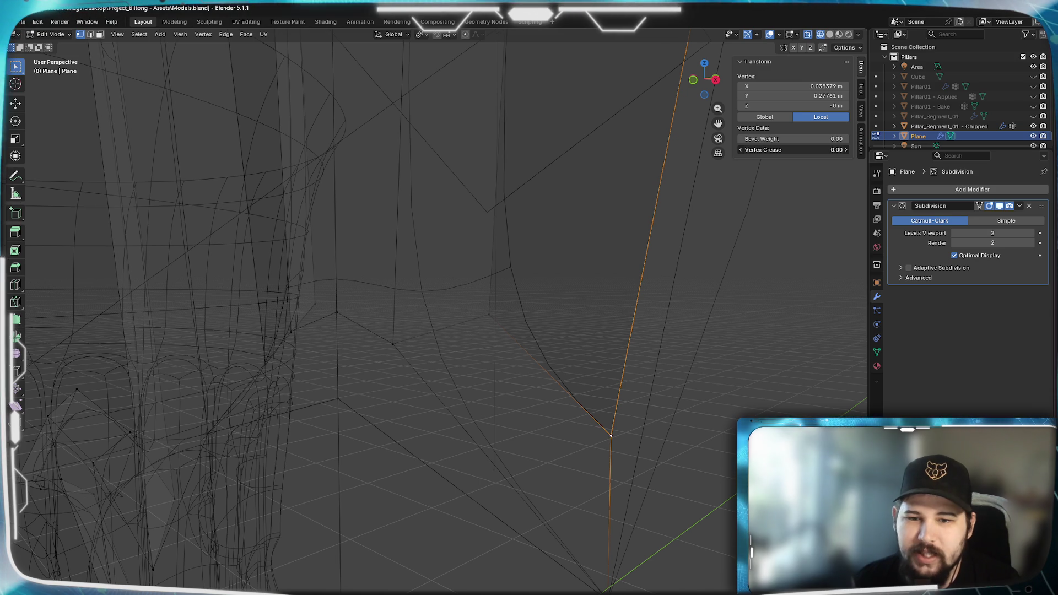
pyautogui.press('BackSpace')
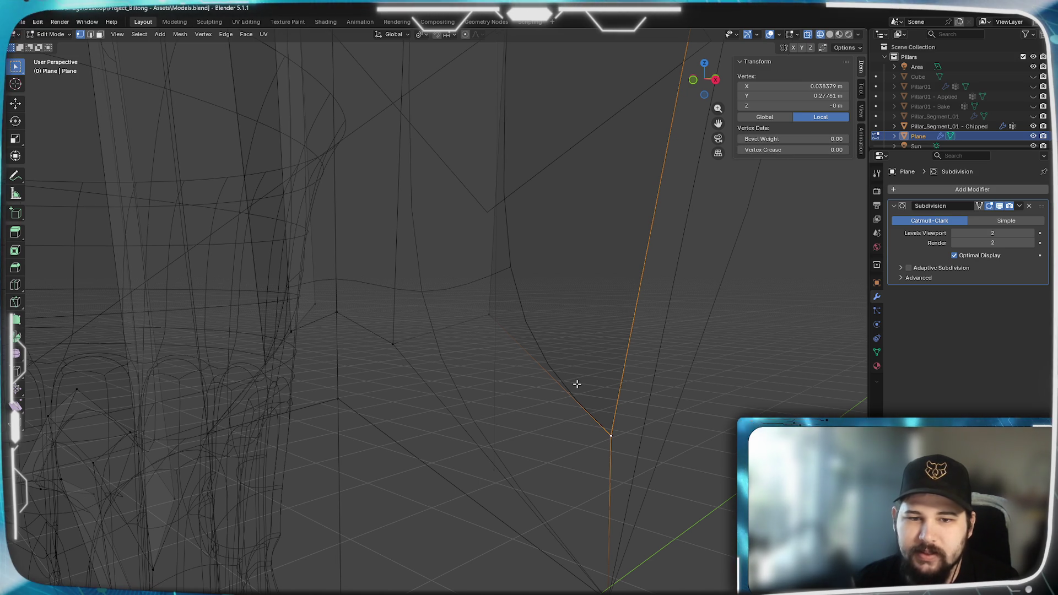
# Set the crease on the edge to the lower vertex, then select a vertex at the spike base.
pyautogui.keyDown('shift'); pyautogui.click(607, 590); pyautogui.keyUp('shift')
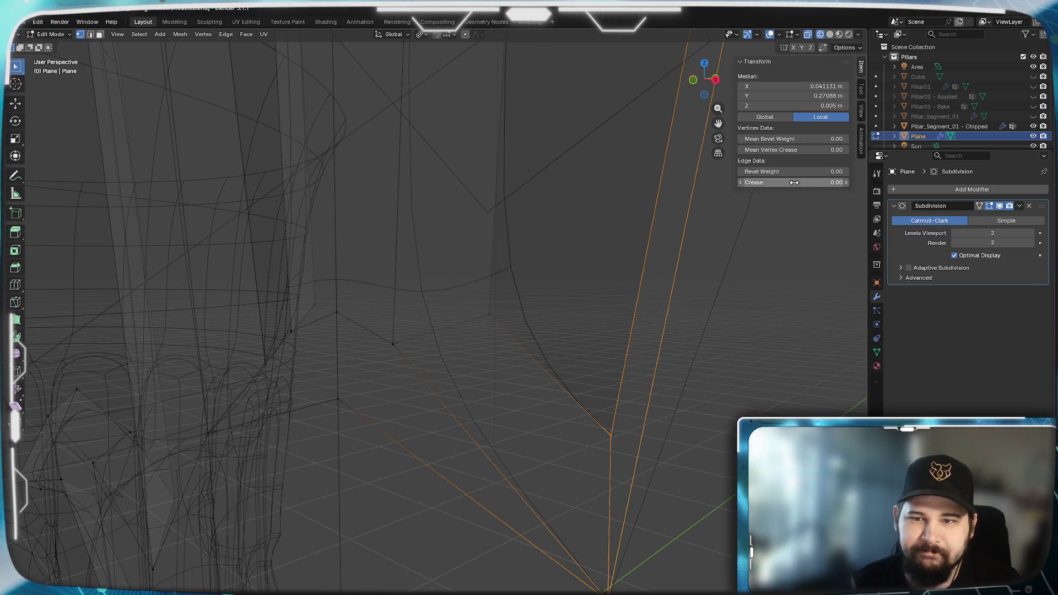
pyautogui.moveTo(781, 183); pyautogui.dragTo(815, 183)
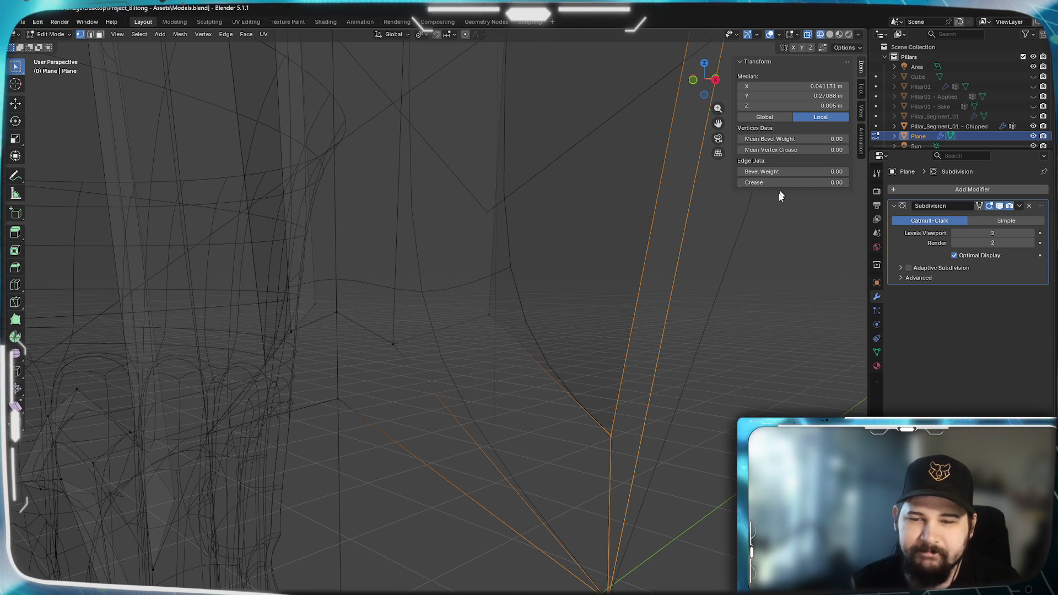
pyautogui.scroll(-5, 625, 349)
pyautogui.moveTo(512, 298)
pyautogui.mouseDown(button='middle')
pyautogui.moveTo(571, 314)
pyautogui.moveTo(559, 390)
pyautogui.moveTo(499, 373)
pyautogui.moveTo(545, 319)
pyautogui.moveTo(538, 309)
pyautogui.moveTo(697, 299)
pyautogui.moveTo(648, 365)
pyautogui.moveTo(597, 307)
pyautogui.mouseUp(button='middle')
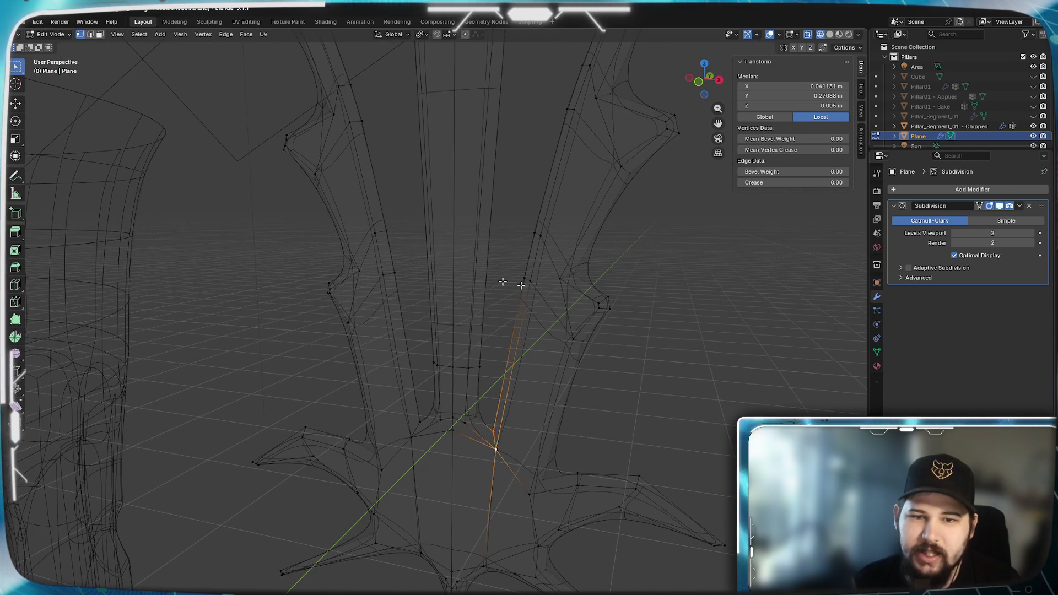
pyautogui.click(524, 279)
pyautogui.moveTo(512, 279)
pyautogui.keyDown('shift'); pyautogui.mouseDown(button='middle')
pyautogui.moveTo(461, 375)
pyautogui.moveTo(637, 390)
pyautogui.moveTo(564, 361)
pyautogui.mouseUp(button='middle'); pyautogui.keyUp('shift')
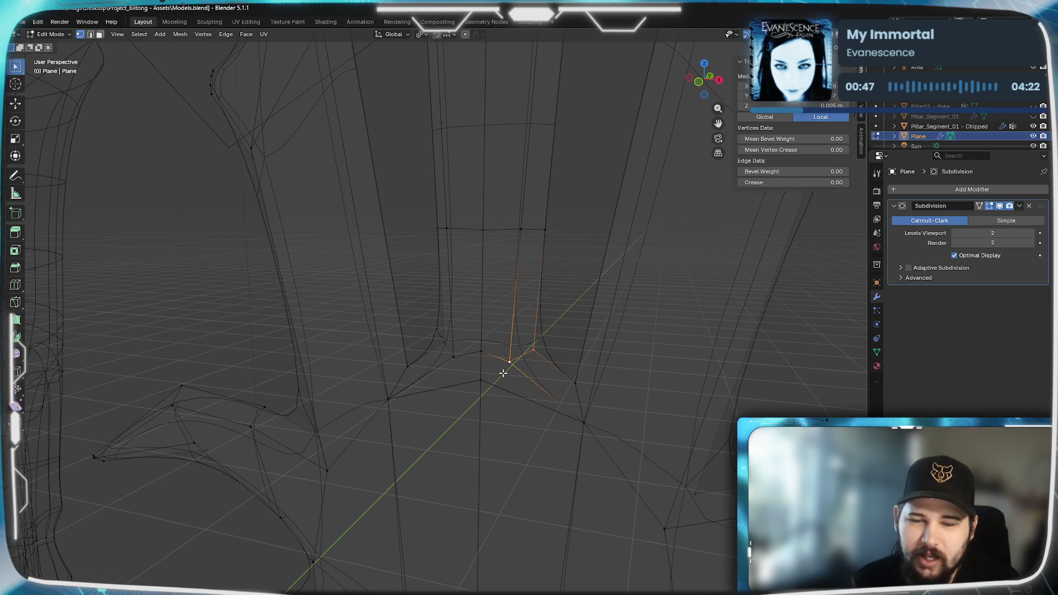
# Select the spike-edge vertices and toggle Optimal Display to compare the subdivided wireframe.
pyautogui.keyDown('shift'); pyautogui.click(509, 362); pyautogui.keyUp('shift')
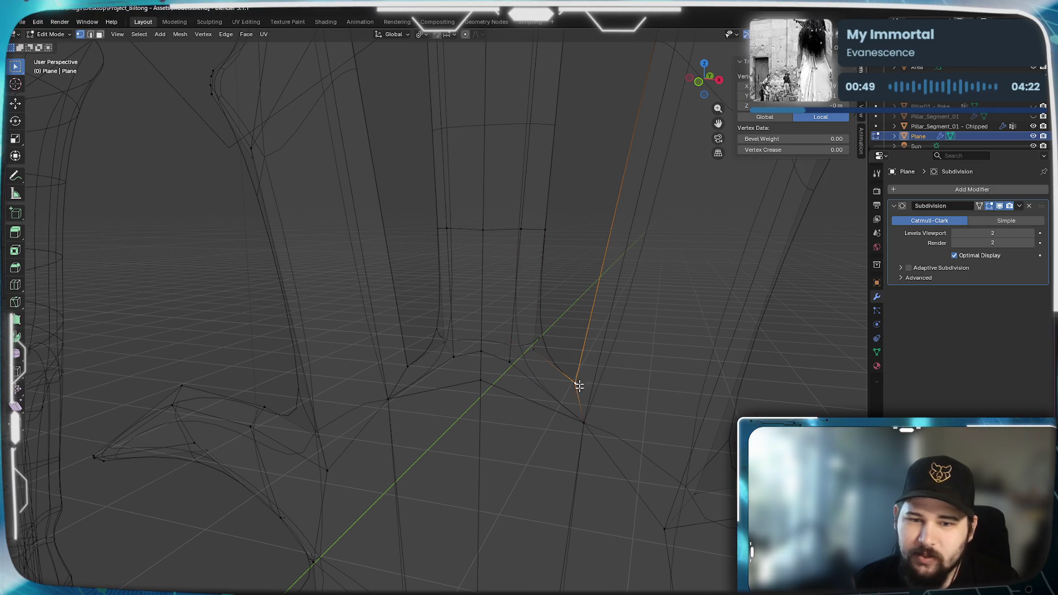
pyautogui.click(583, 422)
pyautogui.click(955, 255)
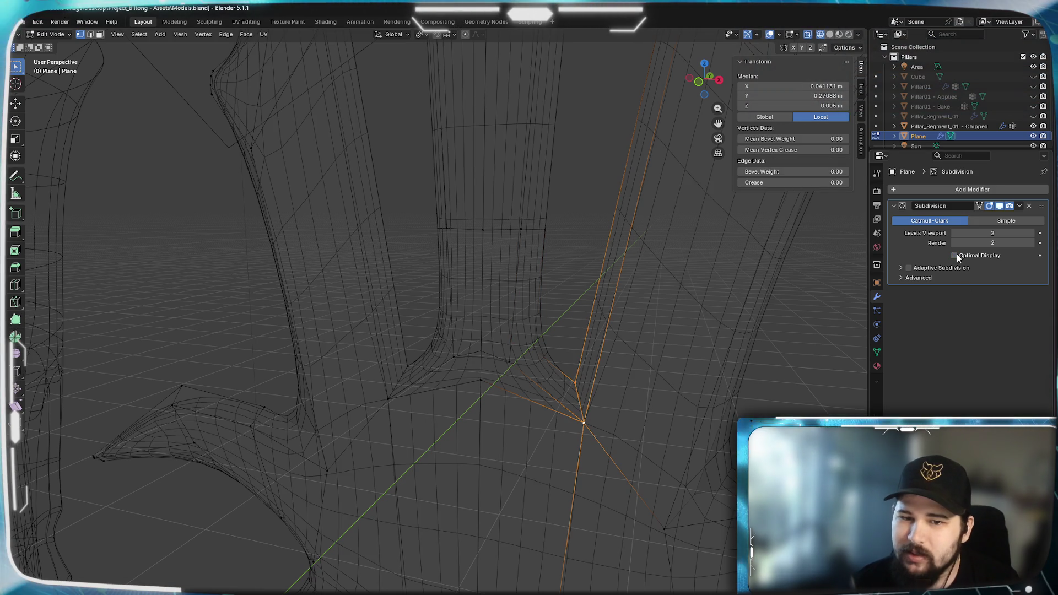
pyautogui.click(954, 255)
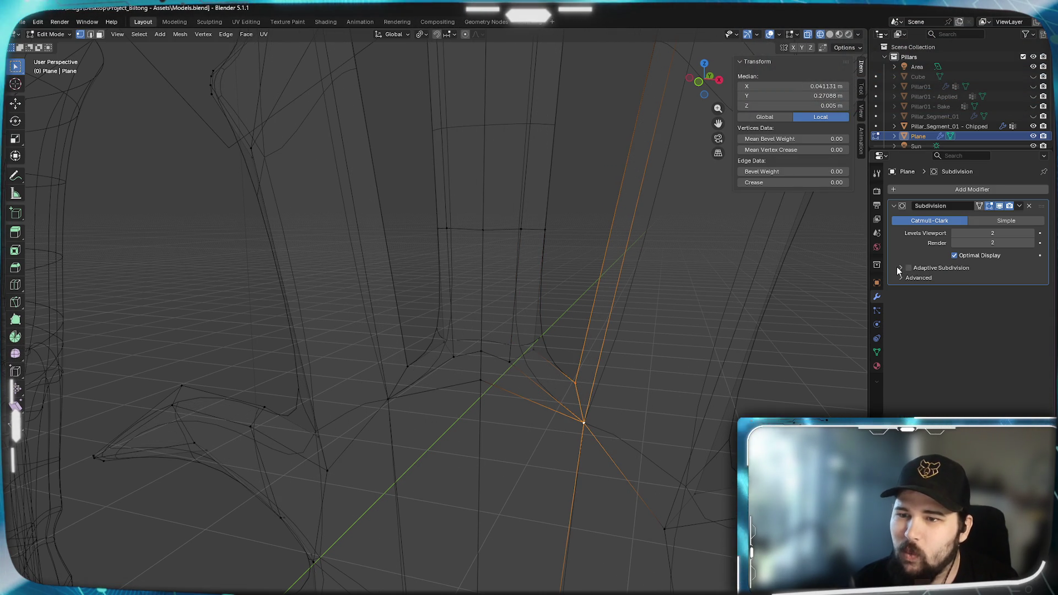
# In the Subdivision Advanced panel, try UV Smooth None, restore Keep Boundaries, and enable Use Creases.
pyautogui.click(903, 277)
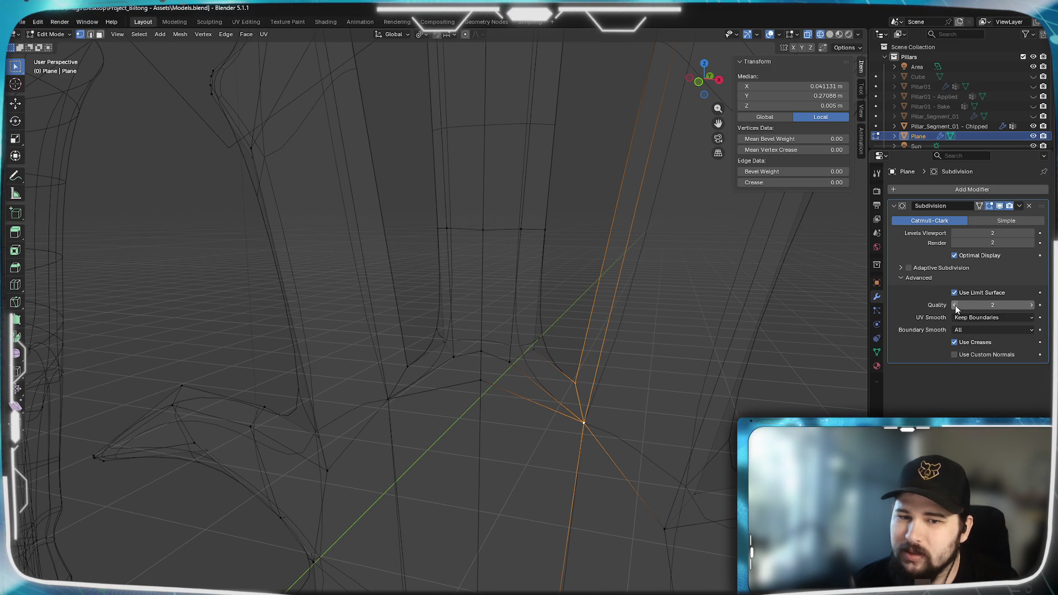
pyautogui.click(1032, 320)
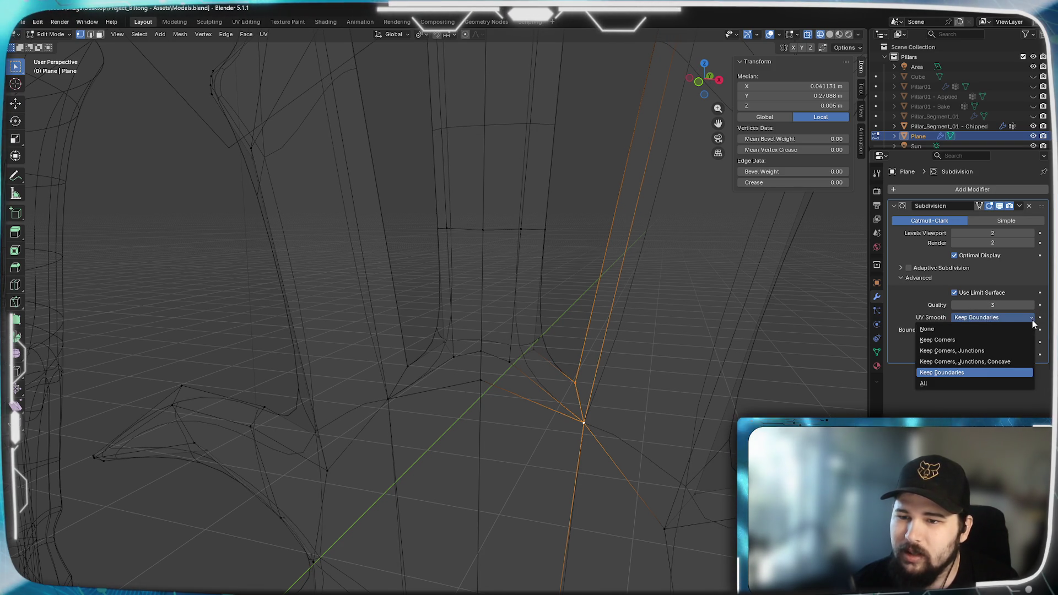
pyautogui.click(995, 329)
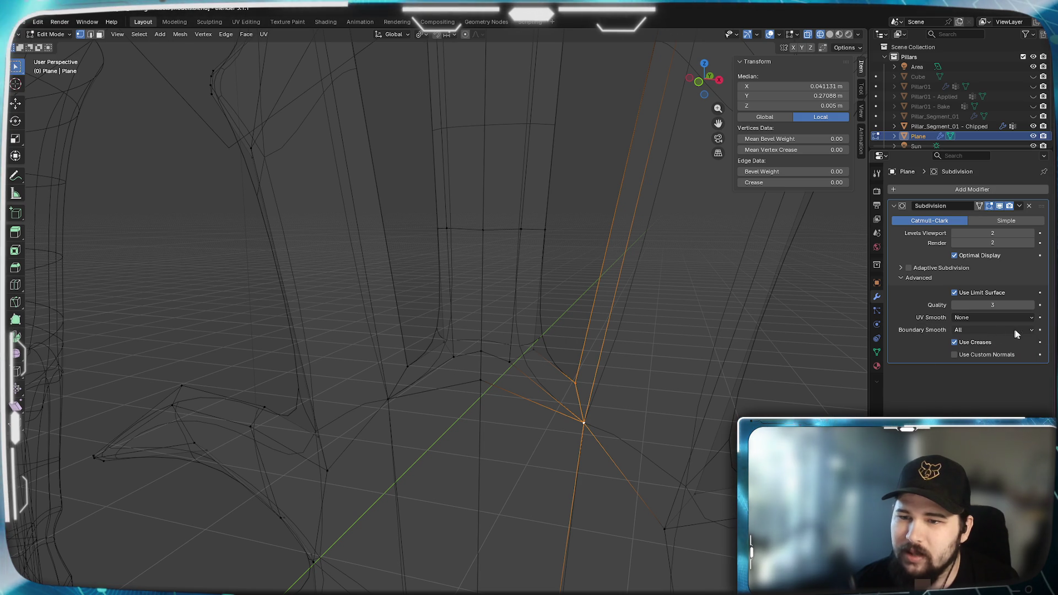
pyautogui.click(1025, 317)
pyautogui.click(995, 373)
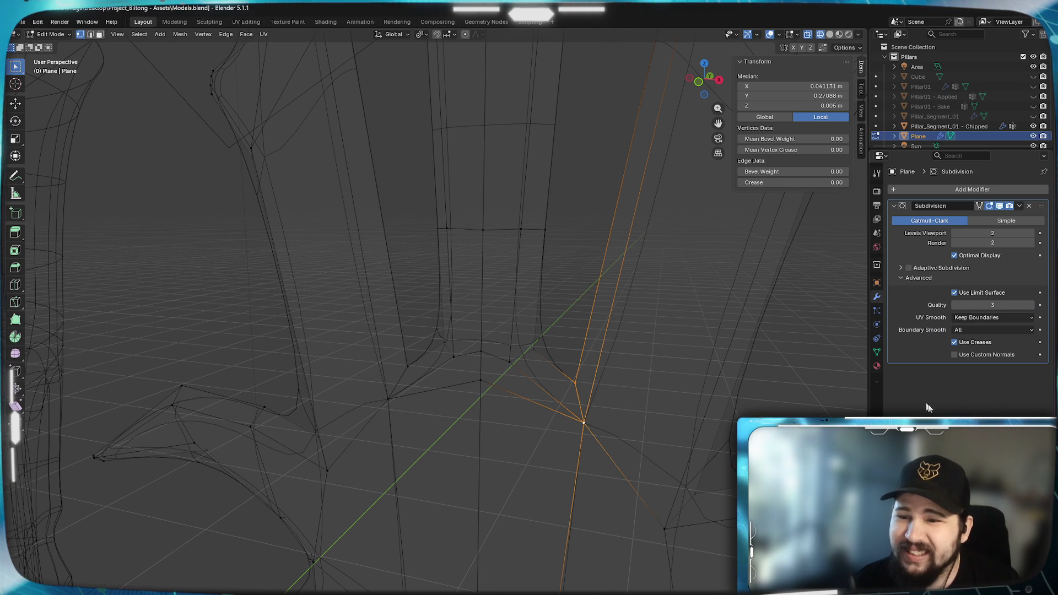
pyautogui.click(954, 342)
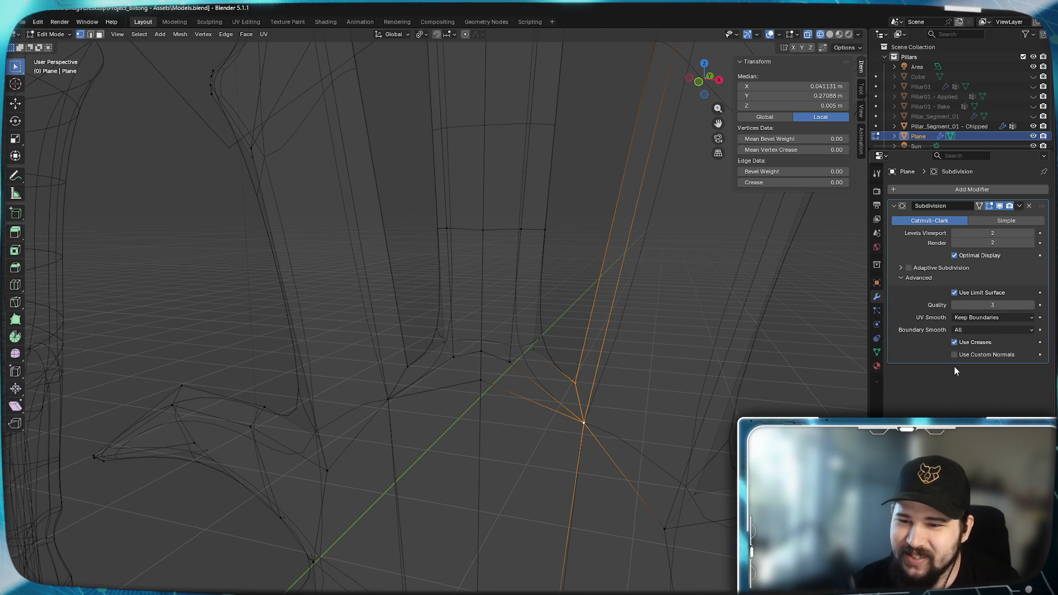
pyautogui.click(716, 321)
pyautogui.press('a')
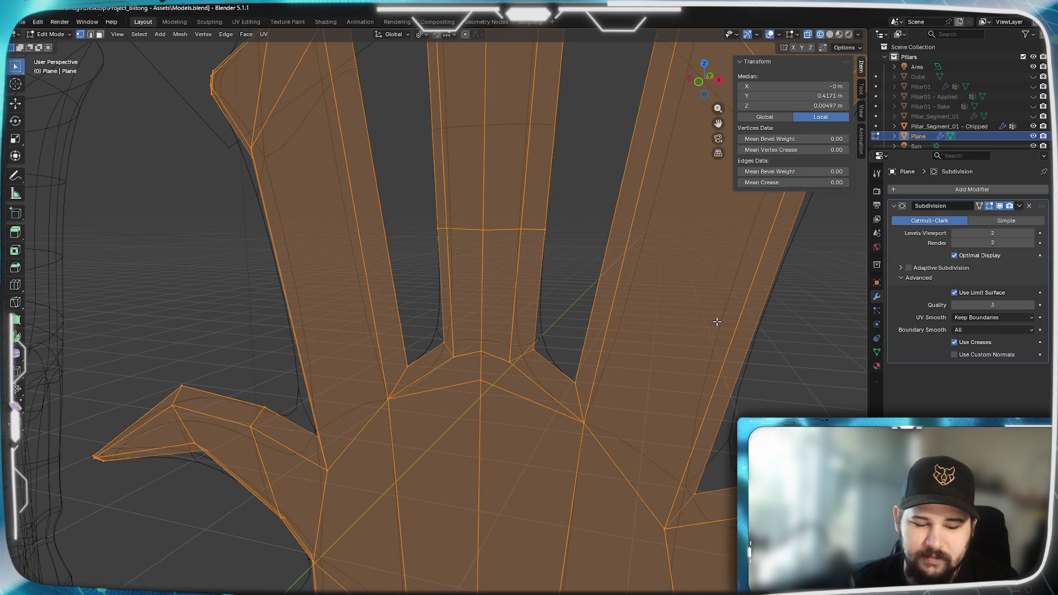
# Hide the sidebar, recalculate the leaf's normals to Inside, and return to Object Mode.
pyautogui.press('n')
pyautogui.press('n')
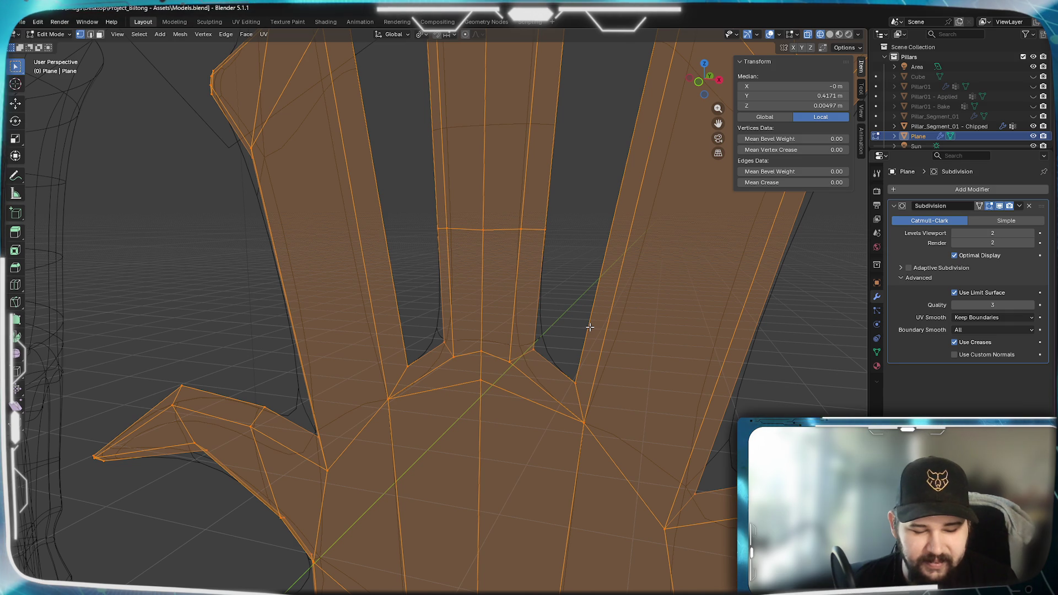
pyautogui.hotkey('alt', 'n')
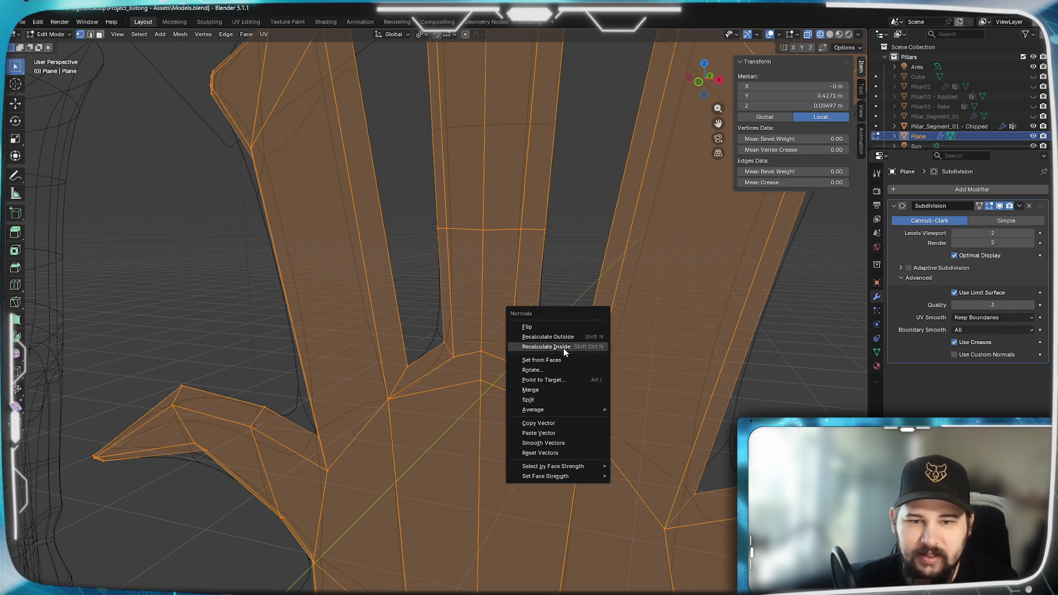
pyautogui.click(547, 346)
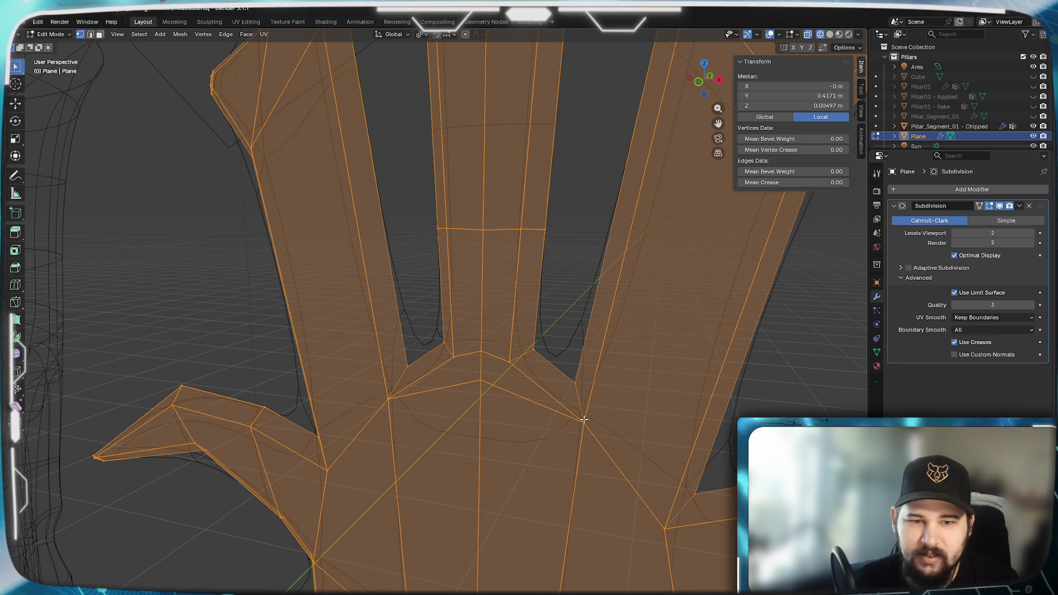
pyautogui.press('Tab')
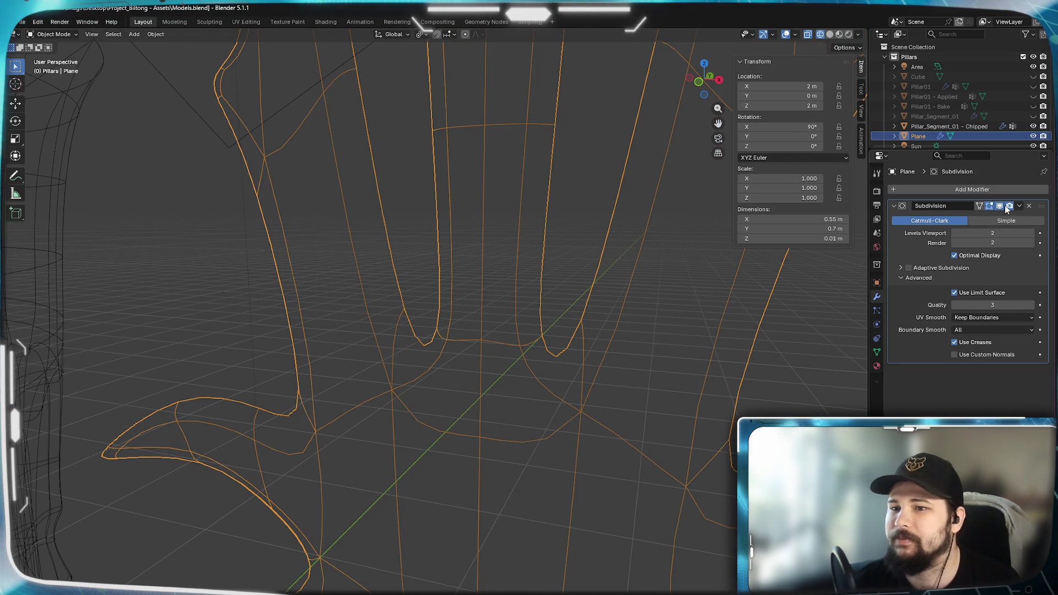
# Frame the leaf from slightly above and switch the viewport to Solid shading.
pyautogui.press('KP_Decimal')
pyautogui.scroll(3, 553, 375)
pyautogui.moveTo(553, 375); pyautogui.dragTo(528, 419, button='middle')
pyautogui.scroll(5, 550, 272)
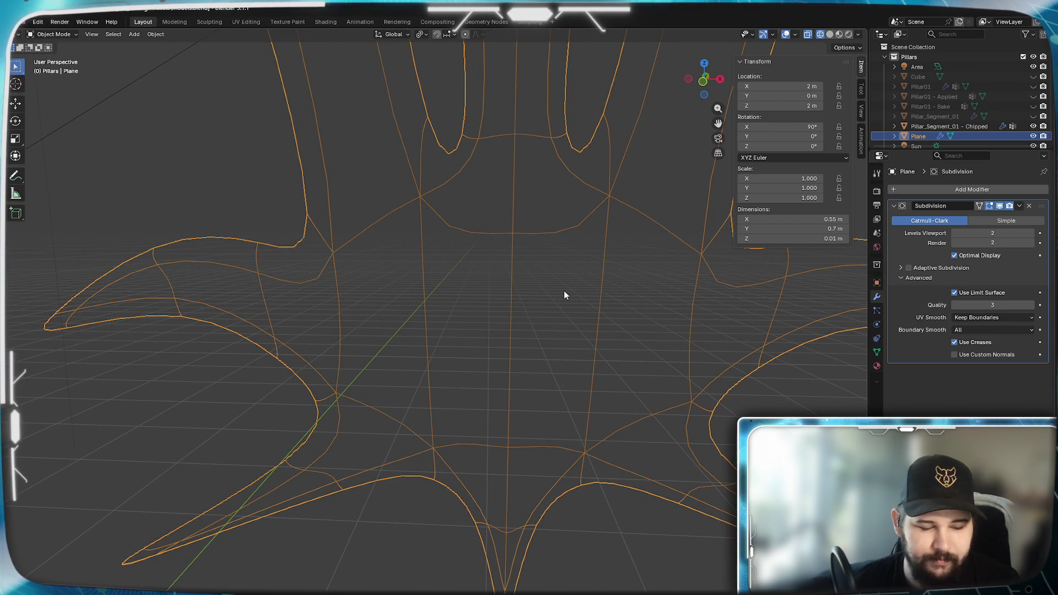
pyautogui.press('z')
pyautogui.click(642, 290)
# Zoom around the prongs to inspect the smoothed surface, then re-enter Edit Mode.
pyautogui.scroll(-3, 624, 264)
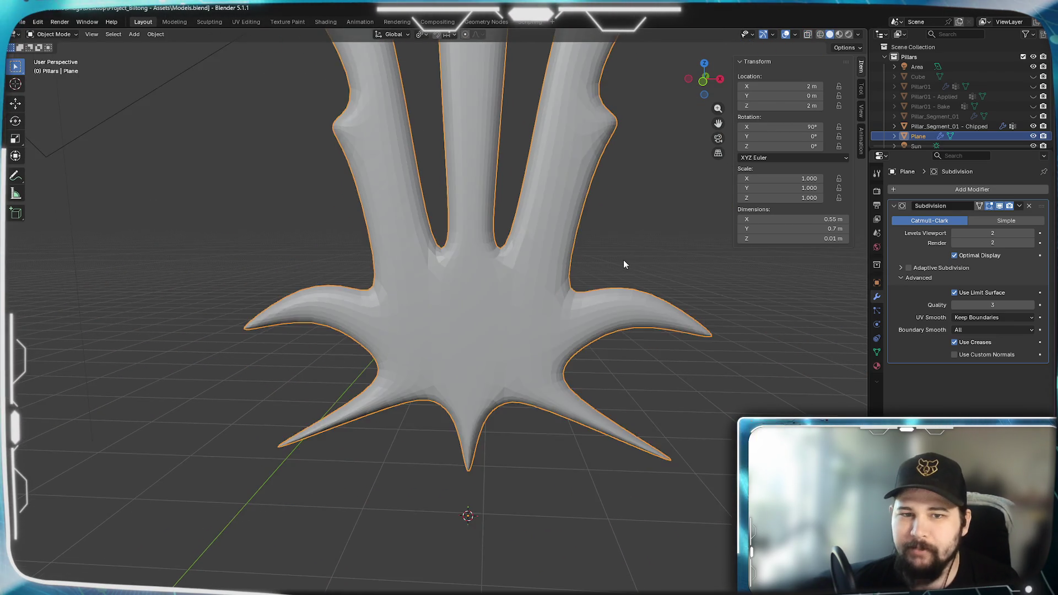
pyautogui.scroll(1, 624, 264)
pyautogui.scroll(3, 496, 396)
pyautogui.scroll(-3, 530, 408)
pyautogui.scroll(-2, 477, 472)
pyautogui.scroll(5, 445, 436)
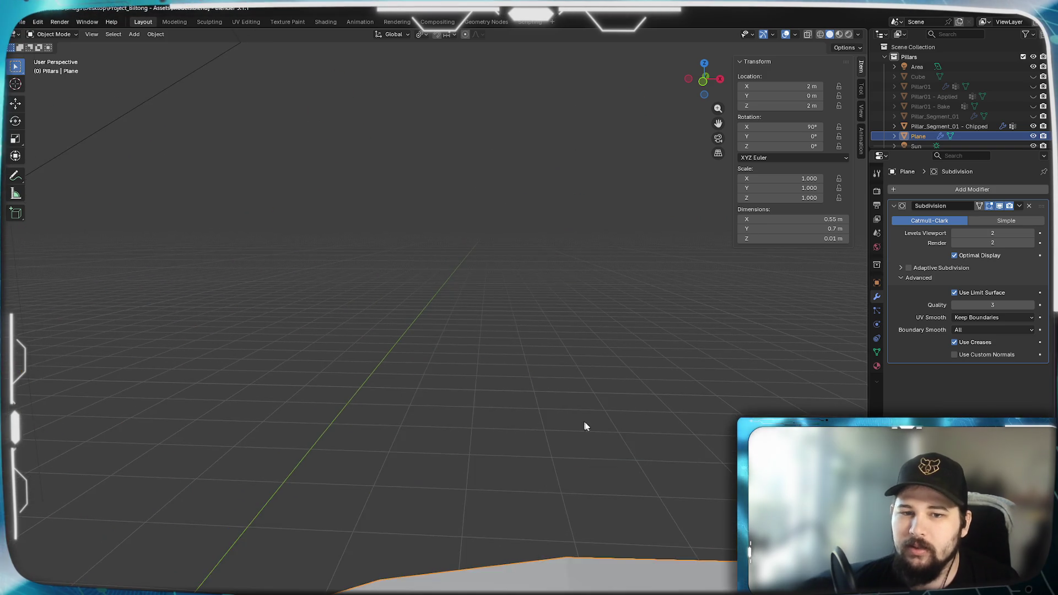
pyautogui.scroll(2, 512, 349)
pyautogui.scroll(-6, 522, 373)
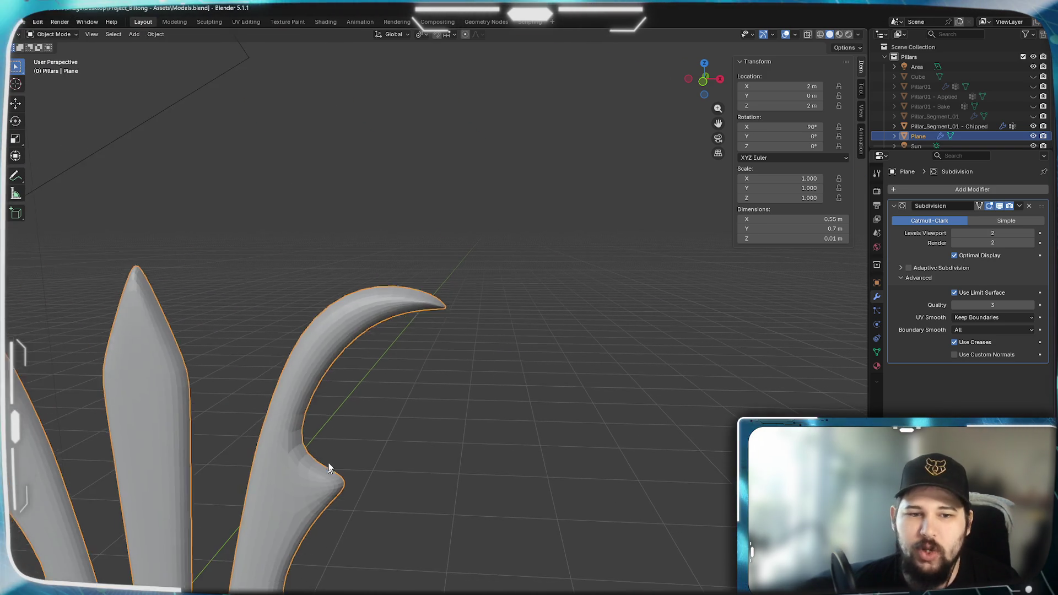
pyautogui.scroll(-4, 326, 474)
pyautogui.scroll(3, 396, 378)
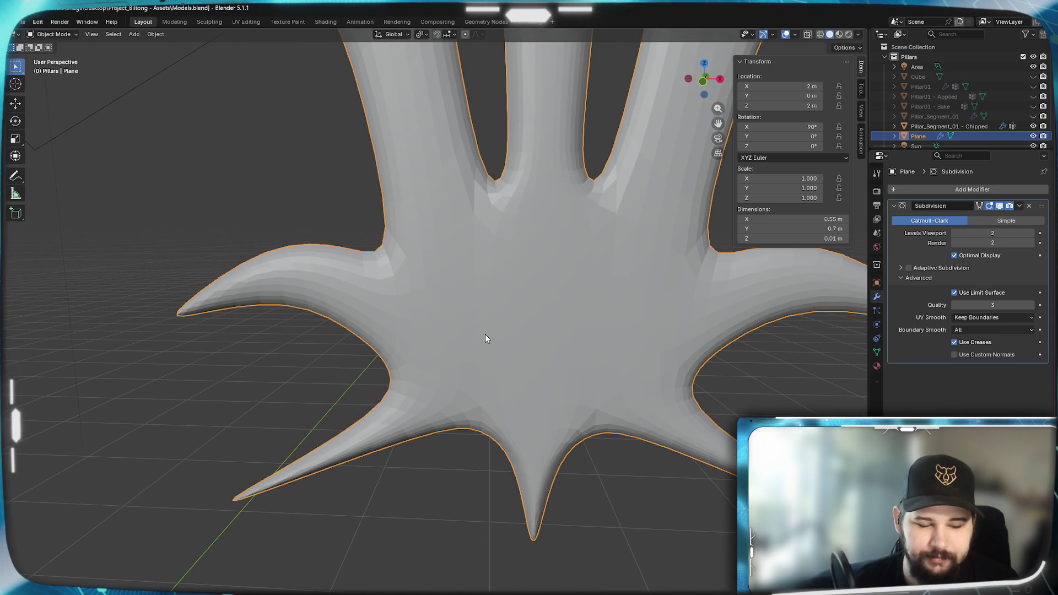
pyautogui.scroll(5, 538, 361)
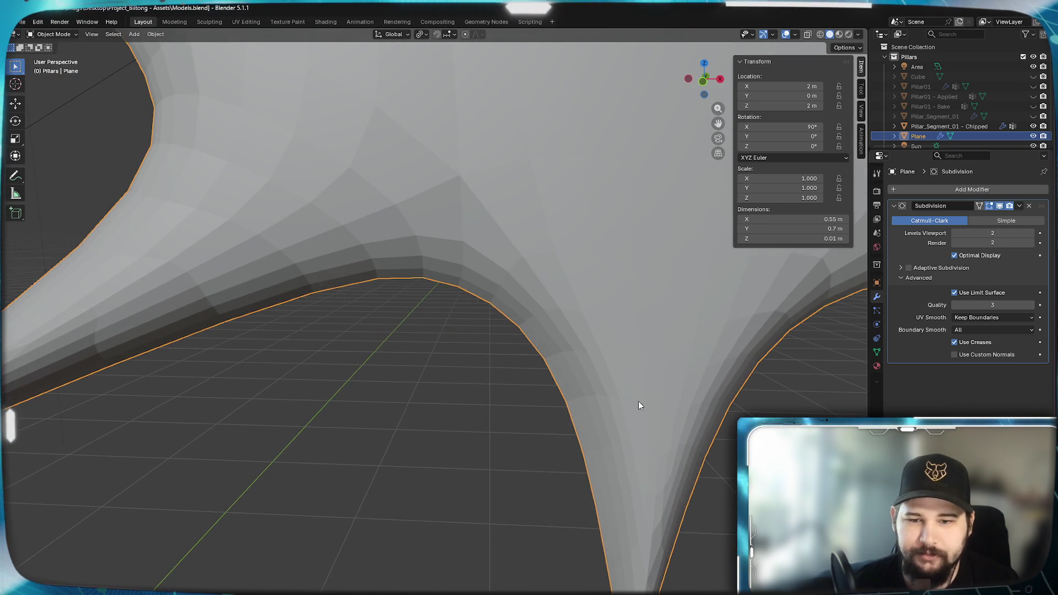
pyautogui.scroll(-3, 606, 385)
pyautogui.press('Tab')
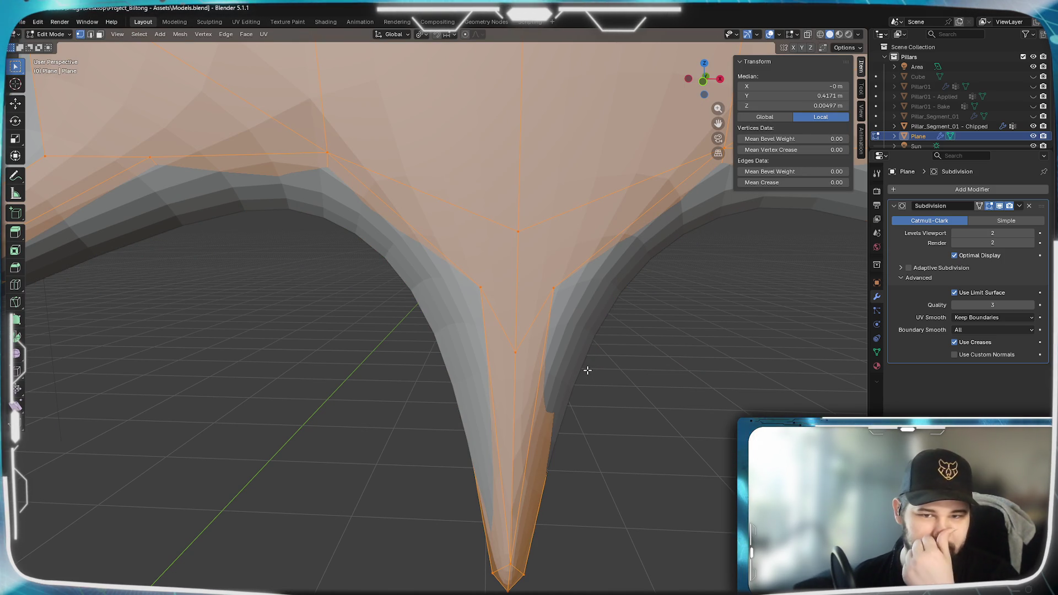
# Raise the junction vertex above the bottom centre spike 0.0164 m along Z.
pyautogui.click(525, 351)
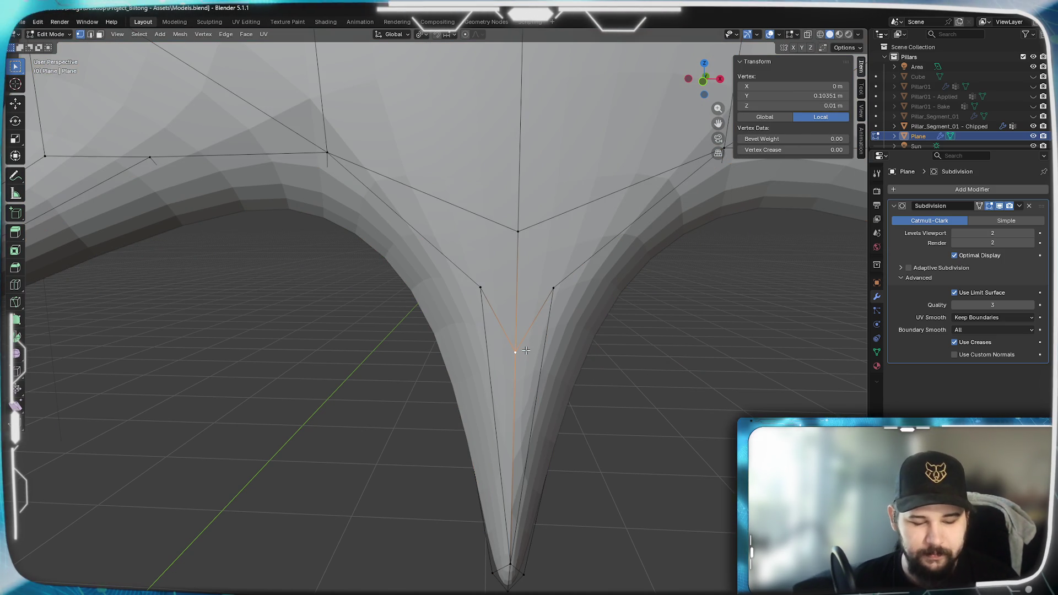
pyautogui.press('z')
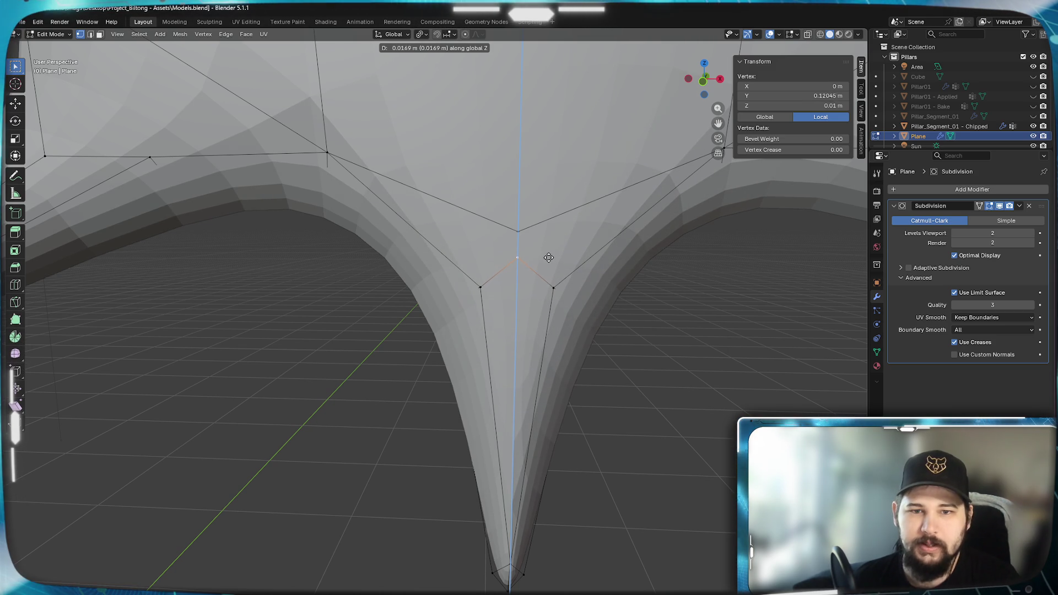
pyautogui.click(546, 258)
# Select the long spike's tip vertex and centre the whole star mesh in Front Orthographic view.
pyautogui.scroll(-4, 456, 366)
pyautogui.scroll(2, 439, 407)
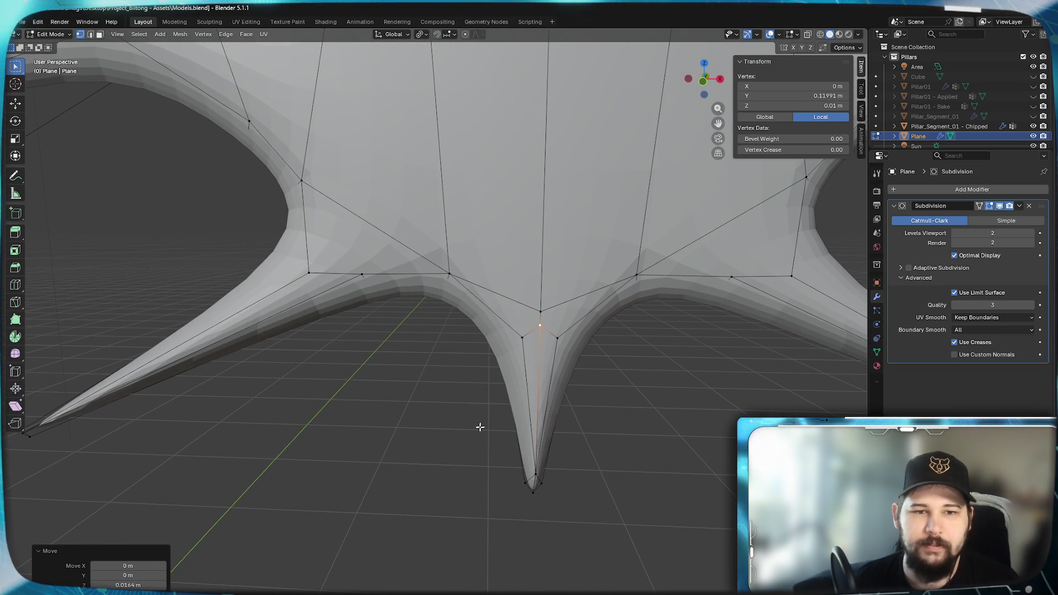
pyautogui.scroll(5, 184, 413)
pyautogui.moveTo(339, 356)
pyautogui.mouseDown(button='middle')
pyautogui.moveTo(330, 347)
pyautogui.moveTo(295, 355)
pyautogui.mouseUp(button='middle')
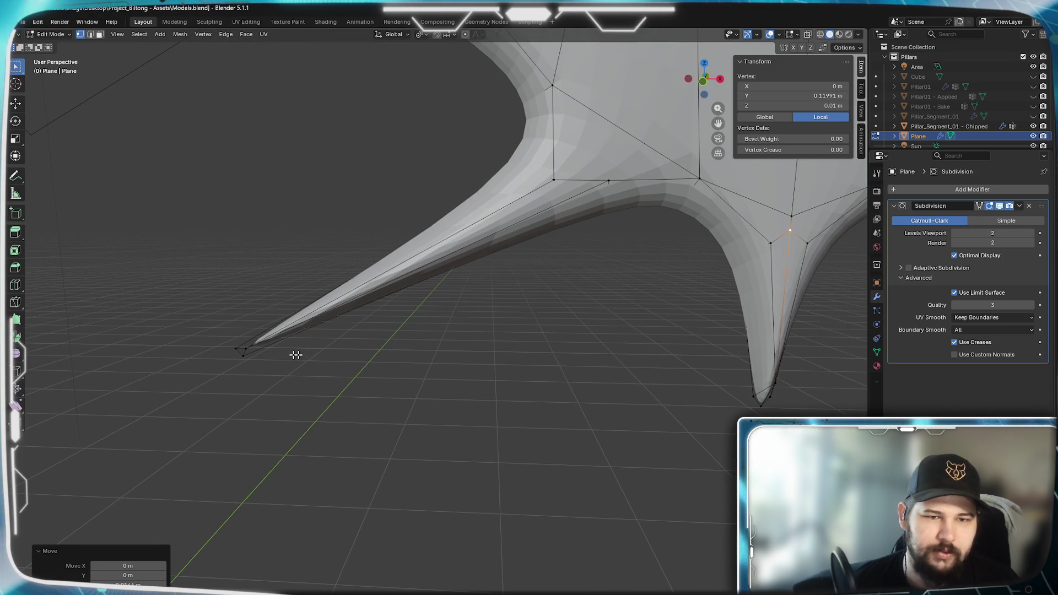
pyautogui.click(246, 349)
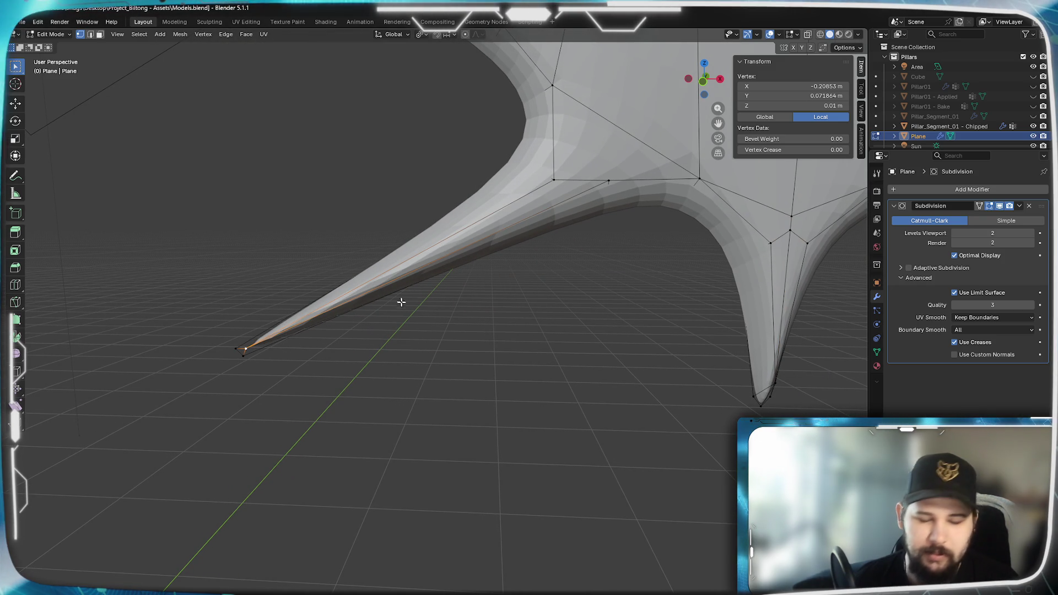
pyautogui.press('KP_1')
pyautogui.keyDown('shift'); pyautogui.moveTo(544, 354); pyautogui.dragTo(295, 396, button='middle'); pyautogui.keyUp('shift')
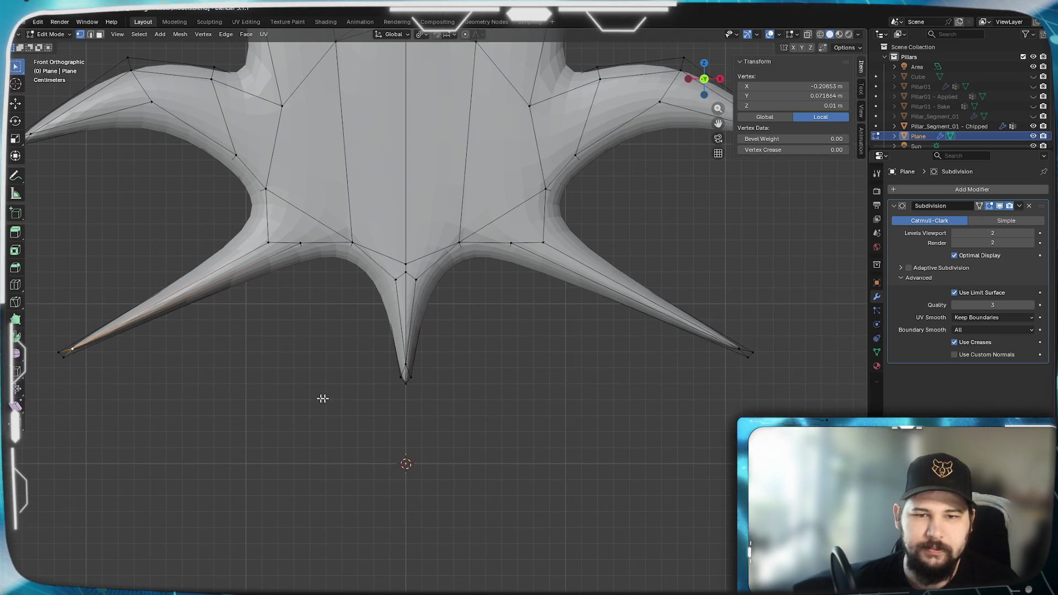
# Scale both long spike tips to 0.931 around their Median Point.
pyautogui.keyDown('shift'); pyautogui.click(737, 349); pyautogui.keyUp('shift')
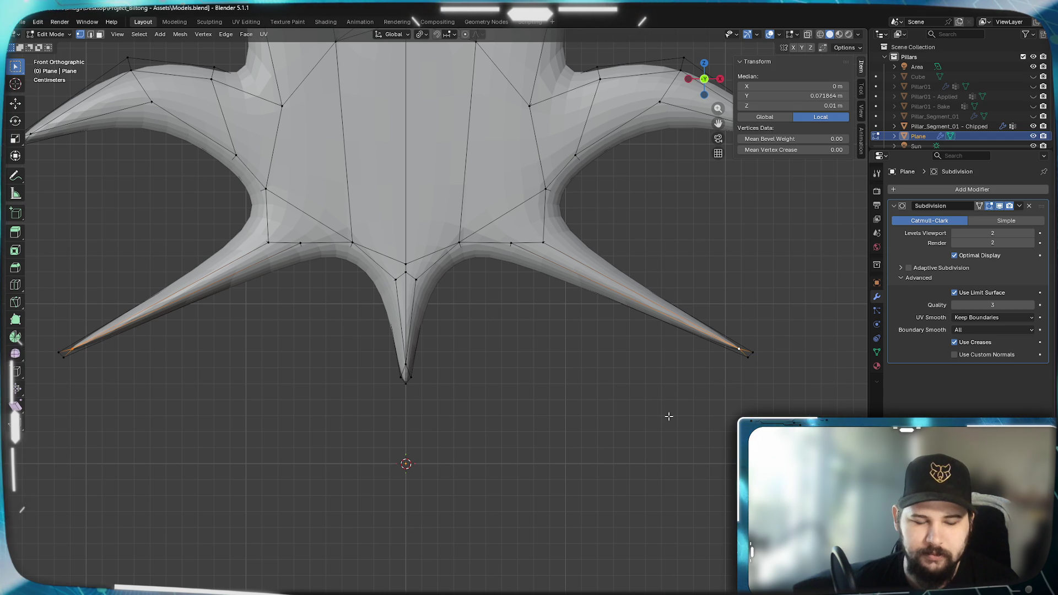
pyautogui.press('s')
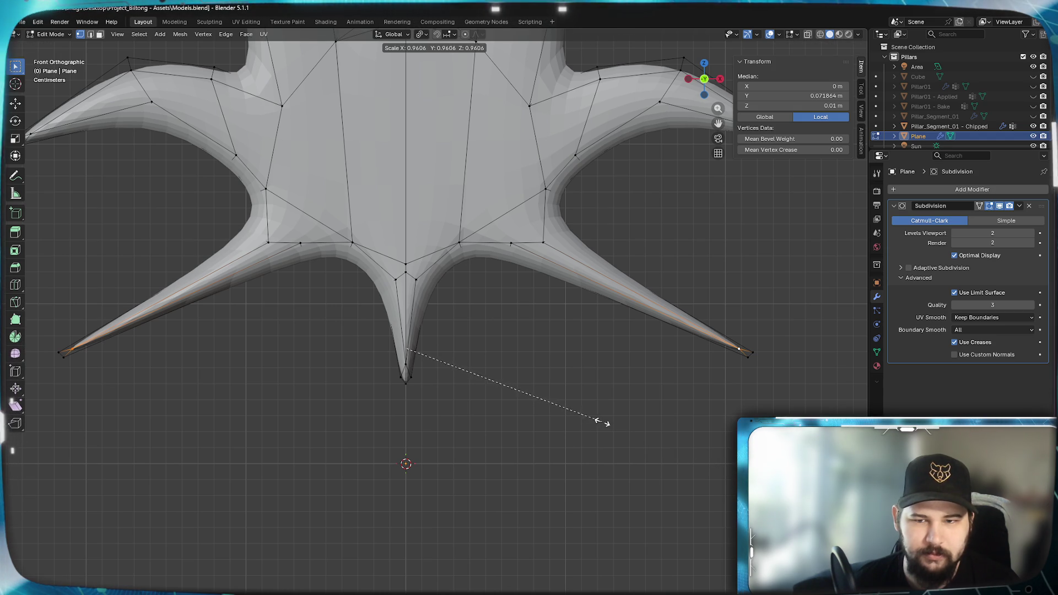
pyautogui.click(583, 420)
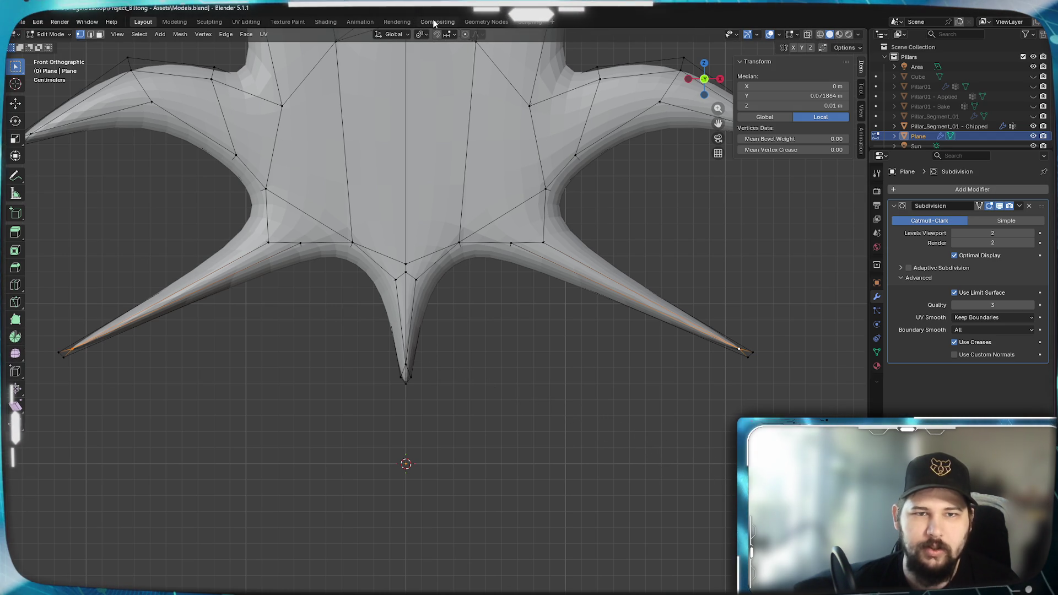
pyautogui.click(422, 34)
pyautogui.click(456, 91)
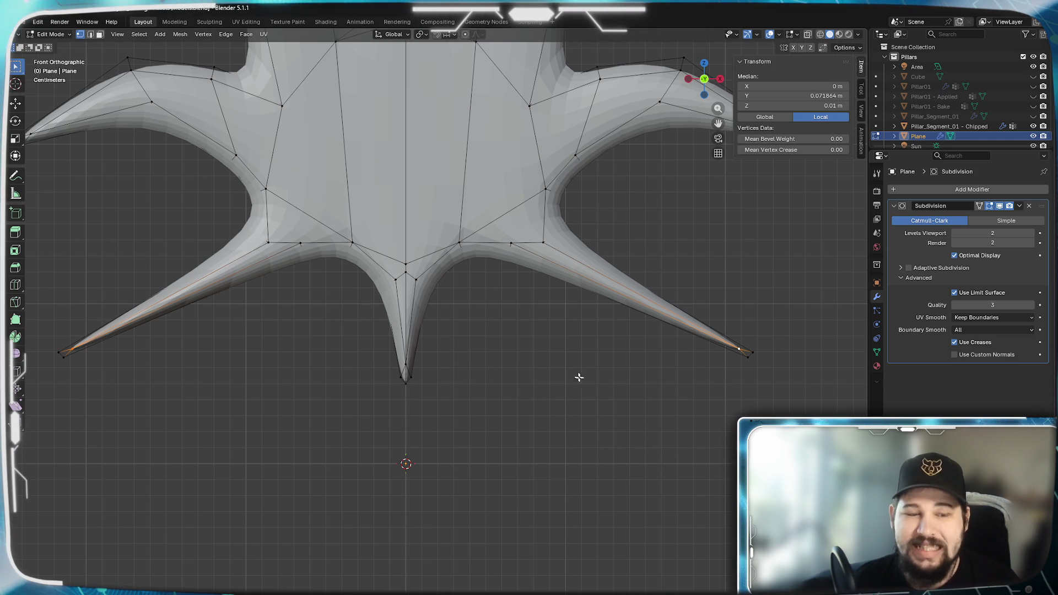
pyautogui.press('s')
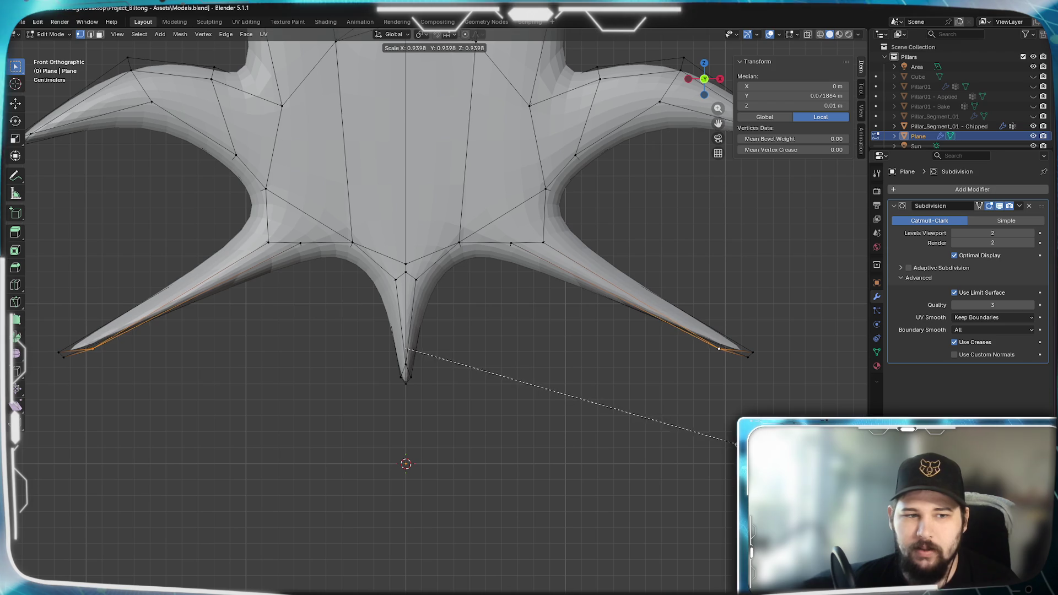
pyautogui.click(734, 443)
# Raise the two long spike tips 0.007044 m along global Z.
pyautogui.press('g')
pyautogui.press('z')
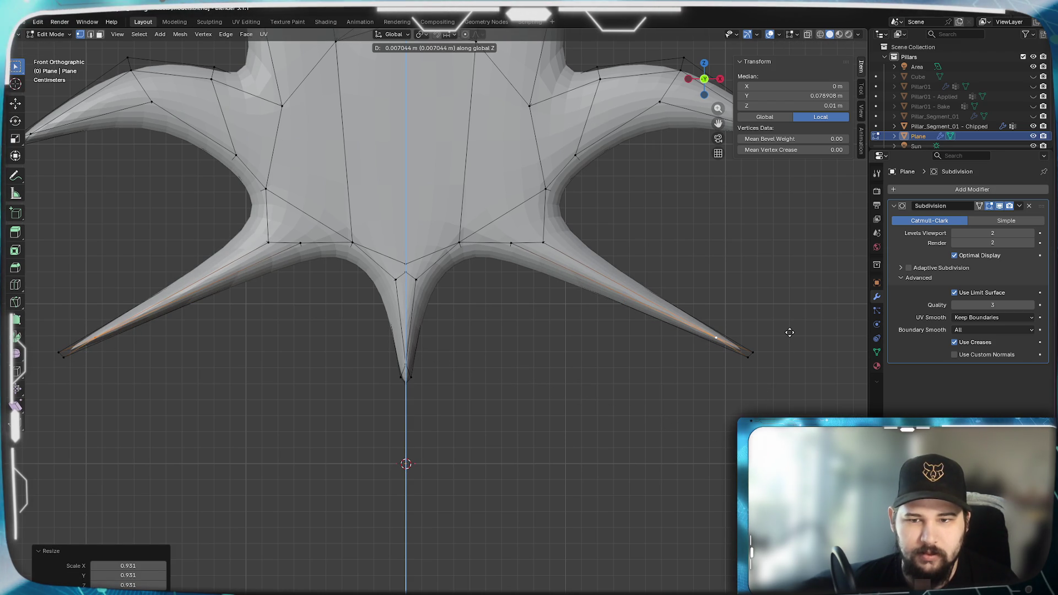
pyautogui.click(590, 330)
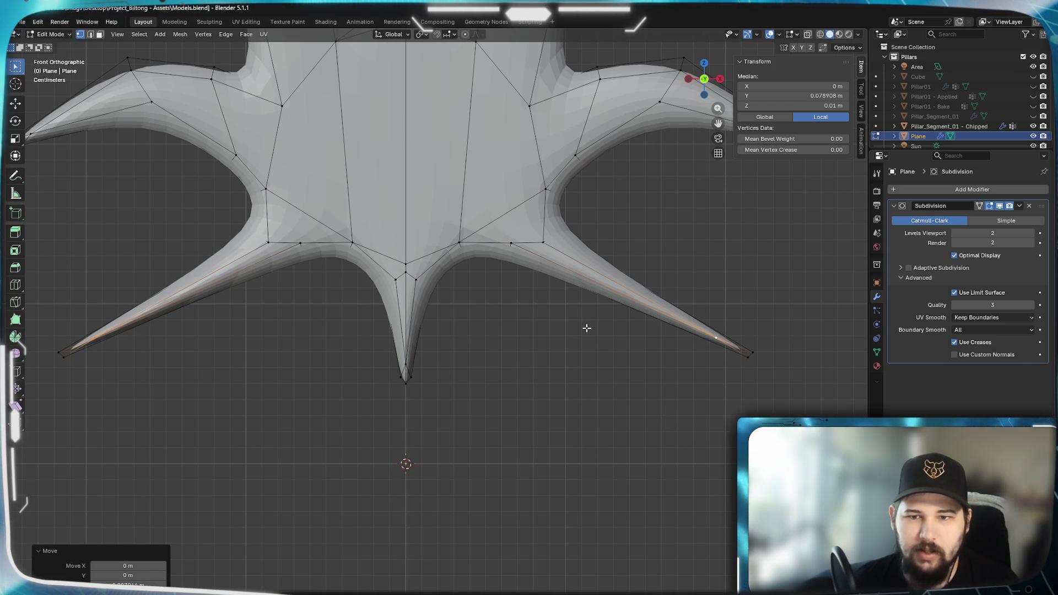
pyautogui.keyDown('shift'); pyautogui.moveTo(584, 328); pyautogui.dragTo(463, 466, button='middle'); pyautogui.keyUp('shift')
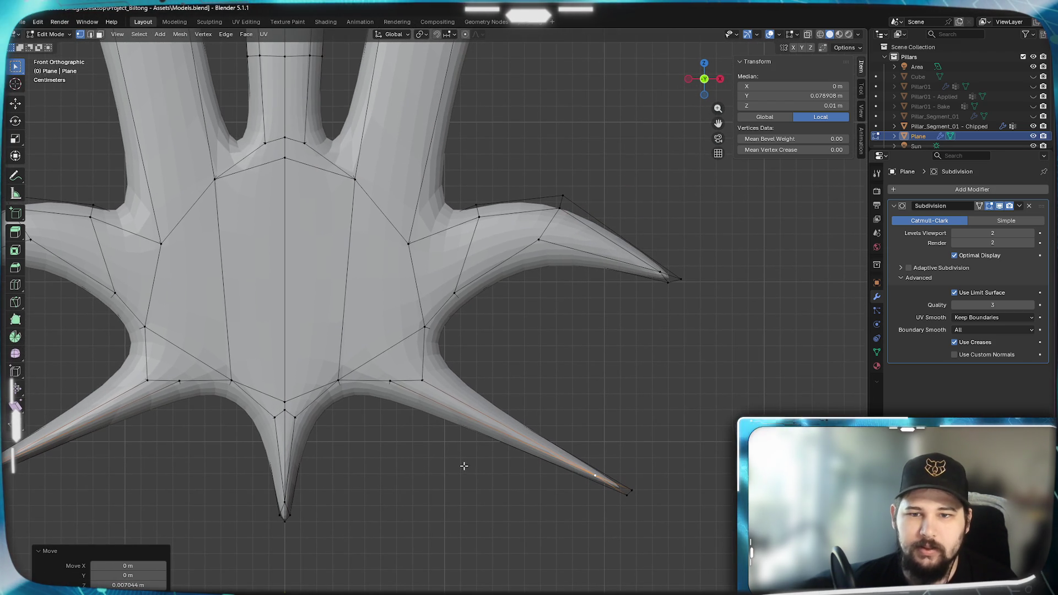
# Scale the curved horn tip vertices to 0.966 and lift them 0.0031 m along Z.
pyautogui.click(664, 279)
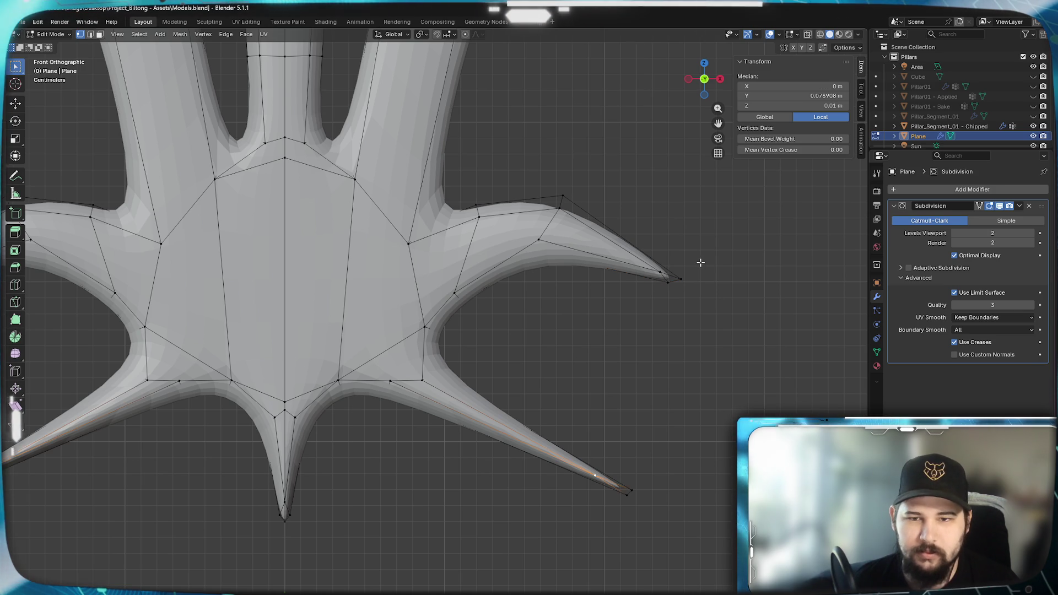
pyautogui.click(666, 278)
pyautogui.keyDown('ctrl'); pyautogui.scroll(-5, 362, 341); pyautogui.keyUp('ctrl')
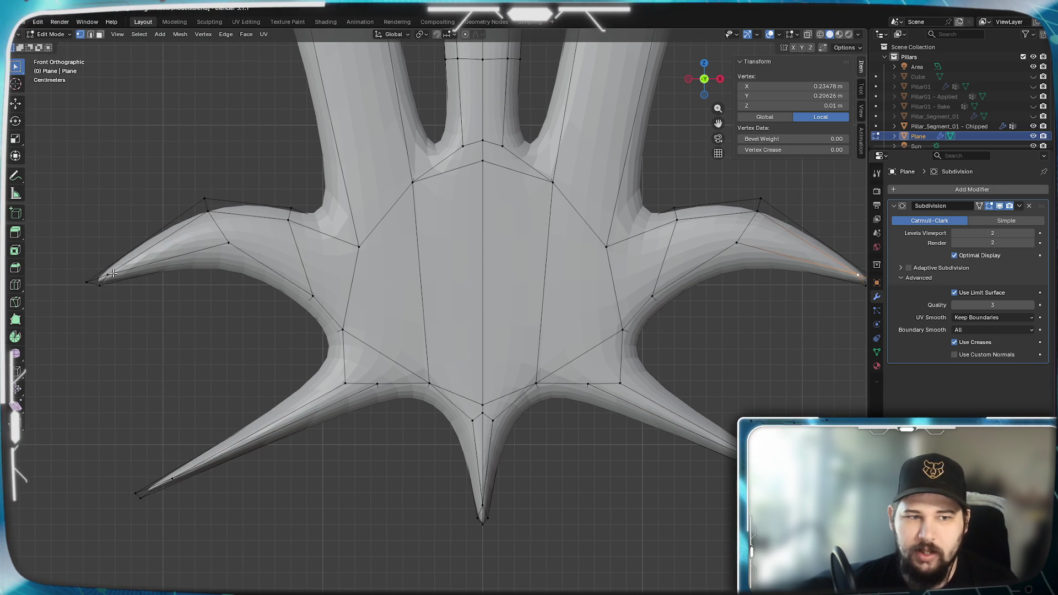
pyautogui.click(155, 379)
pyautogui.press('z')
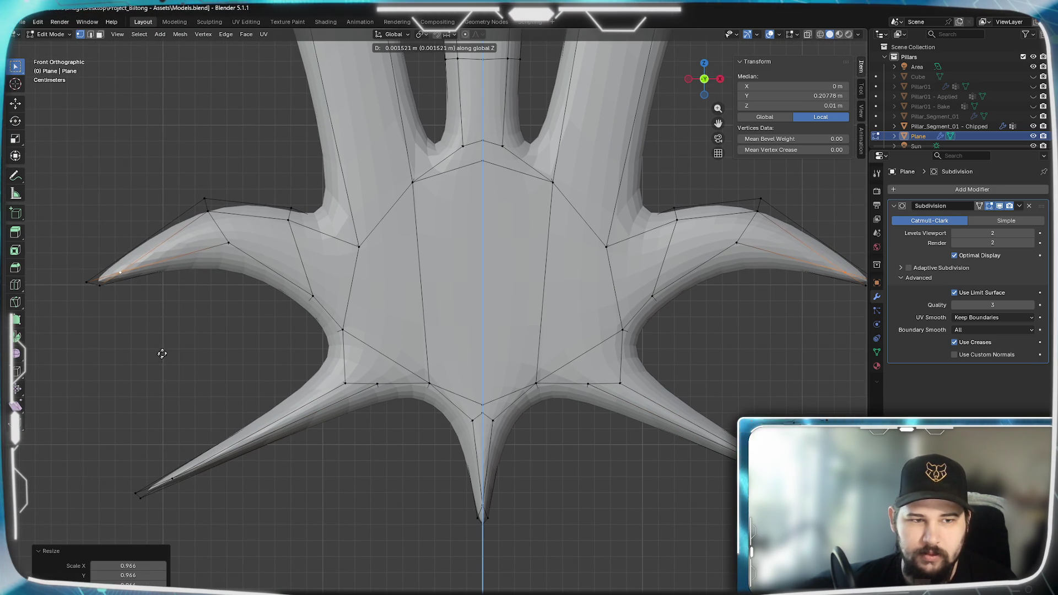
pyautogui.click(173, 329)
pyautogui.scroll(6, 573, 249)
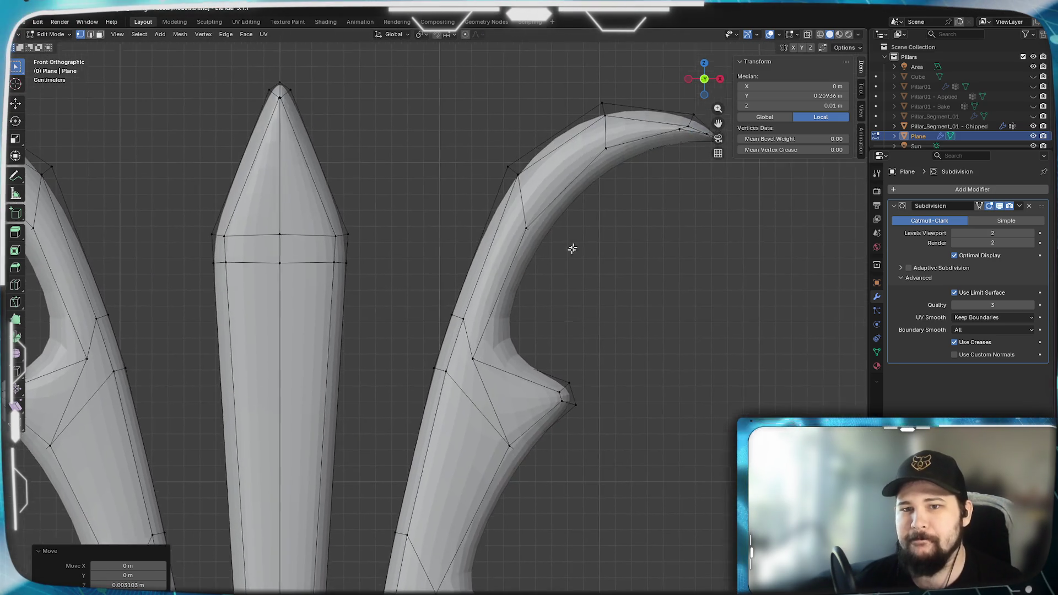
# Tuck the vertex just behind the horn tip inward to 0.982.
pyautogui.keyDown('shift'); pyautogui.moveTo(573, 248); pyautogui.dragTo(495, 391, button='middle'); pyautogui.keyUp('shift')
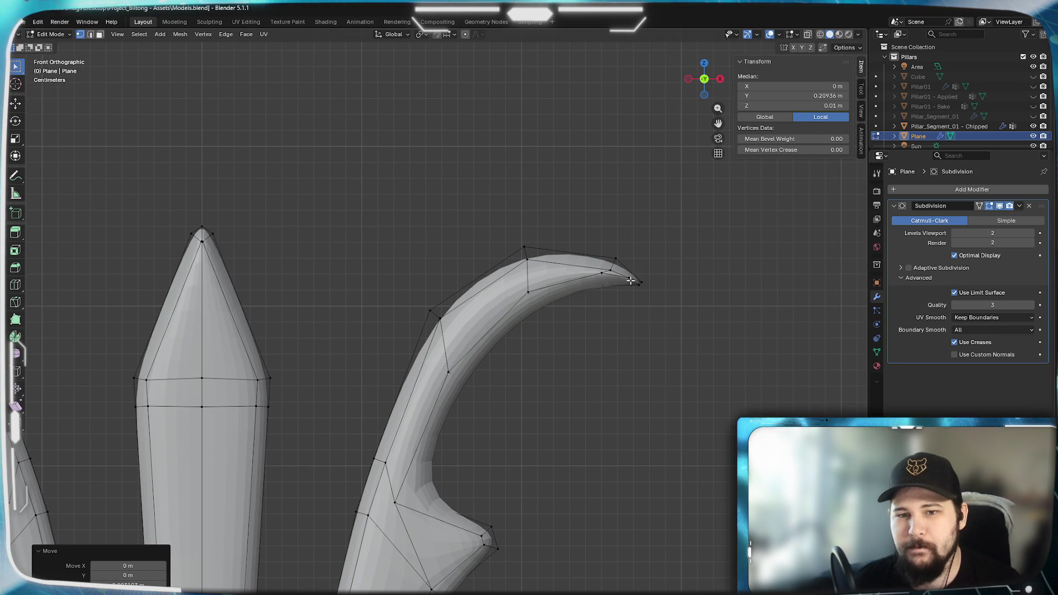
pyautogui.scroll(4, 631, 280)
pyautogui.keyDown('shift'); pyautogui.moveTo(727, 279); pyautogui.dragTo(503, 302, button='middle'); pyautogui.keyUp('shift')
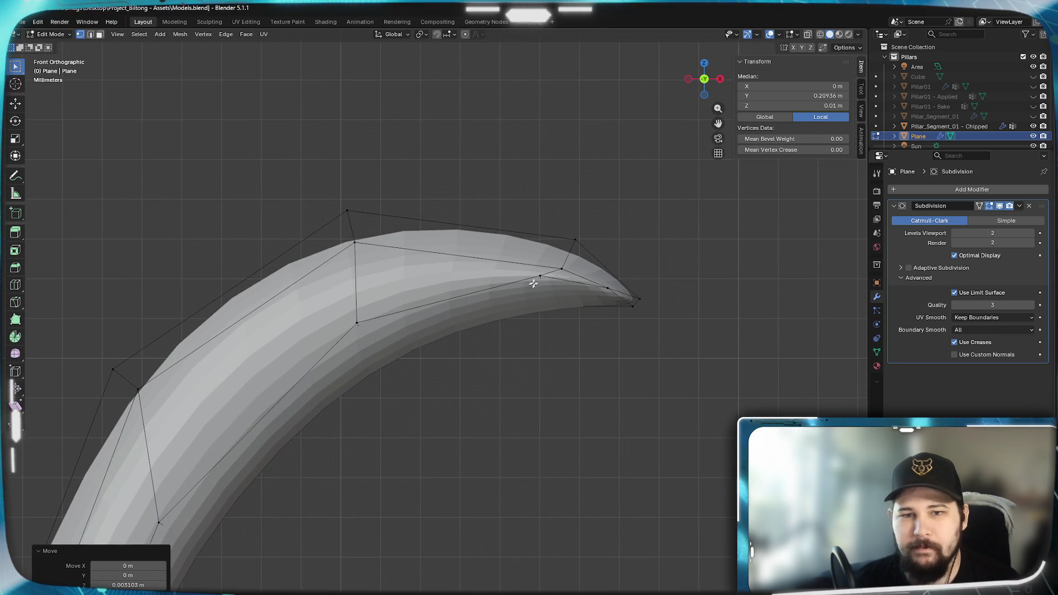
pyautogui.click(561, 270)
pyautogui.scroll(-5, 560, 269)
pyautogui.keyDown('shift'); pyautogui.moveTo(429, 349); pyautogui.dragTo(559, 354, button='middle'); pyautogui.keyUp('shift')
pyautogui.keyDown('shift'); pyautogui.moveTo(99, 336); pyautogui.dragTo(330, 335, button='middle'); pyautogui.keyUp('shift')
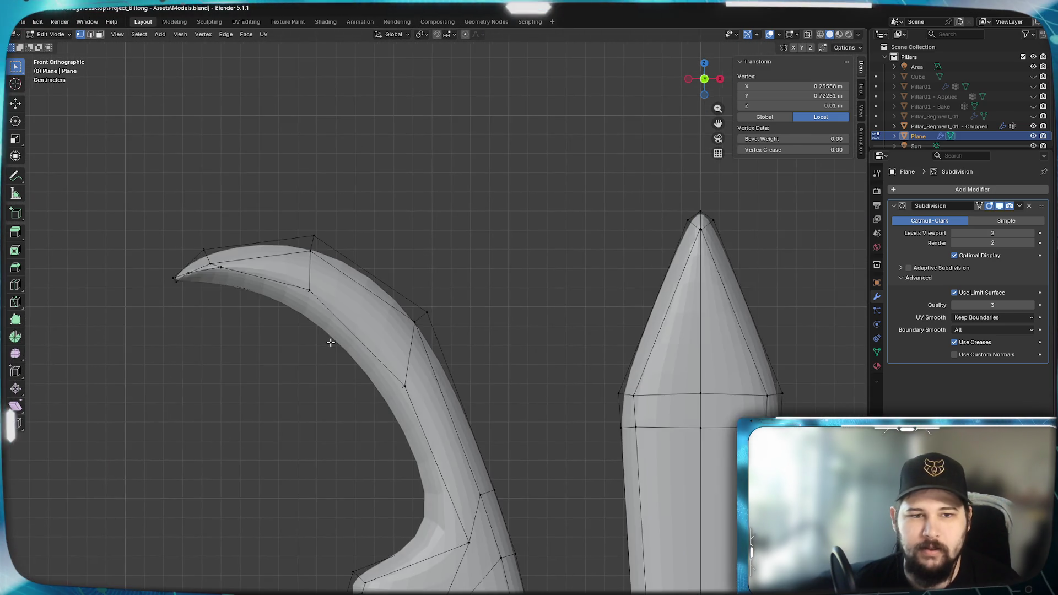
pyautogui.scroll(4, 414, 334)
pyautogui.scroll(4, 413, 334)
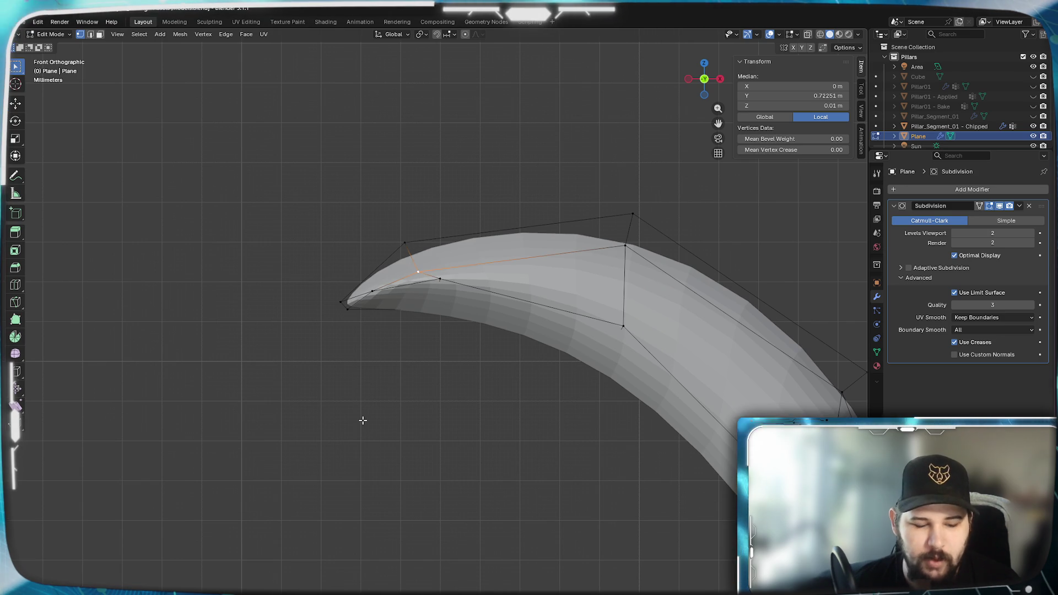
pyautogui.click(553, 344)
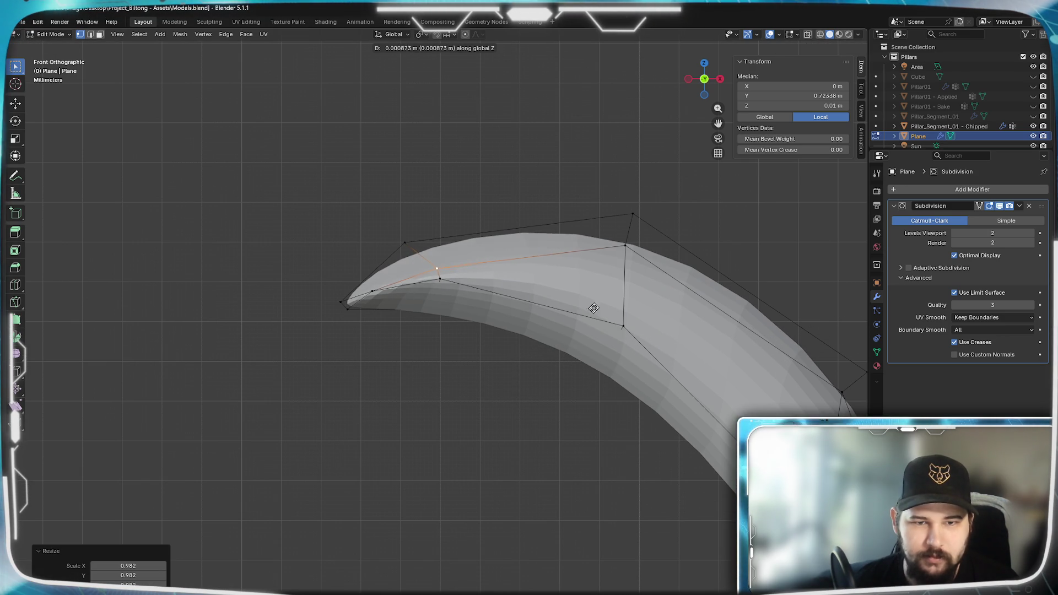
# Select the clustered vertices at the central spike's tip.
pyautogui.scroll(-6, 448, 427)
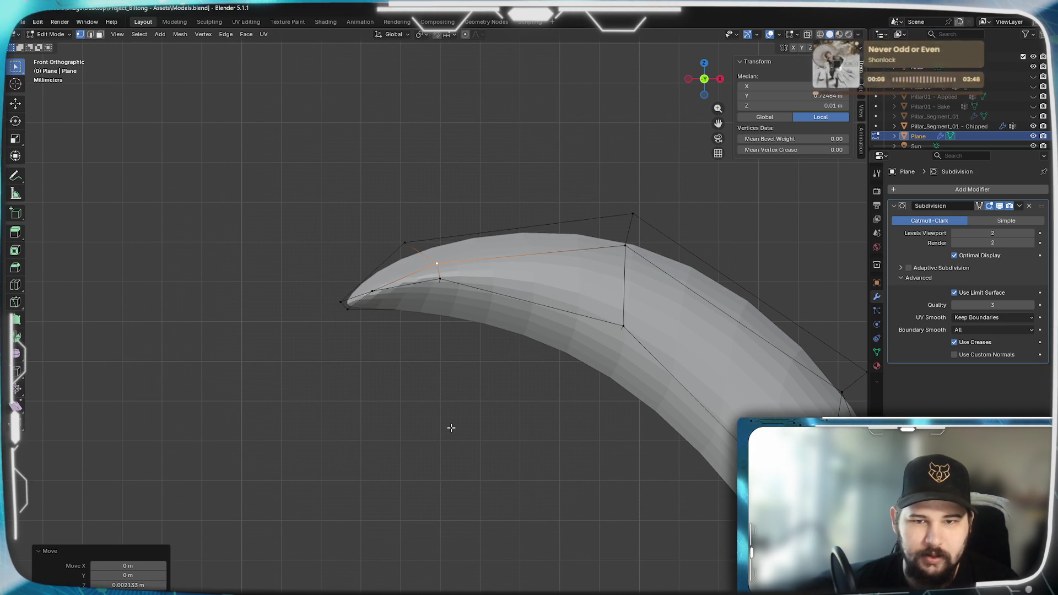
pyautogui.scroll(8, 729, 373)
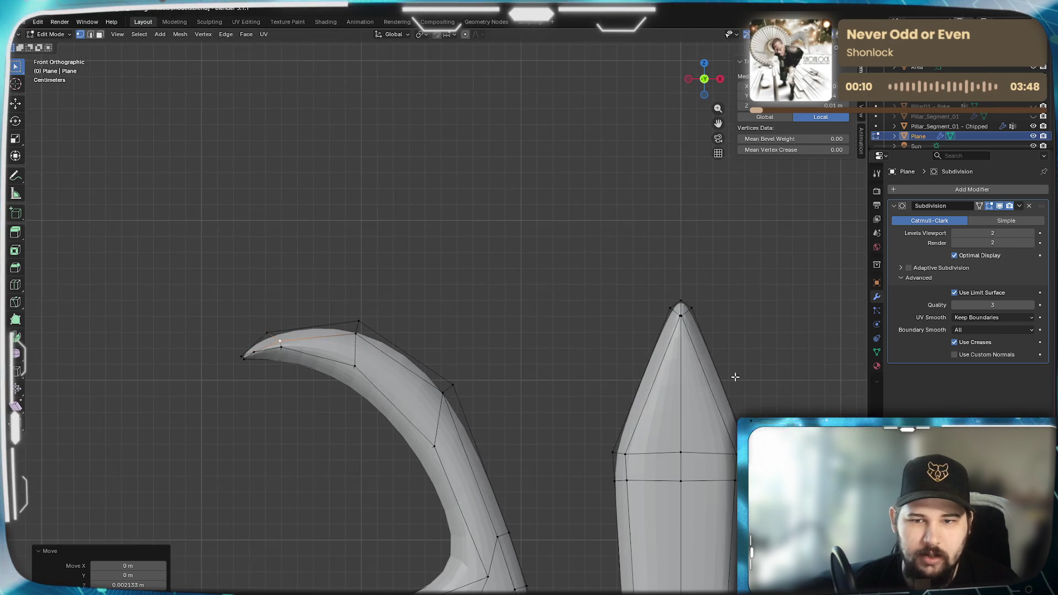
pyautogui.scroll(-5, 738, 381)
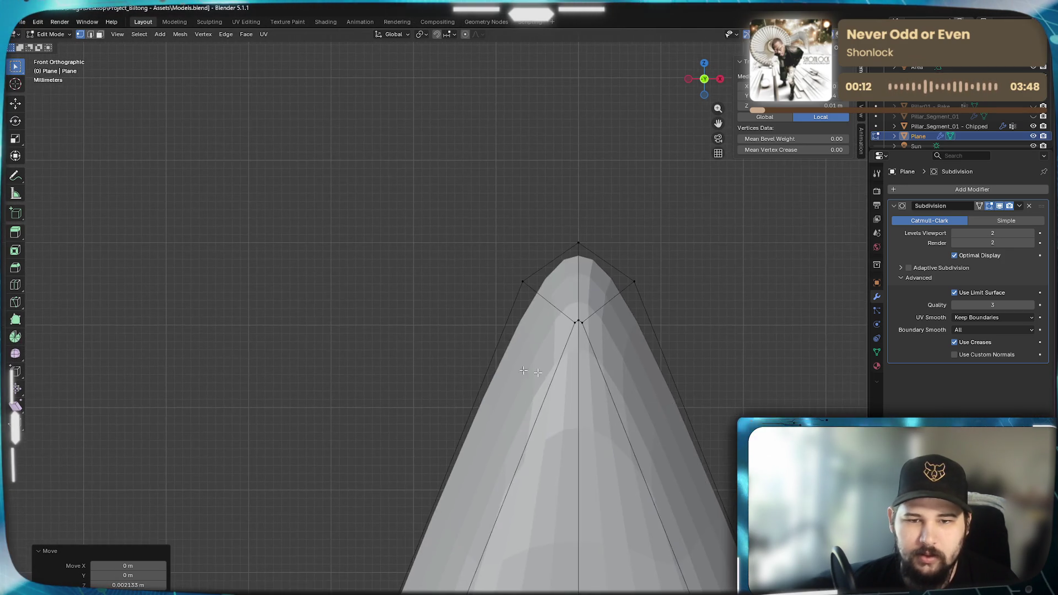
pyautogui.scroll(2, 413, 351)
pyautogui.scroll(3, 629, 407)
pyautogui.scroll(-7, 574, 324)
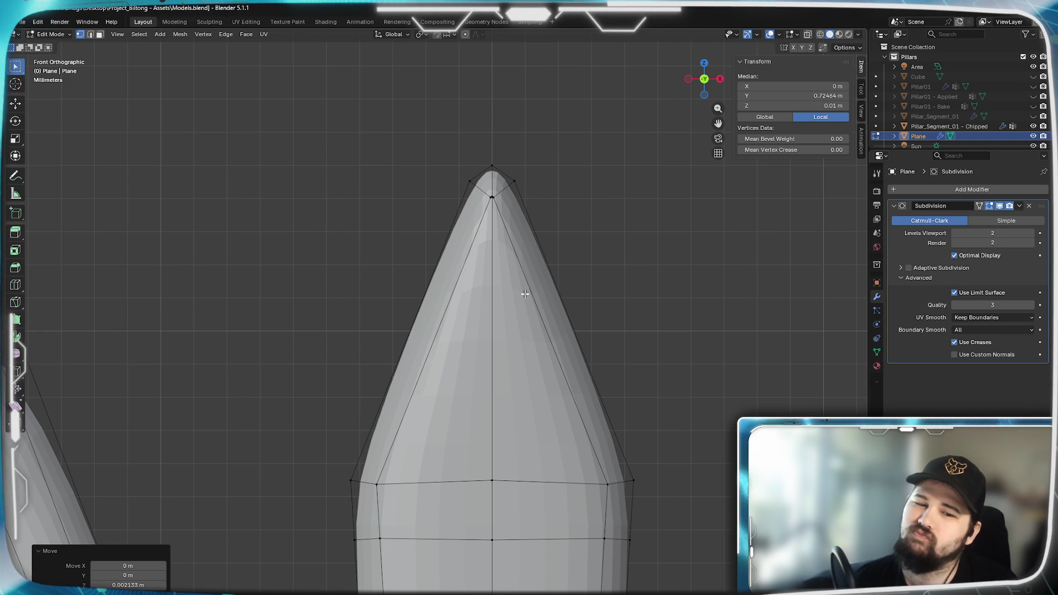
pyautogui.scroll(4, 517, 264)
pyautogui.scroll(-3, 506, 374)
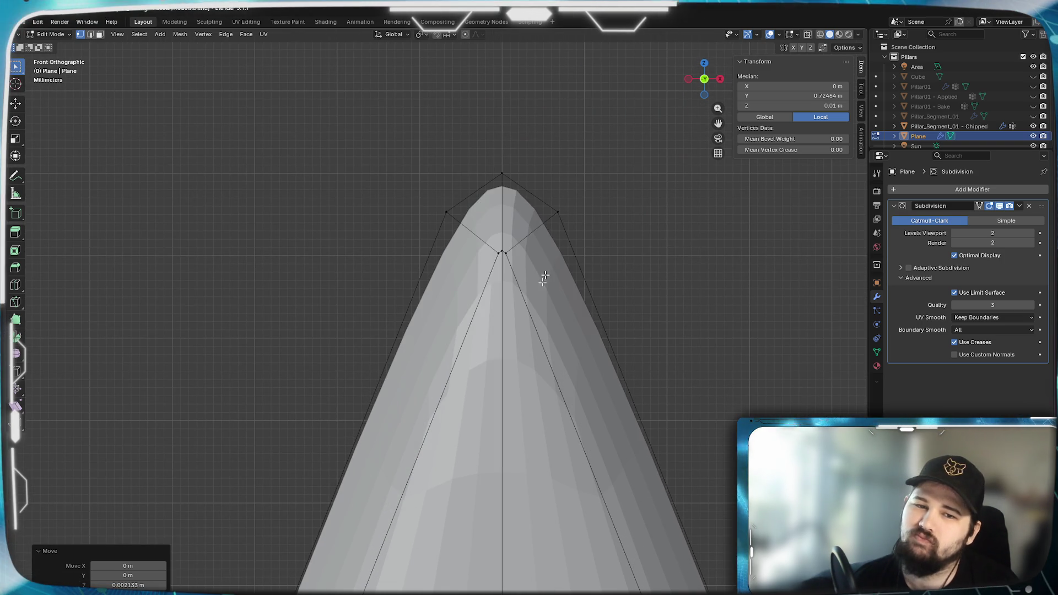
pyautogui.click(499, 252)
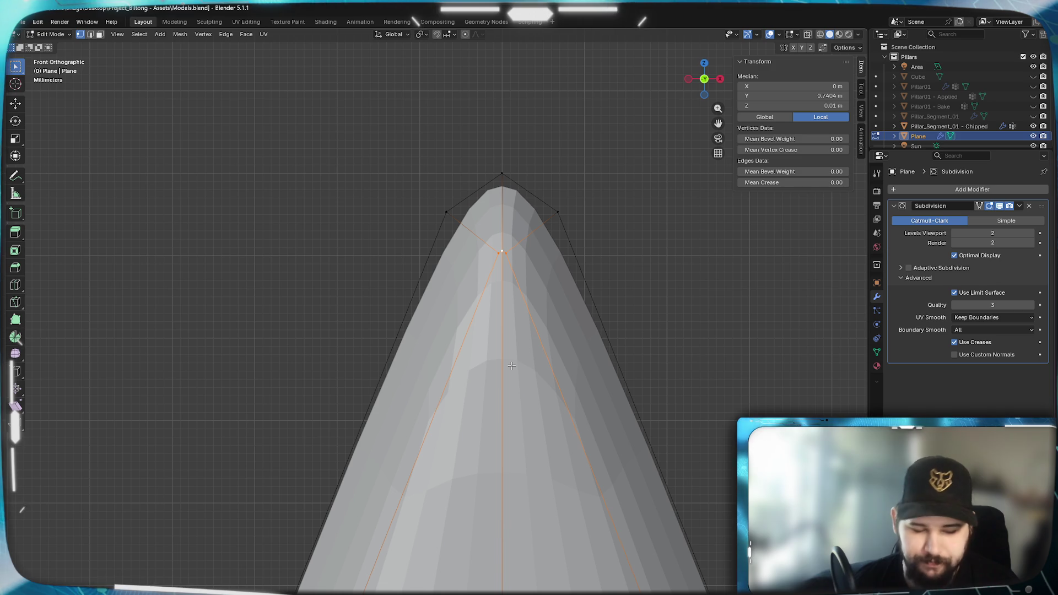
# Merge the tip vertices By Distance, then select the vertex where tip meets body.
pyautogui.press('m')
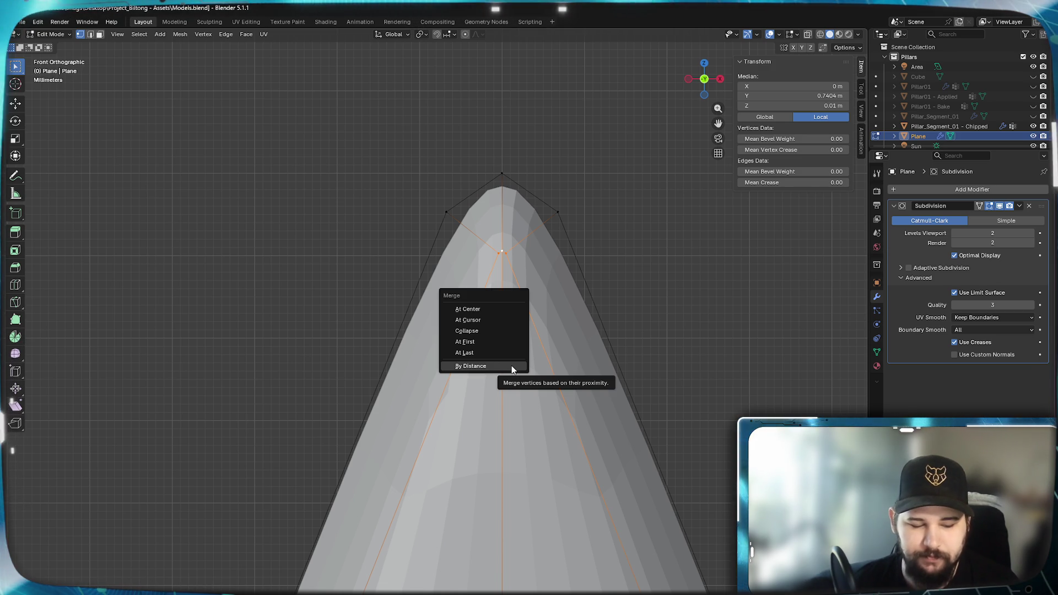
pyautogui.click(512, 365)
pyautogui.scroll(-2, 511, 365)
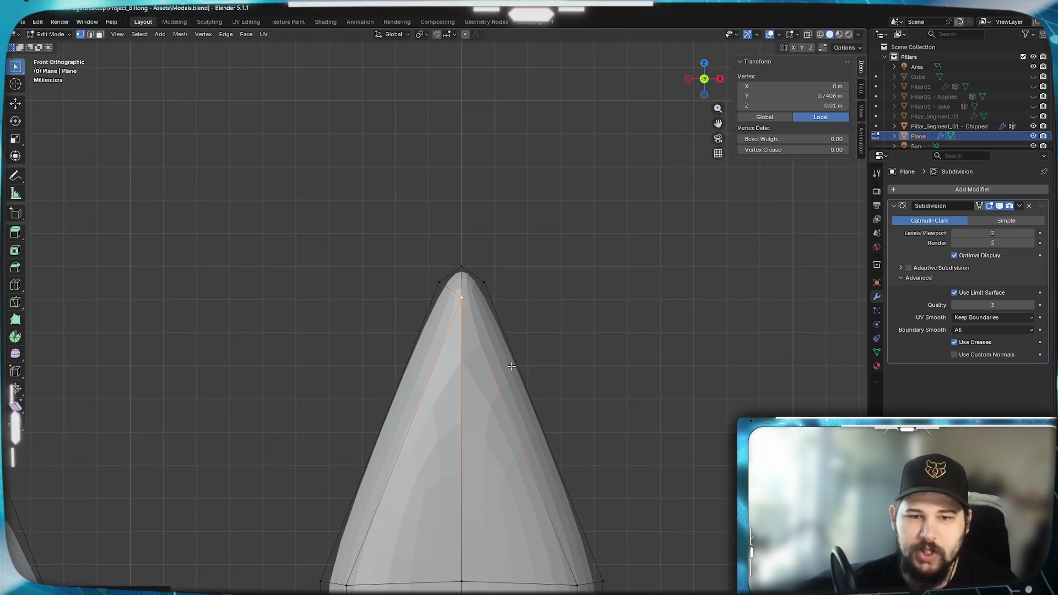
pyautogui.keyDown('shift'); pyautogui.moveTo(504, 424); pyautogui.dragTo(532, 189, button='middle'); pyautogui.keyUp('shift')
pyautogui.scroll(2, 513, 313)
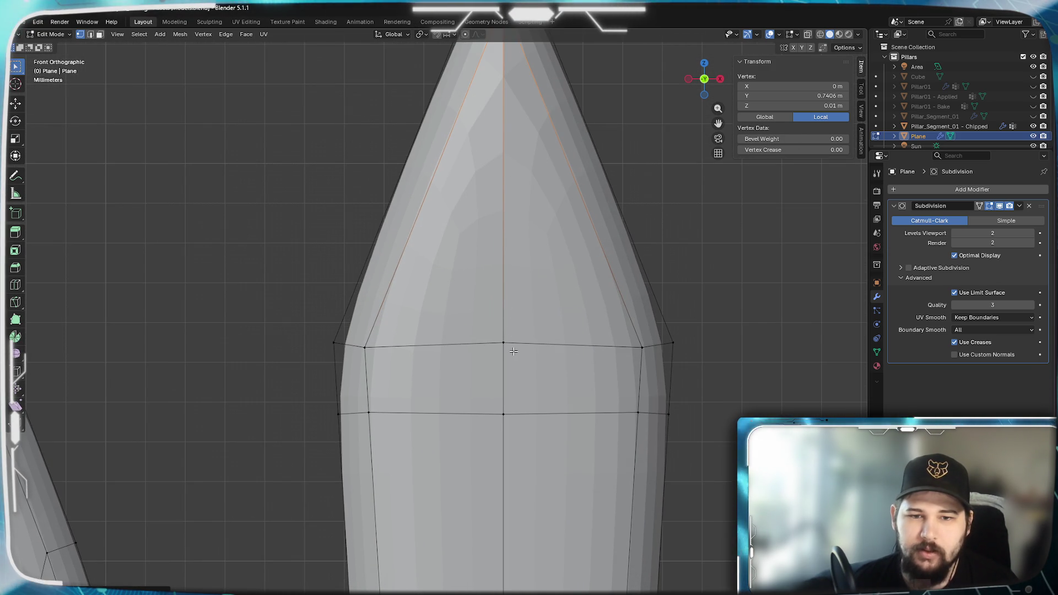
pyautogui.scroll(-1, 514, 351)
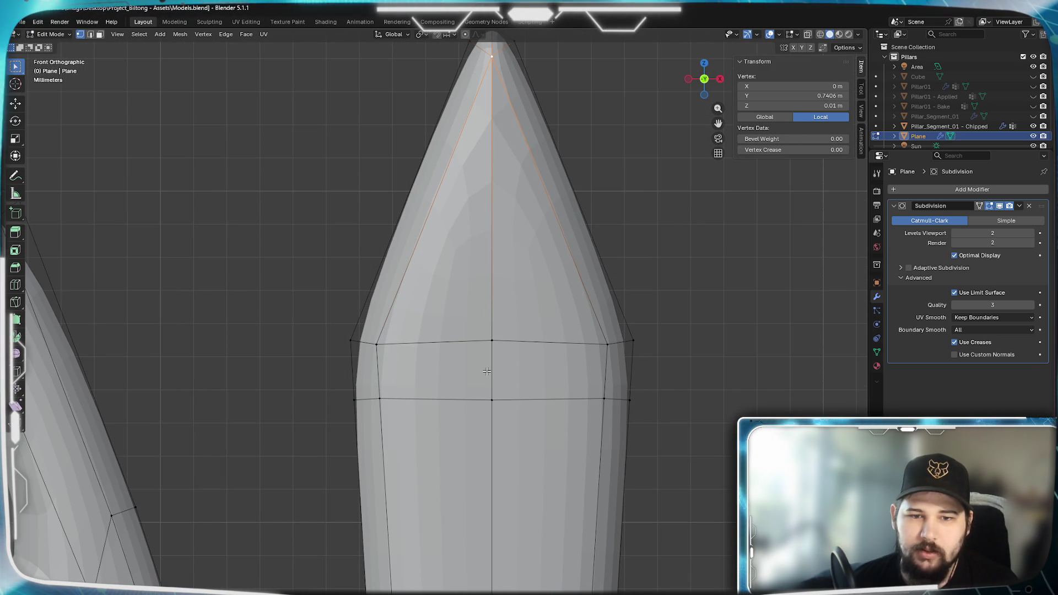
pyautogui.click(491, 342)
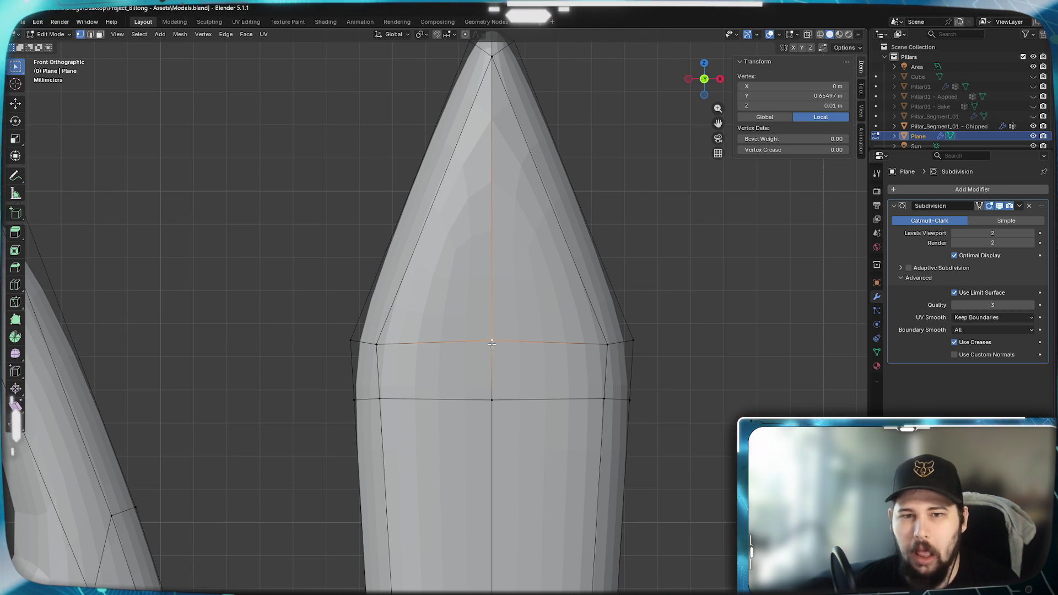
pyautogui.click(91, 35)
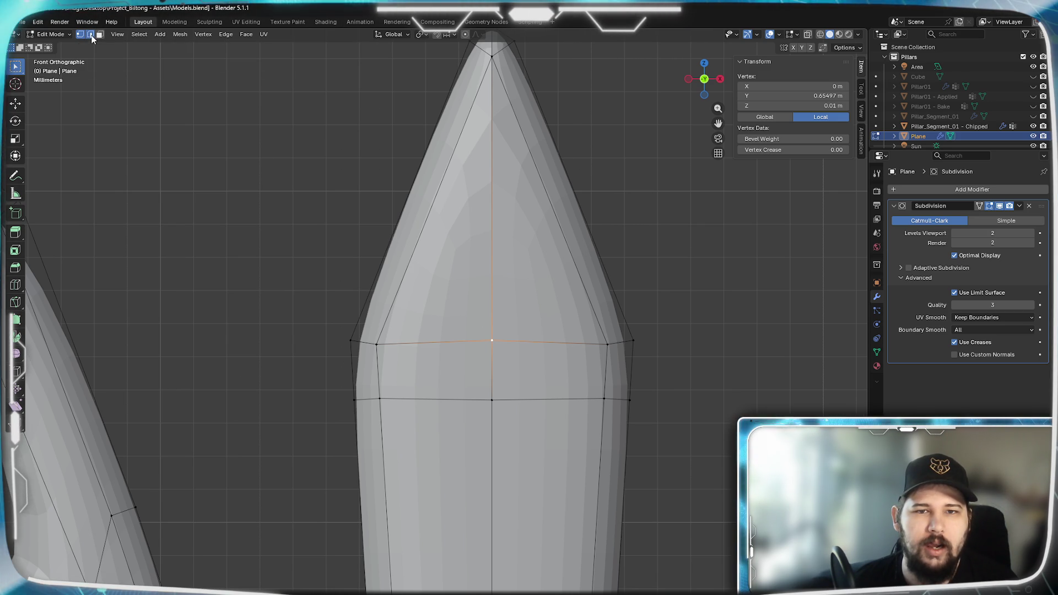
# Dissolve the central vertical edge loop of the middle pillar.
pyautogui.click(491, 303)
pyautogui.keyDown('shift'); pyautogui.click(440, 399); pyautogui.keyUp('shift')
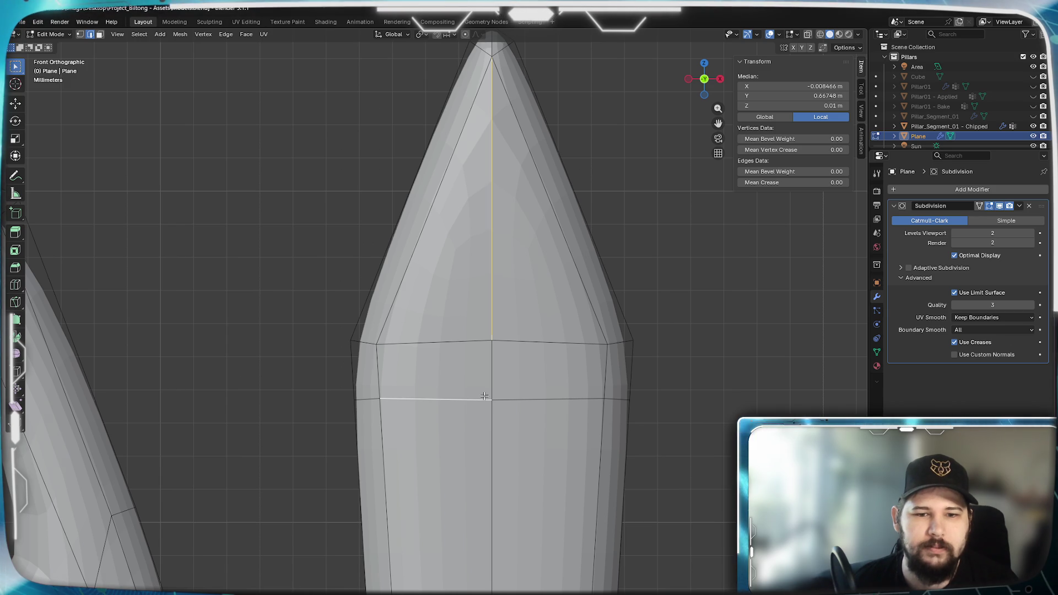
pyautogui.keyDown('alt'); pyautogui.click(501, 376); pyautogui.keyUp('alt')
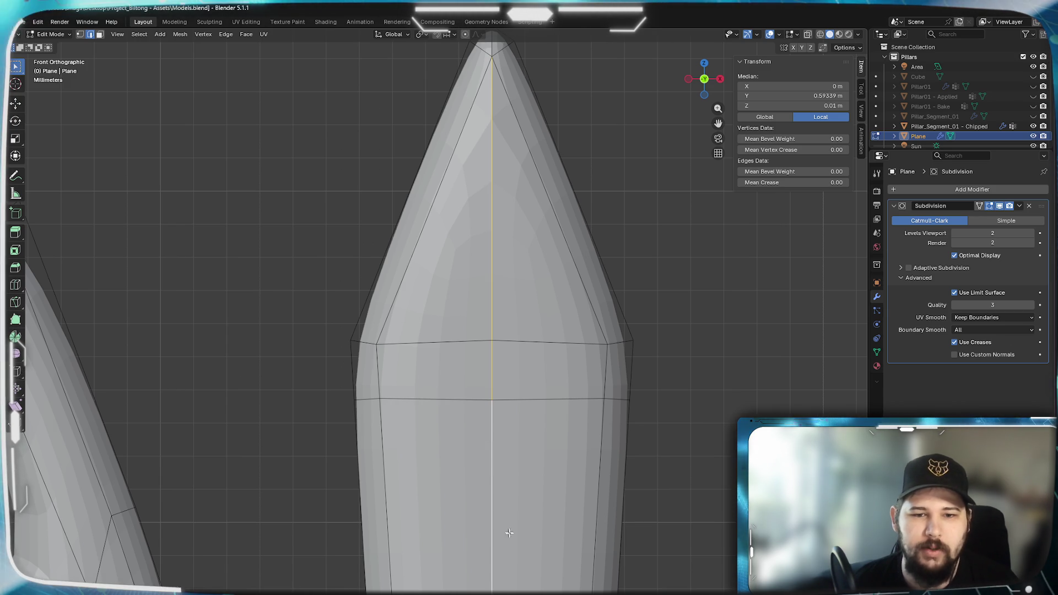
pyautogui.keyDown('shift'); pyautogui.moveTo(503, 514); pyautogui.dragTo(582, 261, button='middle'); pyautogui.keyUp('shift')
pyautogui.scroll(-3, 581, 261)
pyautogui.press('x')
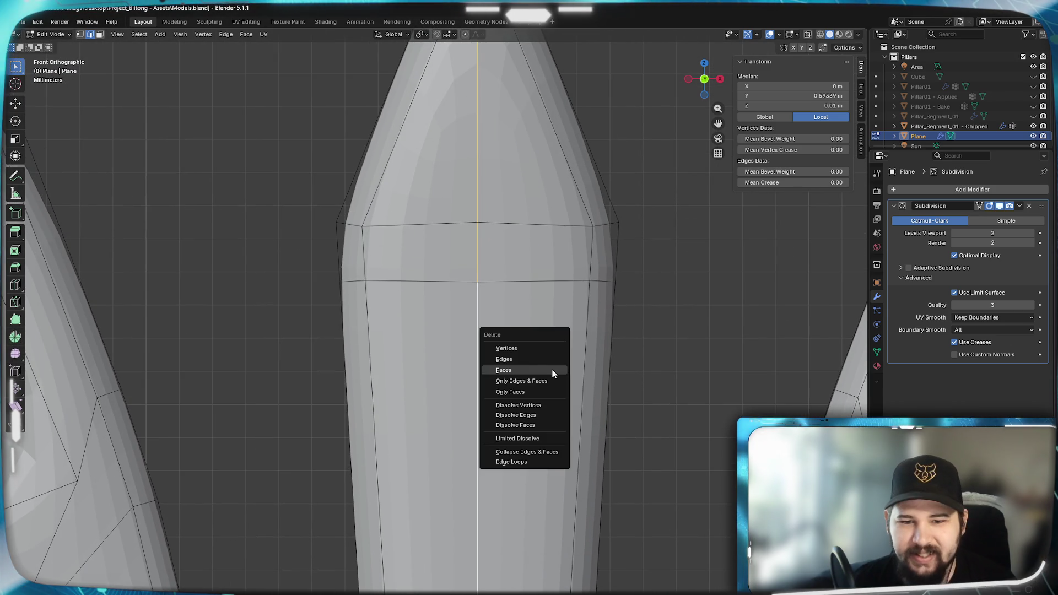
pyautogui.click(541, 416)
# Dissolve the central edge at the finger junction.
pyautogui.scroll(-3, 525, 172)
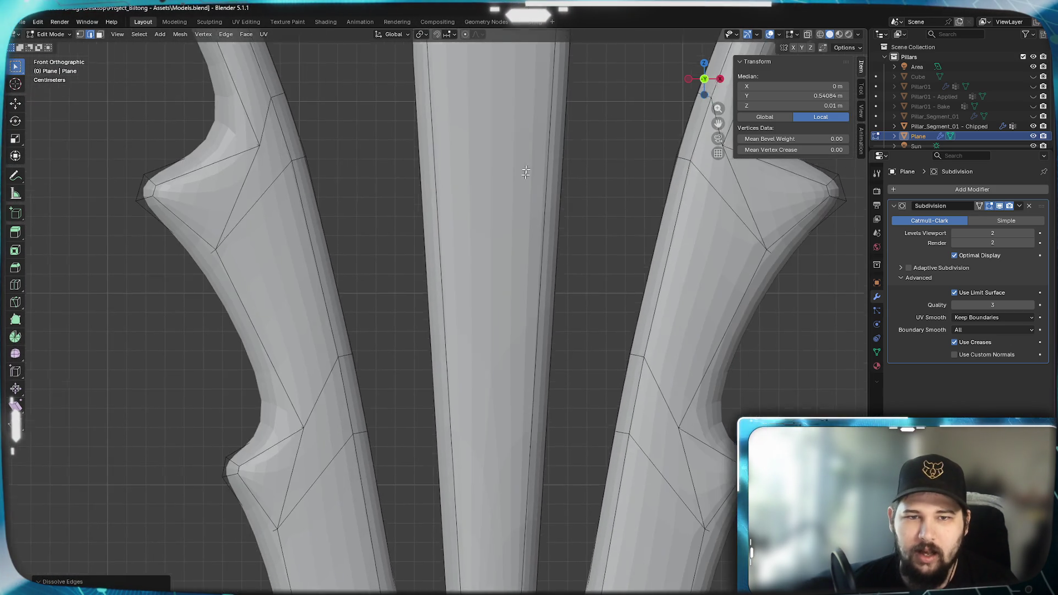
pyautogui.scroll(-2, 525, 172)
pyautogui.scroll(3, 533, 233)
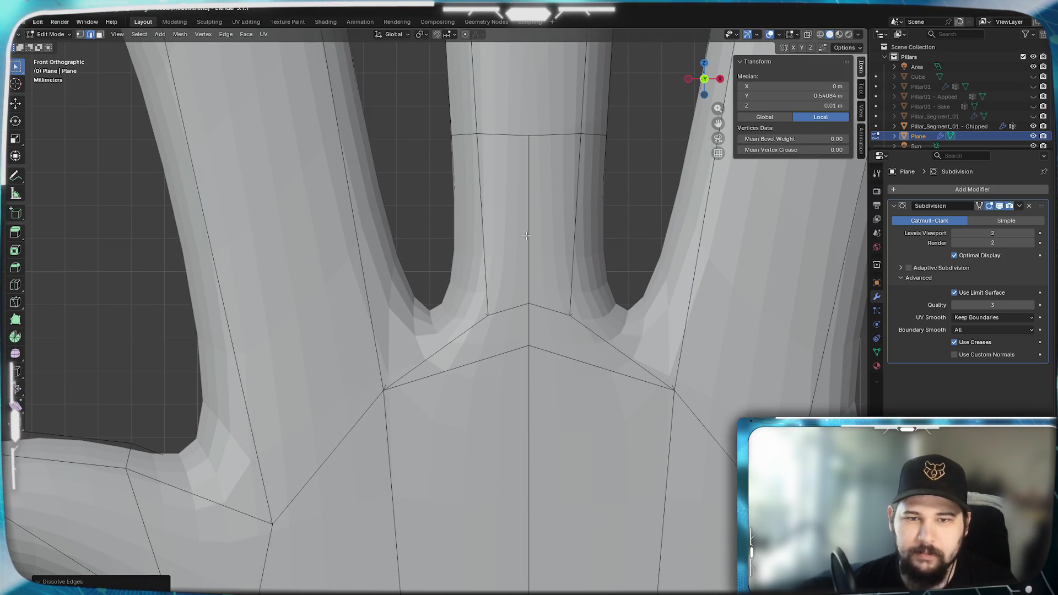
pyautogui.click(532, 234)
pyautogui.press('x')
pyautogui.click(532, 234)
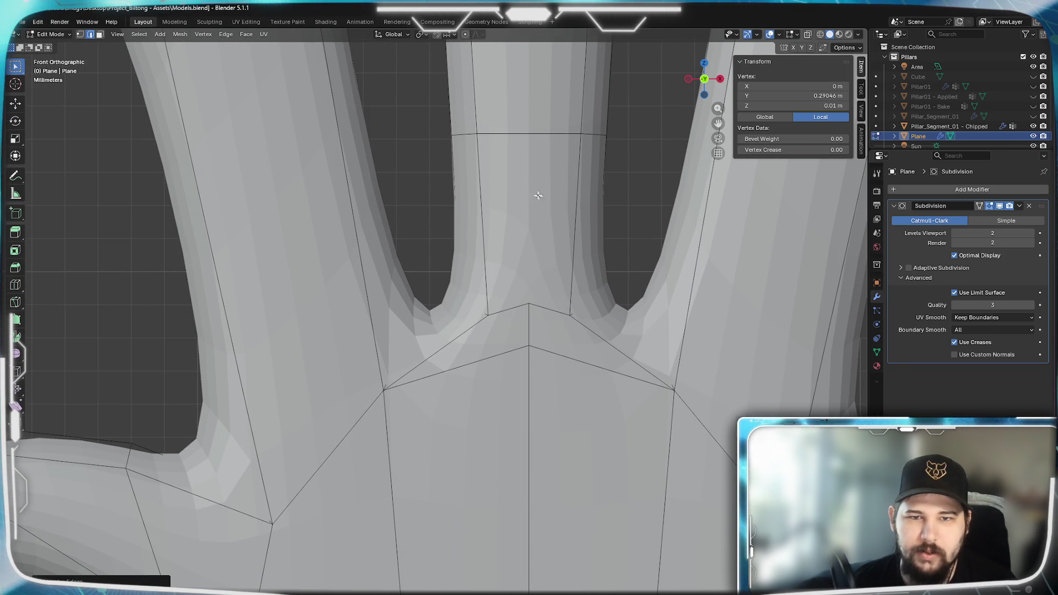
# Dissolve the vertical edges below the junction and return to Object Mode.
pyautogui.scroll(-2, 537, 196)
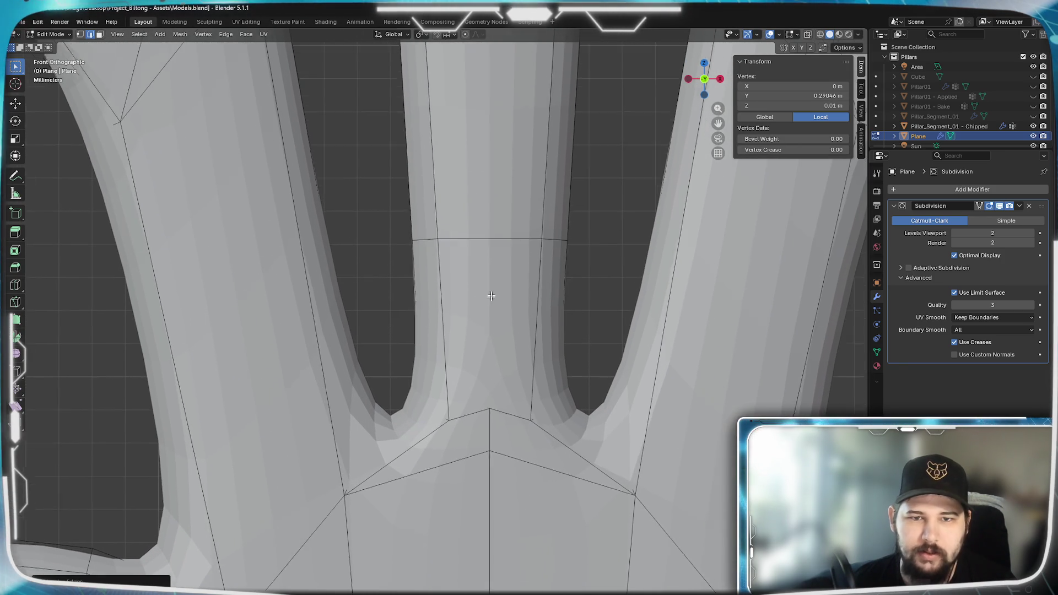
pyautogui.scroll(5, 505, 210)
pyautogui.keyDown('shift'); pyautogui.moveTo(504, 210); pyautogui.dragTo(418, 350, button='middle'); pyautogui.keyUp('shift')
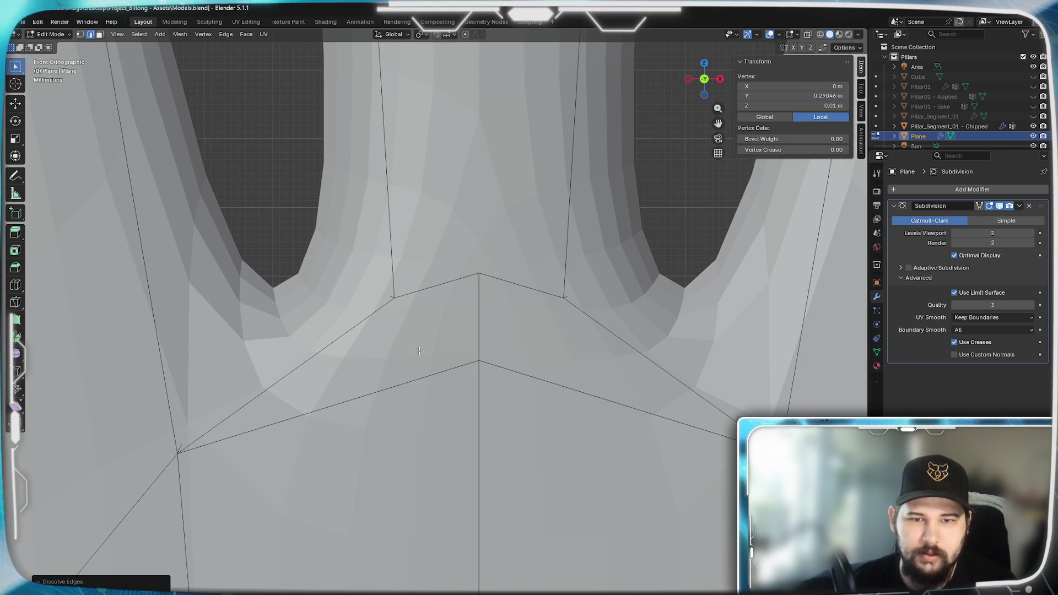
pyautogui.scroll(-4, 479, 302)
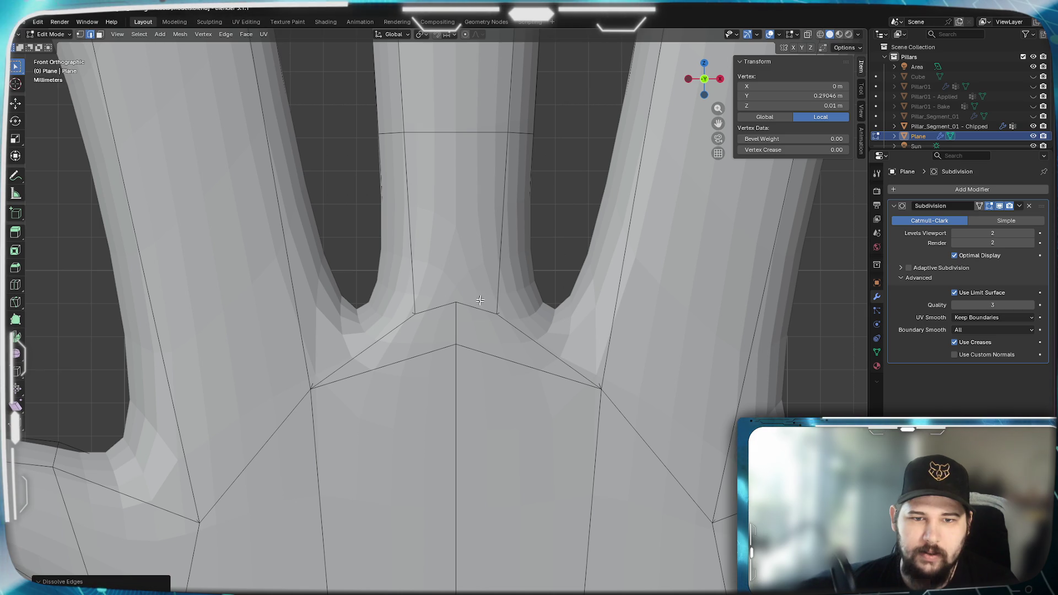
pyautogui.click(456, 325)
pyautogui.keyDown('shift'); pyautogui.moveTo(471, 437); pyautogui.dragTo(496, 344, button='middle'); pyautogui.keyUp('shift')
pyautogui.scroll(2, 496, 344)
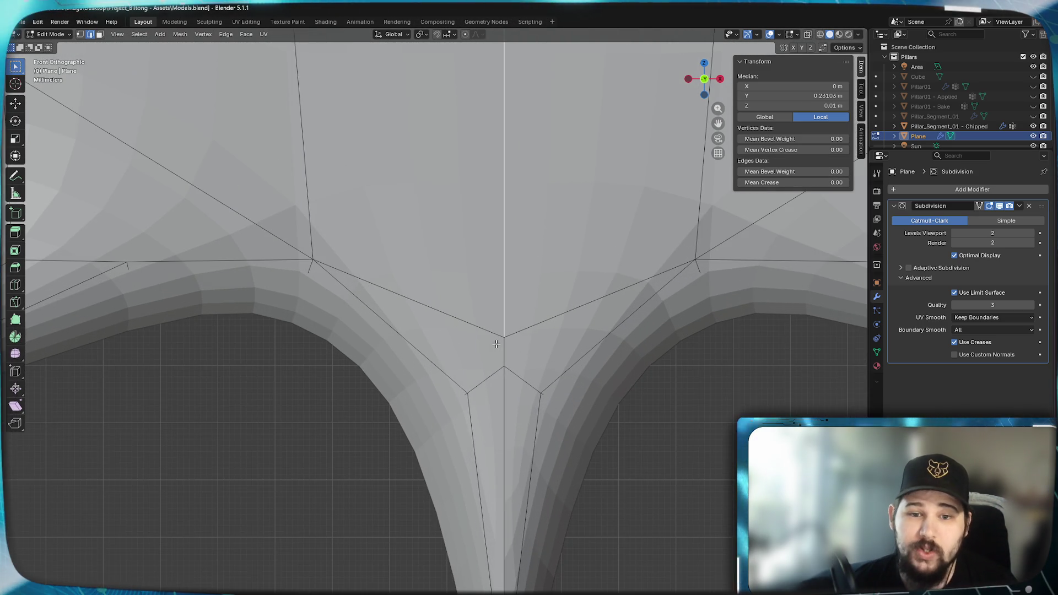
pyautogui.scroll(1, 495, 344)
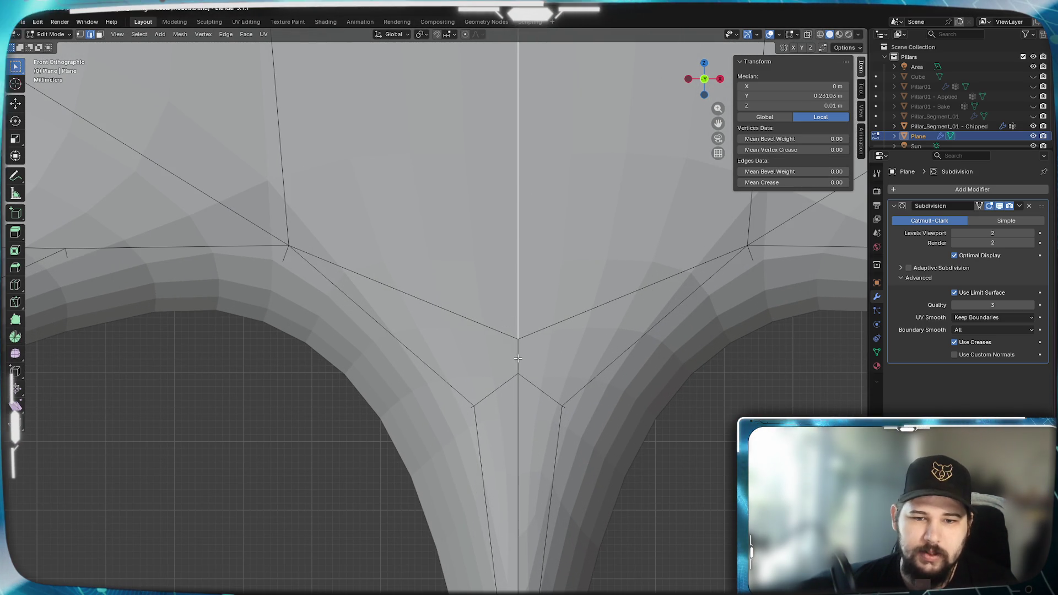
pyautogui.scroll(-5, 534, 491)
pyautogui.scroll(5, 514, 453)
pyautogui.press('x')
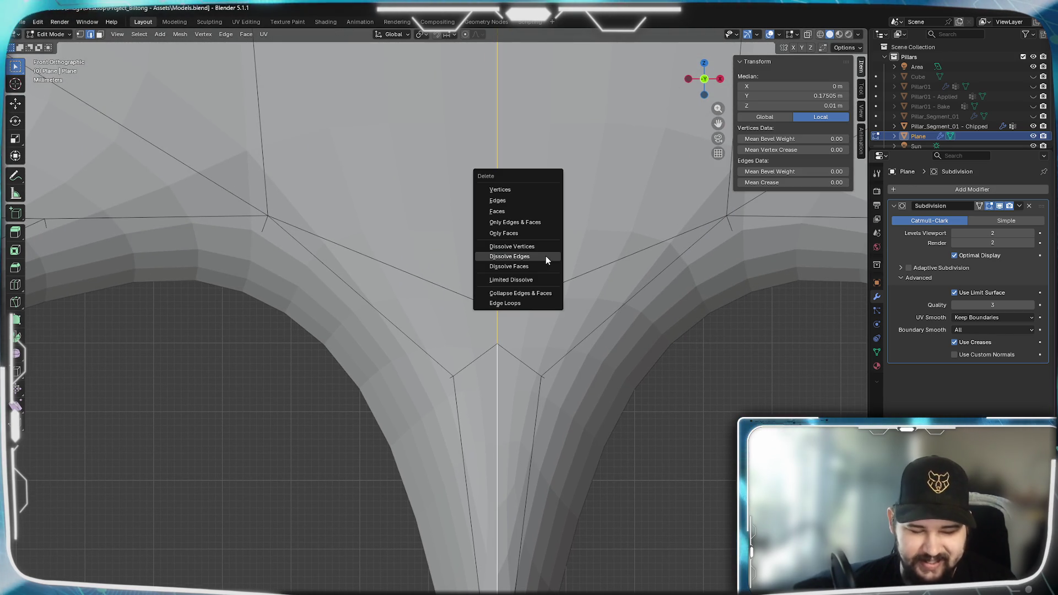
pyautogui.click(538, 262)
pyautogui.scroll(-2, 498, 271)
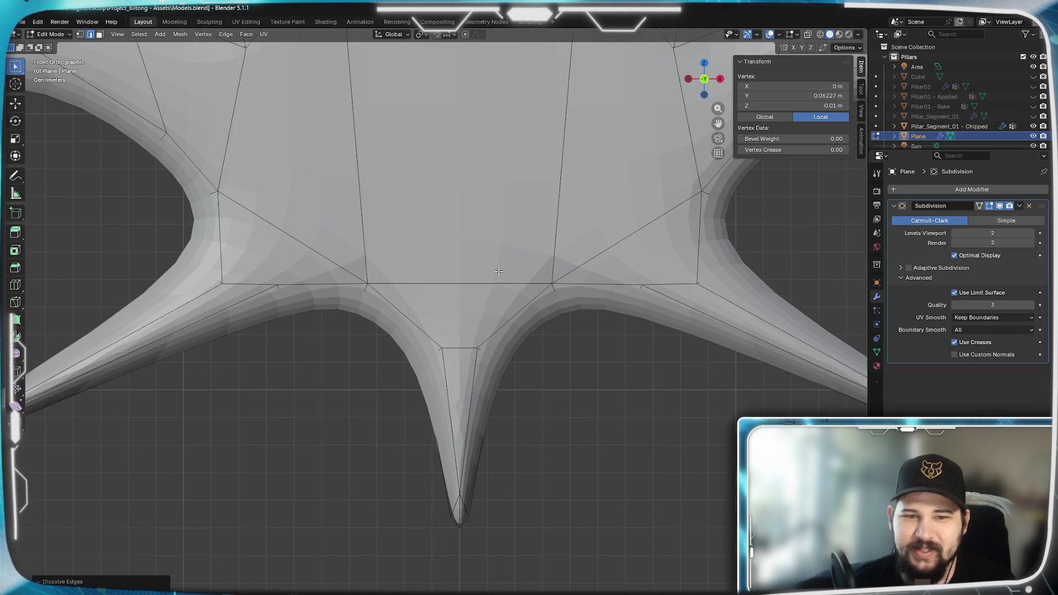
pyautogui.scroll(-4, 498, 271)
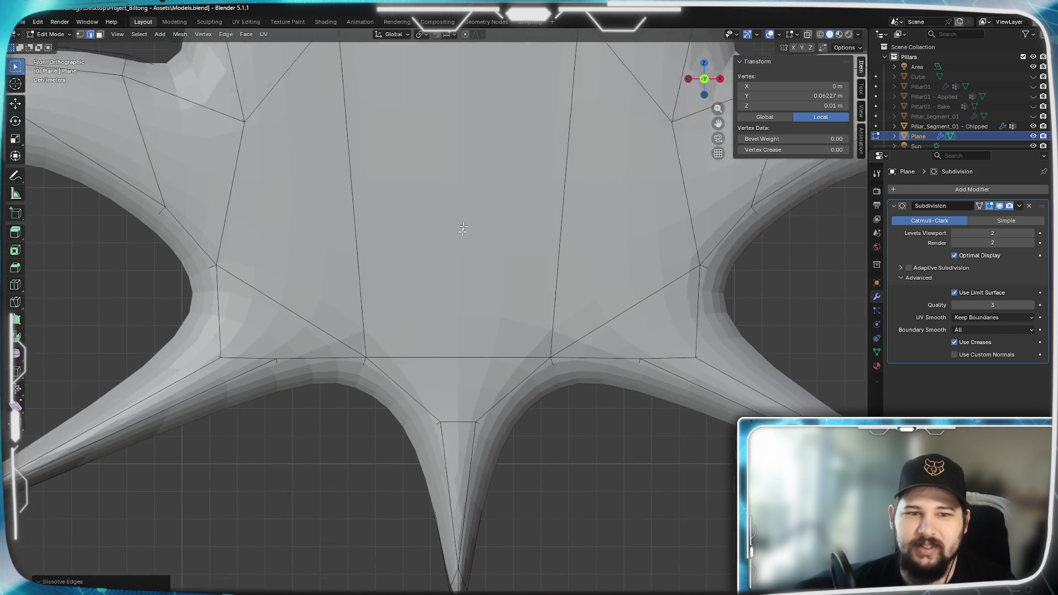
pyautogui.press('Tab')
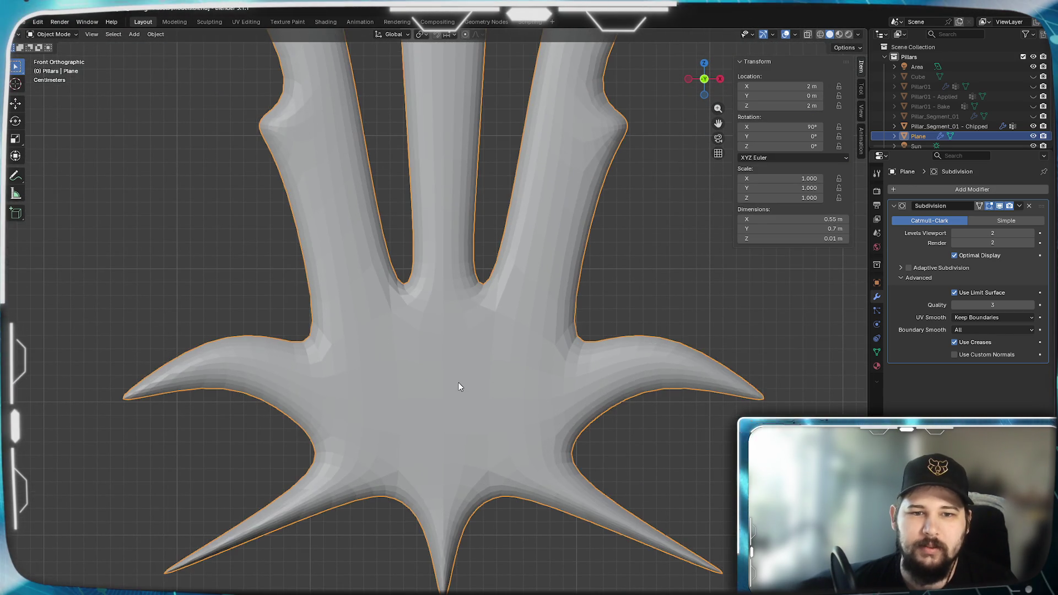
# Apply Shade Auto Smooth to the leaf object.
pyautogui.scroll(-4, 460, 323)
pyautogui.scroll(6, 472, 385)
pyautogui.scroll(-4, 471, 385)
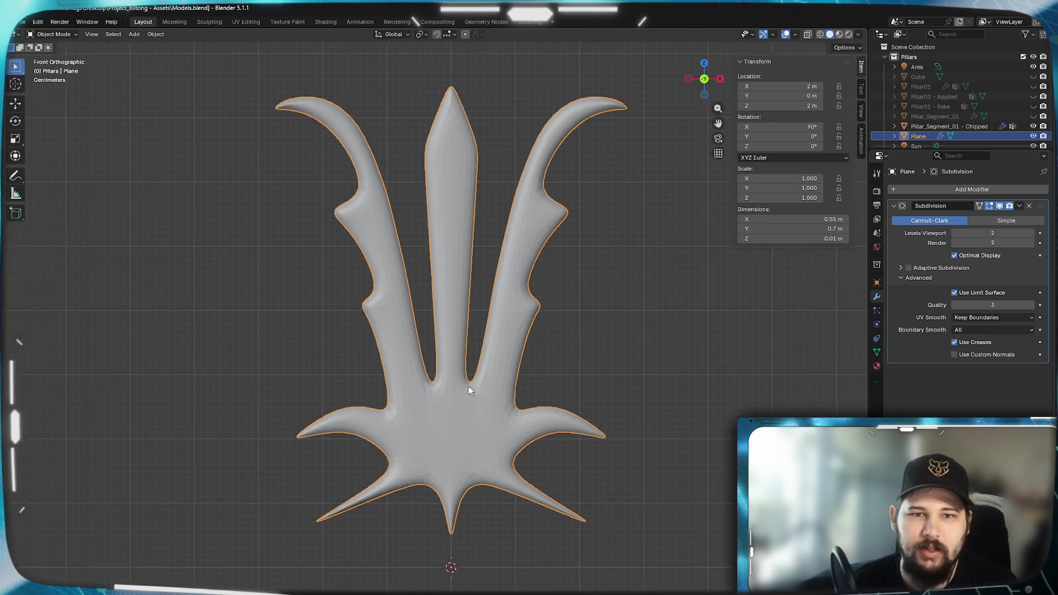
pyautogui.scroll(4, 498, 287)
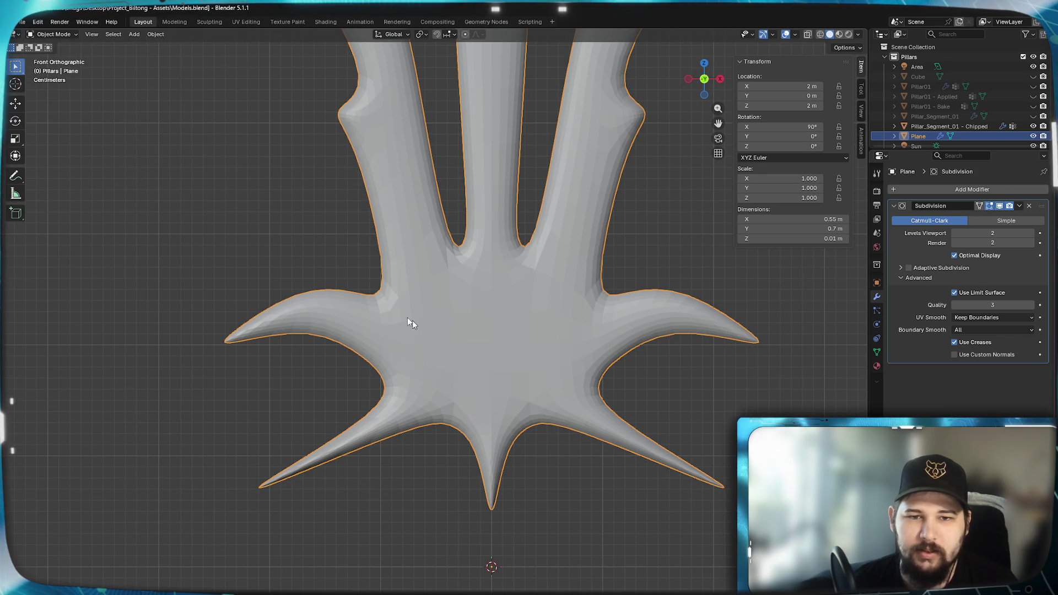
pyautogui.rightClick(587, 322)
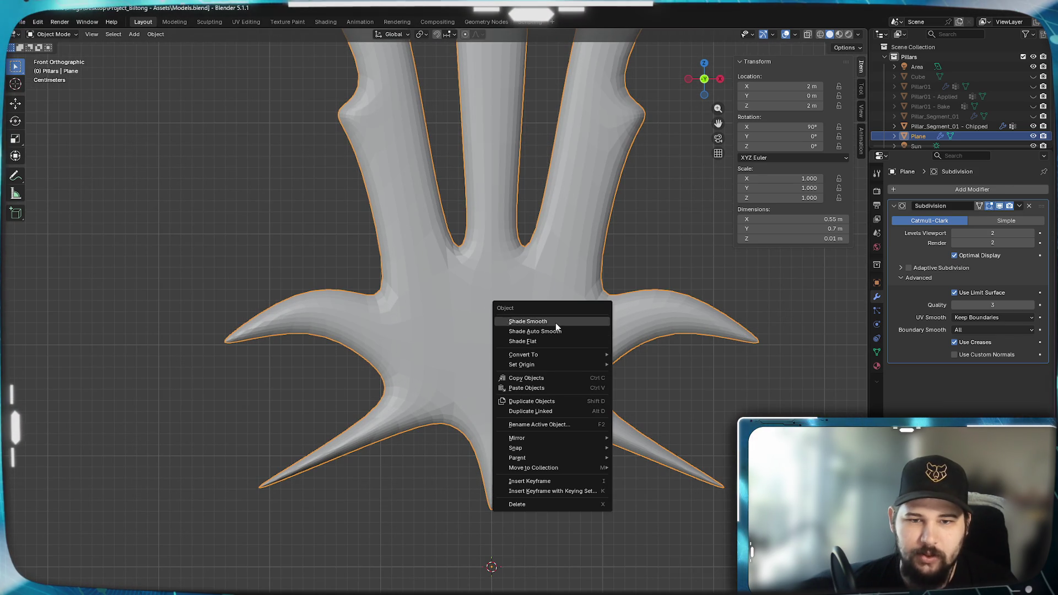
pyautogui.click(543, 332)
# Orbit to view the smoothed leaf edge-on, then re-enter Edit Mode on its base.
pyautogui.scroll(-4, 388, 329)
pyautogui.scroll(2, 481, 311)
pyautogui.moveTo(470, 388)
pyautogui.keyDown('shift'); pyautogui.mouseDown(button='middle')
pyautogui.moveTo(507, 201)
pyautogui.moveTo(518, 259)
pyautogui.moveTo(484, 313)
pyautogui.moveTo(451, 313)
pyautogui.moveTo(460, 319)
pyautogui.moveTo(515, 246)
pyautogui.moveTo(515, 190)
pyautogui.moveTo(521, 225)
pyautogui.moveTo(578, 229)
pyautogui.moveTo(510, 249)
pyautogui.mouseUp(button='middle'); pyautogui.keyUp('shift')
pyautogui.scroll(-5, 520, 222)
pyautogui.scroll(5, 518, 247)
pyautogui.keyDown('shift'); pyautogui.moveTo(527, 319); pyautogui.dragTo(557, 347, button='middle'); pyautogui.keyUp('shift')
pyautogui.press('Tab')
pyautogui.keyDown('shift'); pyautogui.moveTo(539, 382); pyautogui.dragTo(549, 229, button='middle'); pyautogui.keyUp('shift')
pyautogui.scroll(4, 493, 378)
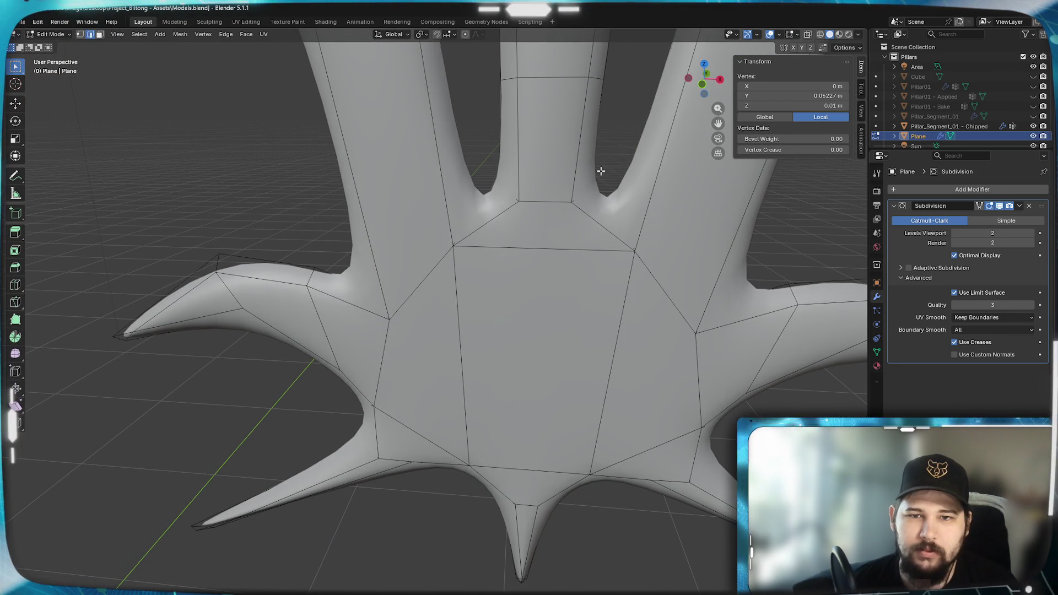
# Loop-select the leaf's outer boundary edge from a higher viewing angle.
pyautogui.keyDown('alt'); pyautogui.click(592, 142); pyautogui.keyUp('alt')
pyautogui.scroll(-5, 452, 393)
pyautogui.moveTo(452, 393)
pyautogui.mouseDown(button='middle')
pyautogui.moveTo(504, 366)
pyautogui.moveTo(350, 363)
pyautogui.moveTo(363, 366)
pyautogui.mouseUp(button='middle')
pyautogui.scroll(1, 491, 364)
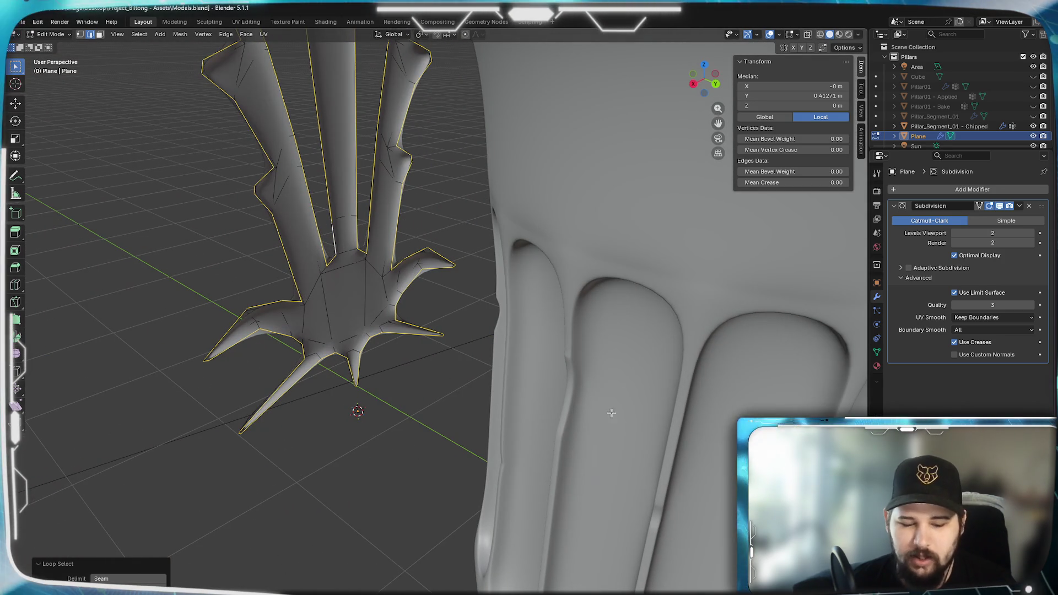
# Try an inset and an outward scale on the outline, cancel both, and orbit back to the front.
pyautogui.press('i')
pyautogui.press('Escape')
pyautogui.press('s')
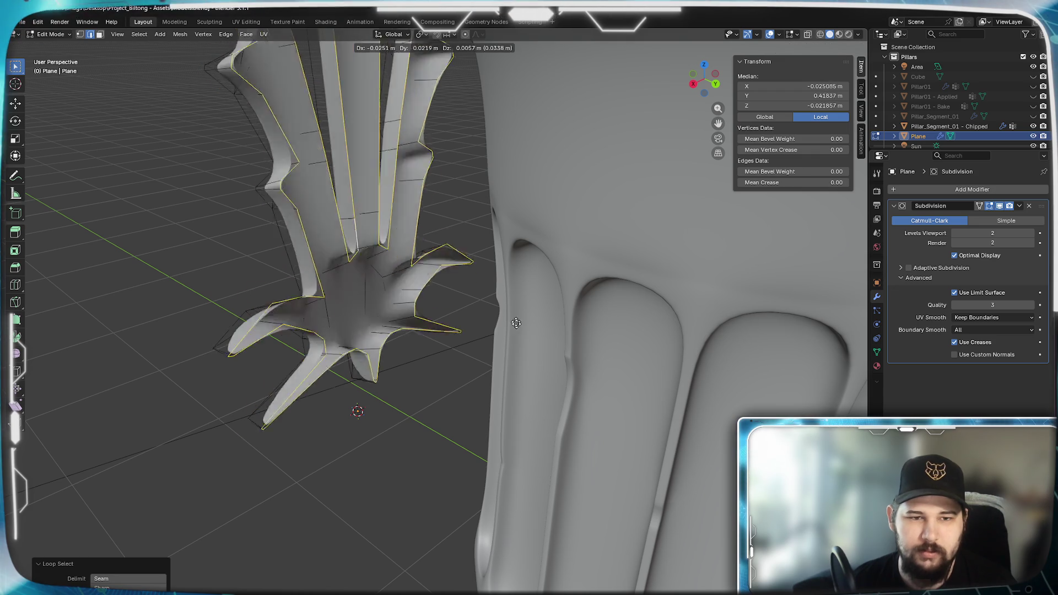
pyautogui.press('Escape')
pyautogui.moveTo(464, 288)
pyautogui.mouseDown(button='middle')
pyautogui.moveTo(502, 366)
pyautogui.moveTo(365, 365)
pyautogui.moveTo(626, 331)
pyautogui.moveTo(502, 339)
pyautogui.moveTo(527, 345)
pyautogui.mouseUp(button='middle')
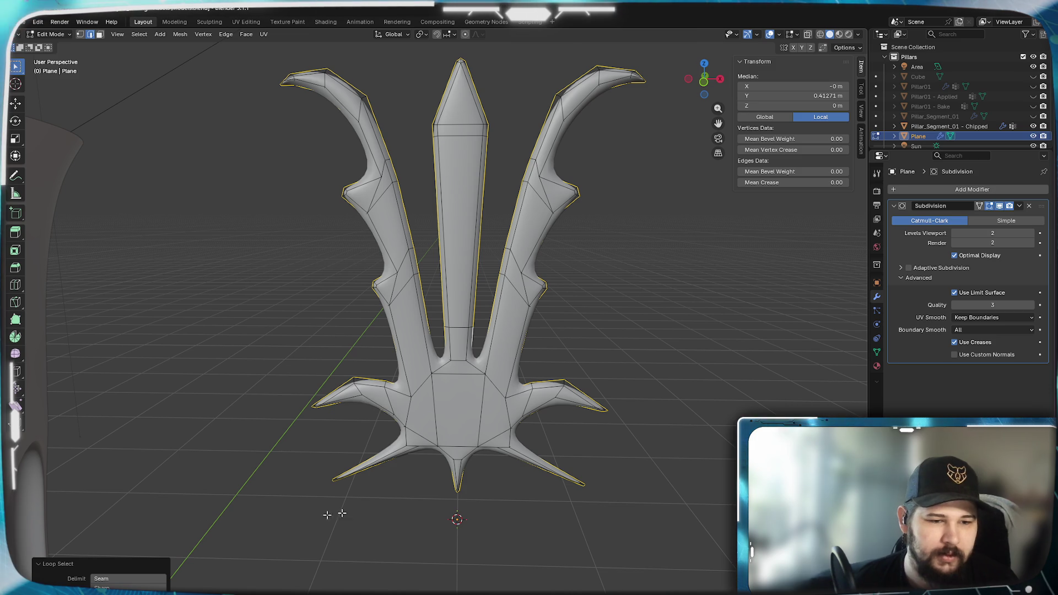
pyautogui.moveTo(618, 300); pyautogui.dragTo(526, 293, button='middle')
# In front view with vertex select, extrude the outline loop in place with zero offset.
pyautogui.press('KP_1')
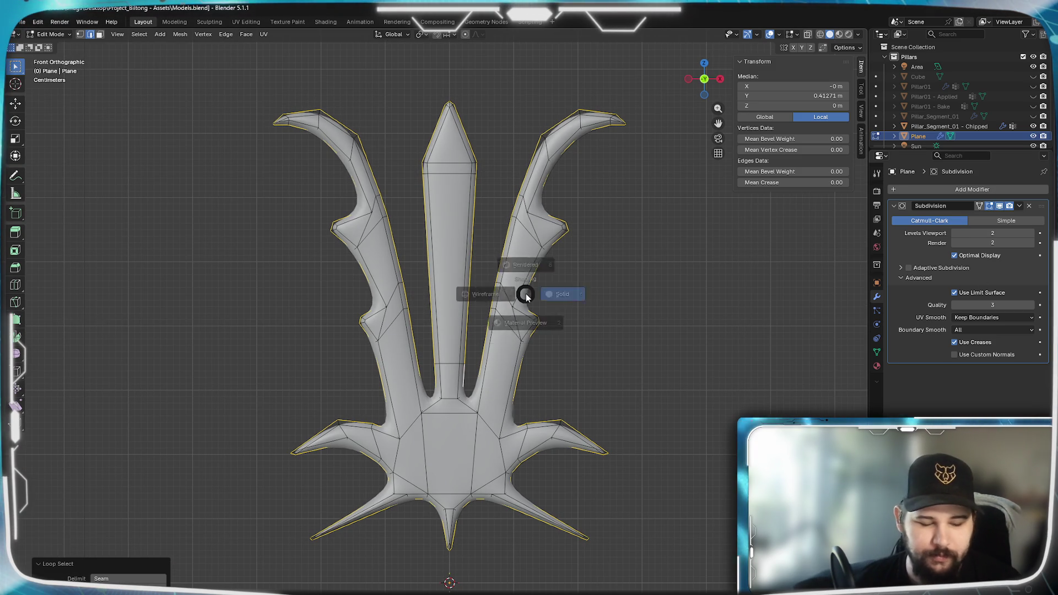
pyautogui.press('q')
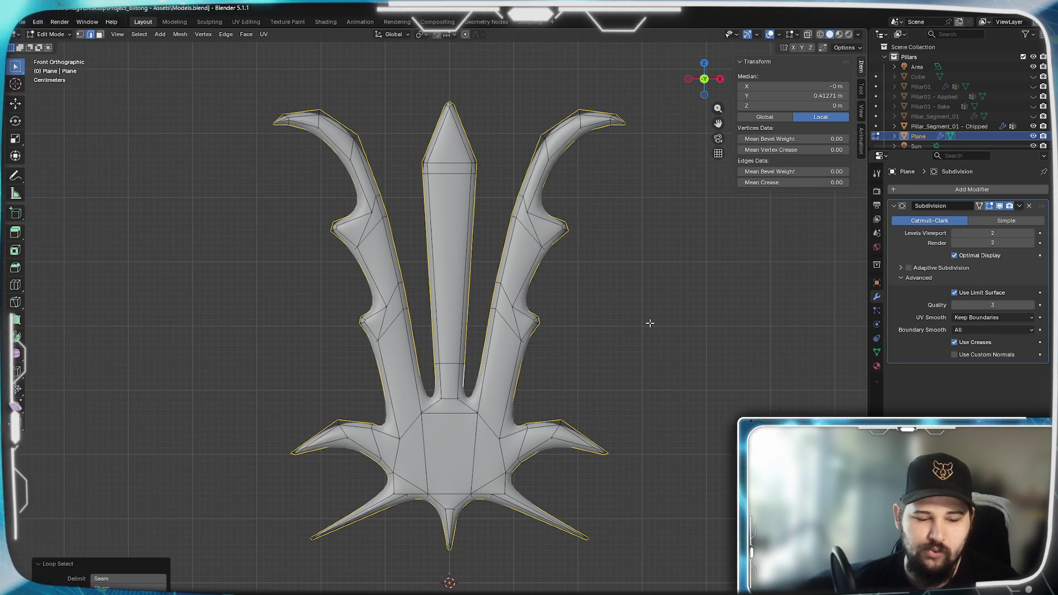
pyautogui.press('1')
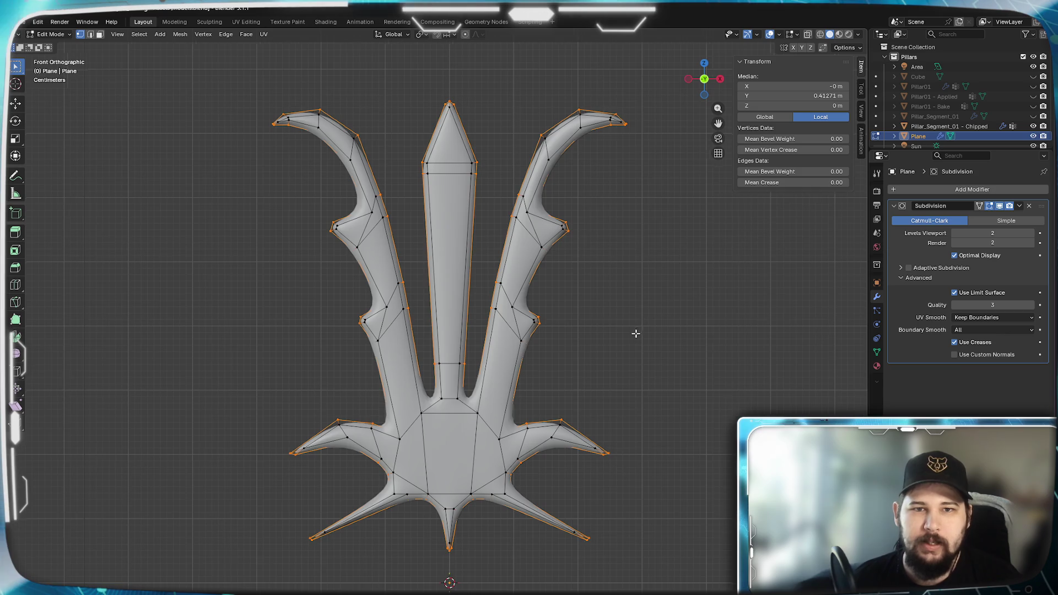
pyautogui.press('g')
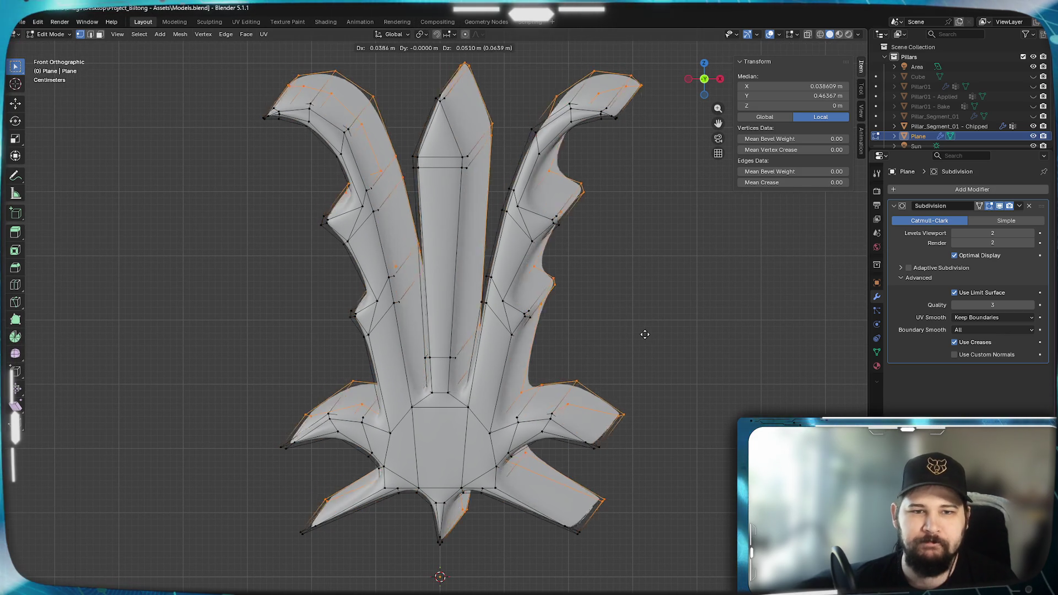
pyautogui.press('Escape')
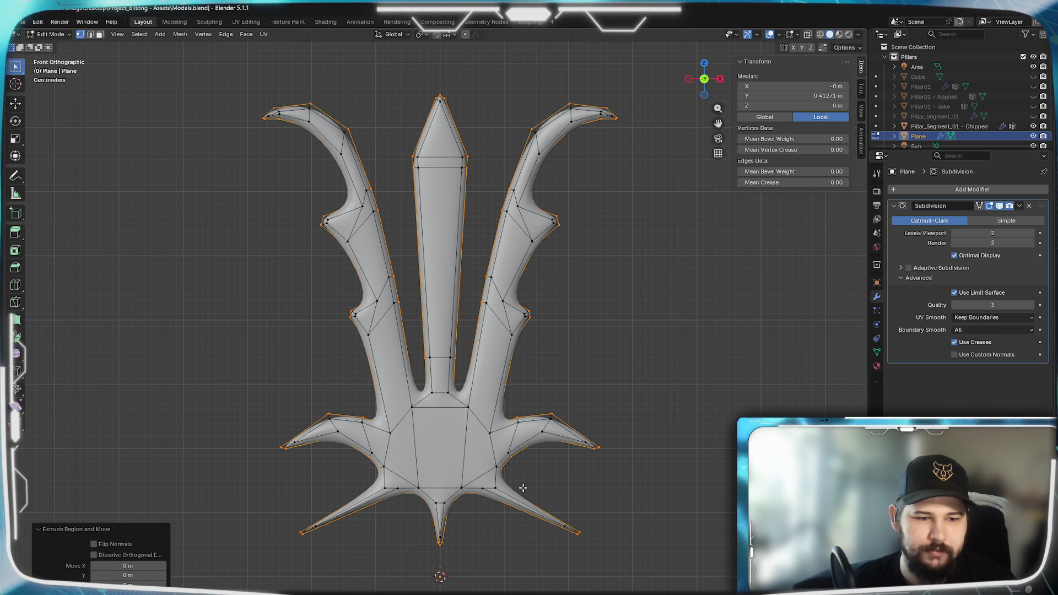
# Start scaling the extruded outline, cancel it, and open the Mesh menu.
pyautogui.press('s')
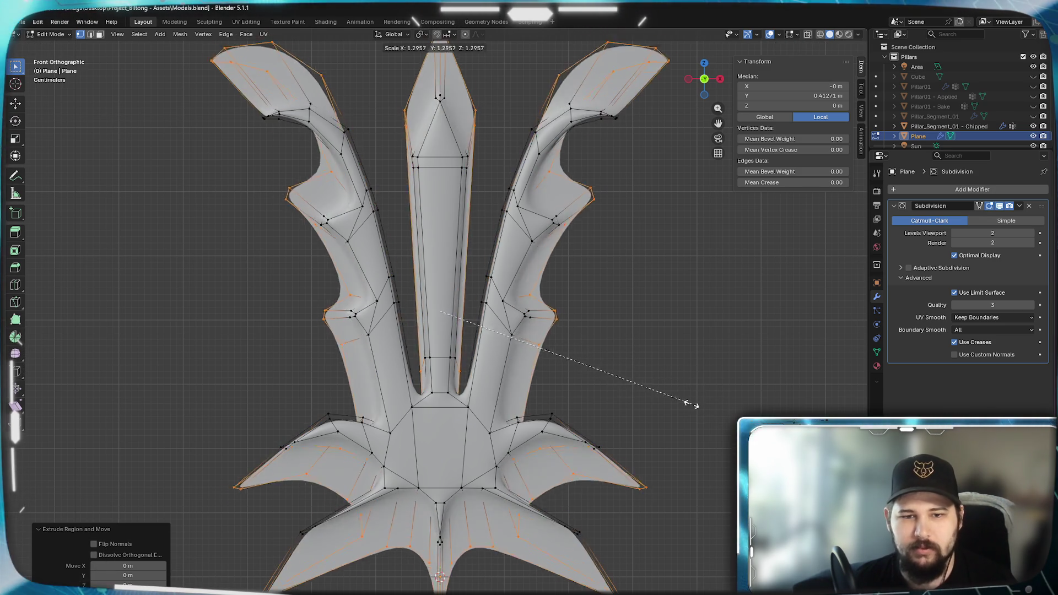
pyautogui.press('Escape')
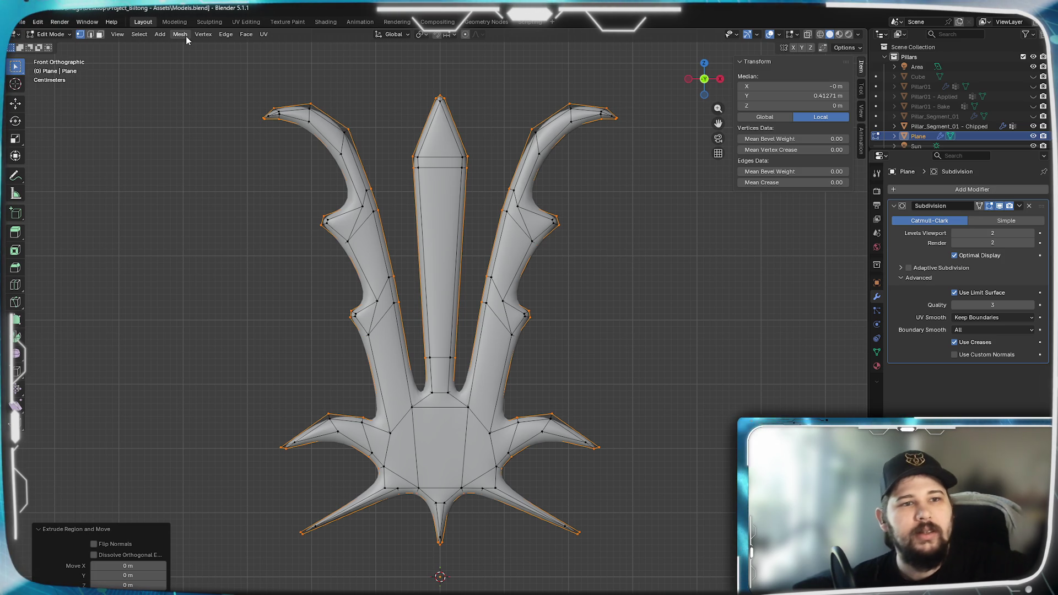
pyautogui.click(166, 37)
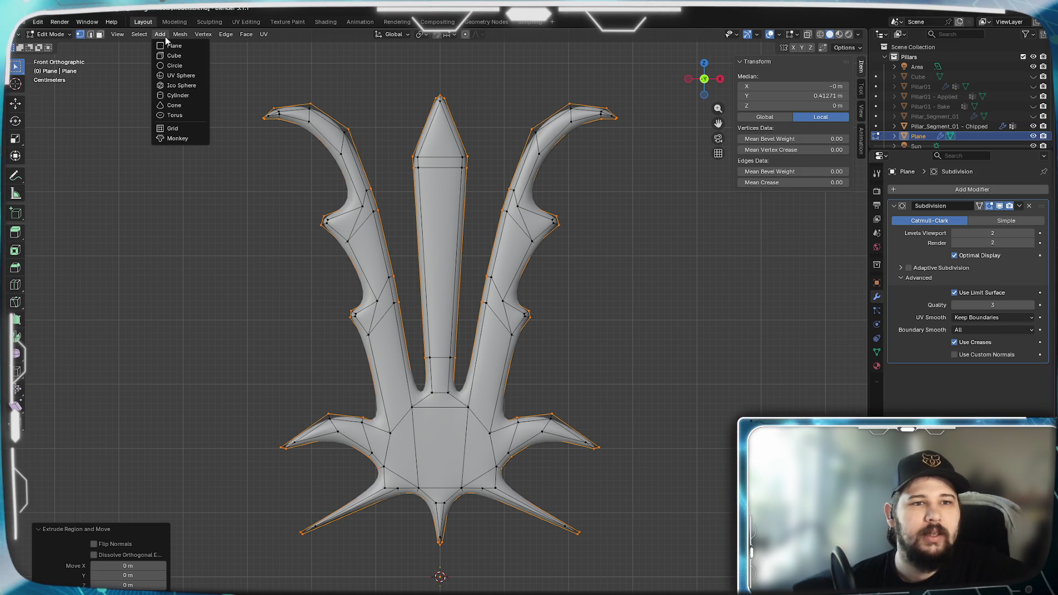
pyautogui.moveTo(184, 40)
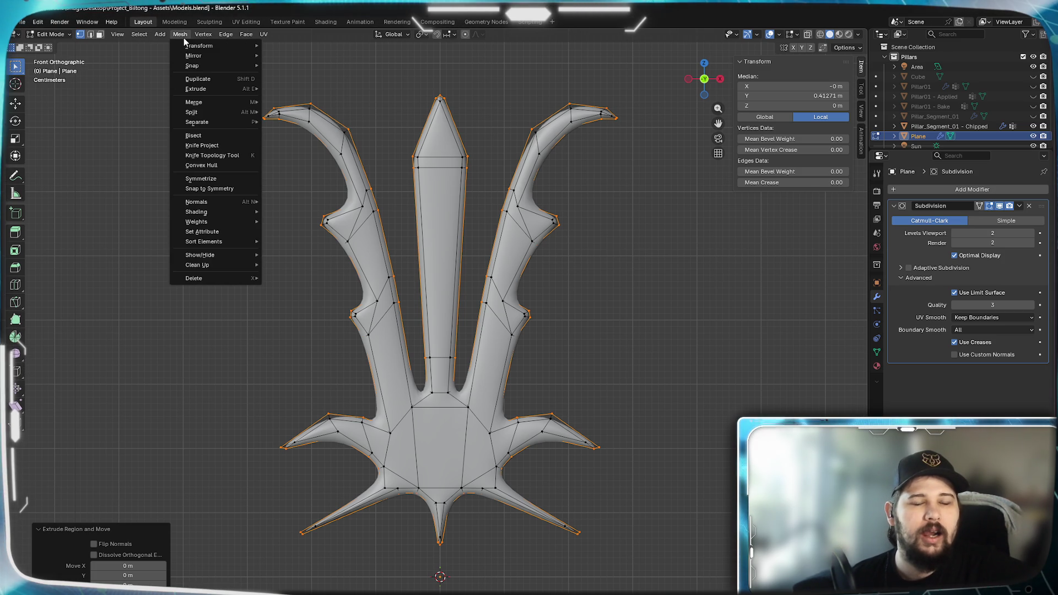
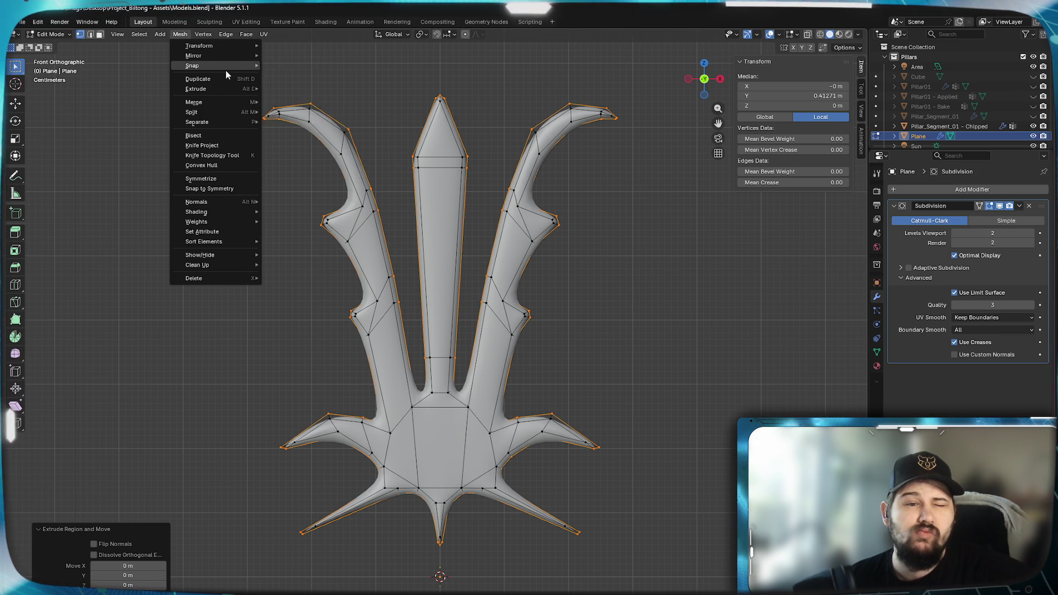
# Close the mesh operation menus without running anything.
pyautogui.moveTo(211, 93)
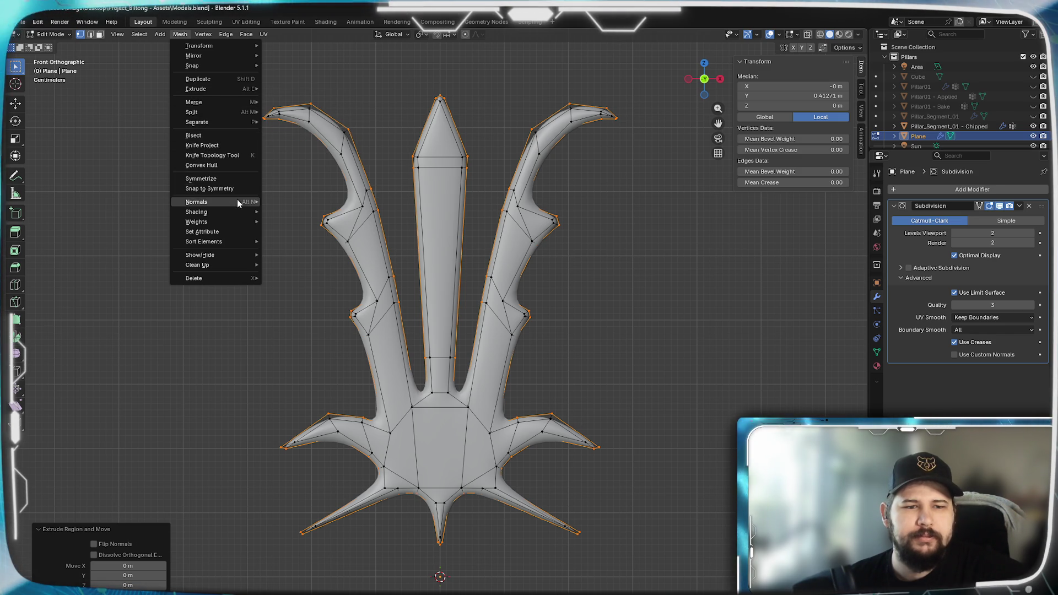
pyautogui.moveTo(233, 203)
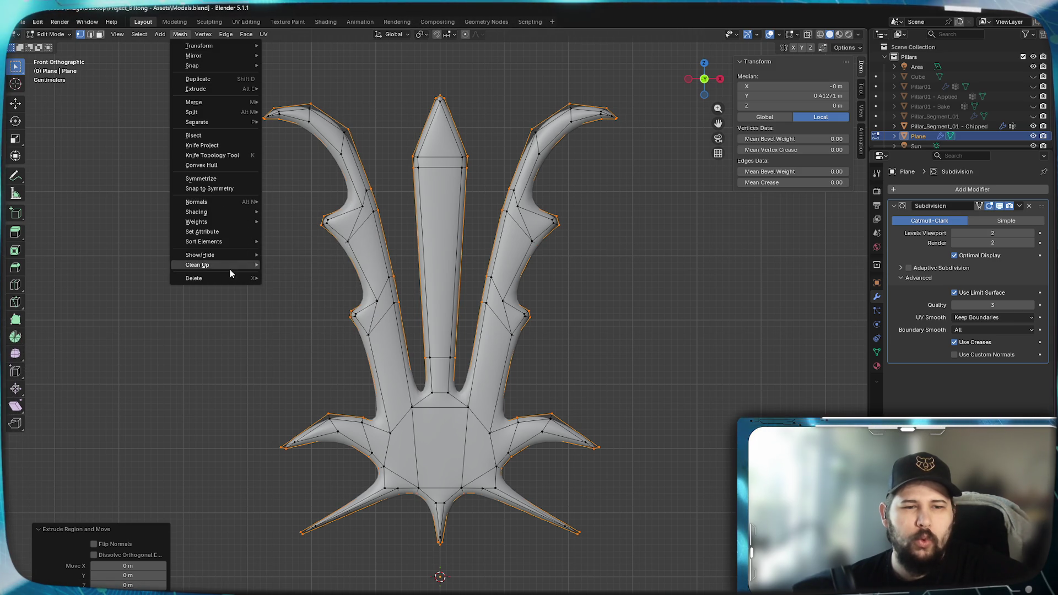
pyautogui.moveTo(232, 261)
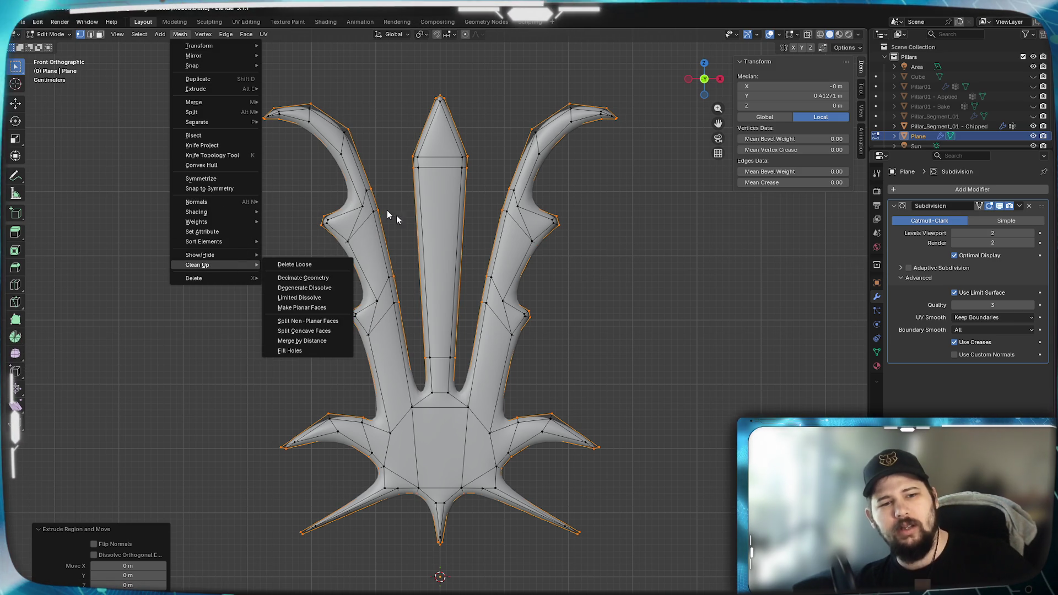
pyautogui.click(181, 36)
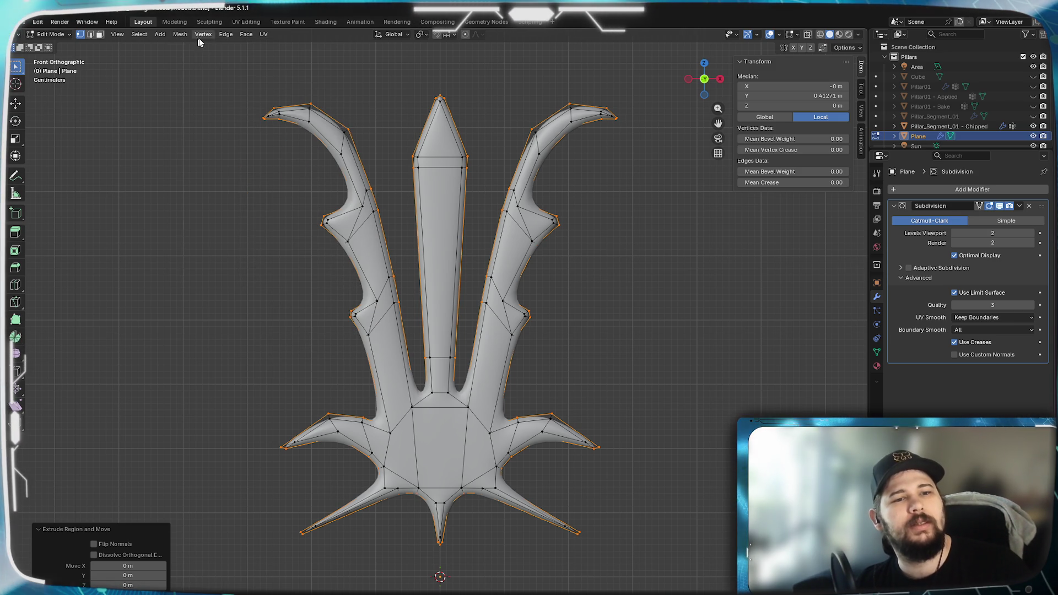
pyautogui.click(229, 36)
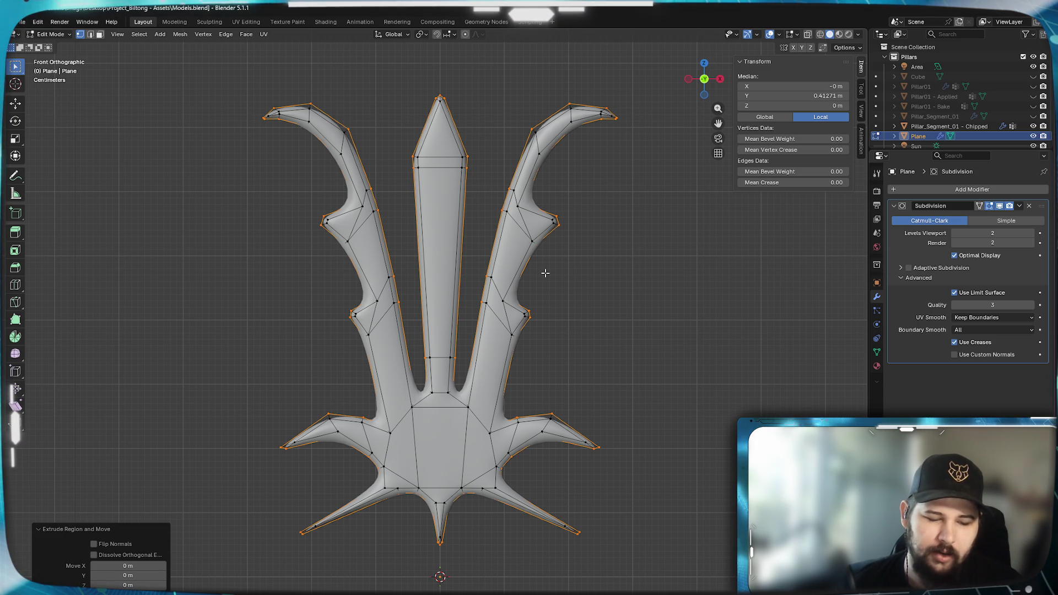
# Try Vertex Slide and Inset, cancel both, and orbit into perspective beside the pillar.
pyautogui.press('g')
pyautogui.press('g')
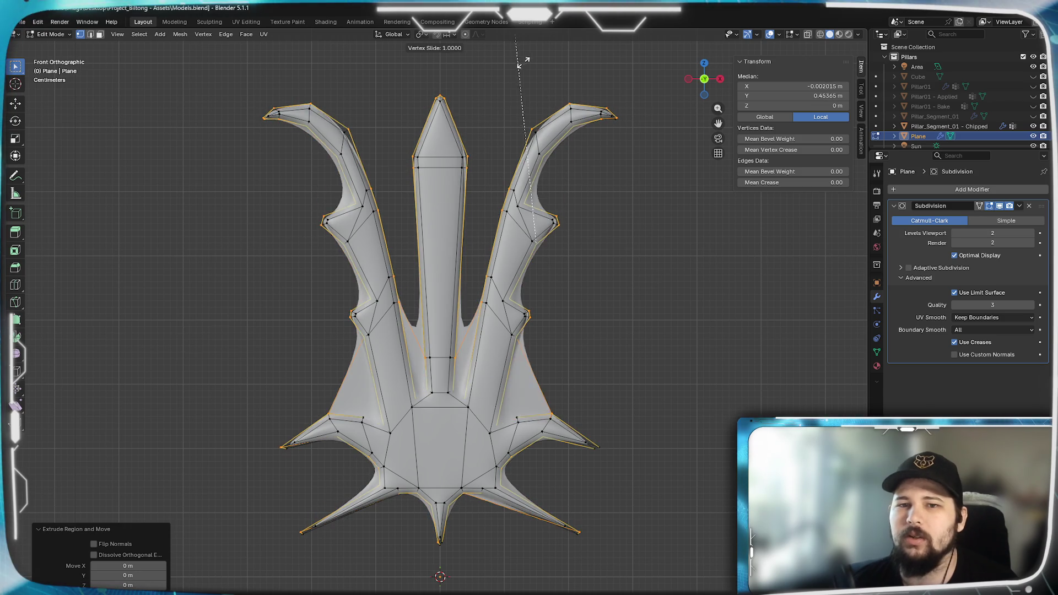
pyautogui.press('Escape')
pyautogui.press('i')
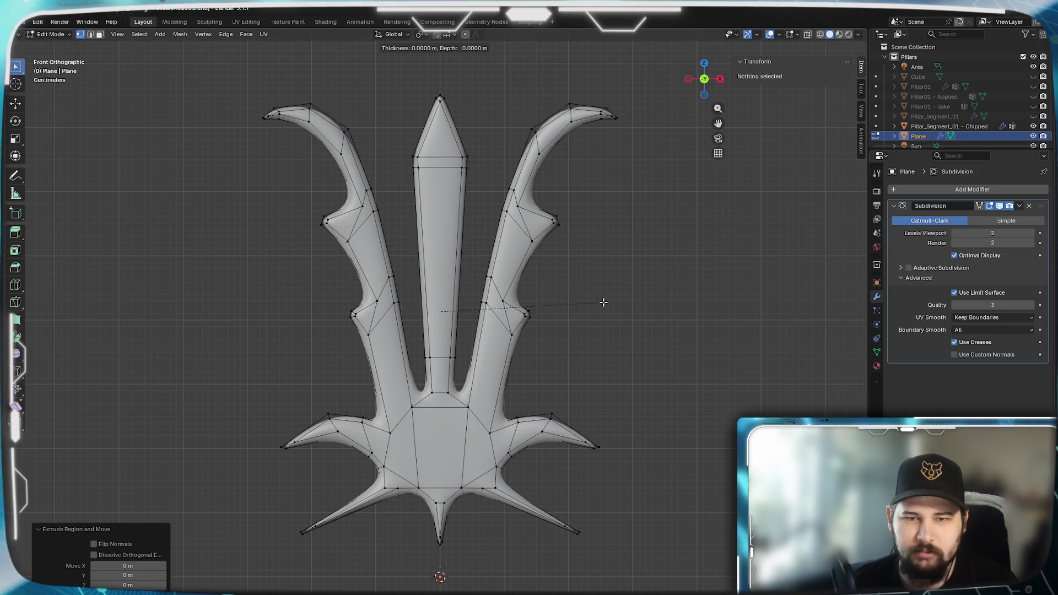
pyautogui.press('Escape')
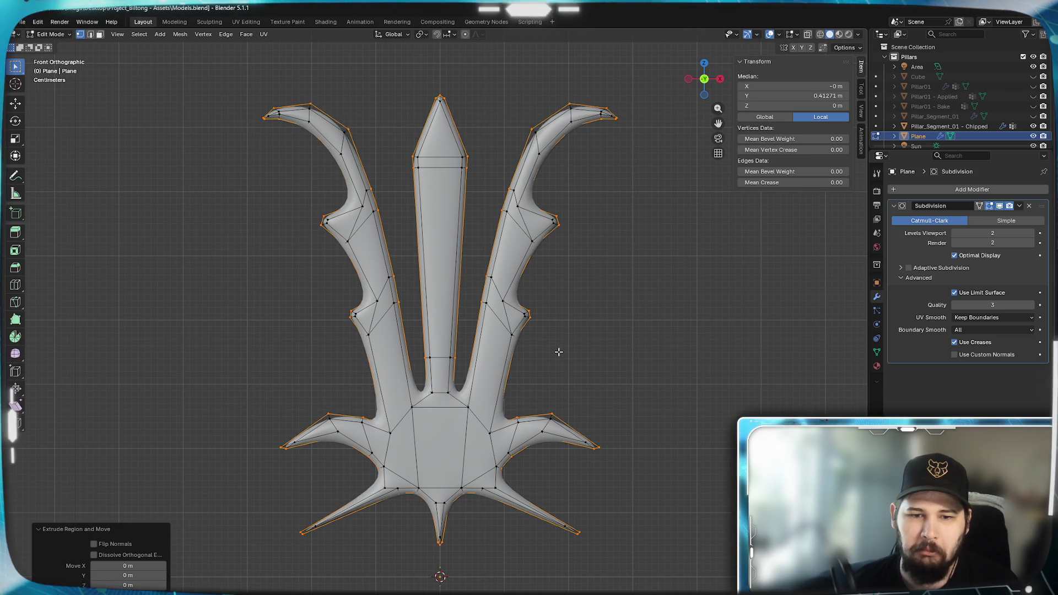
pyautogui.moveTo(500, 330)
pyautogui.mouseDown(button='middle')
pyautogui.moveTo(408, 353)
pyautogui.moveTo(281, 319)
pyautogui.moveTo(396, 358)
pyautogui.moveTo(451, 344)
pyautogui.moveTo(323, 344)
pyautogui.mouseUp(button='middle')
pyautogui.moveTo(536, 349); pyautogui.dragTo(503, 387, button='middle')
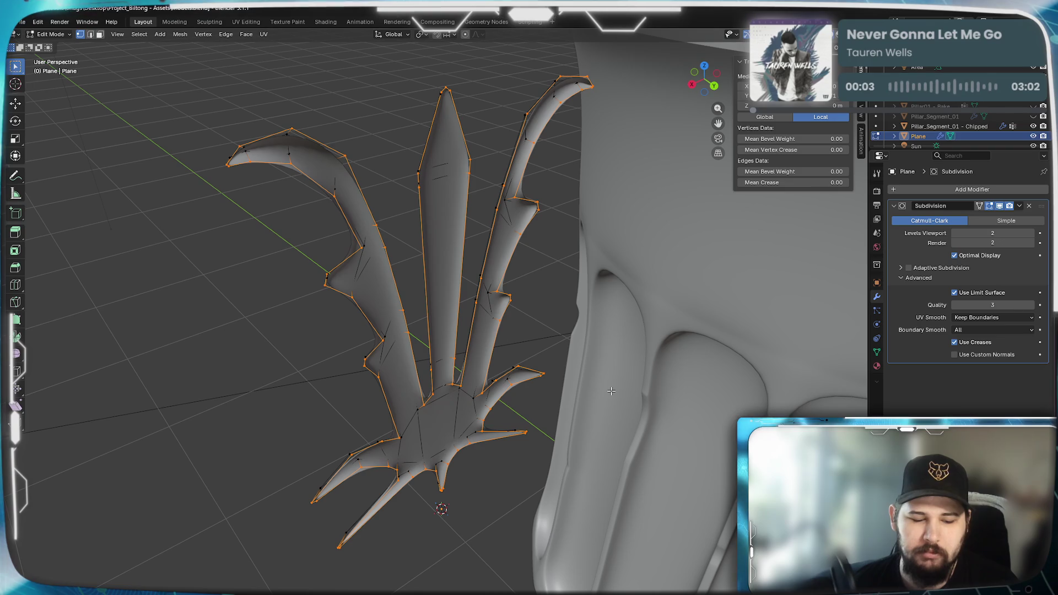
# Cancel the crease and extrude the crest's outline edges with Extrude Edges.
pyautogui.moveTo(662, 412)
pyautogui.press('Escape')
pyautogui.hotkey('ctrl', 'e')
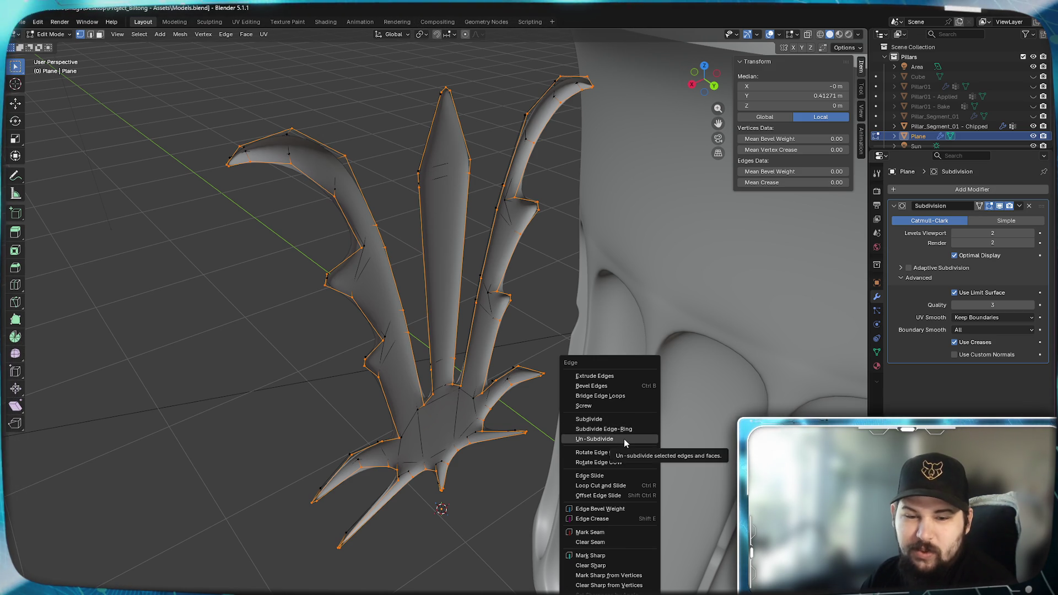
pyautogui.click(603, 375)
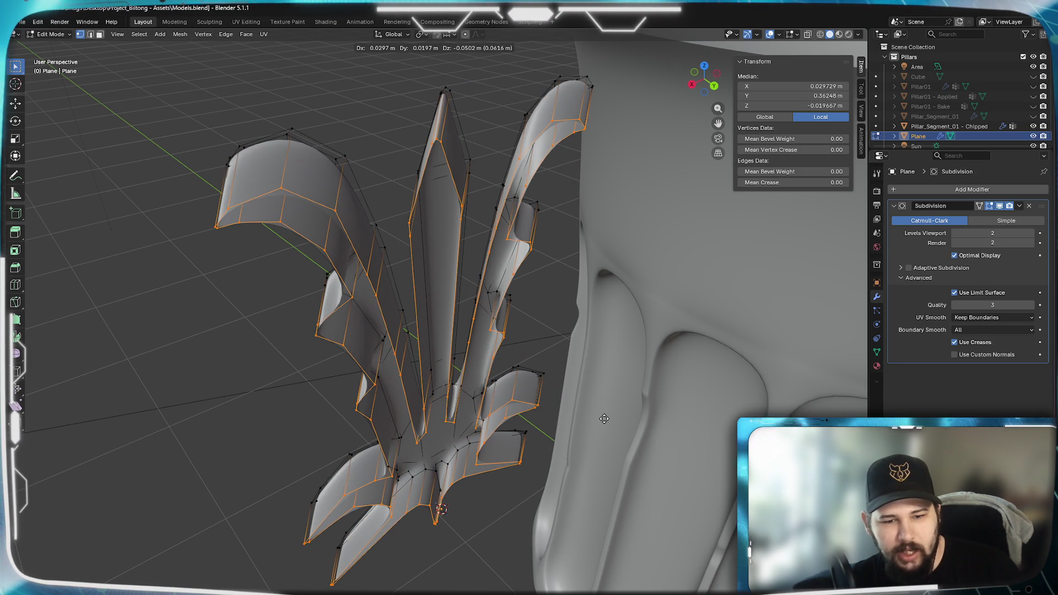
# Cancel the move, then try scaling the extruded edges along X, Y and Z and cancel.
pyautogui.rightClick(605, 418)
pyautogui.press('s')
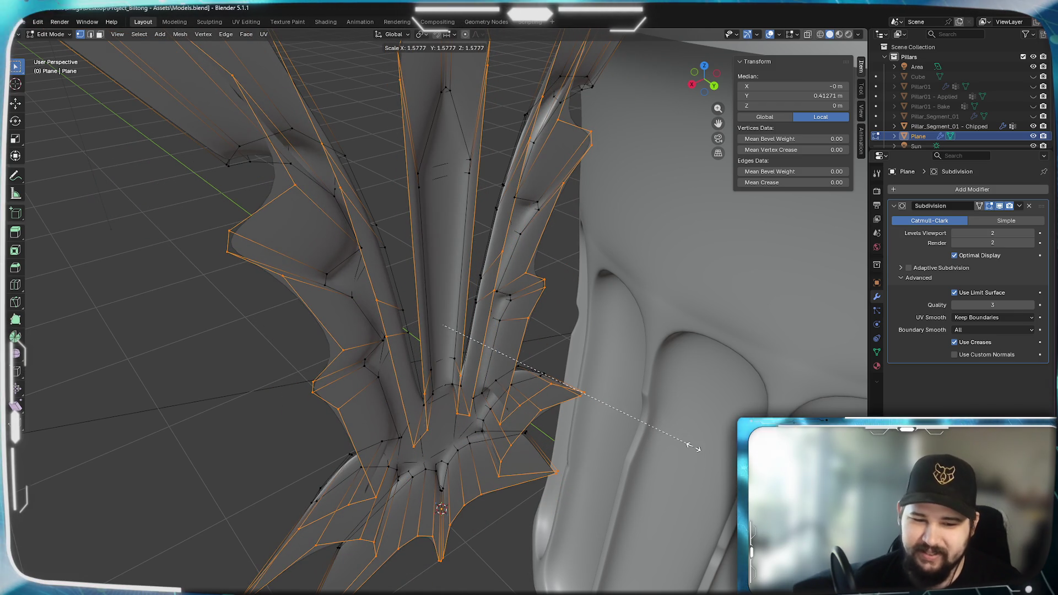
pyautogui.press('y')
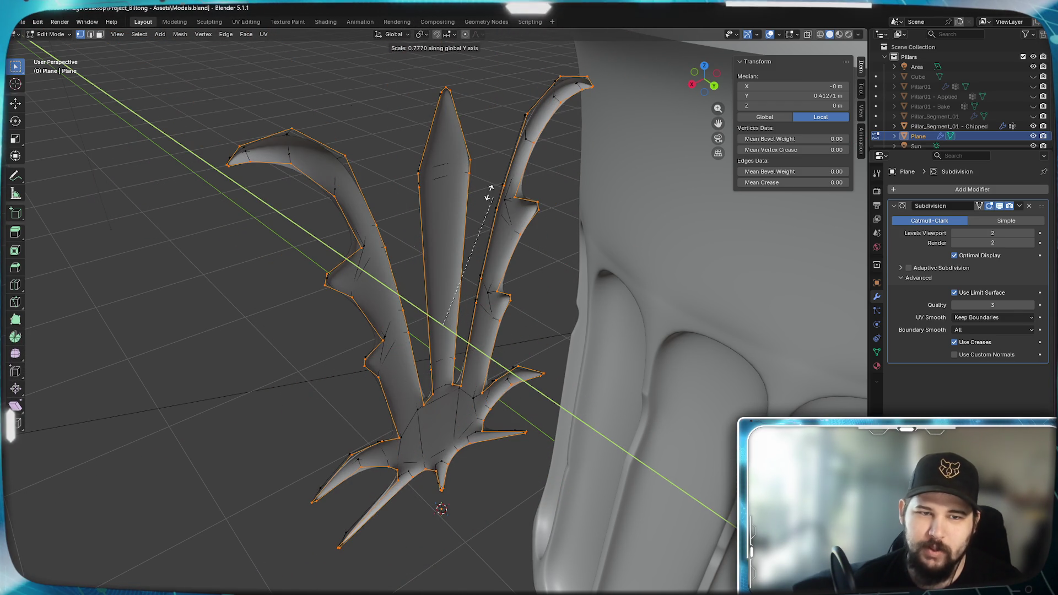
pyautogui.press('x')
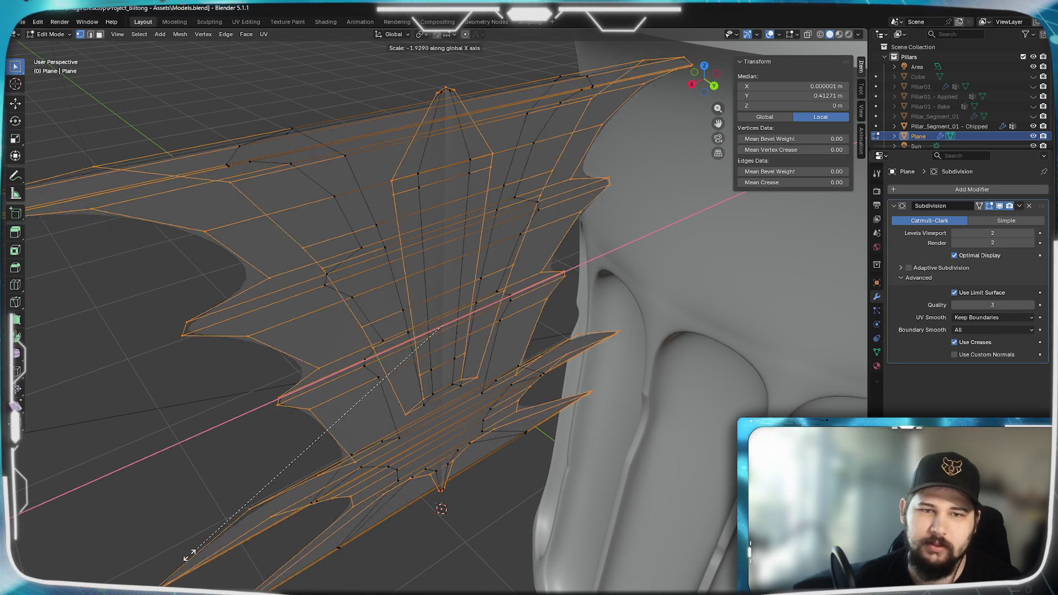
pyautogui.press('x')
pyautogui.press('x')
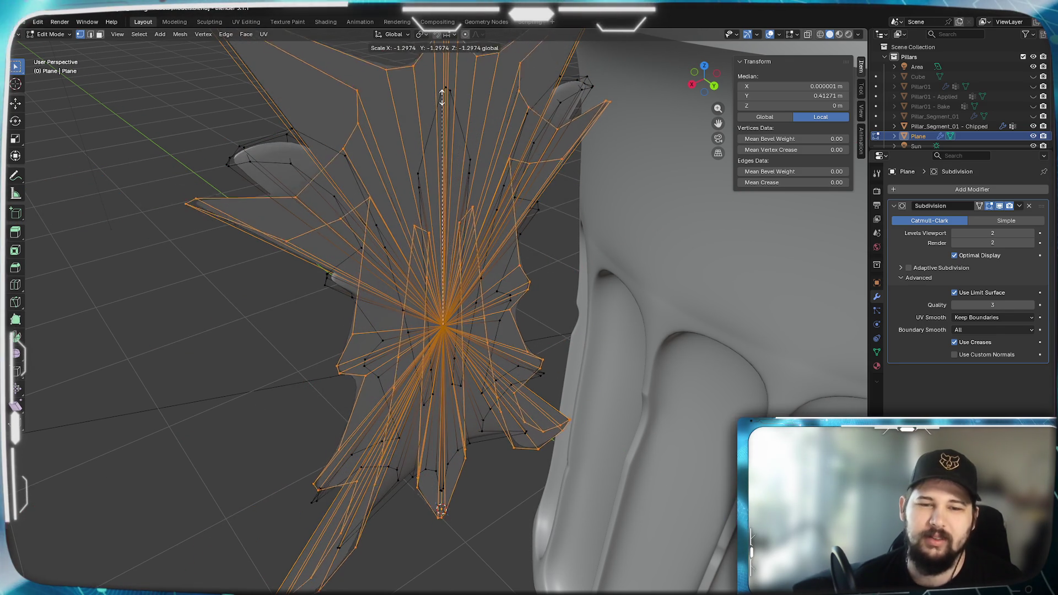
pyautogui.press('y')
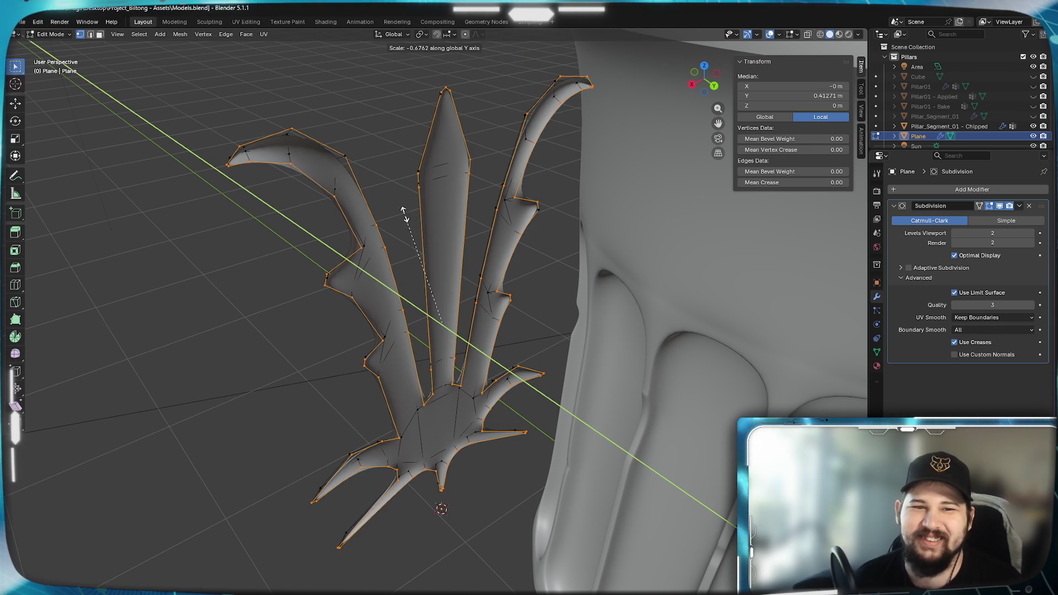
pyautogui.press('x')
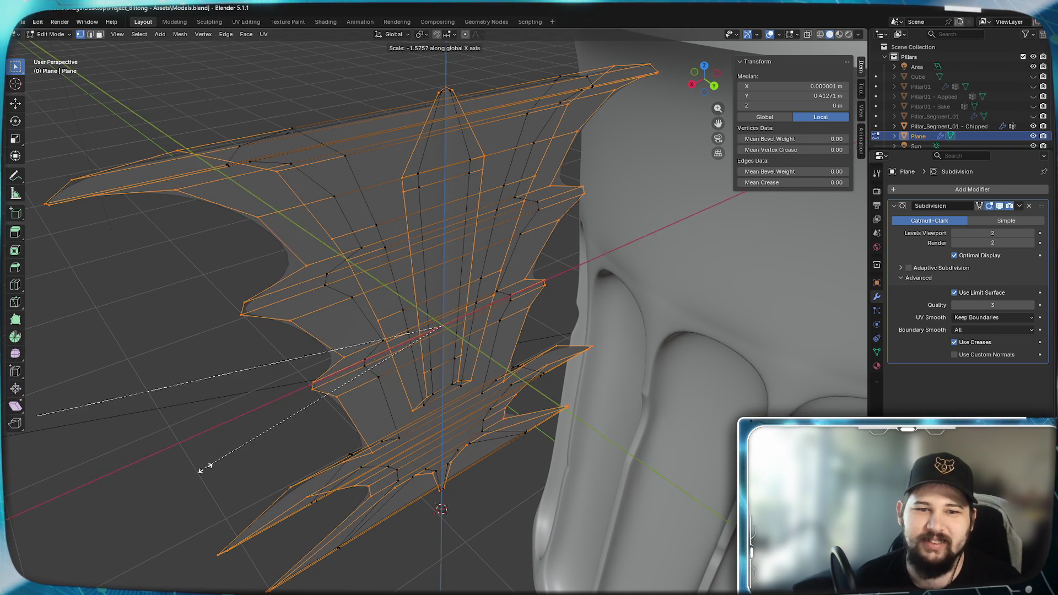
pyautogui.press('z')
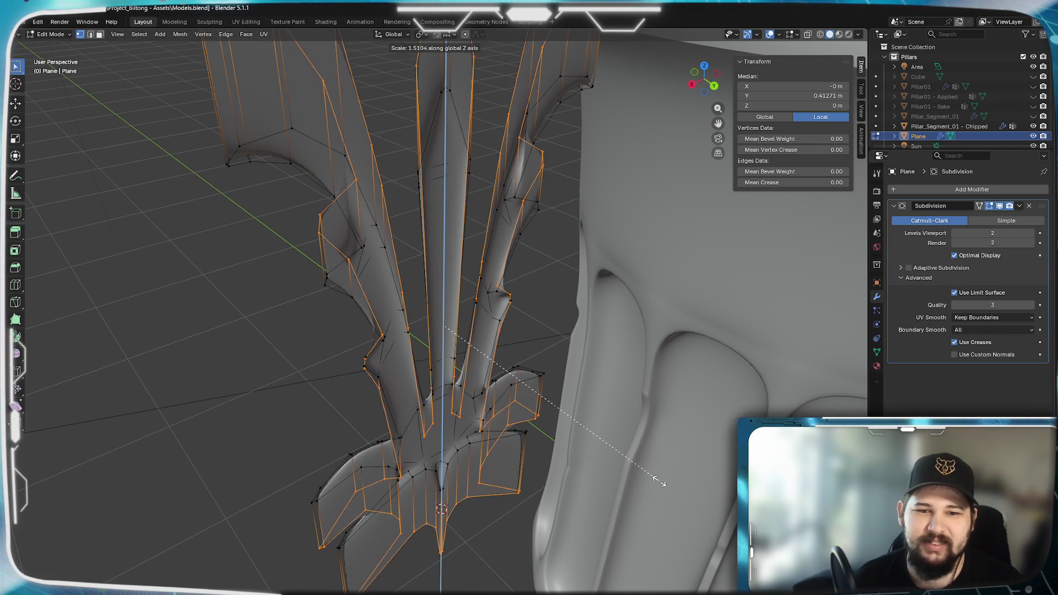
pyautogui.press('z')
pyautogui.press('z')
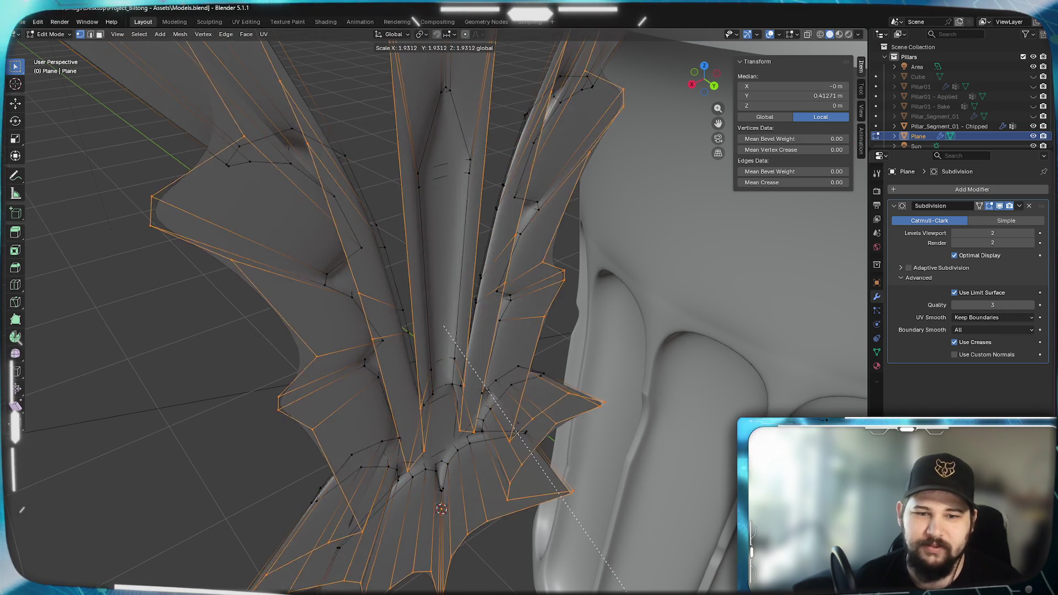
pyautogui.press('Escape')
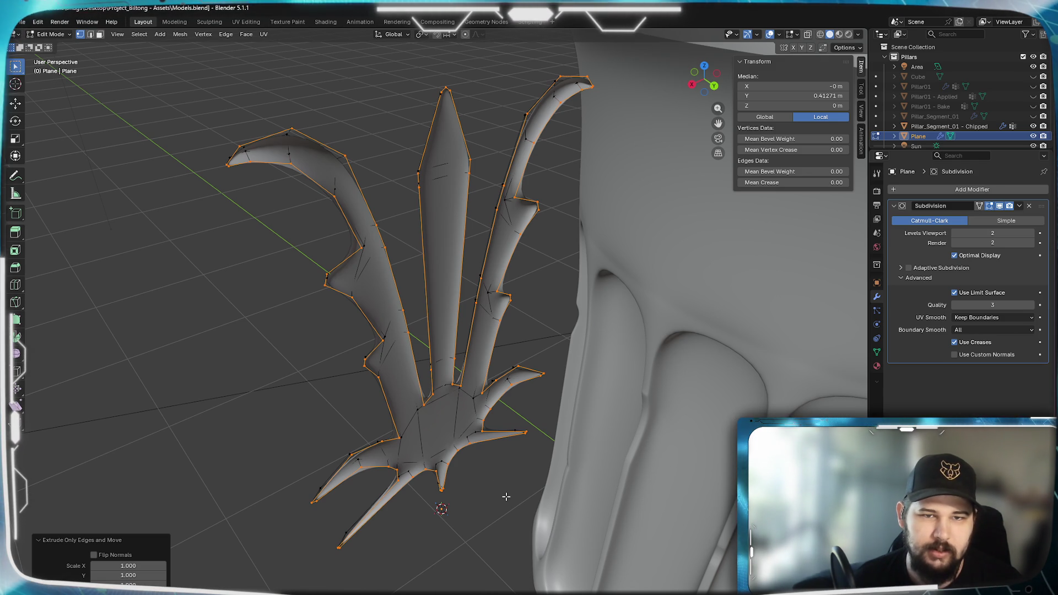
# Undo the edge extrusion and view the flat crest front-on.
pyautogui.hotkey('ctrl', 'z')
pyautogui.press('e')
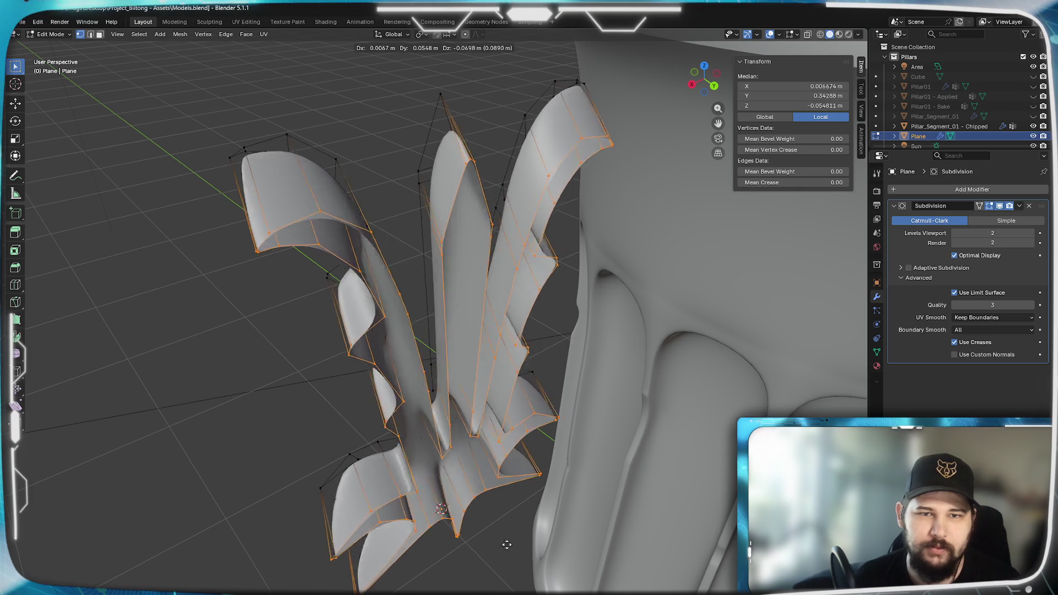
pyautogui.press('Escape')
pyautogui.moveTo(405, 432)
pyautogui.mouseDown(button='middle')
pyautogui.moveTo(685, 405)
pyautogui.moveTo(575, 411)
pyautogui.moveTo(528, 369)
pyautogui.mouseUp(button='middle')
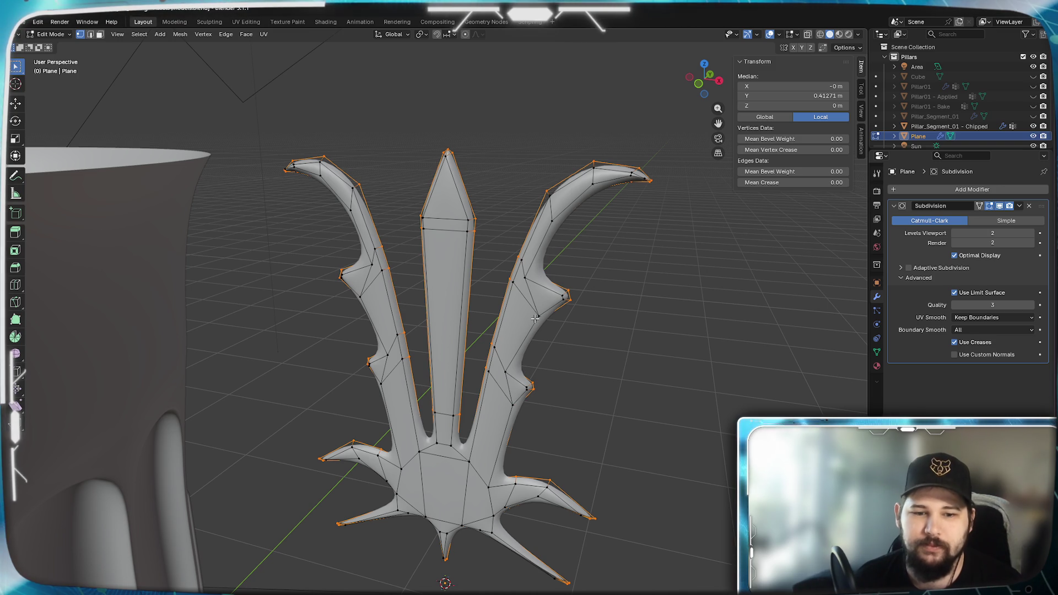
# Select all of the crest, duplicate it, and move the copy 0.02 m along Y.
pyautogui.press('a')
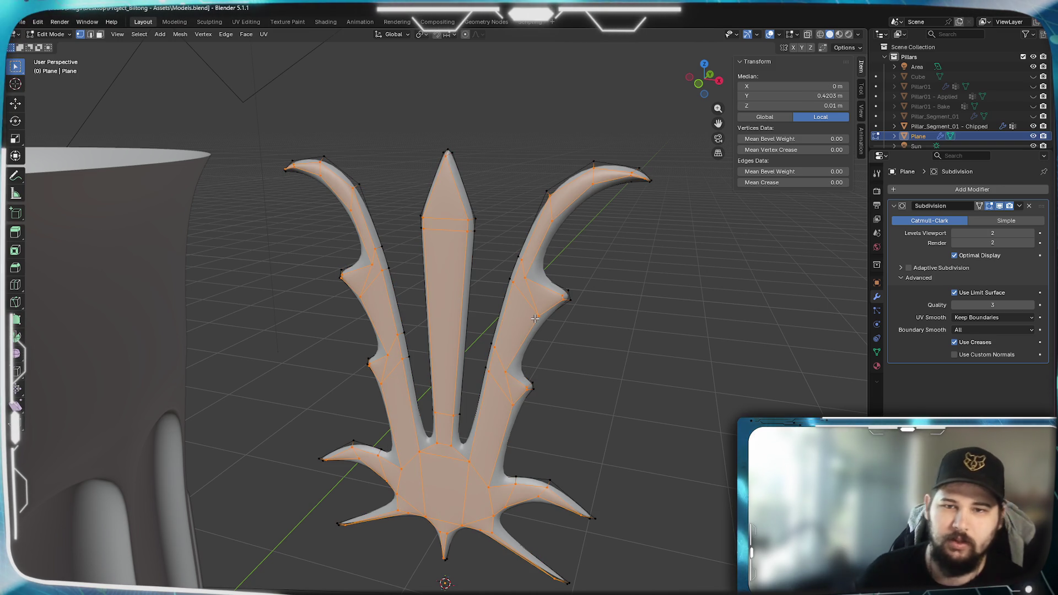
pyautogui.hotkey('shift', 'd')
pyautogui.press('Escape')
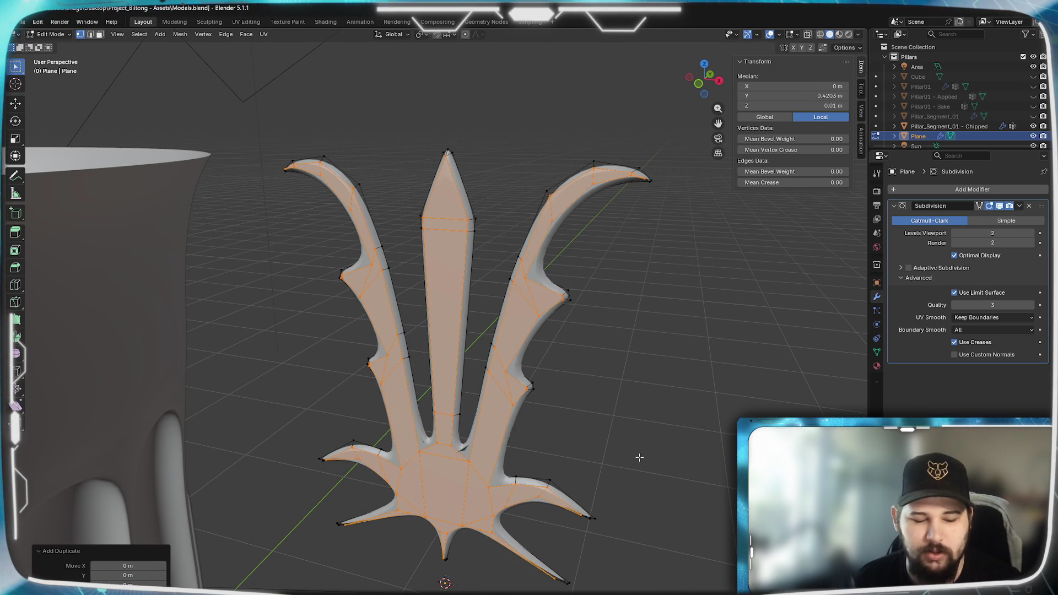
pyautogui.press('x')
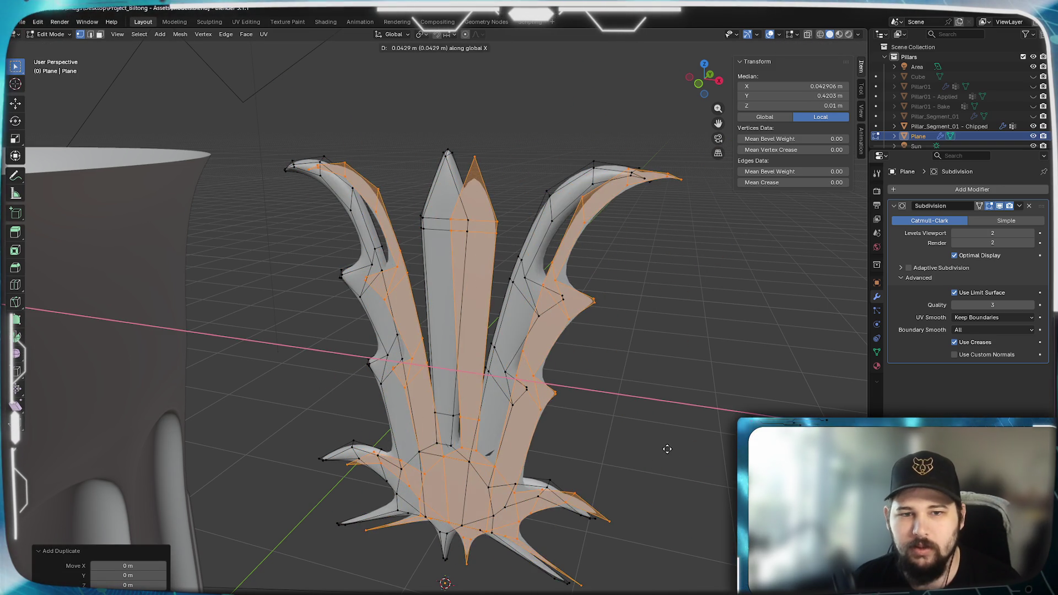
pyautogui.press('y')
pyautogui.press('0')
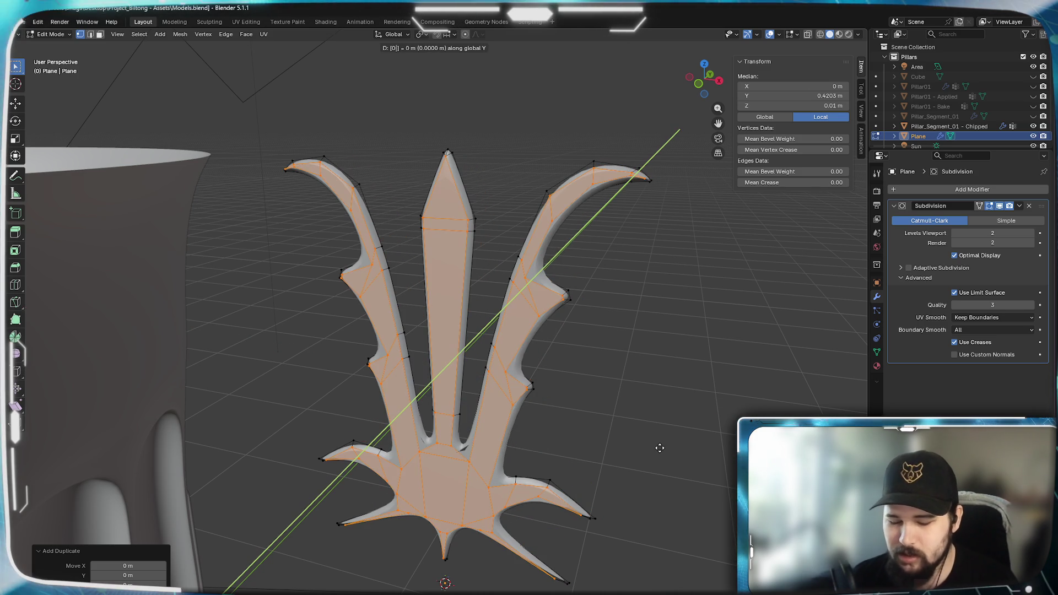
pyautogui.press('1')
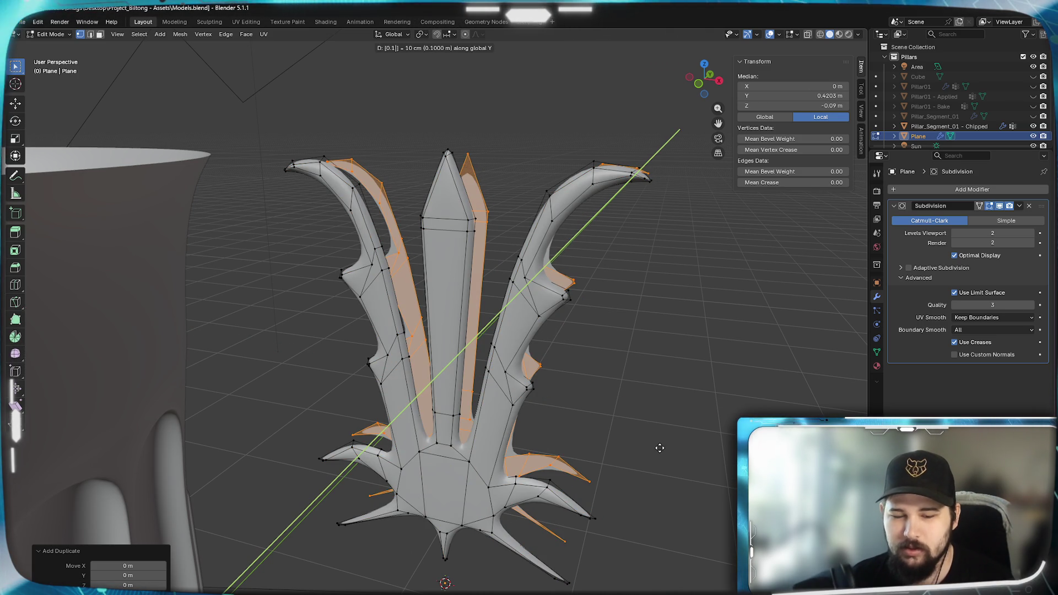
pyautogui.press('BackSpace')
pyautogui.press('0')
pyautogui.press('2')
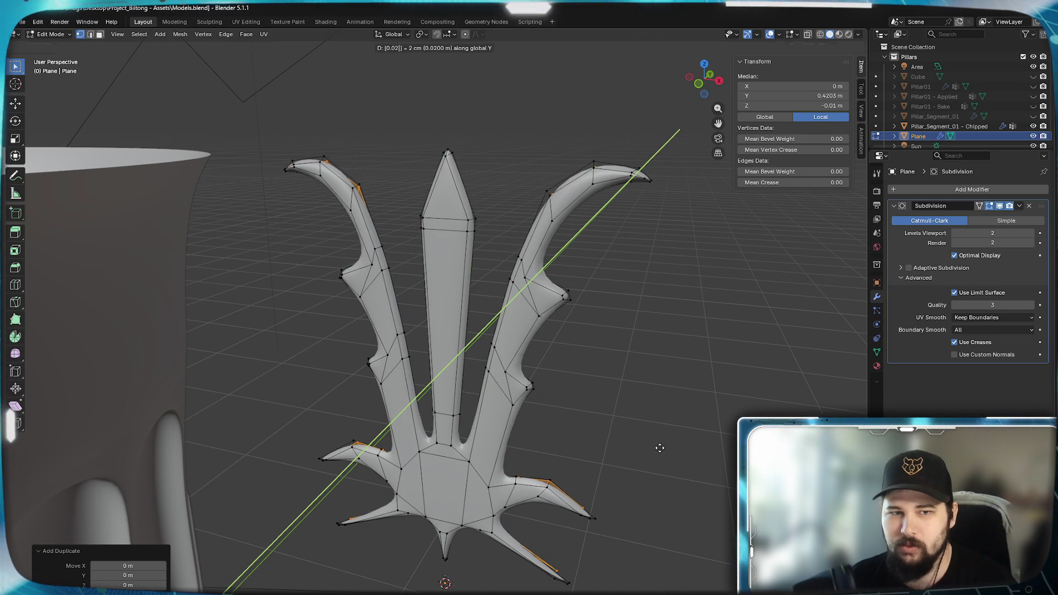
pyautogui.press('Return')
pyautogui.moveTo(653, 432)
pyautogui.mouseDown(button='middle')
pyautogui.moveTo(482, 437)
pyautogui.moveTo(463, 402)
pyautogui.moveTo(481, 380)
pyautogui.moveTo(482, 406)
pyautogui.moveTo(462, 401)
pyautogui.moveTo(493, 411)
pyautogui.moveTo(534, 479)
pyautogui.moveTo(524, 484)
pyautogui.moveTo(468, 415)
pyautogui.moveTo(493, 452)
pyautogui.mouseUp(button='middle')
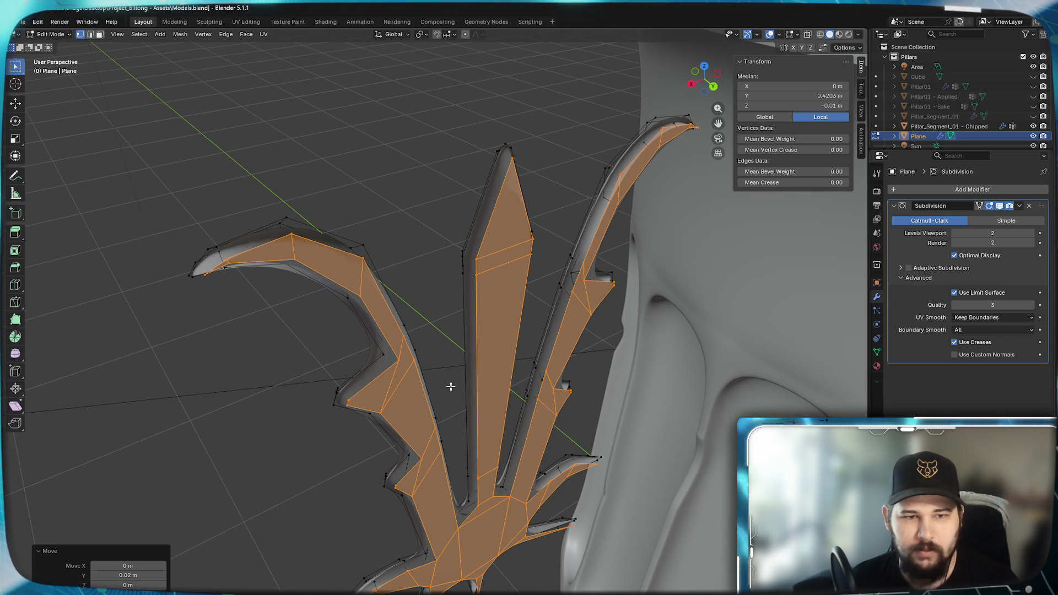
# Select the central spike loop and the outer boundary loop, and switch to the 3D cursor tool.
pyautogui.keyDown('alt'); pyautogui.click(491, 234); pyautogui.keyUp('alt')
pyautogui.moveTo(510, 321)
pyautogui.mouseDown(button='middle')
pyautogui.moveTo(466, 298)
pyautogui.moveTo(484, 304)
pyautogui.mouseUp(button='middle')
pyautogui.keyDown('alt'); pyautogui.click(479, 203); pyautogui.keyUp('alt')
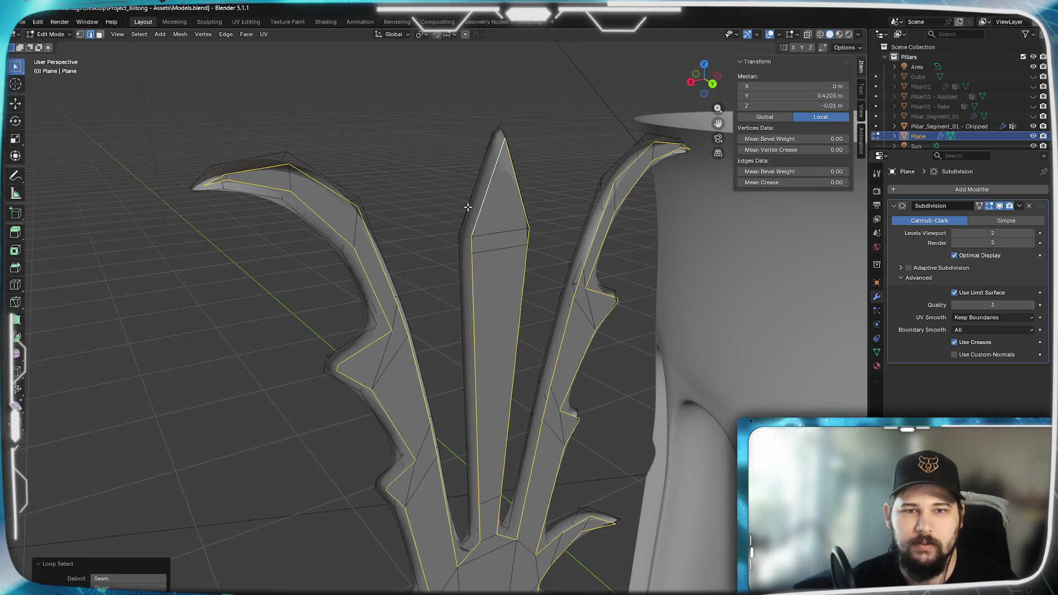
pyautogui.moveTo(450, 227); pyautogui.dragTo(487, 201, button='middle')
pyautogui.hotkey('shift', 'space')
pyautogui.click(487, 202)
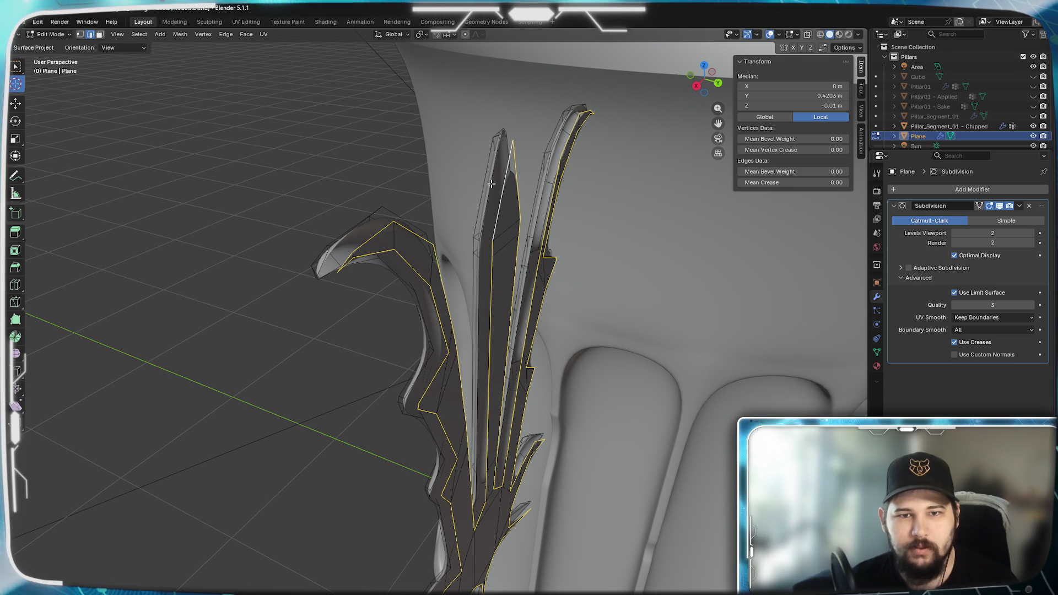
pyautogui.hotkey('shift', 'space')
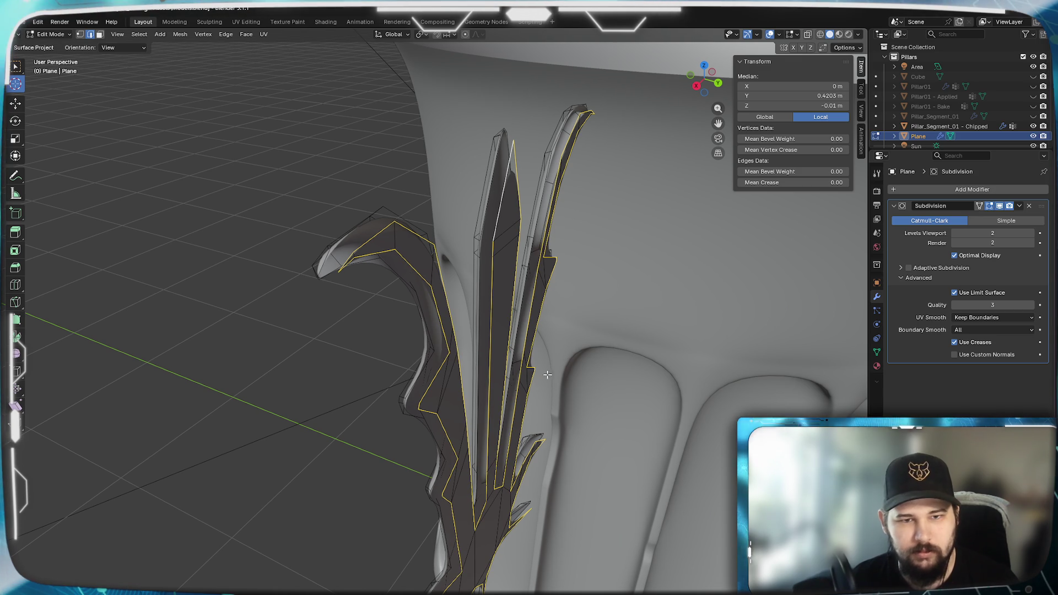
# Select the whole crest boundary loop and add the left hook's outer boundary loop.
pyautogui.click(530, 362)
pyautogui.moveTo(520, 390)
pyautogui.mouseDown(button='middle')
pyautogui.moveTo(468, 358)
pyautogui.moveTo(518, 385)
pyautogui.moveTo(428, 350)
pyautogui.moveTo(414, 406)
pyautogui.mouseUp(button='middle')
pyautogui.moveTo(503, 347); pyautogui.dragTo(487, 342, button='middle')
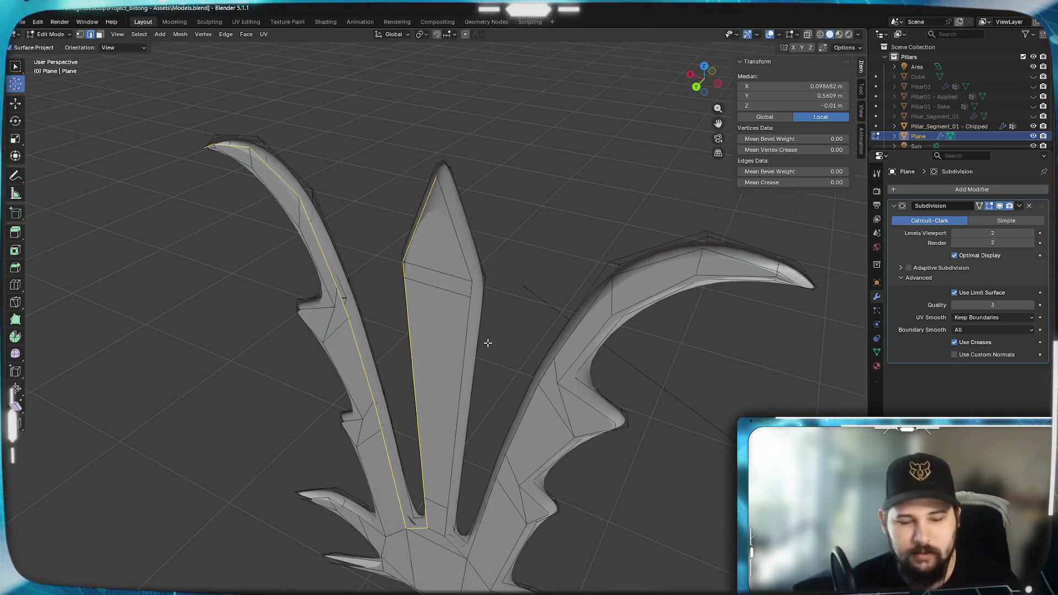
pyautogui.scroll(-2, 466, 253)
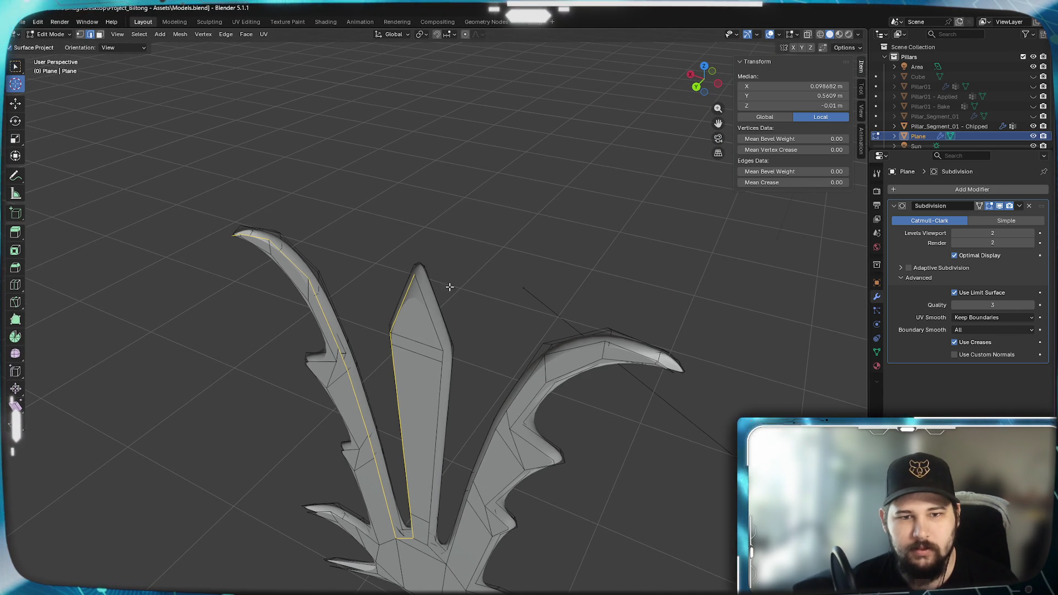
pyautogui.keyDown('alt'); pyautogui.click(432, 325); pyautogui.keyUp('alt')
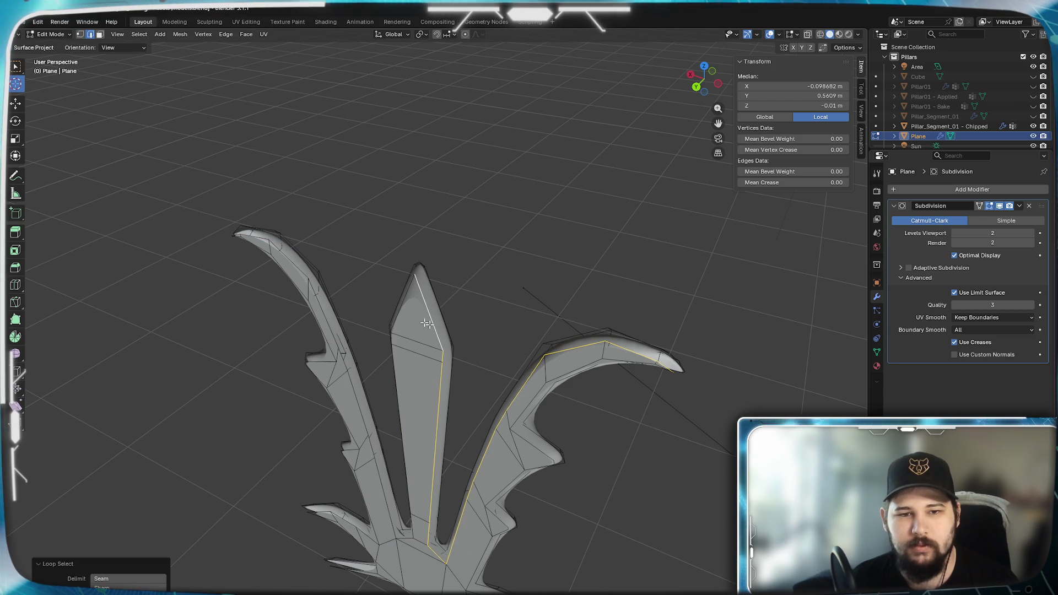
pyautogui.moveTo(429, 324); pyautogui.dragTo(488, 304, button='middle')
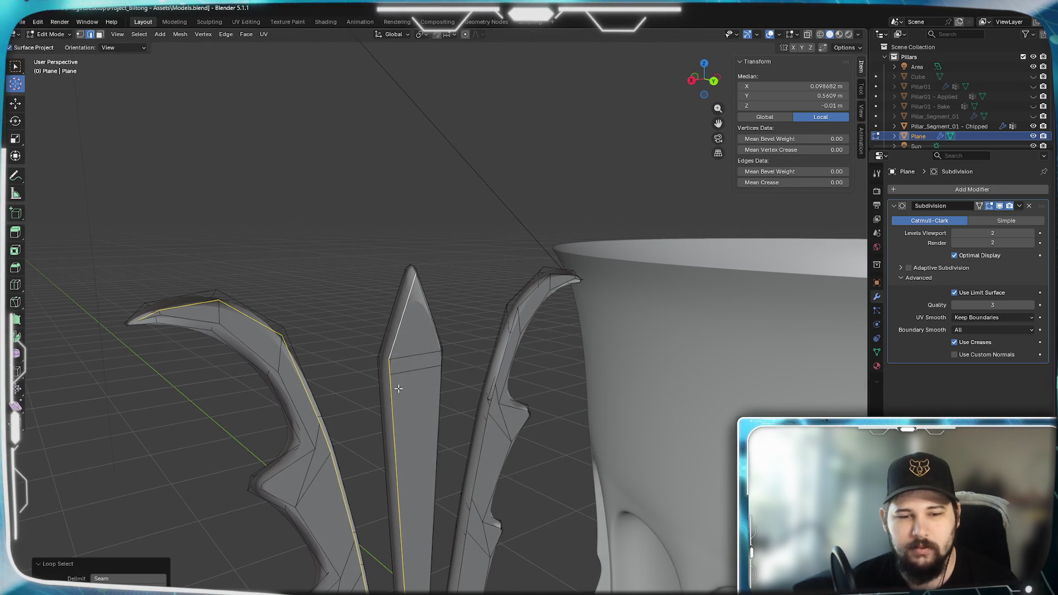
pyautogui.scroll(3, 416, 336)
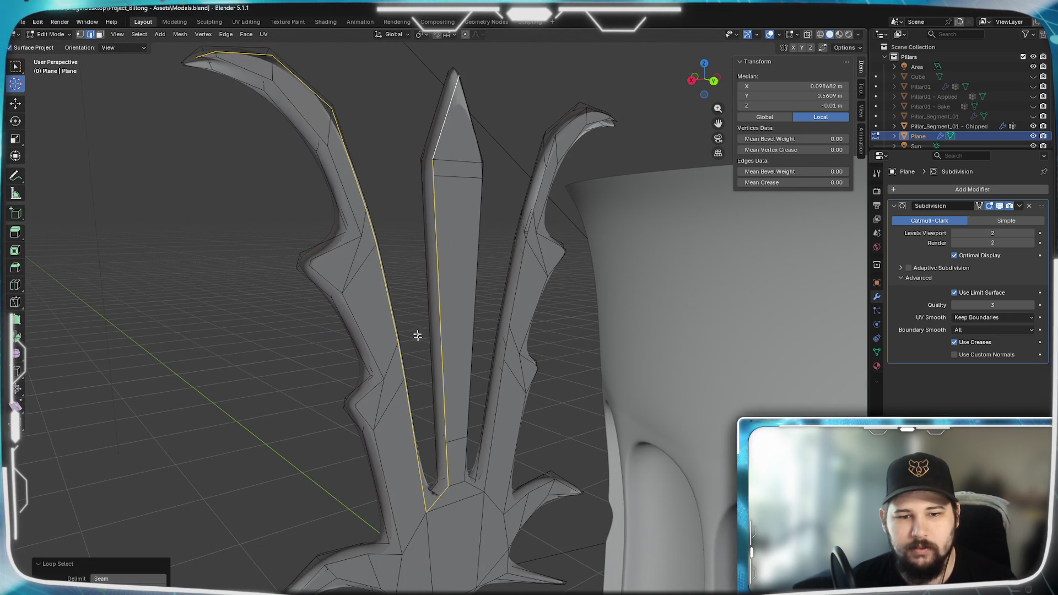
pyautogui.moveTo(441, 364); pyautogui.dragTo(439, 254, button='middle')
pyautogui.keyDown('alt'); pyautogui.click(438, 361); pyautogui.keyUp('alt')
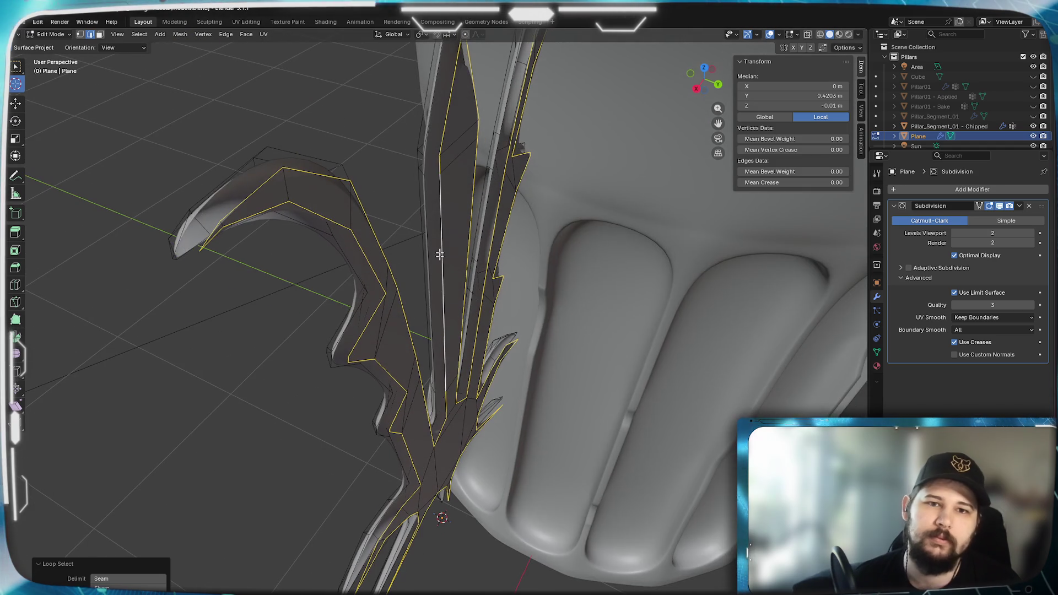
pyautogui.keyDown('alt'); pyautogui.keyDown('shift'); pyautogui.click(426, 143); pyautogui.keyUp('shift'); pyautogui.keyUp('alt')
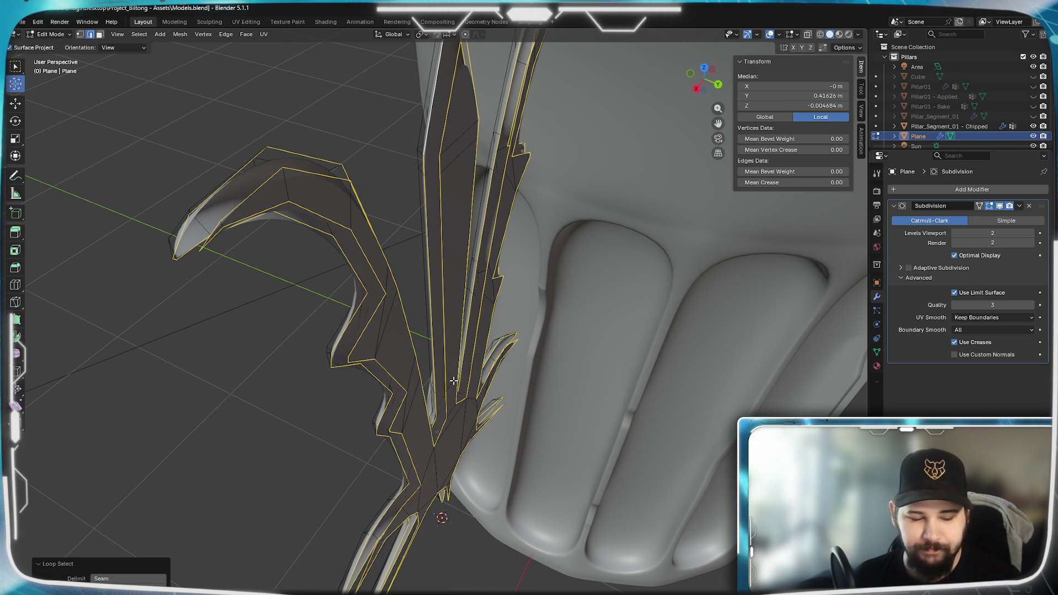
pyautogui.hotkey('ctrl', 'e')
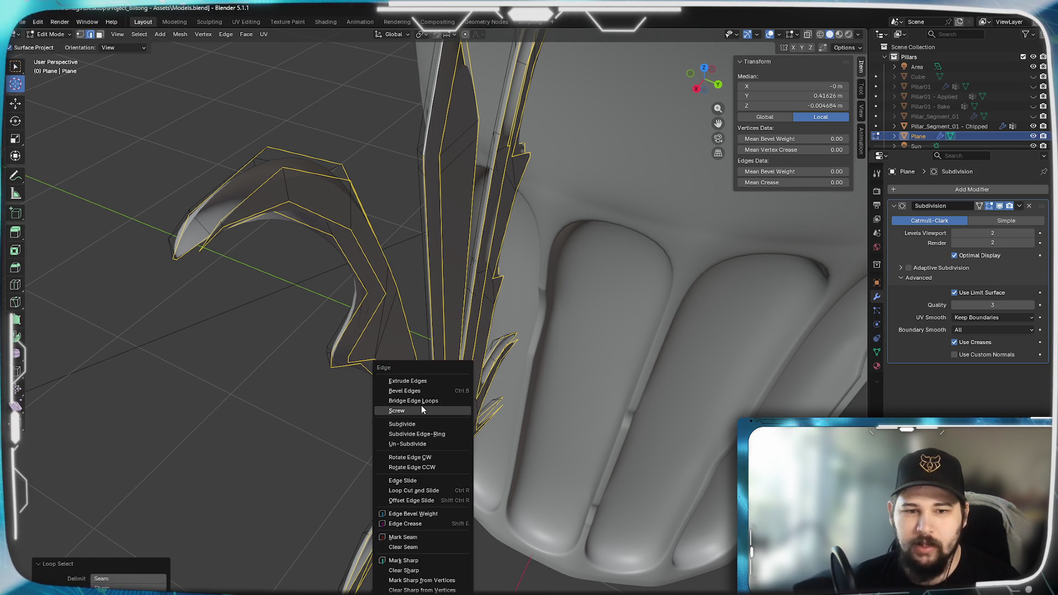
# Join the selected outline loops with Bridge Edge Loops.
pyautogui.click(421, 401)
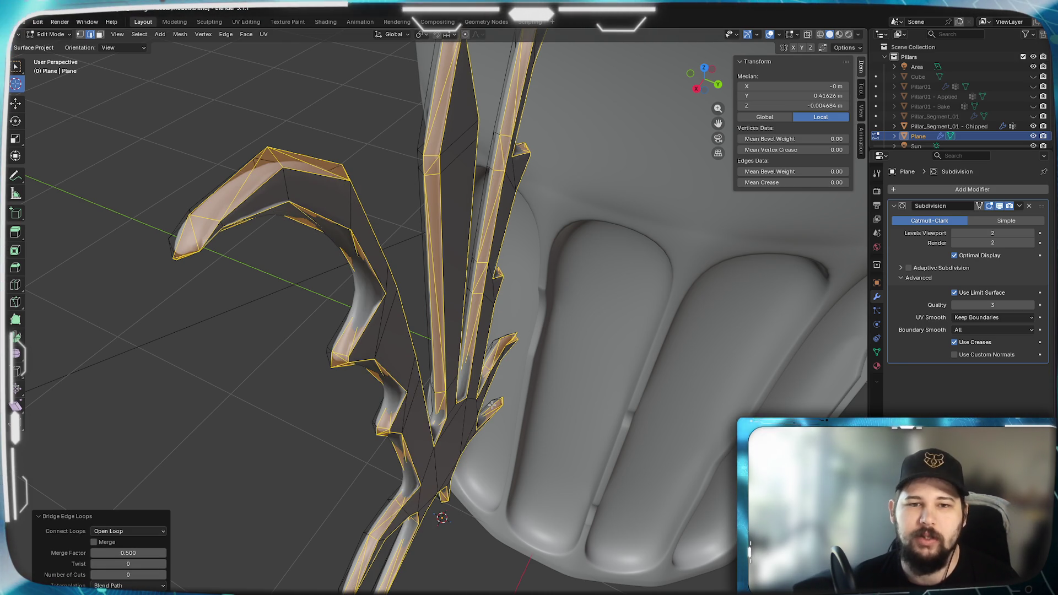
pyautogui.moveTo(389, 437)
pyautogui.mouseDown(button='middle')
pyautogui.moveTo(330, 397)
pyautogui.moveTo(309, 349)
pyautogui.moveTo(281, 394)
pyautogui.moveTo(258, 384)
pyautogui.moveTo(253, 354)
pyautogui.moveTo(322, 439)
pyautogui.moveTo(331, 386)
pyautogui.moveTo(419, 347)
pyautogui.moveTo(353, 336)
pyautogui.moveTo(428, 329)
pyautogui.moveTo(415, 338)
pyautogui.moveTo(429, 358)
pyautogui.moveTo(523, 340)
pyautogui.moveTo(449, 373)
pyautogui.moveTo(465, 398)
pyautogui.mouseUp(button='middle')
pyautogui.click(462, 398)
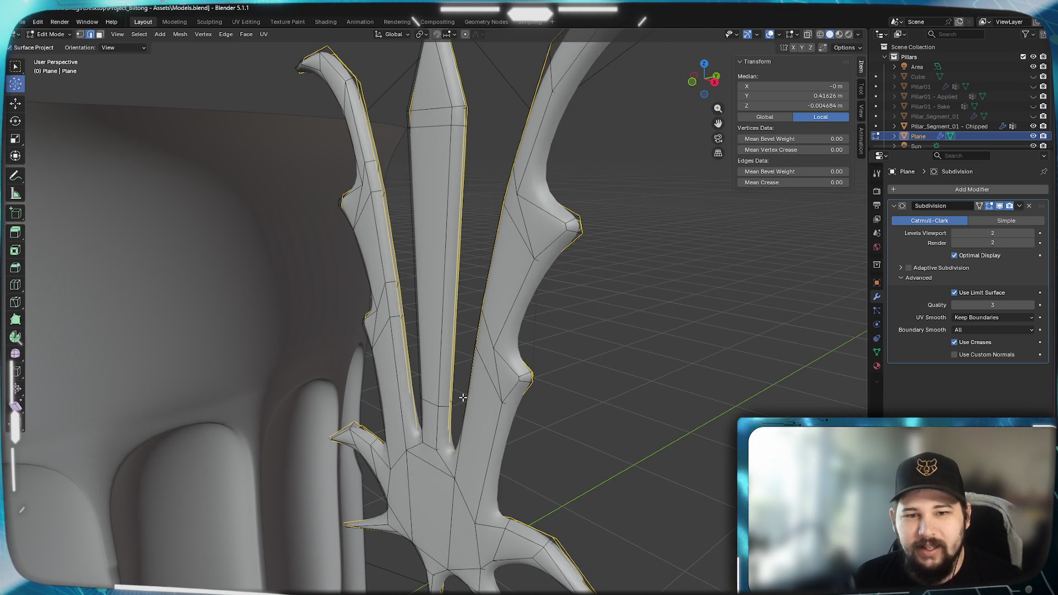
pyautogui.moveTo(624, 356); pyautogui.dragTo(543, 356, button='middle')
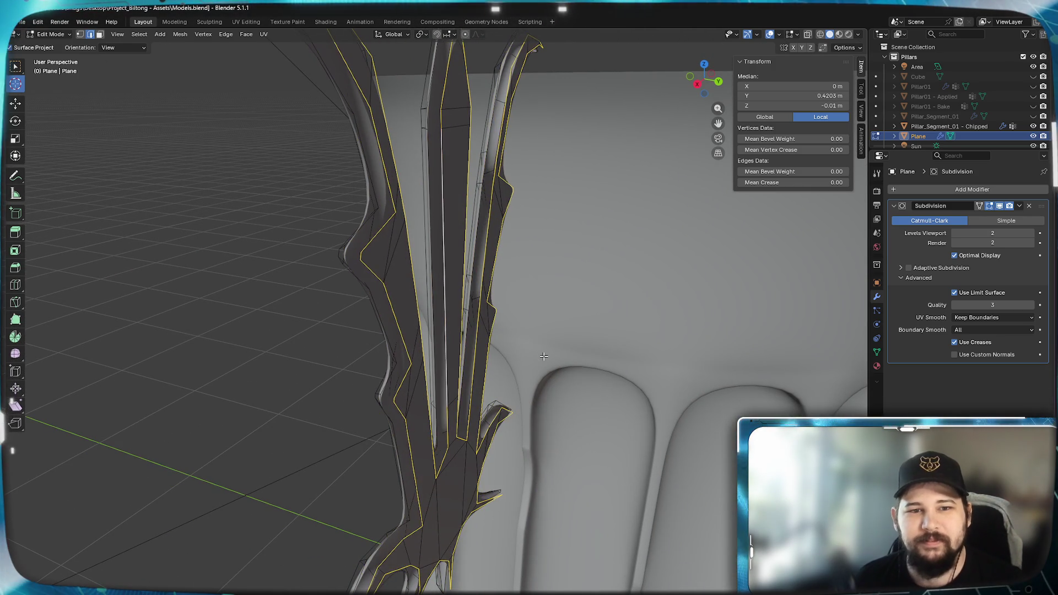
# Select the entire crest mesh and switch to Right Orthographic view.
pyautogui.press('1')
pyautogui.hotkey('ctrl', 'l')
pyautogui.moveTo(543, 357); pyautogui.dragTo(556, 369, button='middle')
pyautogui.press('a')
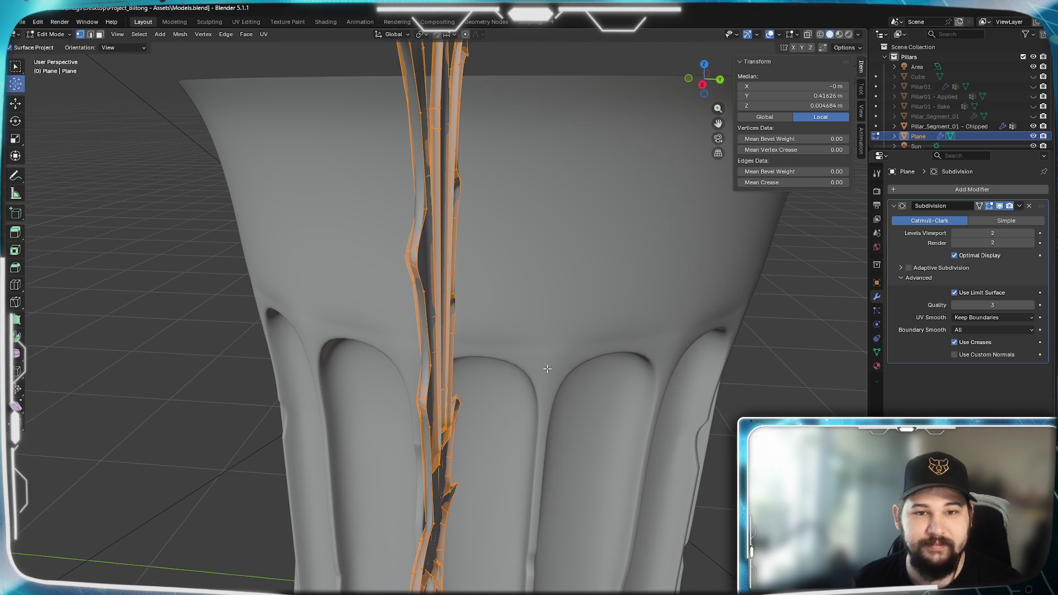
pyautogui.press('KP_3')
pyautogui.scroll(-3, 547, 368)
pyautogui.scroll(1, 547, 368)
pyautogui.keyDown('shift'); pyautogui.moveTo(547, 369); pyautogui.dragTo(526, 364, button='middle'); pyautogui.keyUp('shift')
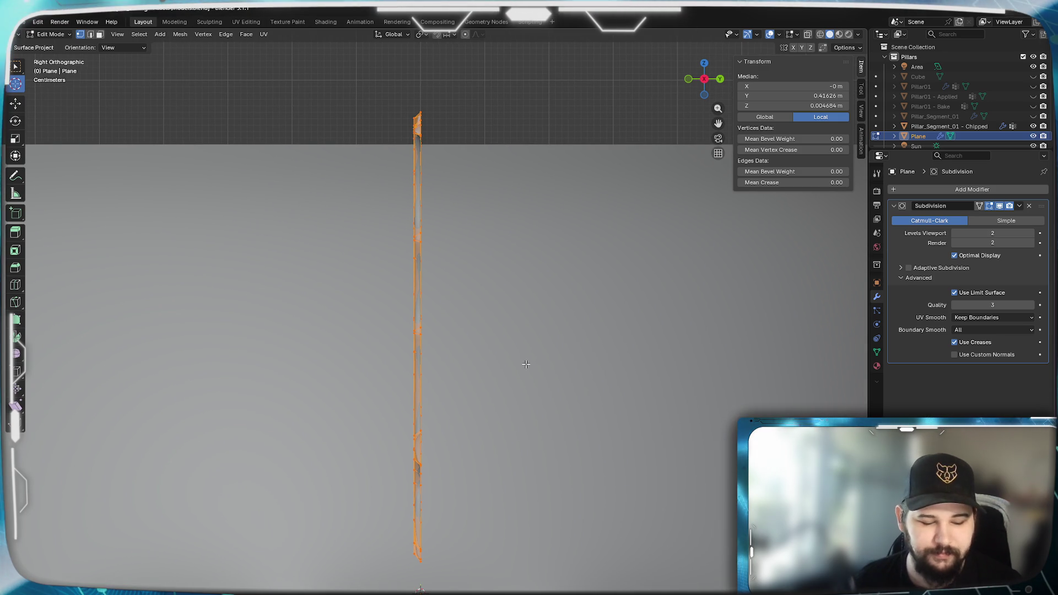
# Set the pivot to the 3D Cursor and mirror the crest mesh by scaling it -1 along Y.
pyautogui.press('Escape')
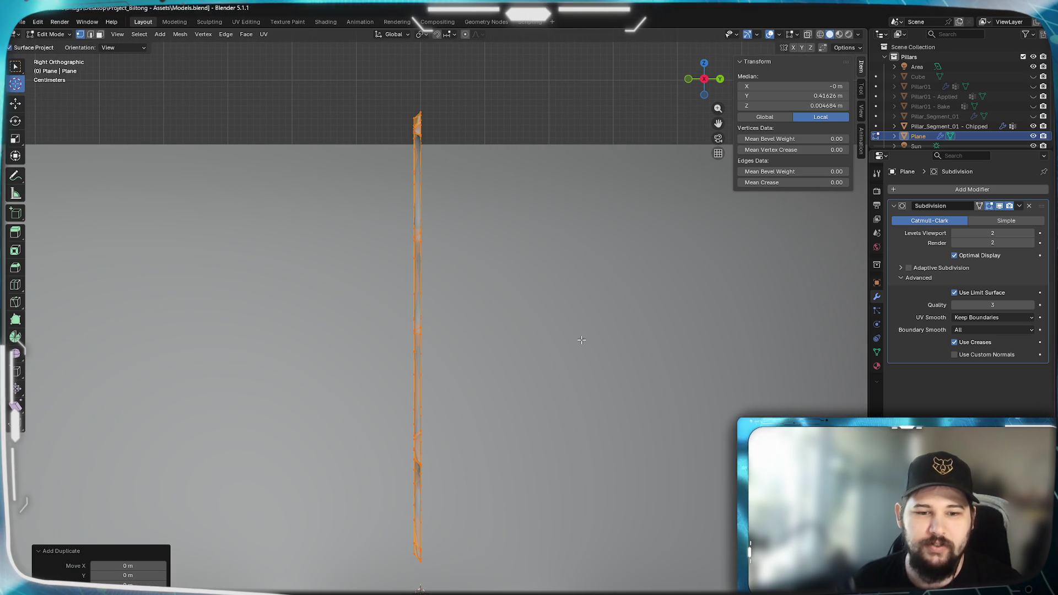
pyautogui.press('s')
pyautogui.press('x')
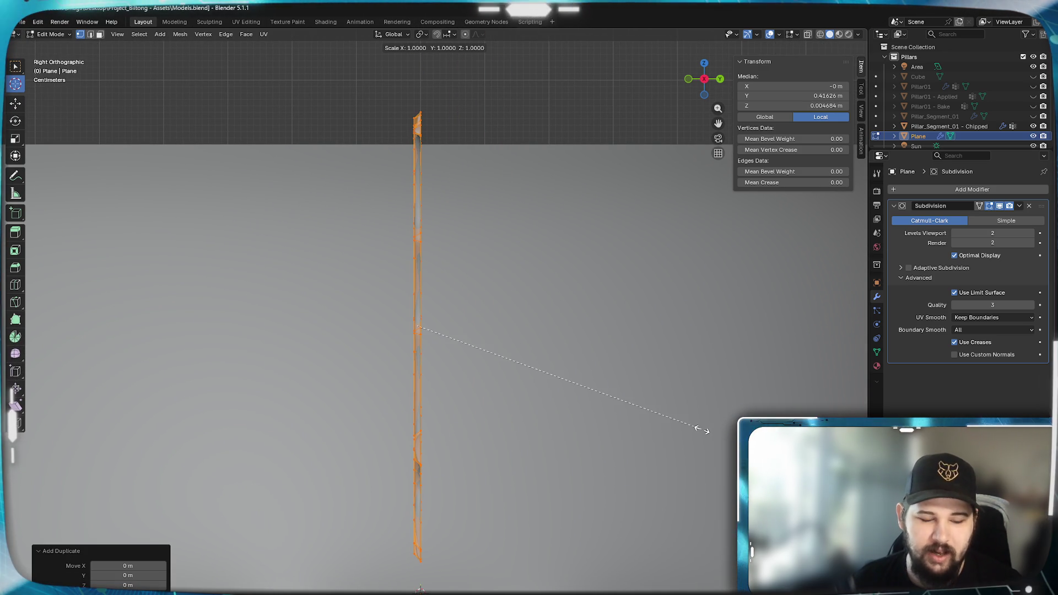
pyautogui.press('y')
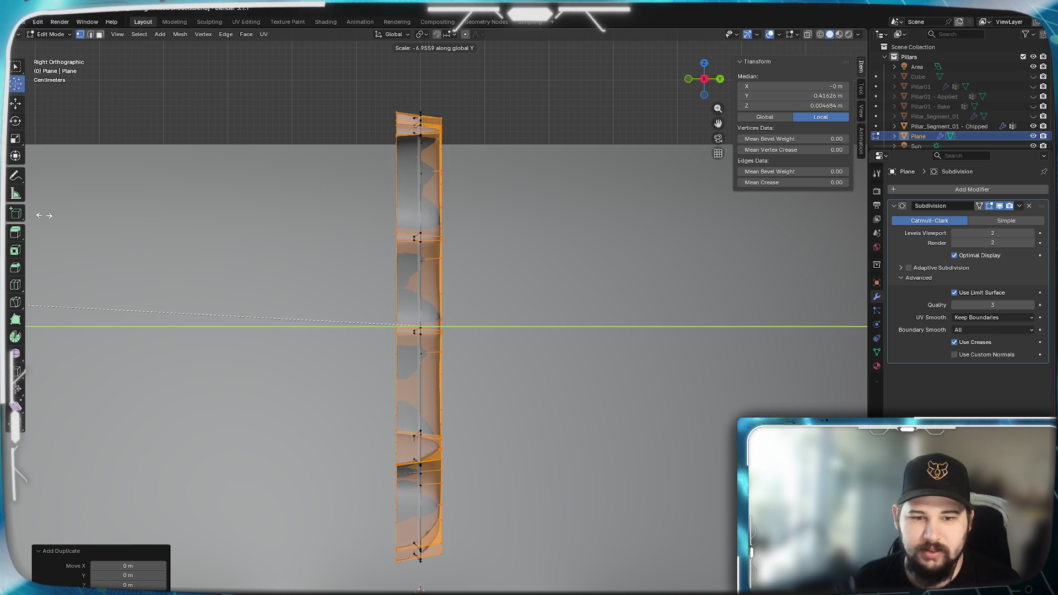
pyautogui.press('Escape')
pyautogui.click(425, 35)
pyautogui.click(457, 68)
pyautogui.press('s')
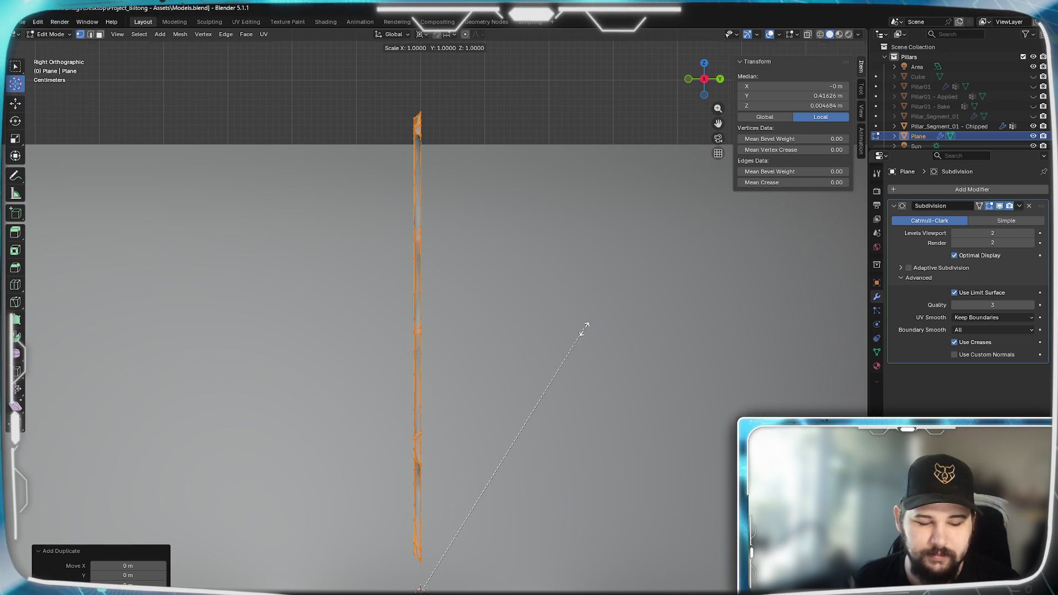
pyautogui.press('y')
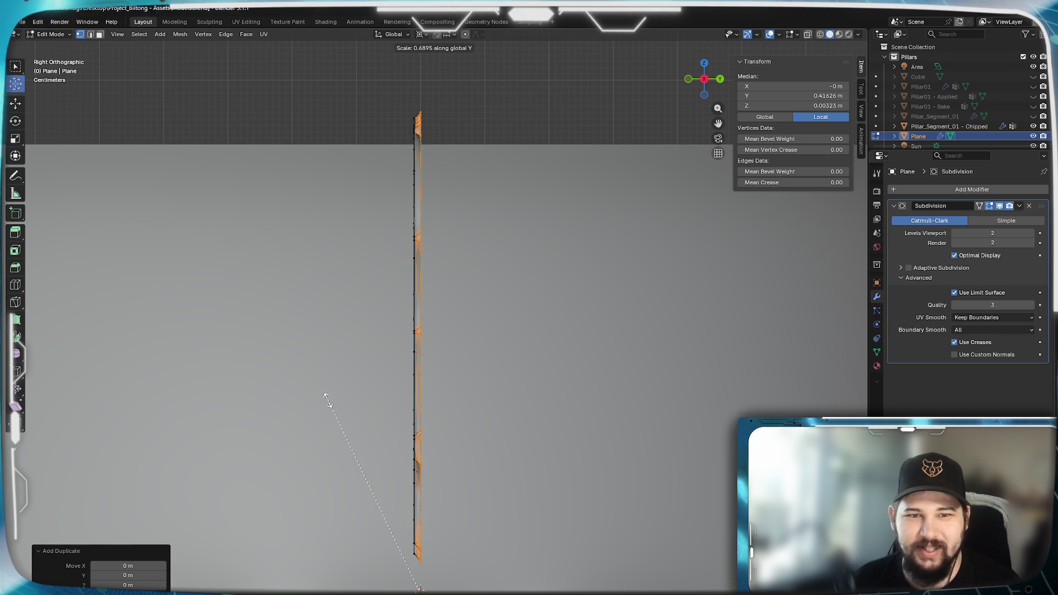
pyautogui.write('-1')
pyautogui.press('Return')
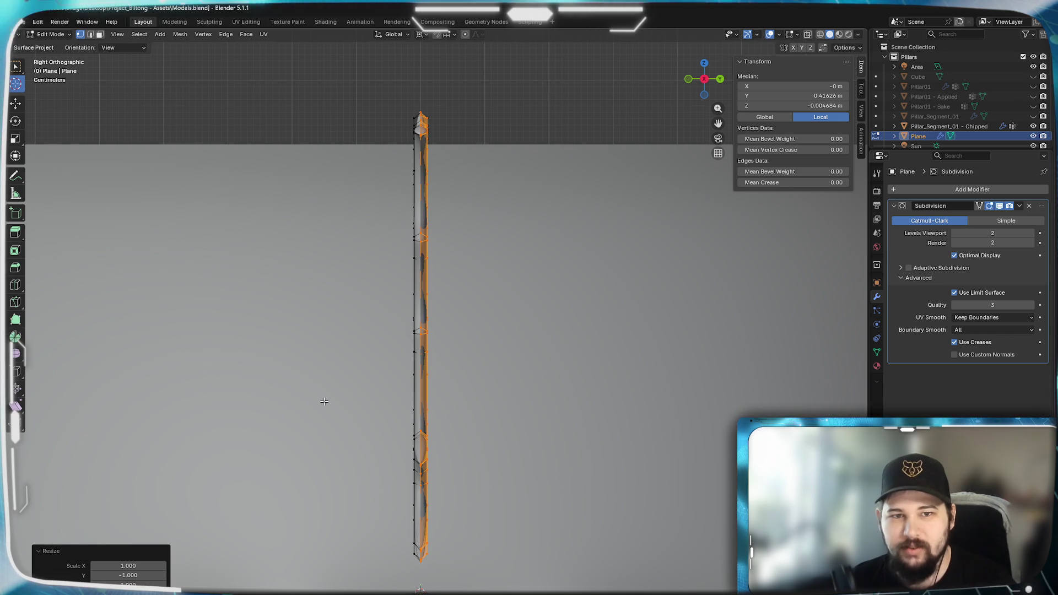
# Switch to wireframe in Right Orthographic view and move the 3D cursor beside the strip.
pyautogui.moveTo(472, 333); pyautogui.dragTo(434, 388, button='middle')
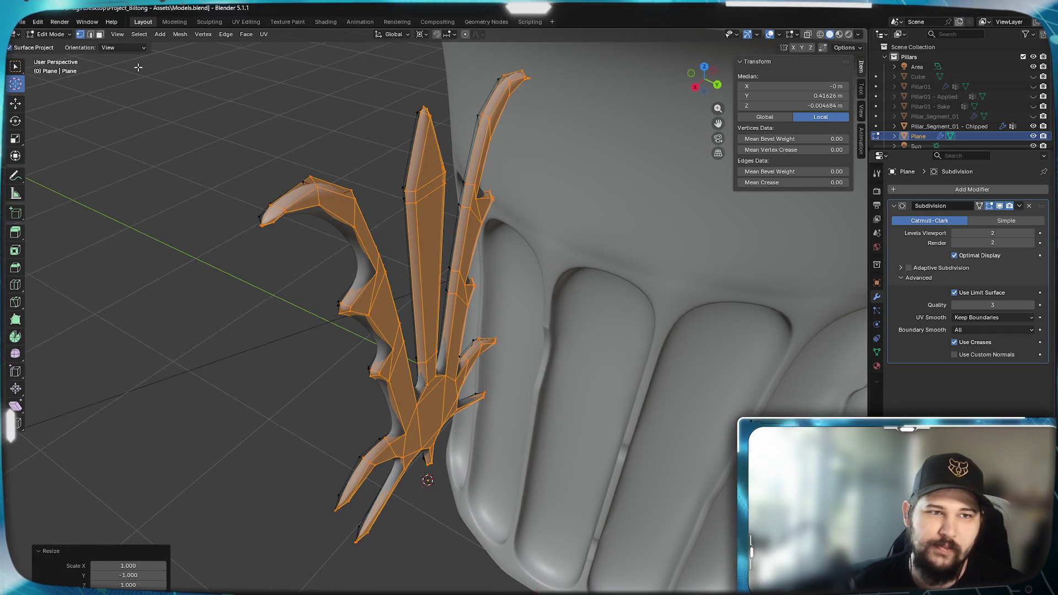
pyautogui.press('KP_3')
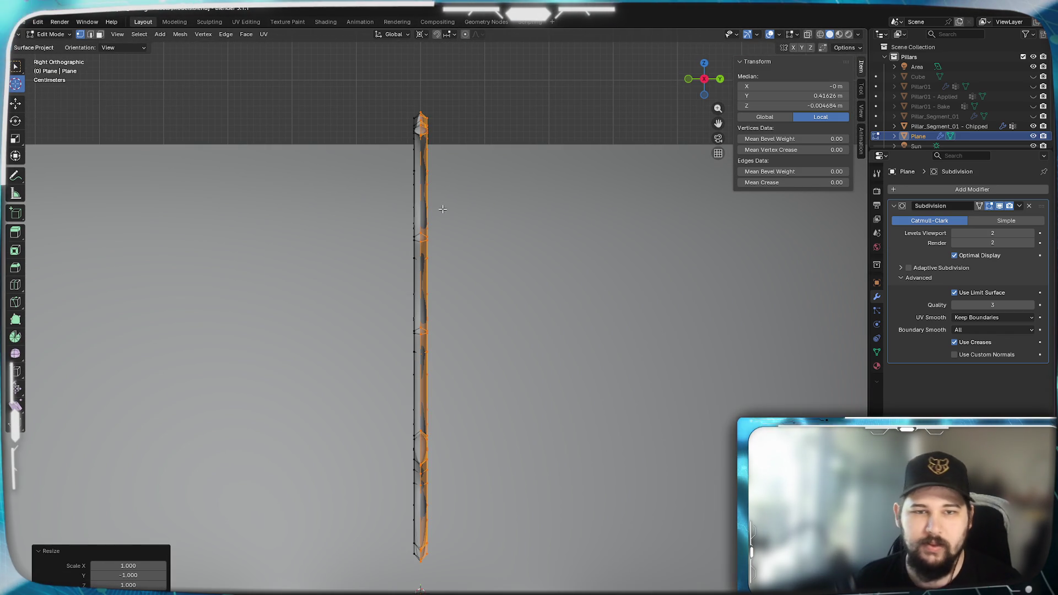
pyautogui.press('z')
pyautogui.click(354, 216)
pyautogui.moveTo(421, 104); pyautogui.dragTo(422, 346)
pyautogui.moveTo(479, 293); pyautogui.dragTo(530, 256)
# Box-select all the vertices along the crest strip in the side view.
pyautogui.hotkey('alt', 'a')
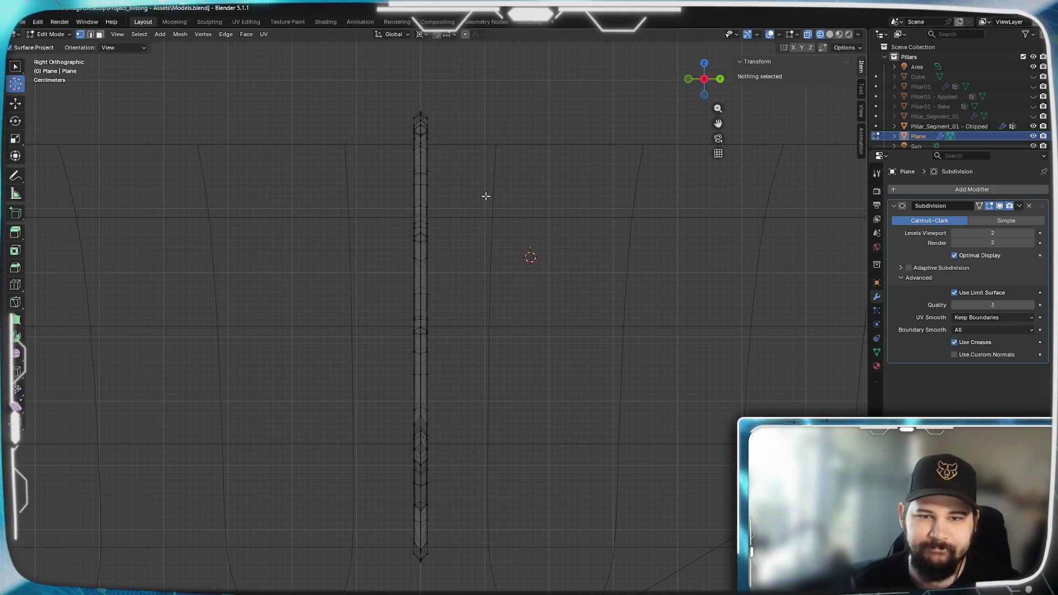
pyautogui.moveTo(425, 150)
pyautogui.mouseDown()
pyautogui.moveTo(429, 205)
pyautogui.moveTo(432, 196)
pyautogui.mouseUp()
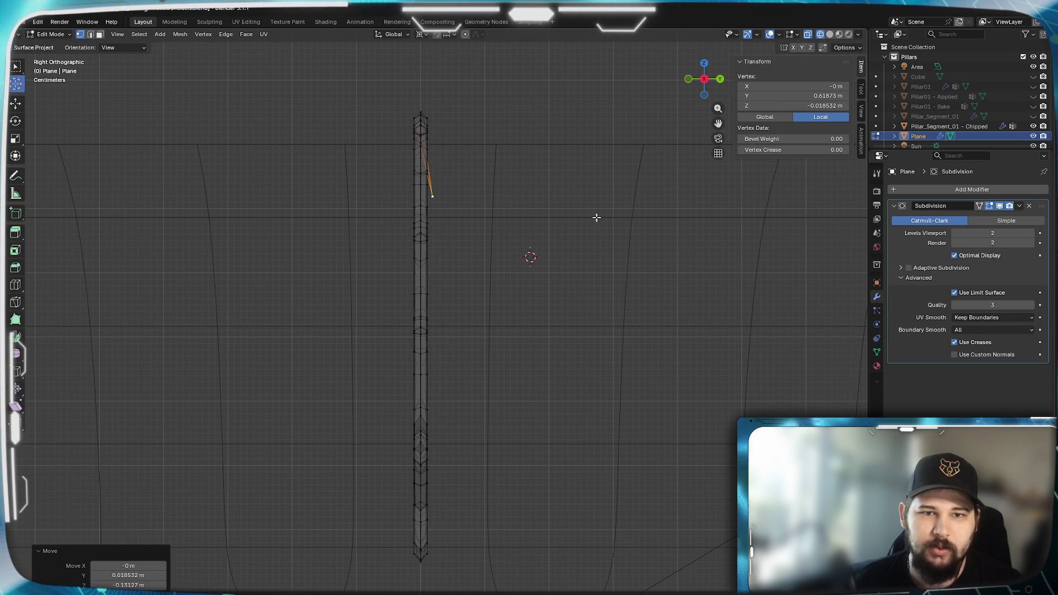
pyautogui.hotkey('ctrl', 'z')
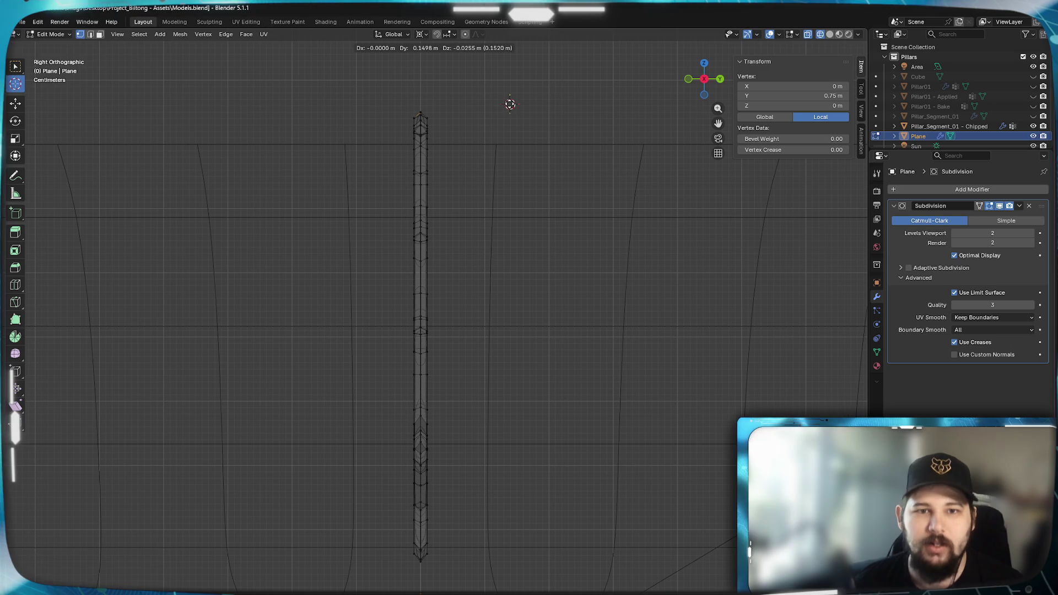
pyautogui.click(507, 106)
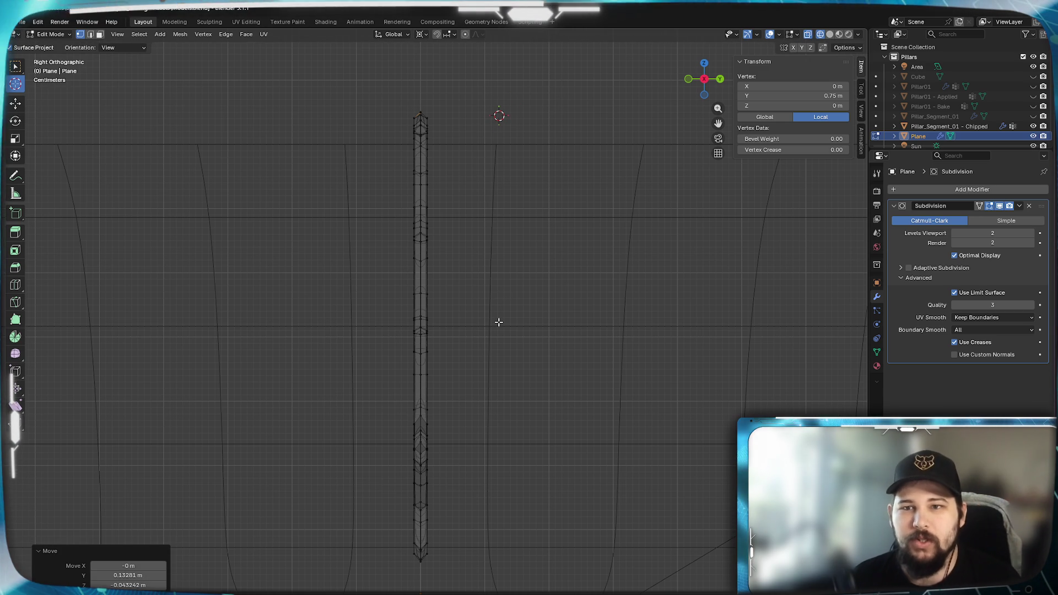
pyautogui.click(424, 112)
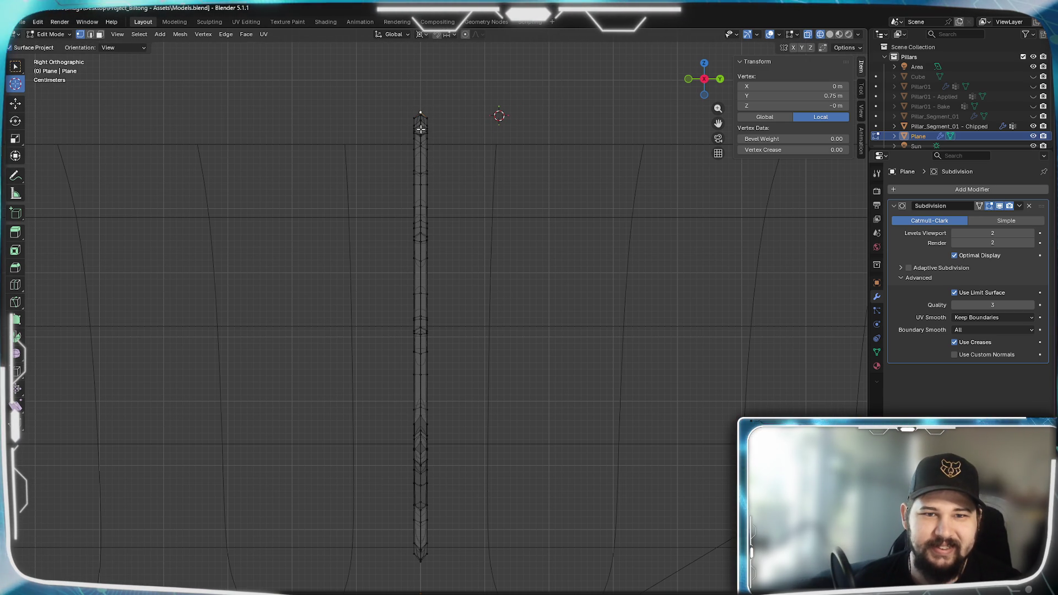
pyautogui.moveTo(413, 98); pyautogui.dragTo(428, 135)
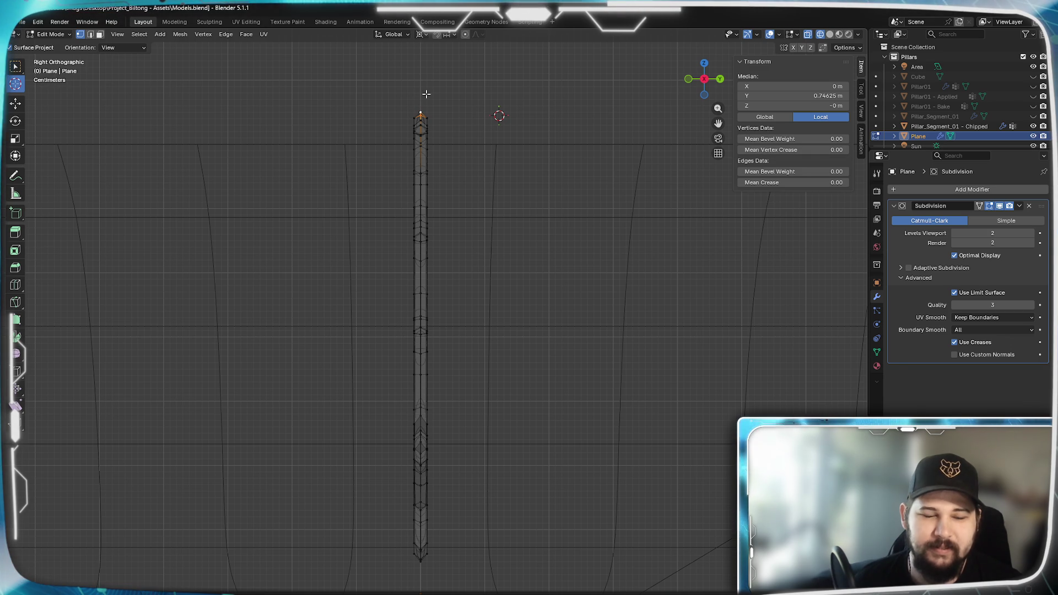
pyautogui.hotkey('ctrl', 'l')
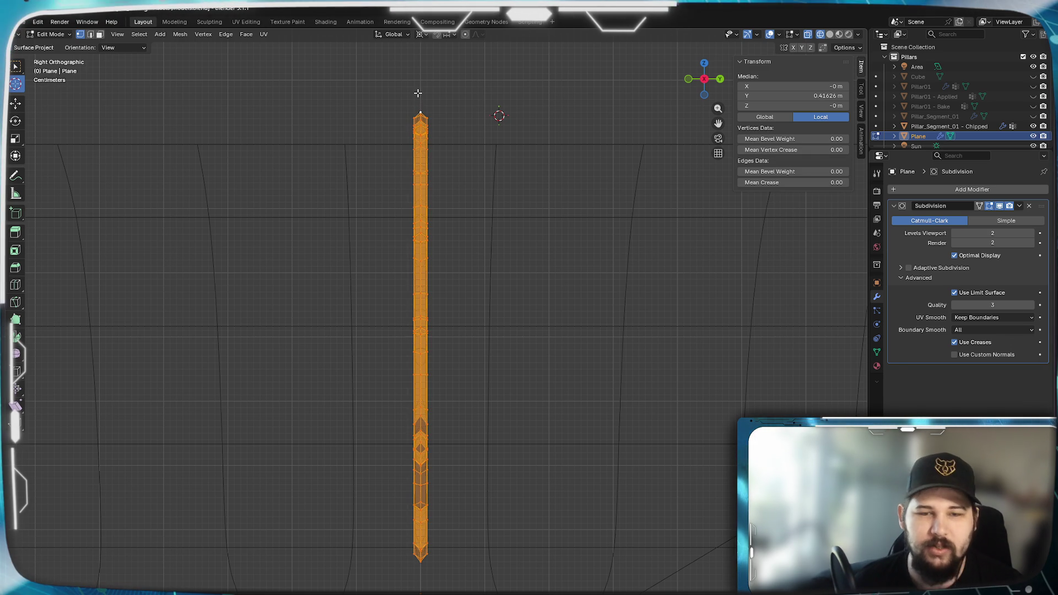
pyautogui.hotkey('alt', 'a')
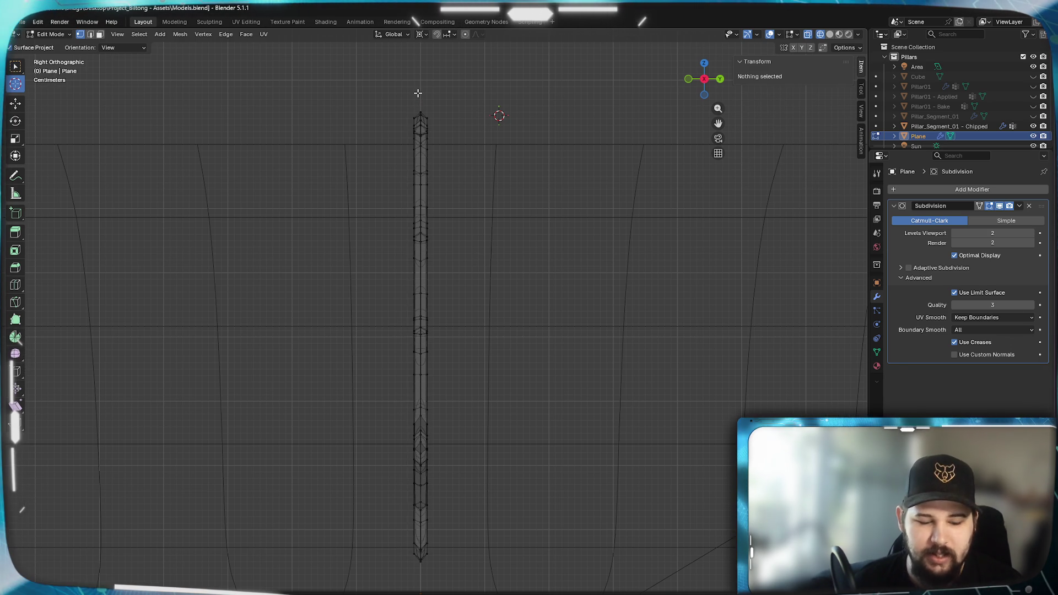
pyautogui.moveTo(419, 106); pyautogui.dragTo(434, 567)
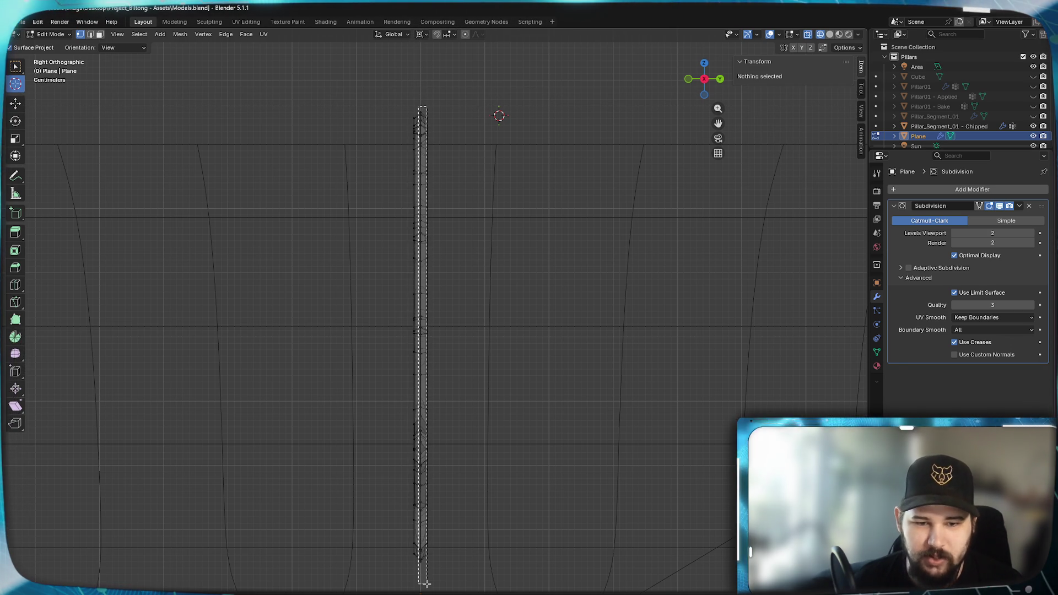
# Merge the selected vertices by distance at 0.0001 m and return to Object Mode.
pyautogui.press('m')
pyautogui.click(499, 451)
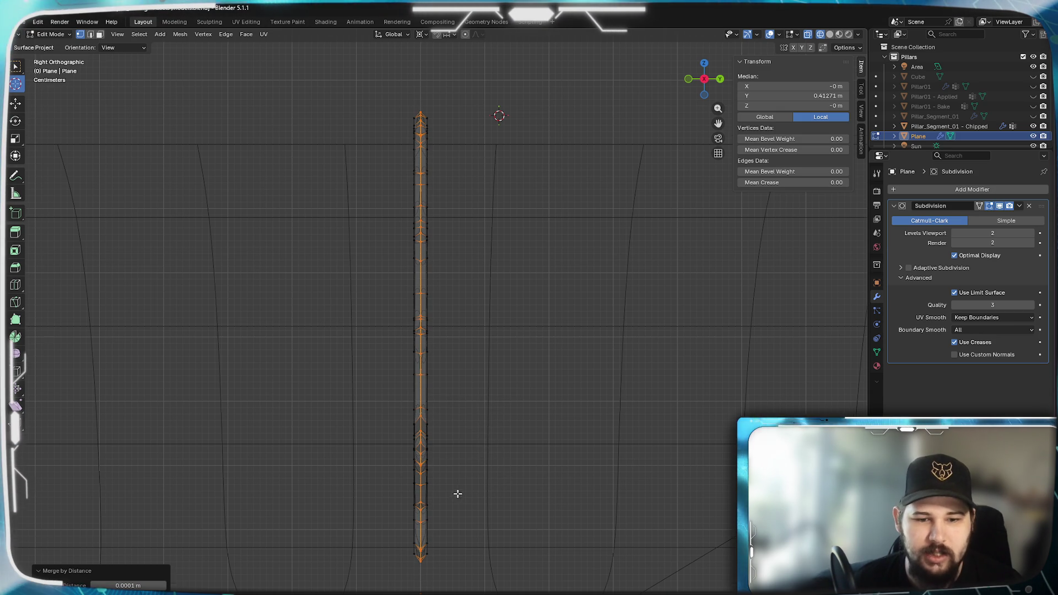
pyautogui.scroll(-3, 496, 330)
pyautogui.scroll(4, 498, 368)
pyautogui.press('`')
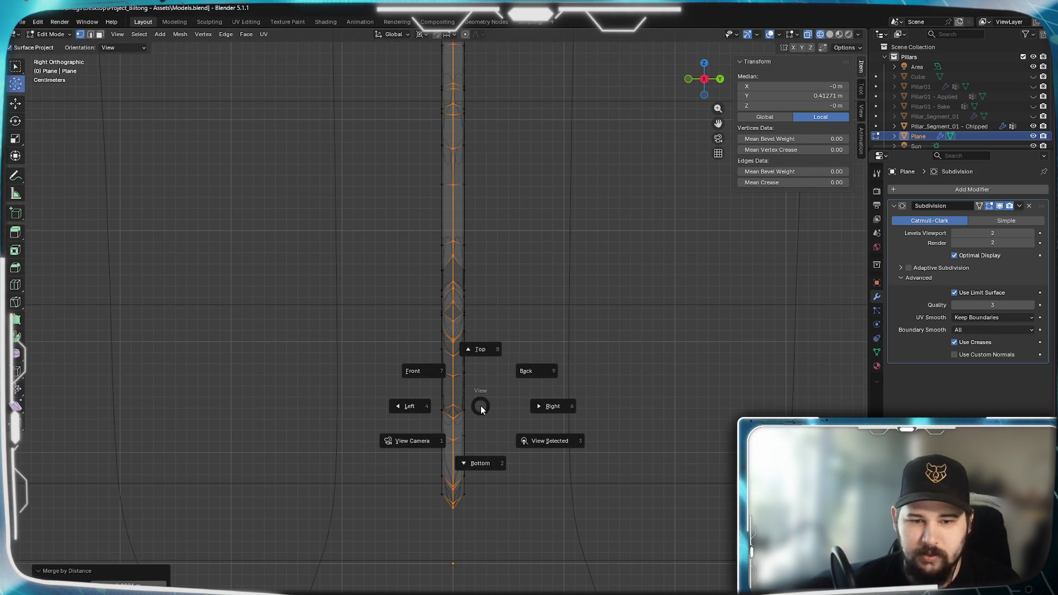
pyautogui.press('Escape')
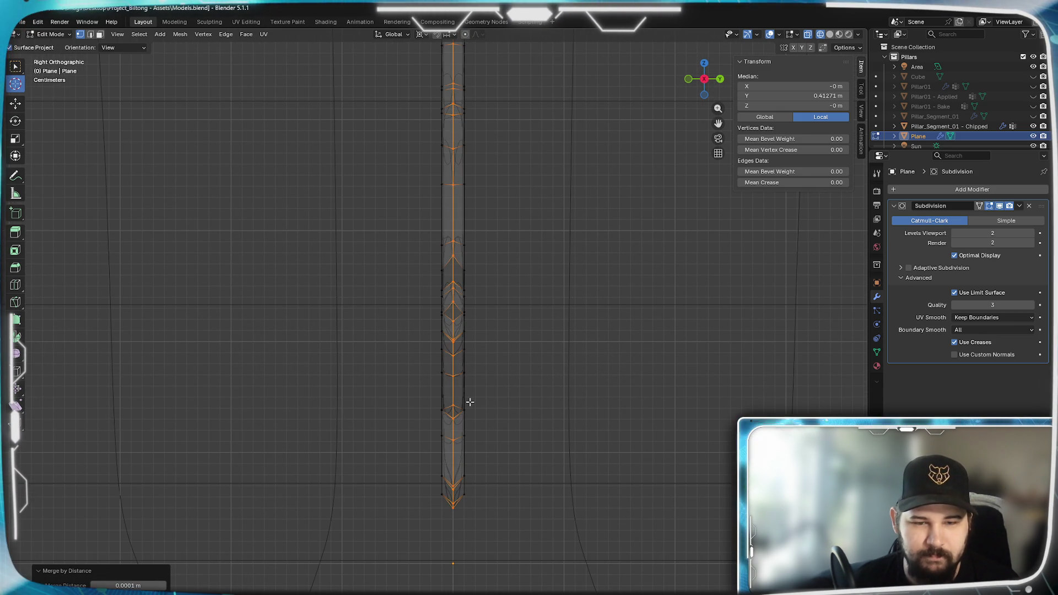
pyautogui.press('Tab')
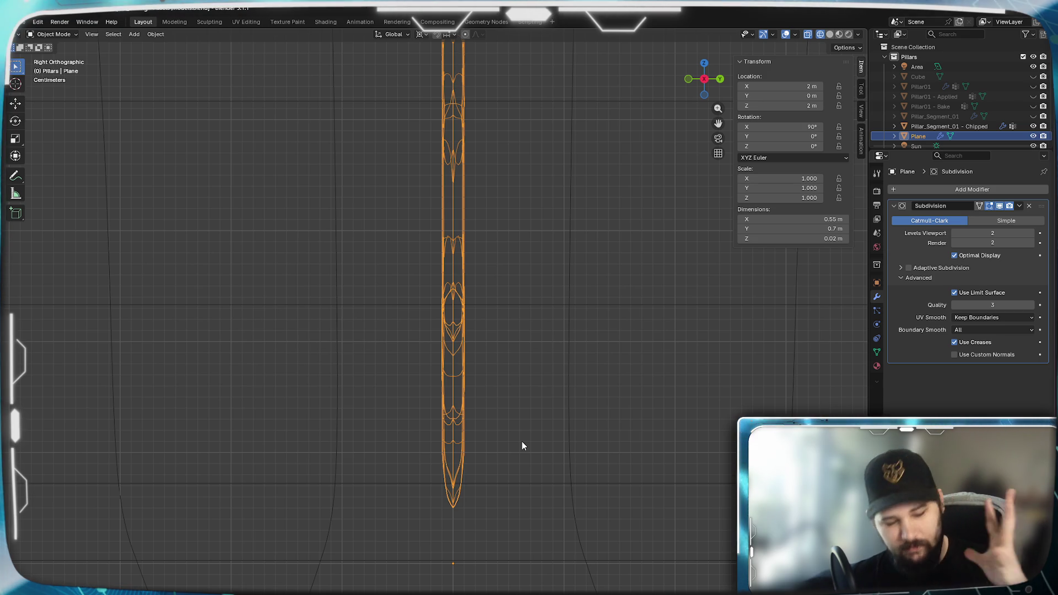
# Snap the 3D cursor to the selected Plane, enter Edit Mode, and orbit into perspective.
pyautogui.hotkey('shift', 's')
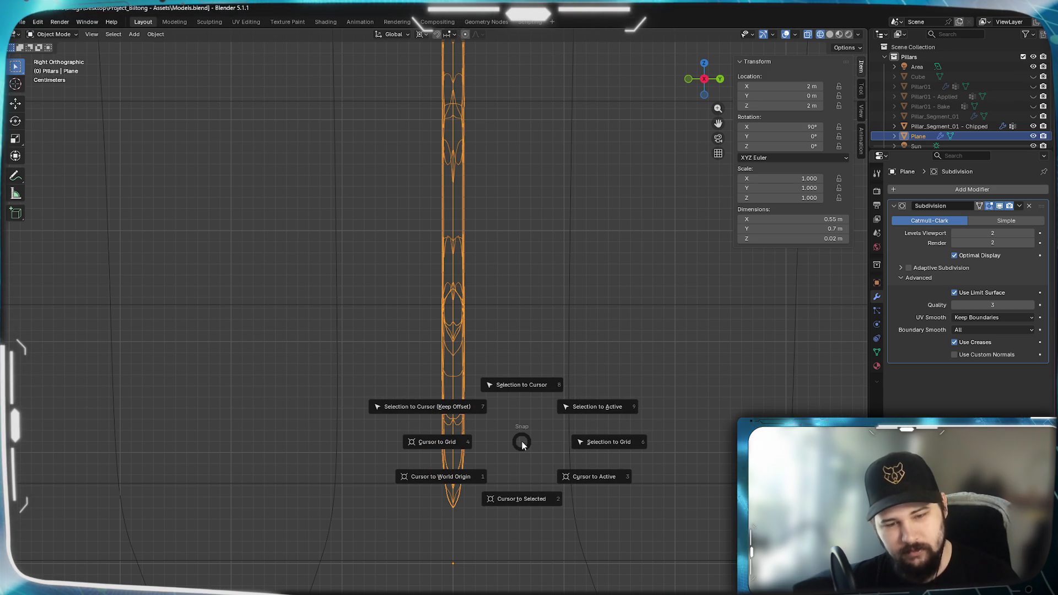
pyautogui.click(521, 498)
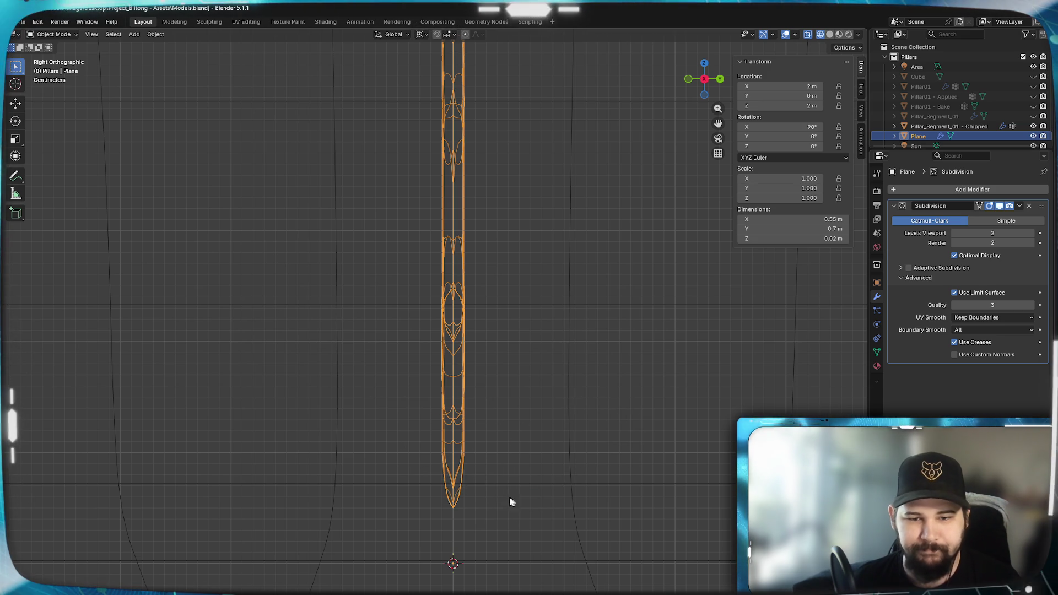
pyautogui.scroll(-2, 570, 412)
pyautogui.moveTo(530, 292)
pyautogui.keyDown('shift'); pyautogui.mouseDown(button='middle')
pyautogui.moveTo(508, 481)
pyautogui.moveTo(515, 417)
pyautogui.mouseUp(button='middle'); pyautogui.keyUp('shift')
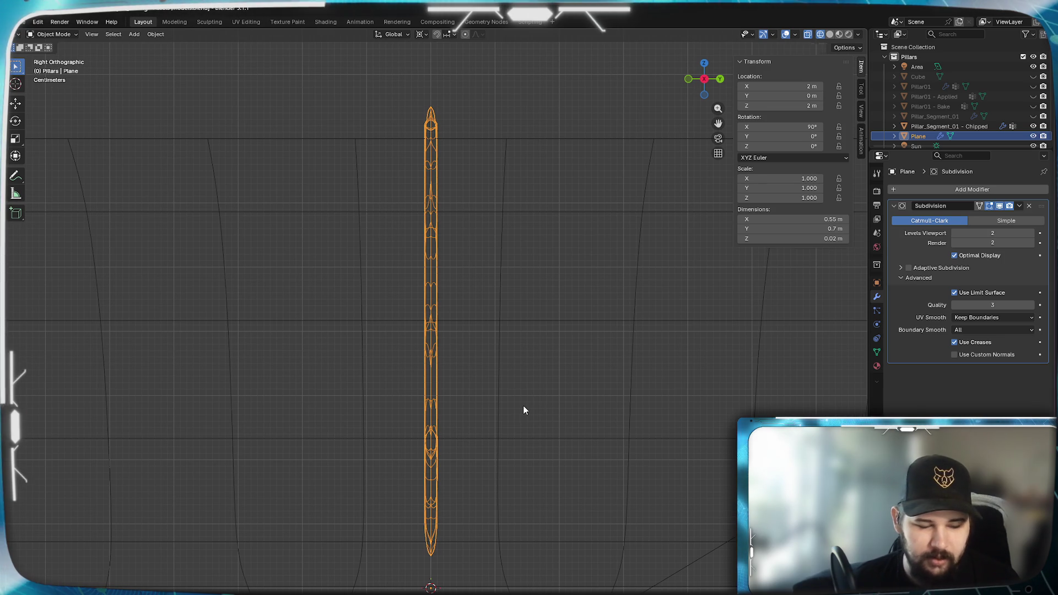
pyautogui.press('Tab')
pyautogui.moveTo(527, 354)
pyautogui.mouseDown(button='middle')
pyautogui.moveTo(457, 380)
pyautogui.moveTo(501, 371)
pyautogui.moveTo(486, 395)
pyautogui.moveTo(531, 402)
pyautogui.moveTo(430, 415)
pyautogui.moveTo(427, 404)
pyautogui.moveTo(470, 408)
pyautogui.mouseUp(button='middle')
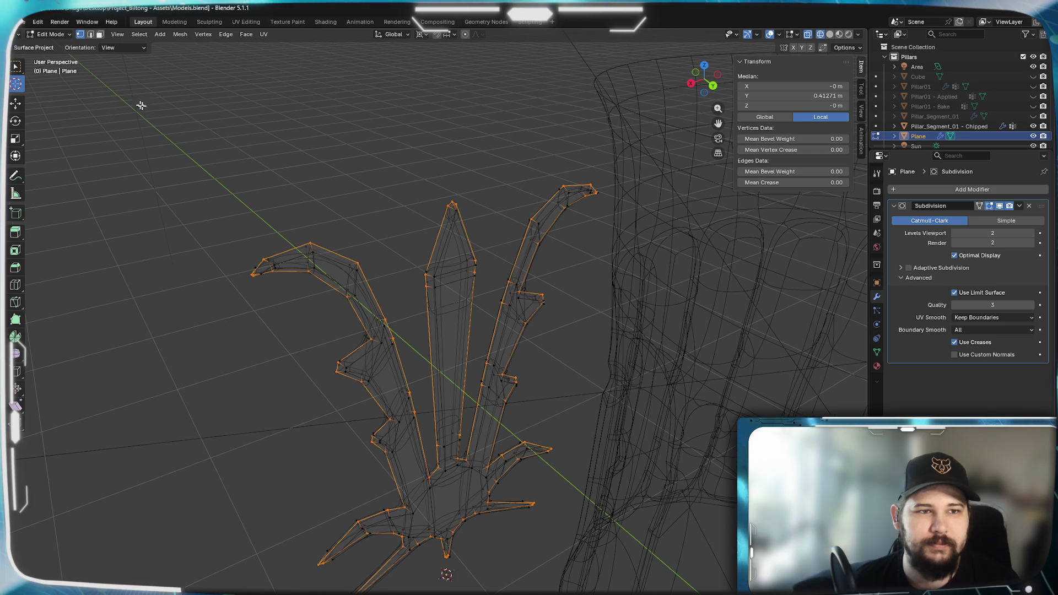
# In Solid shading, frame the crest and select edge loops along its central and left spikes.
pyautogui.press('z')
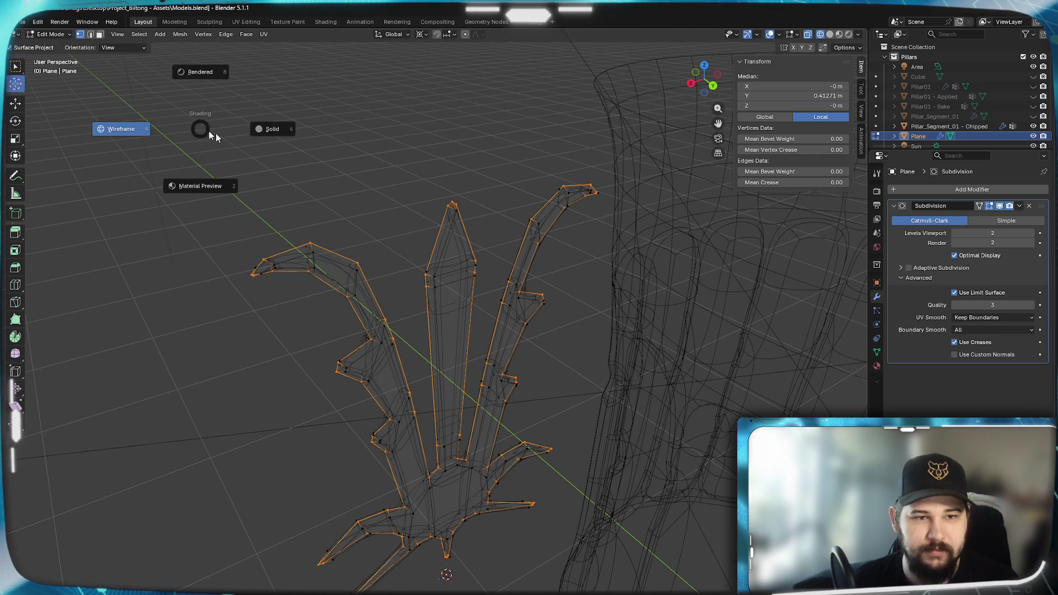
pyautogui.click(247, 136)
pyautogui.press('KP_Decimal')
pyautogui.moveTo(387, 247)
pyautogui.mouseDown(button='middle')
pyautogui.moveTo(330, 242)
pyautogui.moveTo(408, 237)
pyautogui.moveTo(385, 237)
pyautogui.mouseUp(button='middle')
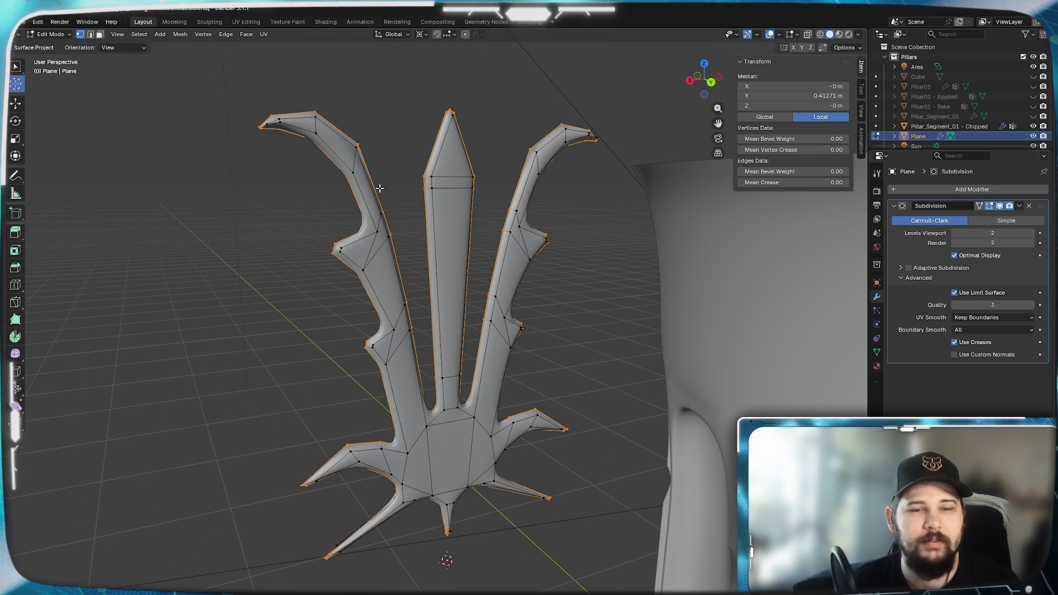
pyautogui.click(90, 35)
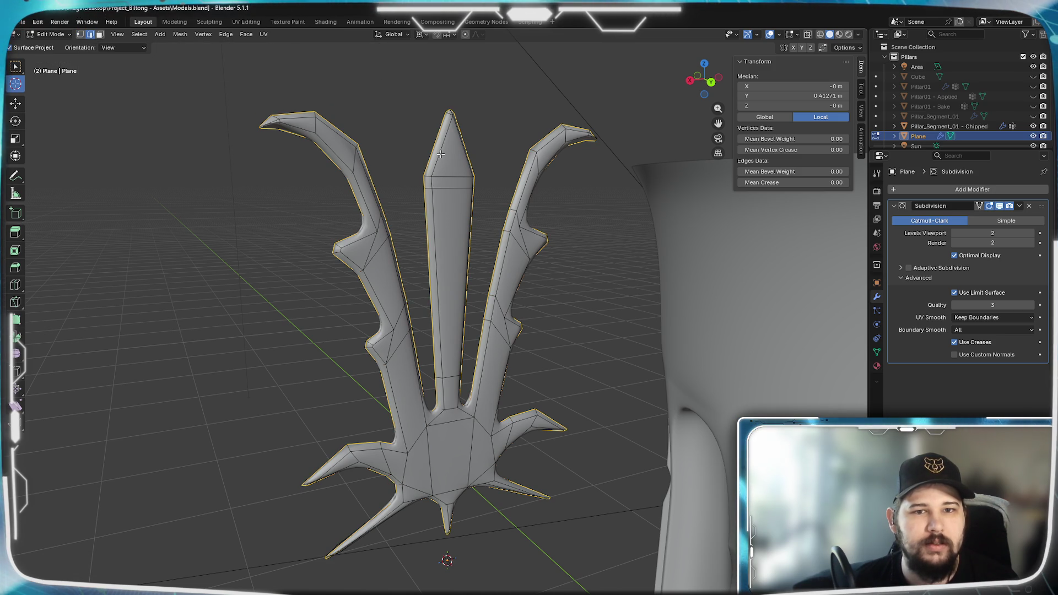
pyautogui.press('space')
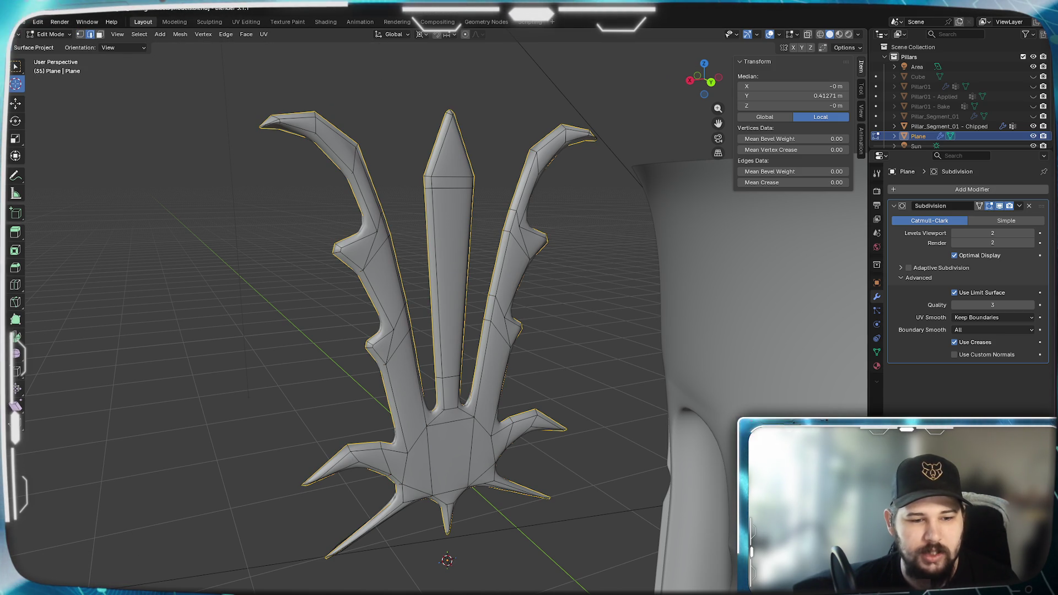
pyautogui.hotkey('shift', 'Left')
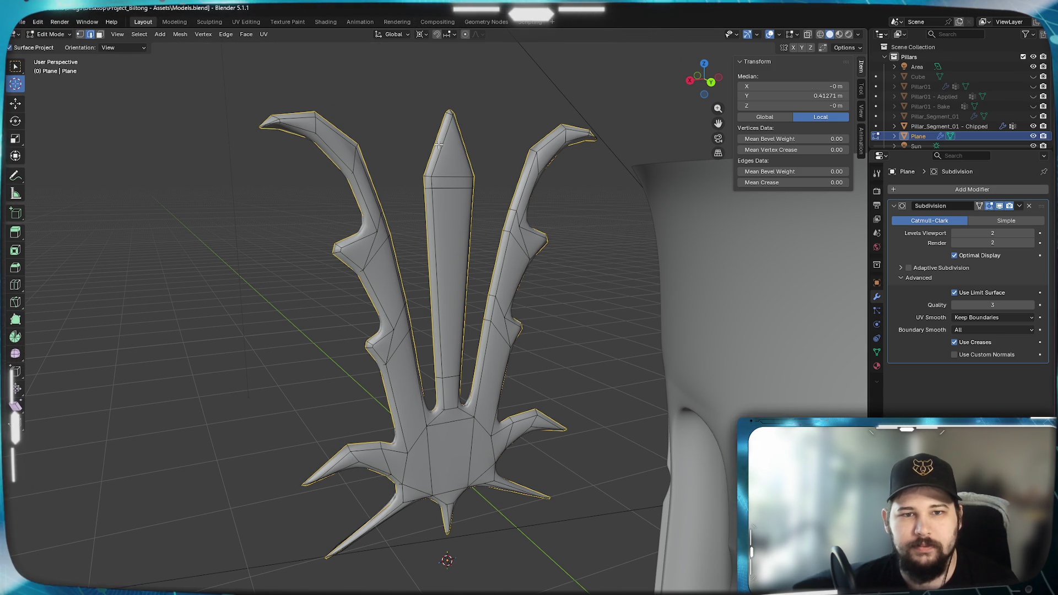
pyautogui.keyDown('alt'); pyautogui.click(443, 149); pyautogui.keyUp('alt')
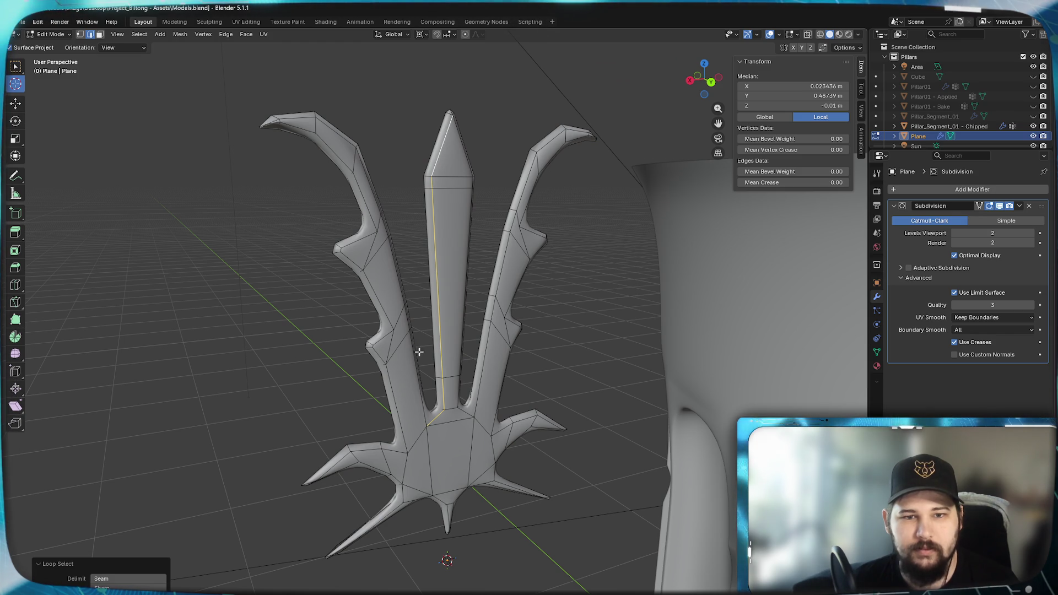
pyautogui.keyDown('alt'); pyautogui.click(423, 404); pyautogui.keyUp('alt')
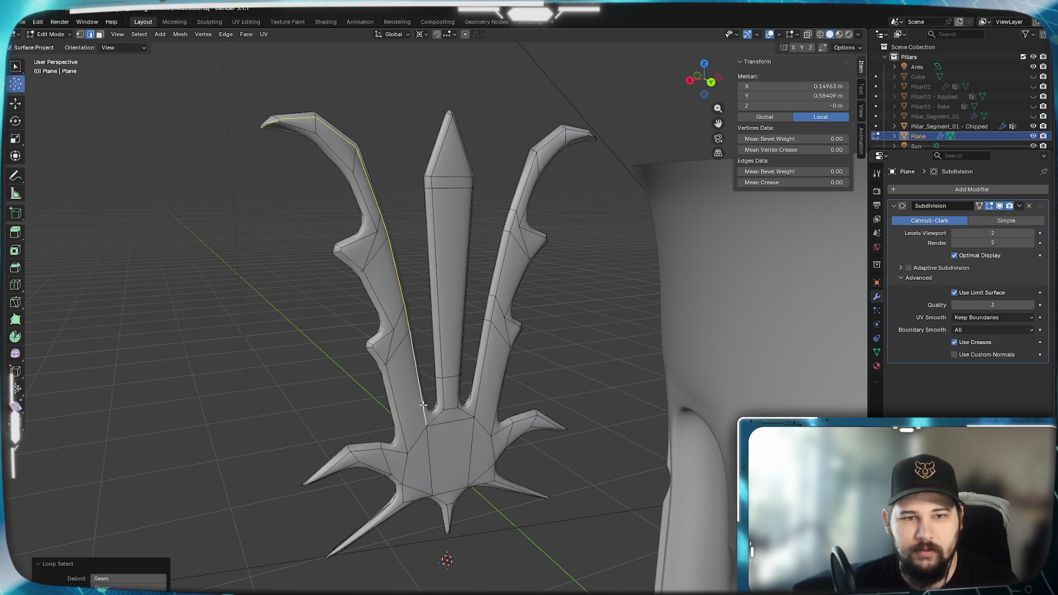
pyautogui.keyDown('alt'); pyautogui.click(437, 280); pyautogui.keyUp('alt')
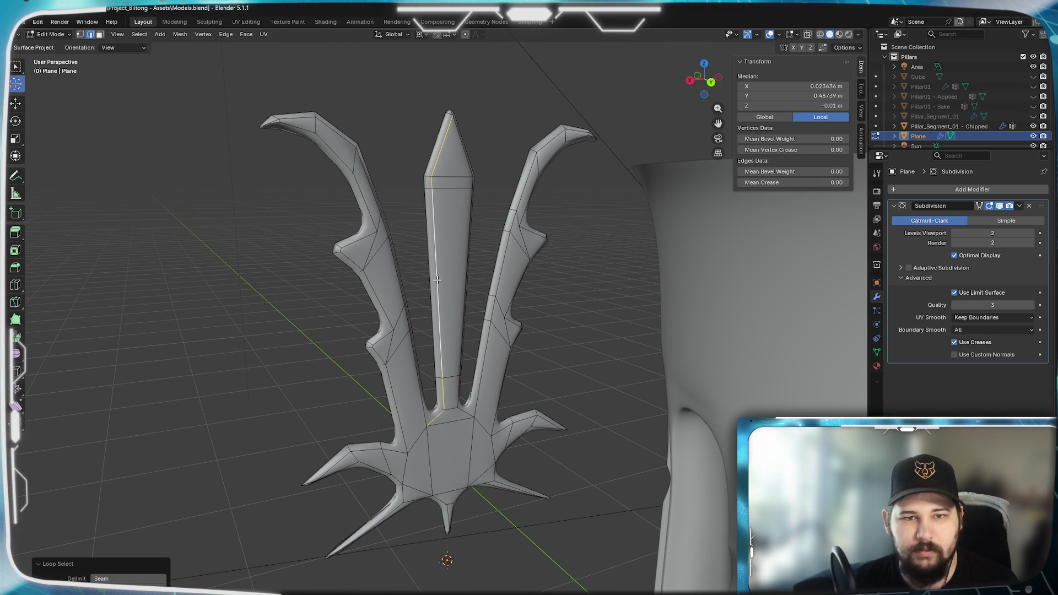
# In right-side wireframe view, place the 3D cursor near the crest's lower end and exit Edit Mode.
pyautogui.press('KP_1')
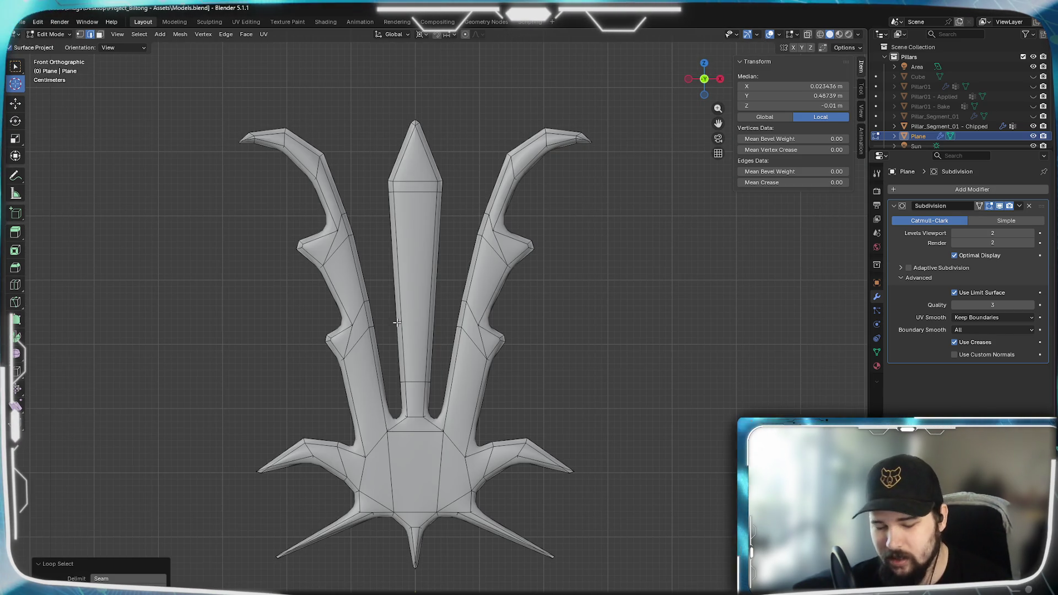
pyautogui.press('KP_6')
pyautogui.press('KP_6')
pyautogui.press('KP_6')
pyautogui.press('KP_3')
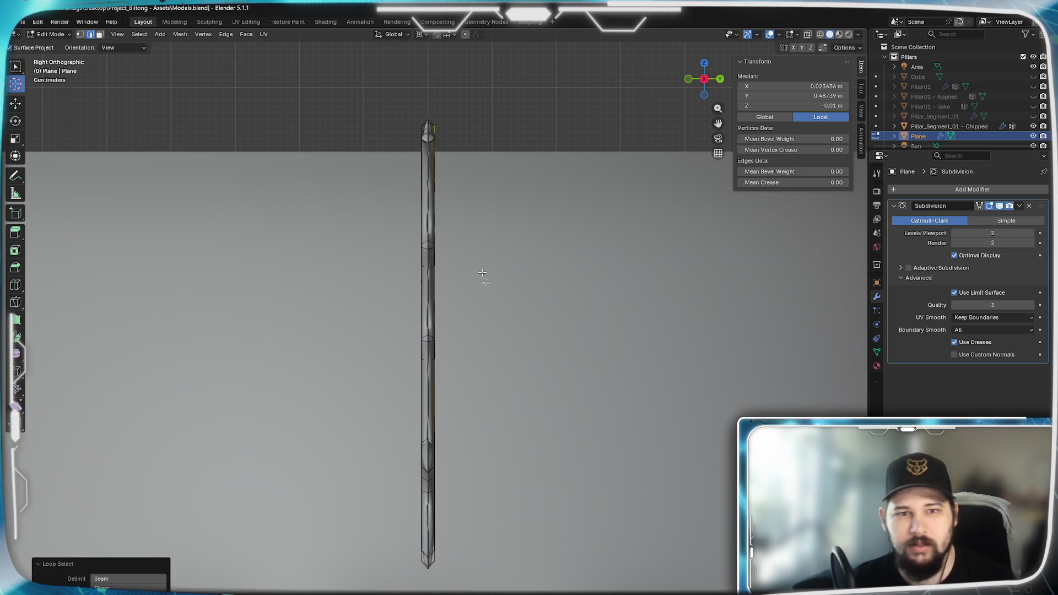
pyautogui.press('z')
pyautogui.click(358, 193)
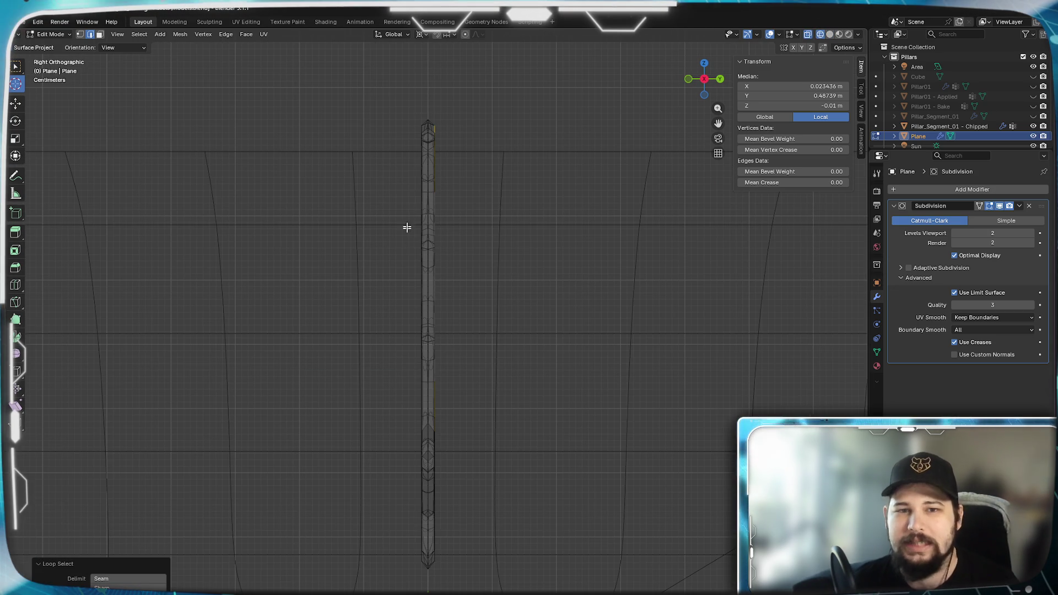
pyautogui.click(79, 35)
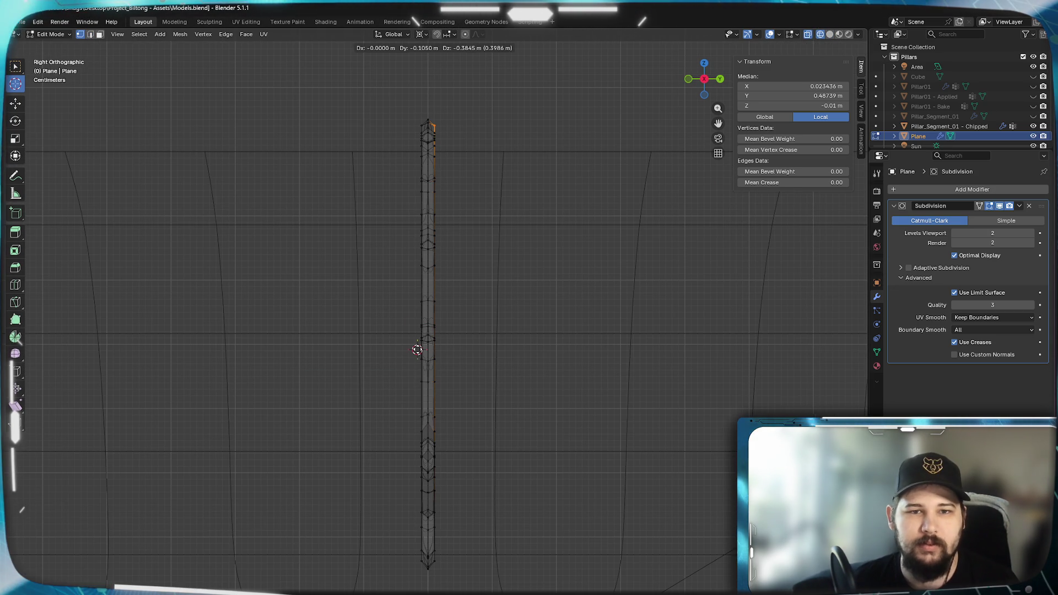
pyautogui.moveTo(420, 349); pyautogui.dragTo(480, 291)
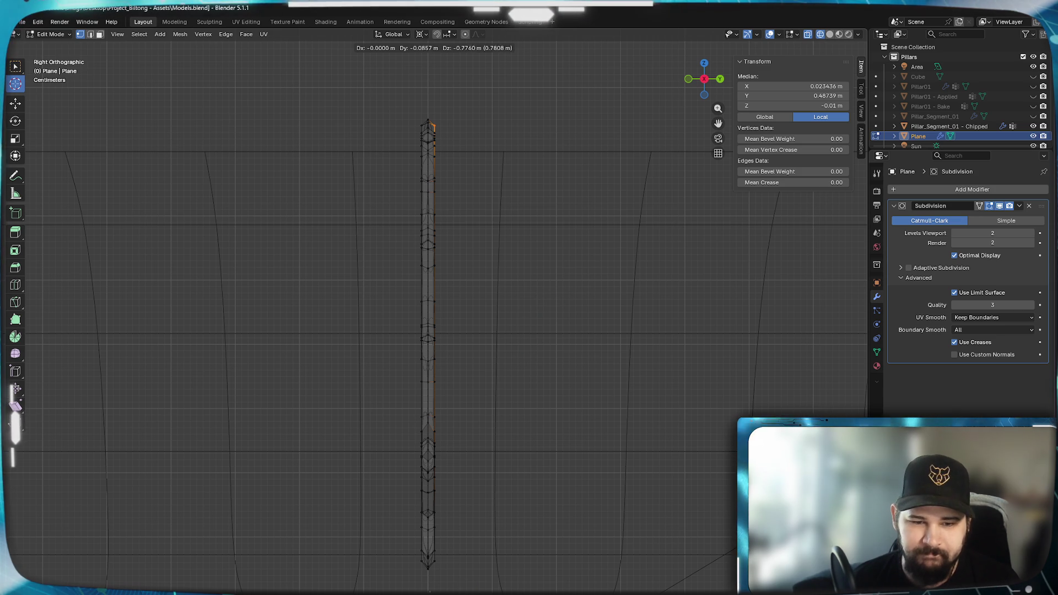
pyautogui.moveTo(465, 565); pyautogui.dragTo(505, 537)
pyautogui.press('Tab')
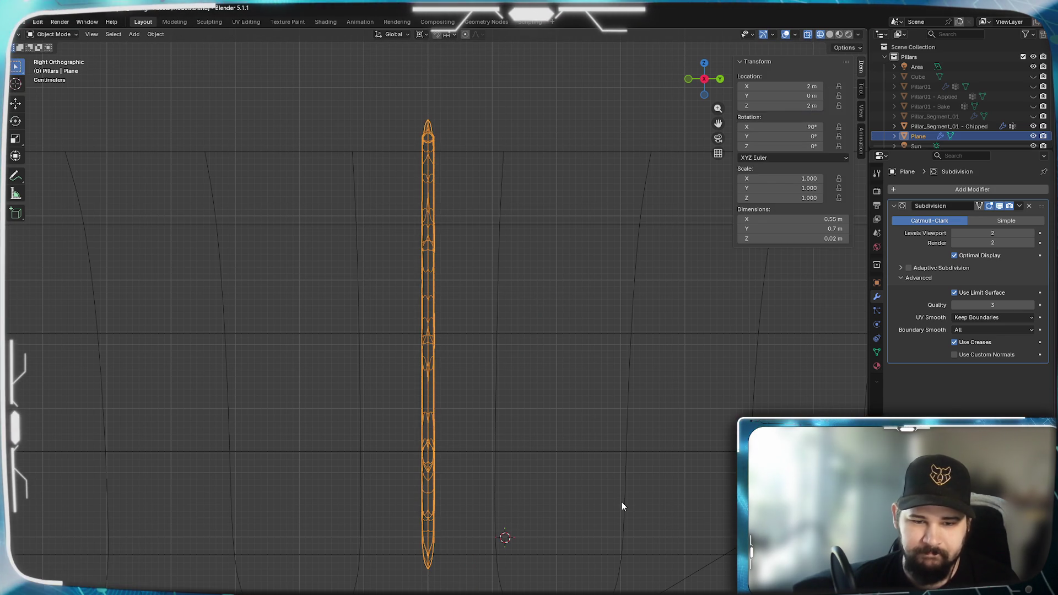
# Snap the 3D cursor back to the Plane and enter Edit Mode with everything deselected.
pyautogui.hotkey('shift', 's')
pyautogui.click(616, 560)
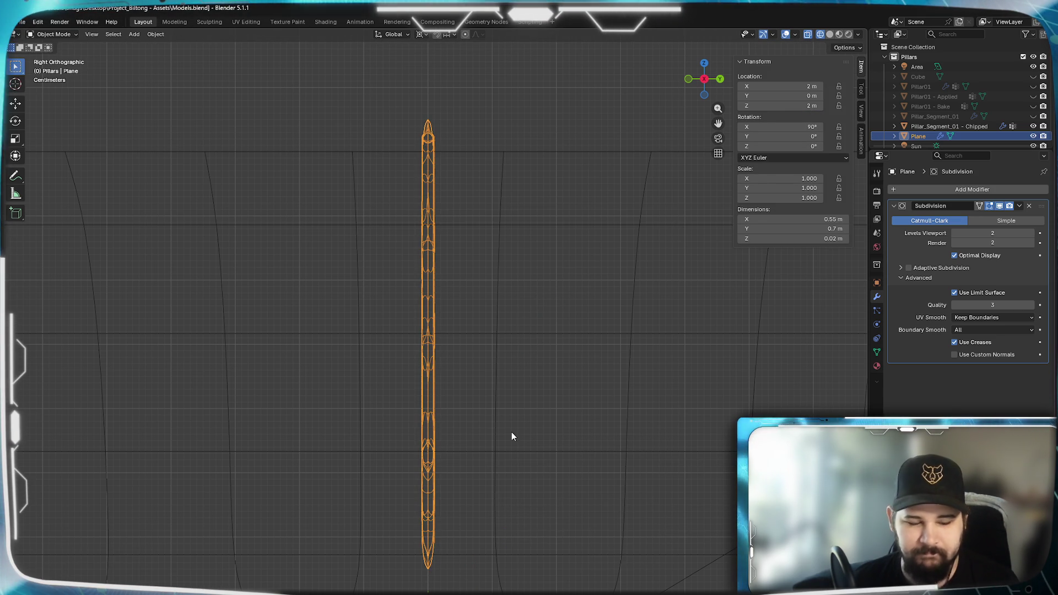
pyautogui.press('Tab')
pyautogui.hotkey('alt', 'a')
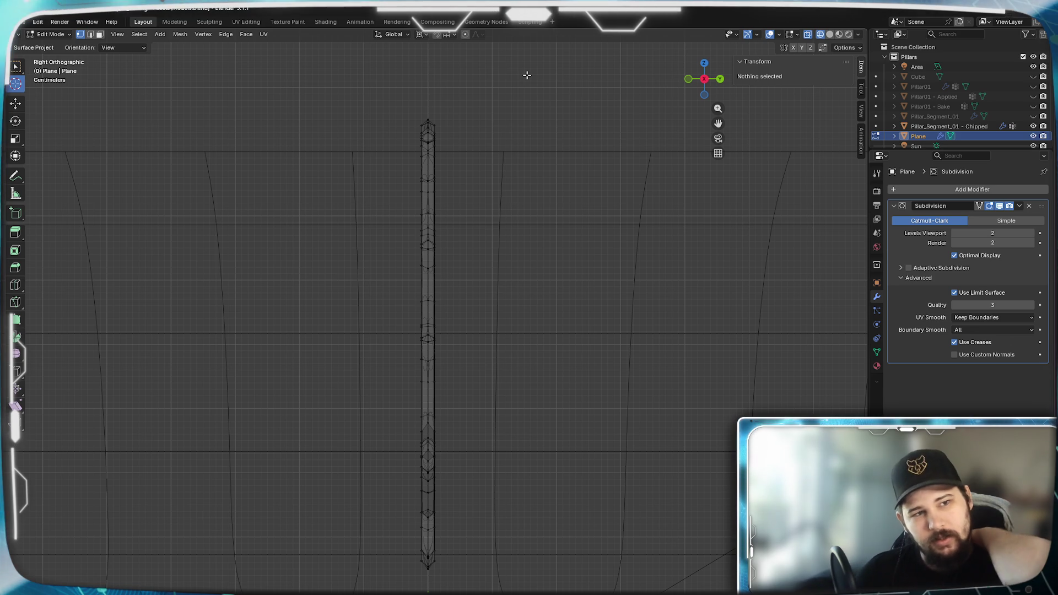
# Box-select the vertices on one side of the crest and return to solid shading.
pyautogui.click(16, 65)
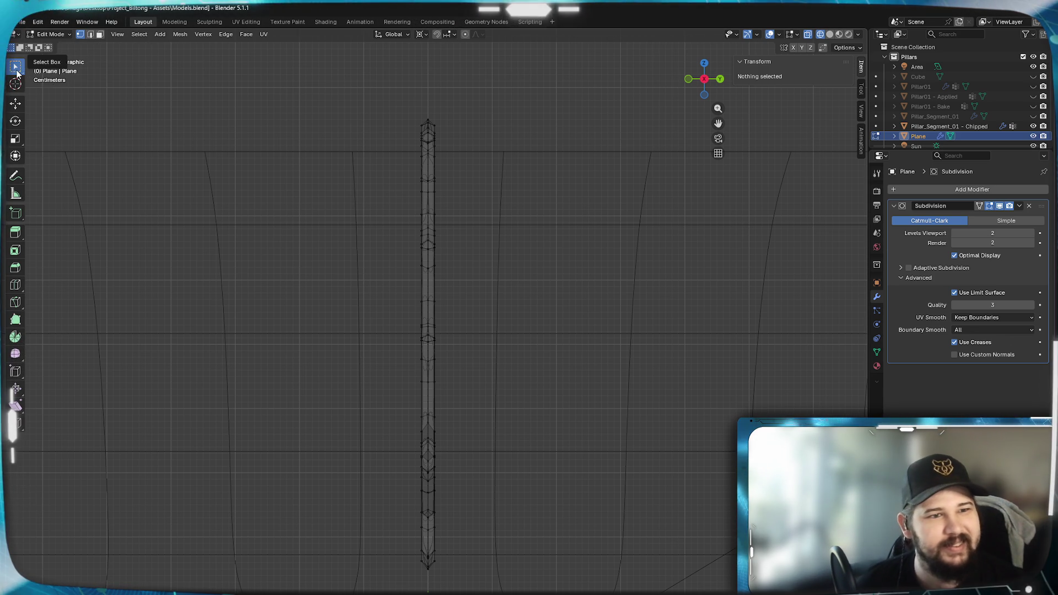
pyautogui.moveTo(446, 111)
pyautogui.mouseDown()
pyautogui.moveTo(425, 177)
pyautogui.moveTo(433, 577)
pyautogui.mouseUp()
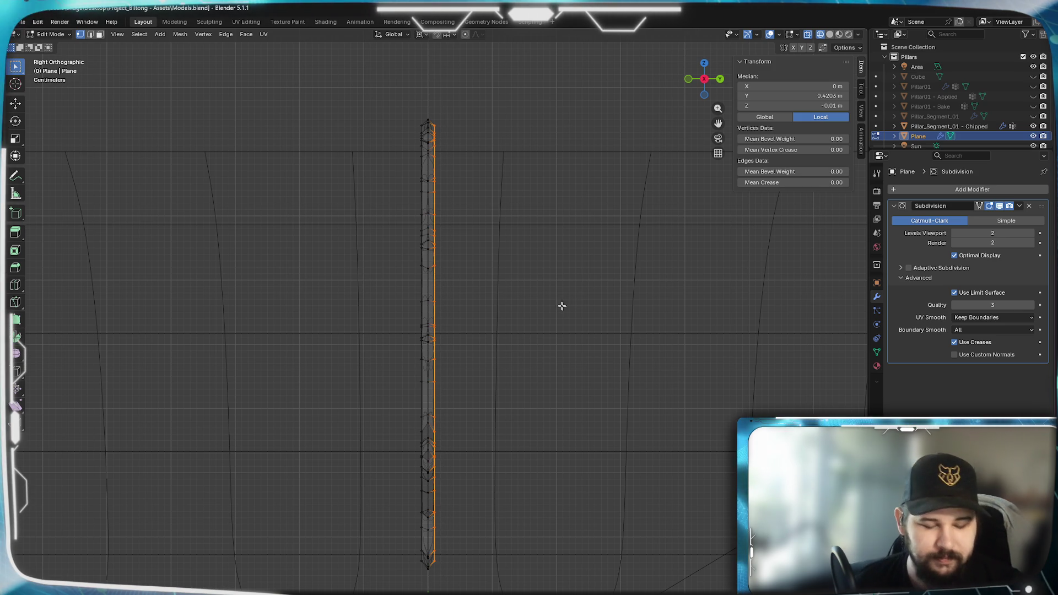
pyautogui.press('z')
pyautogui.click(626, 311)
pyautogui.moveTo(496, 302)
pyautogui.mouseDown(button='middle')
pyautogui.moveTo(465, 285)
pyautogui.moveTo(406, 293)
pyautogui.moveTo(421, 289)
pyautogui.mouseUp(button='middle')
pyautogui.press('x')
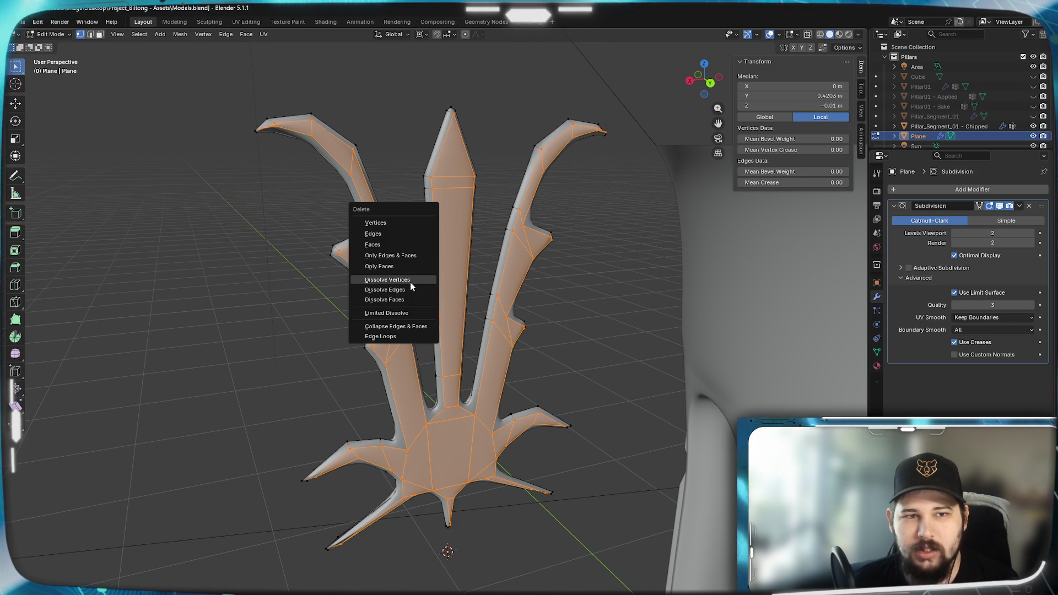
# Try Dissolve Vertices, undo it, then delete the selected side's vertices outright.
pyautogui.click(410, 282)
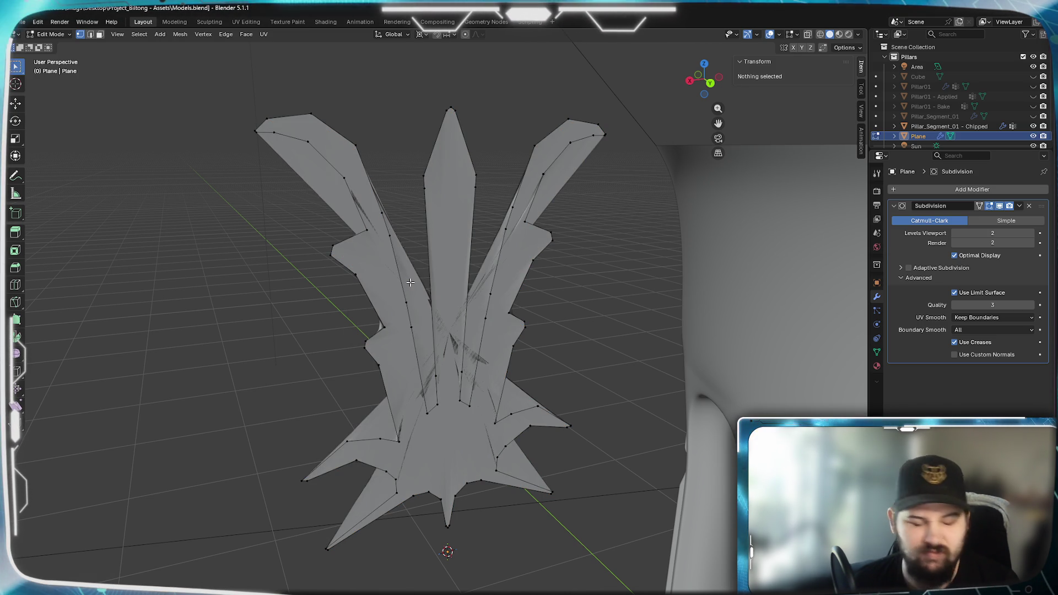
pyautogui.press('a')
pyautogui.moveTo(392, 334)
pyautogui.mouseDown(button='middle')
pyautogui.moveTo(460, 402)
pyautogui.moveTo(427, 371)
pyautogui.moveTo(436, 362)
pyautogui.moveTo(571, 333)
pyautogui.moveTo(487, 327)
pyautogui.moveTo(385, 366)
pyautogui.moveTo(444, 496)
pyautogui.moveTo(537, 359)
pyautogui.moveTo(440, 331)
pyautogui.moveTo(427, 347)
pyautogui.moveTo(546, 354)
pyautogui.moveTo(435, 344)
pyautogui.mouseUp(button='middle')
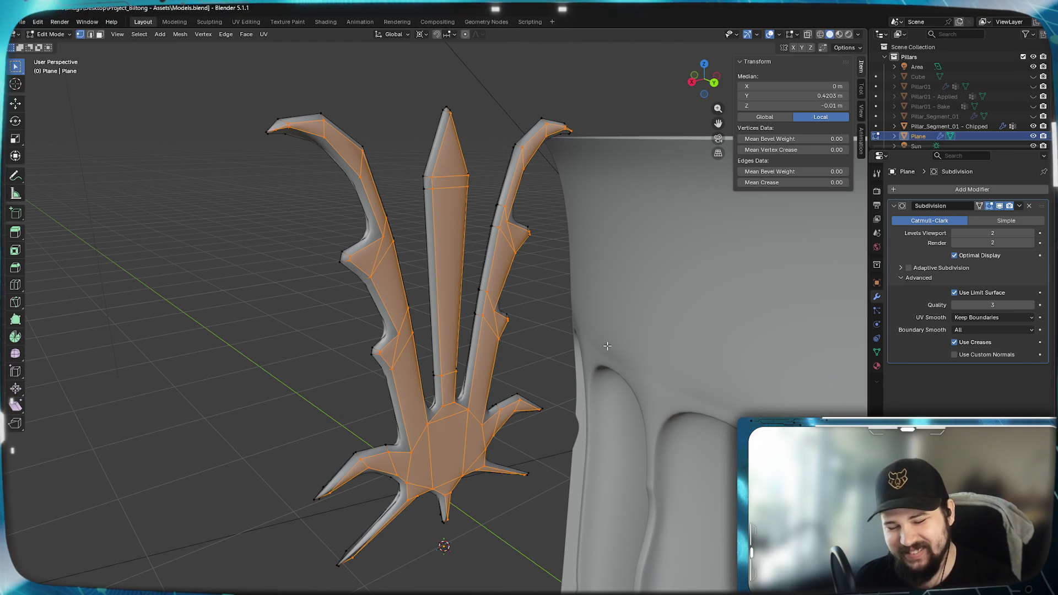
pyautogui.press('x')
pyautogui.click(570, 297)
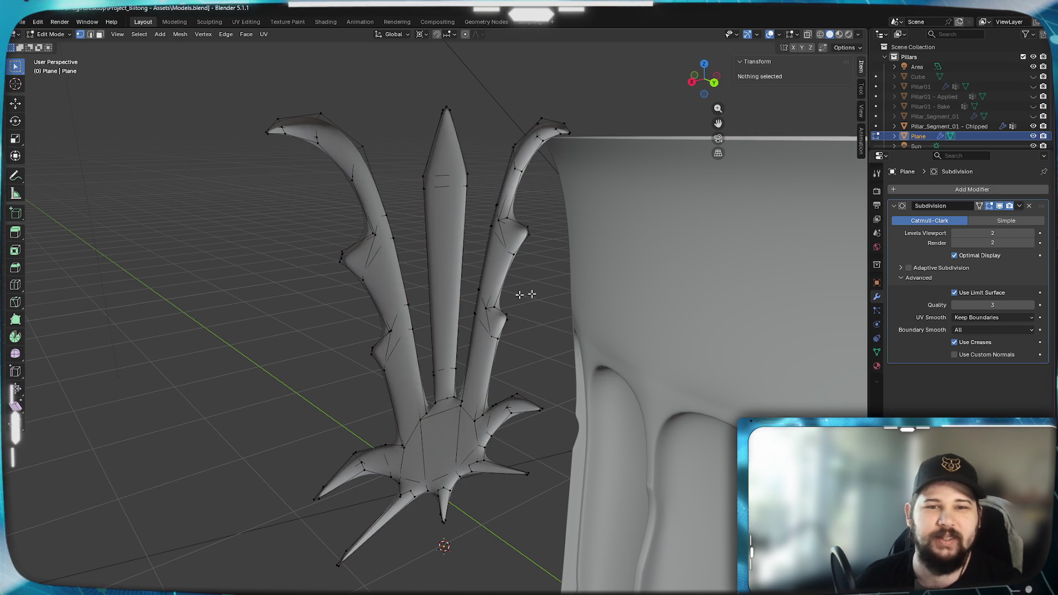
pyautogui.moveTo(302, 292)
pyautogui.mouseDown(button='middle')
pyautogui.moveTo(529, 292)
pyautogui.moveTo(517, 197)
pyautogui.mouseUp(button='middle')
pyautogui.moveTo(599, 251)
pyautogui.mouseDown(button='middle')
pyautogui.moveTo(619, 253)
pyautogui.moveTo(616, 380)
pyautogui.moveTo(425, 361)
pyautogui.moveTo(437, 377)
pyautogui.moveTo(458, 276)
pyautogui.mouseUp(button='middle')
# Select the crest's outer boundary edge loop and adjust its crease value.
pyautogui.keyDown('alt'); pyautogui.click(406, 230); pyautogui.keyUp('alt')
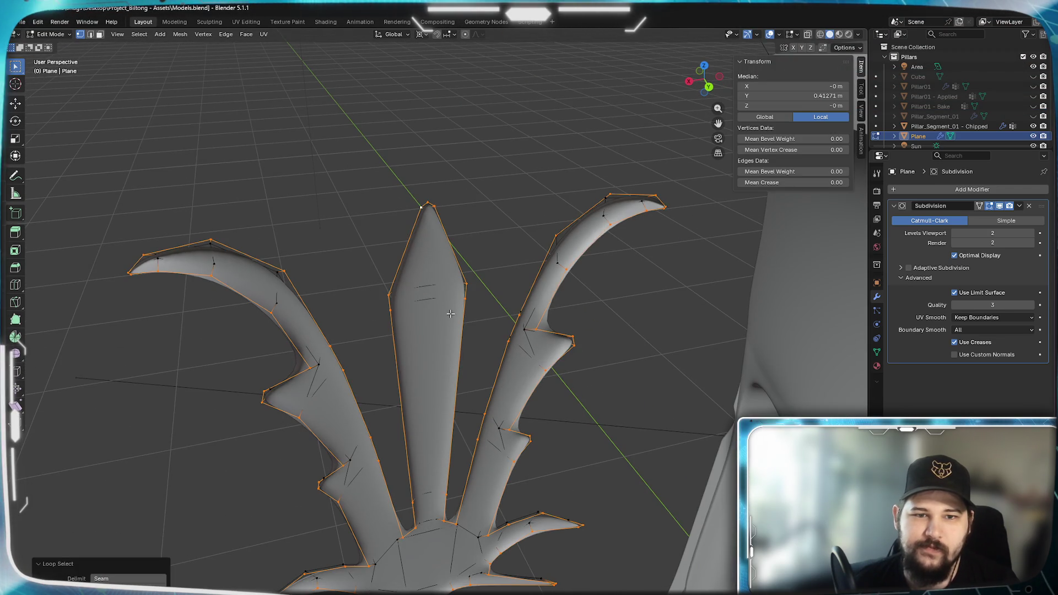
pyautogui.moveTo(451, 313); pyautogui.dragTo(424, 306, button='middle')
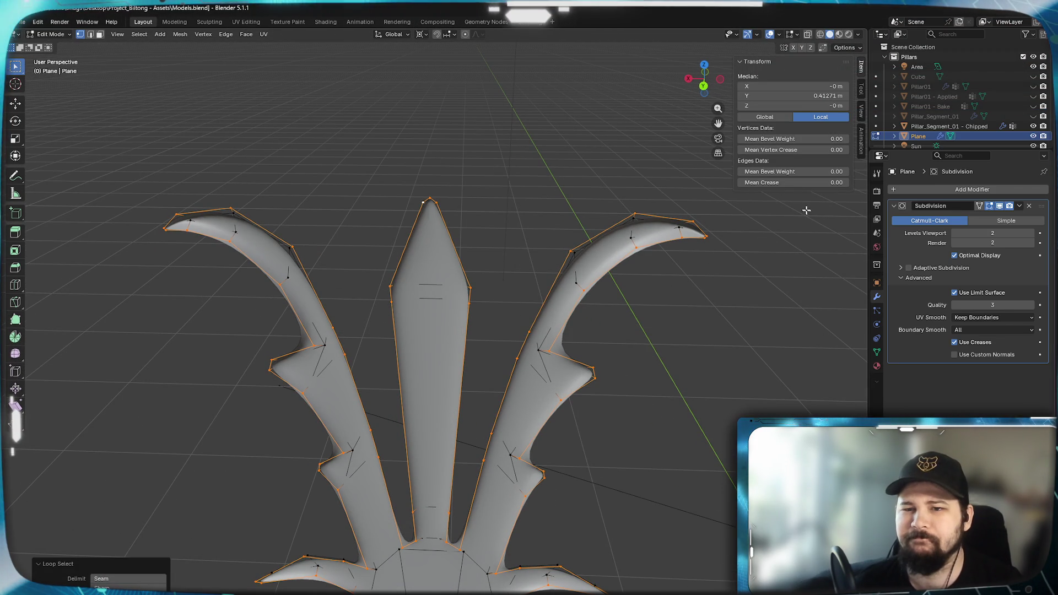
pyautogui.moveTo(779, 183); pyautogui.dragTo(820, 182)
pyautogui.moveTo(331, 310)
pyautogui.mouseDown(button='middle')
pyautogui.moveTo(455, 267)
pyautogui.moveTo(391, 243)
pyautogui.moveTo(512, 270)
pyautogui.moveTo(428, 374)
pyautogui.moveTo(398, 222)
pyautogui.mouseUp(button='middle')
pyautogui.scroll(3, 512, 270)
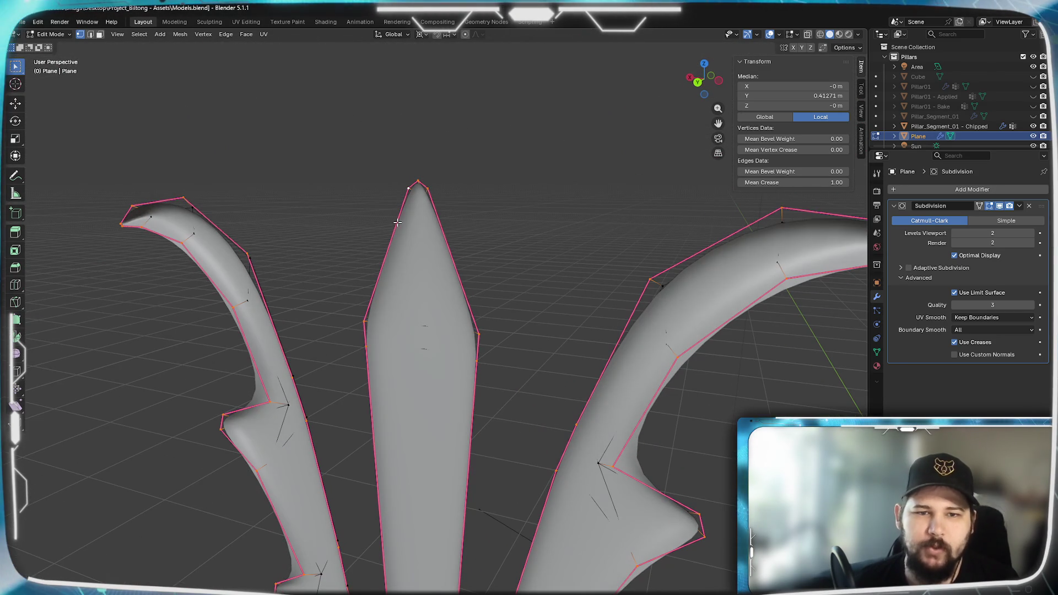
pyautogui.moveTo(437, 308); pyautogui.dragTo(469, 304, button='middle')
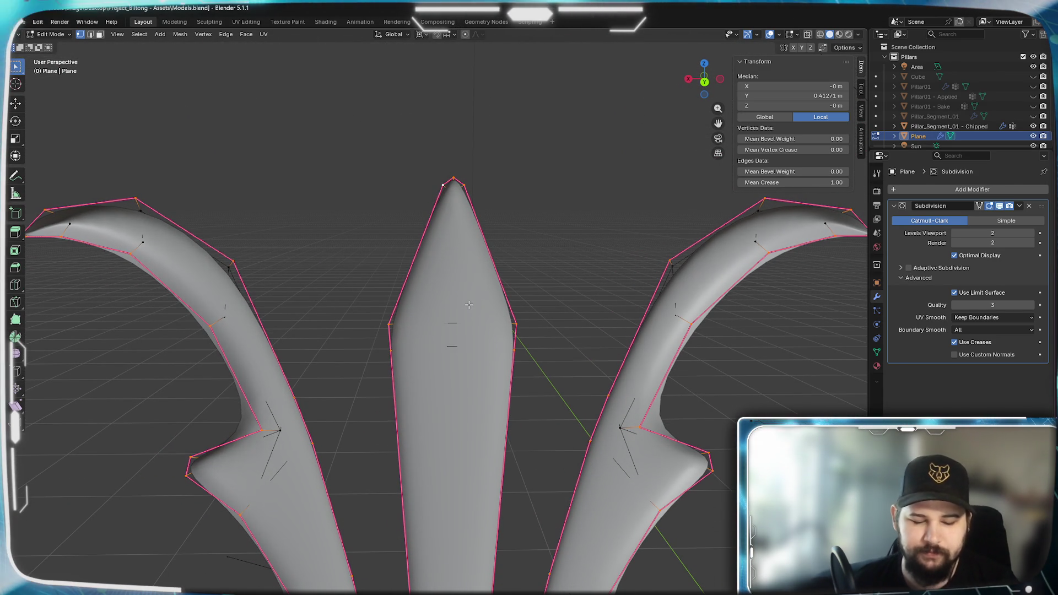
# Invert the selection, delete the inner edges and faces, and view the outline front orthographic.
pyautogui.hotkey('ctrl', 'i')
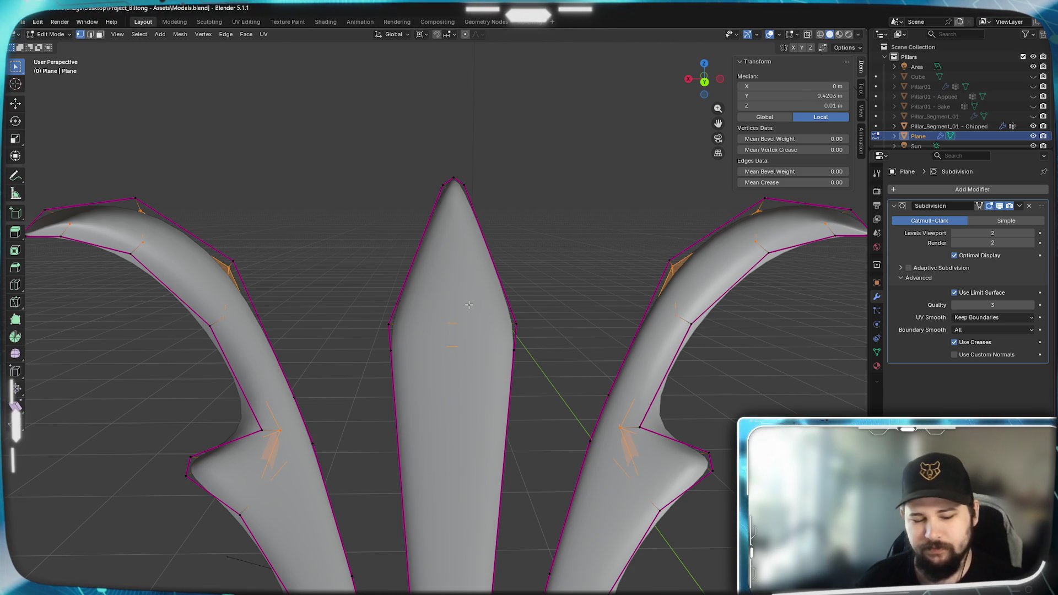
pyautogui.press('x')
pyautogui.click(469, 305)
pyautogui.press('KP_5')
pyautogui.press('KP_1')
pyautogui.scroll(-2, 463, 314)
pyautogui.keyDown('shift'); pyautogui.moveTo(465, 364); pyautogui.dragTo(482, 208, button='middle'); pyautogui.keyUp('shift')
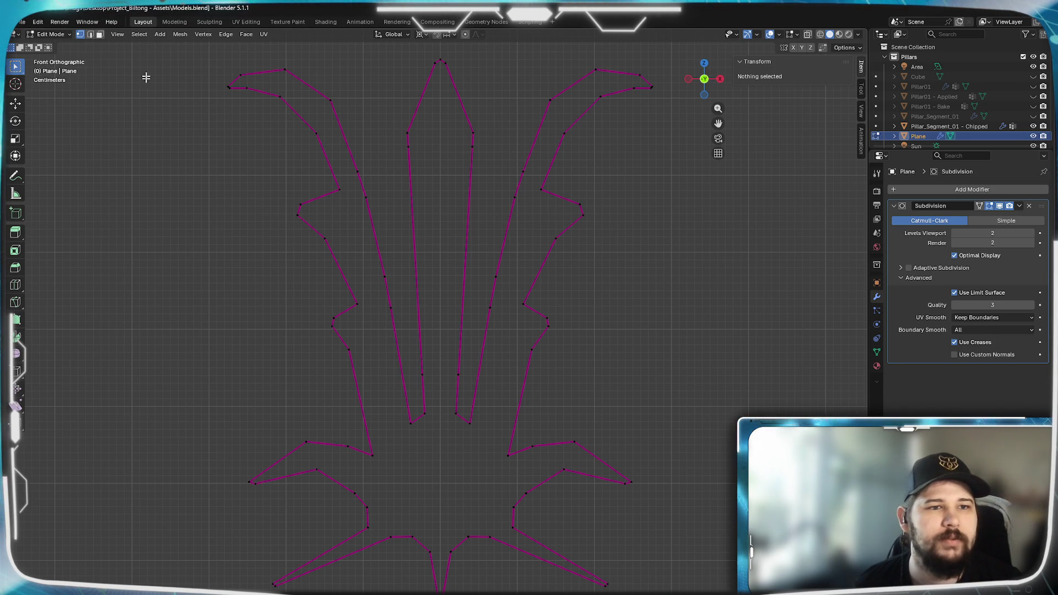
# In edge select mode, fill two faces between edge pairs at the upper-right arm tip.
pyautogui.click(90, 34)
pyautogui.keyDown('shift'); pyautogui.moveTo(508, 208); pyautogui.dragTo(435, 292, button='middle'); pyautogui.keyUp('shift')
pyautogui.scroll(5, 435, 292)
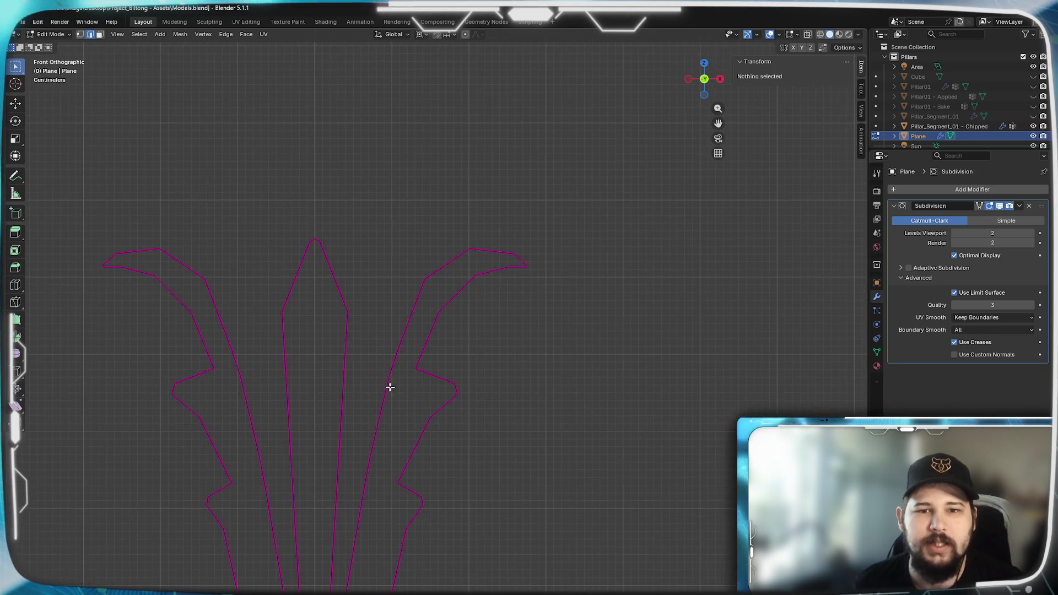
pyautogui.moveTo(616, 303)
pyautogui.keyDown('shift'); pyautogui.mouseDown(button='middle')
pyautogui.moveTo(520, 362)
pyautogui.moveTo(597, 244)
pyautogui.mouseUp(button='middle'); pyautogui.keyUp('shift')
pyautogui.click(596, 244)
pyautogui.keyDown('shift'); pyautogui.click(620, 202); pyautogui.keyUp('shift')
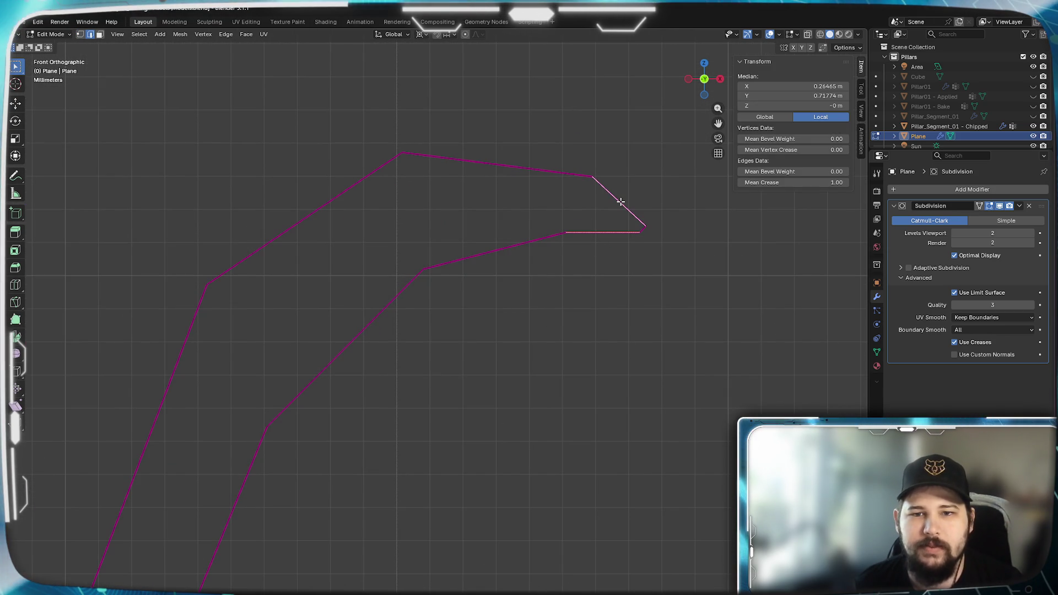
pyautogui.press('f')
pyautogui.click(541, 239)
pyautogui.keyDown('shift'); pyautogui.click(528, 170); pyautogui.keyUp('shift')
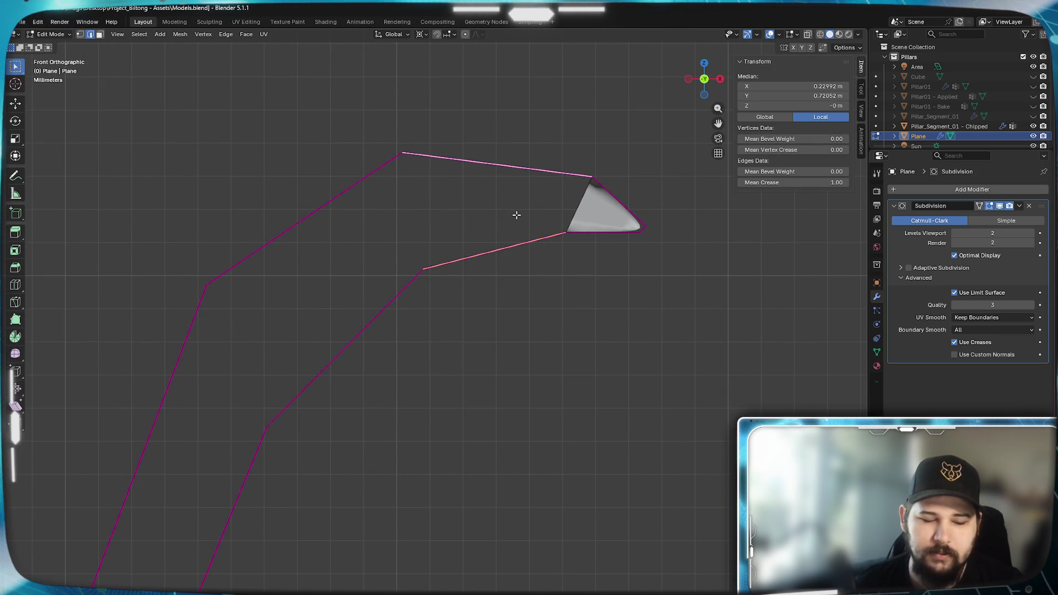
pyautogui.press('f')
# Select several outline edges down the arm, try Bridge Edge Loops, then undo it.
pyautogui.click(355, 197)
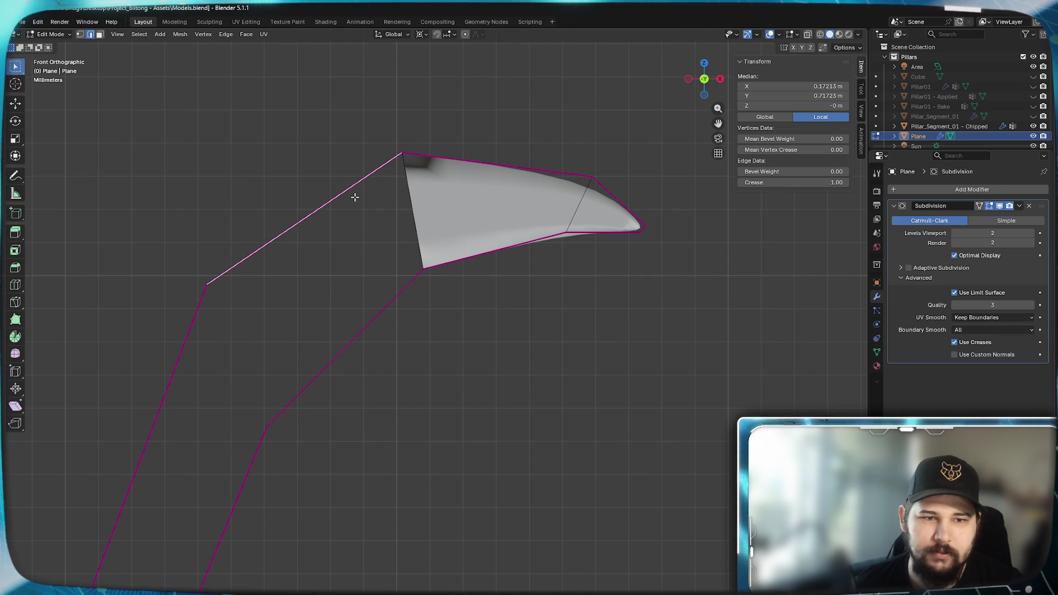
pyautogui.keyDown('shift'); pyautogui.click(371, 341); pyautogui.keyUp('shift')
pyautogui.keyDown('shift'); pyautogui.moveTo(331, 500); pyautogui.dragTo(480, 234, button='middle'); pyautogui.keyUp('shift')
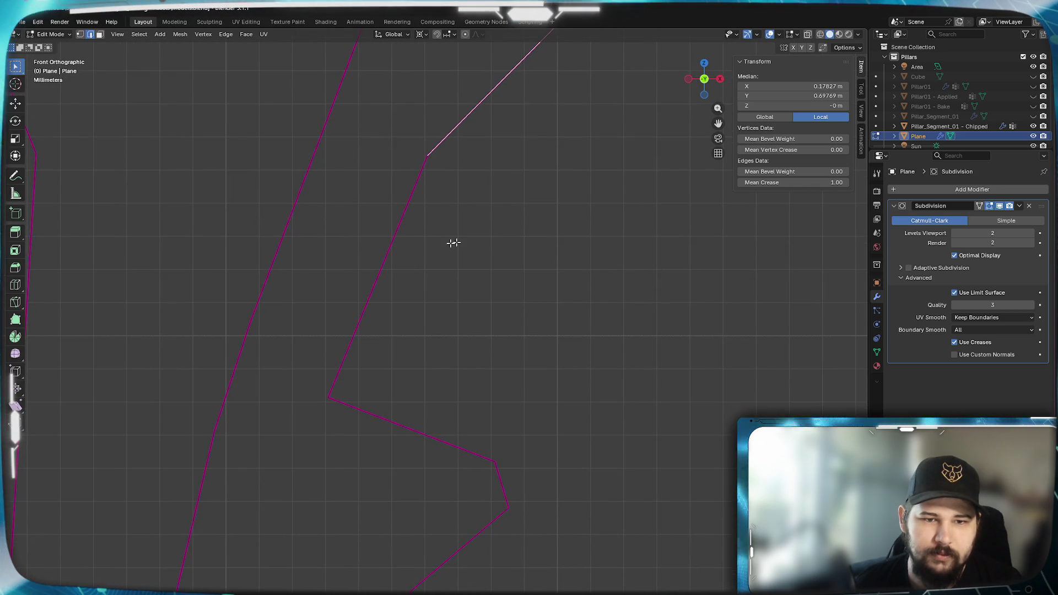
pyautogui.keyDown('shift'); pyautogui.click(309, 228); pyautogui.keyUp('shift')
pyautogui.keyDown('shift'); pyautogui.click(361, 284); pyautogui.keyUp('shift')
pyautogui.keyDown('shift'); pyautogui.moveTo(371, 383); pyautogui.dragTo(508, 206, button='middle'); pyautogui.keyUp('shift')
pyautogui.keyDown('shift'); pyautogui.click(378, 217); pyautogui.keyUp('shift')
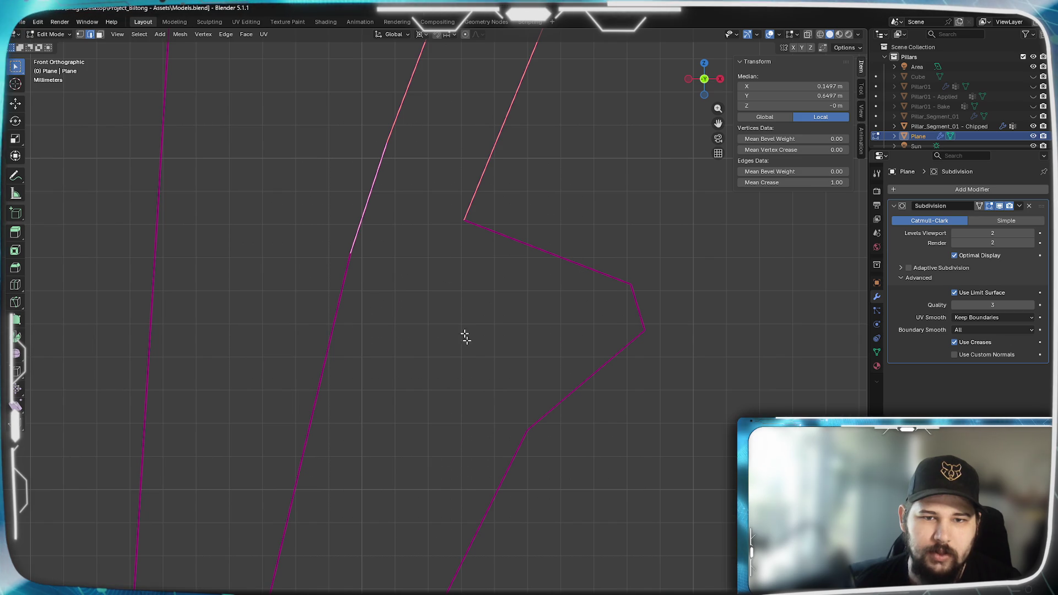
pyautogui.moveTo(614, 177)
pyautogui.keyDown('shift'); pyautogui.mouseDown(button='middle')
pyautogui.moveTo(479, 491)
pyautogui.moveTo(513, 406)
pyautogui.mouseUp(button='middle'); pyautogui.keyUp('shift')
pyautogui.hotkey('ctrl', 'e')
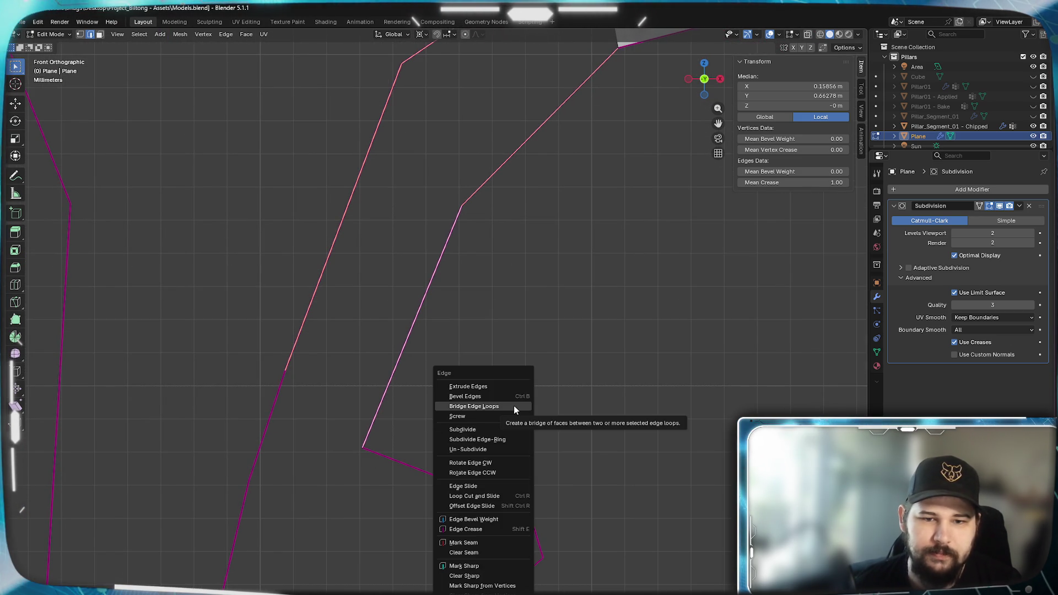
pyautogui.click(513, 405)
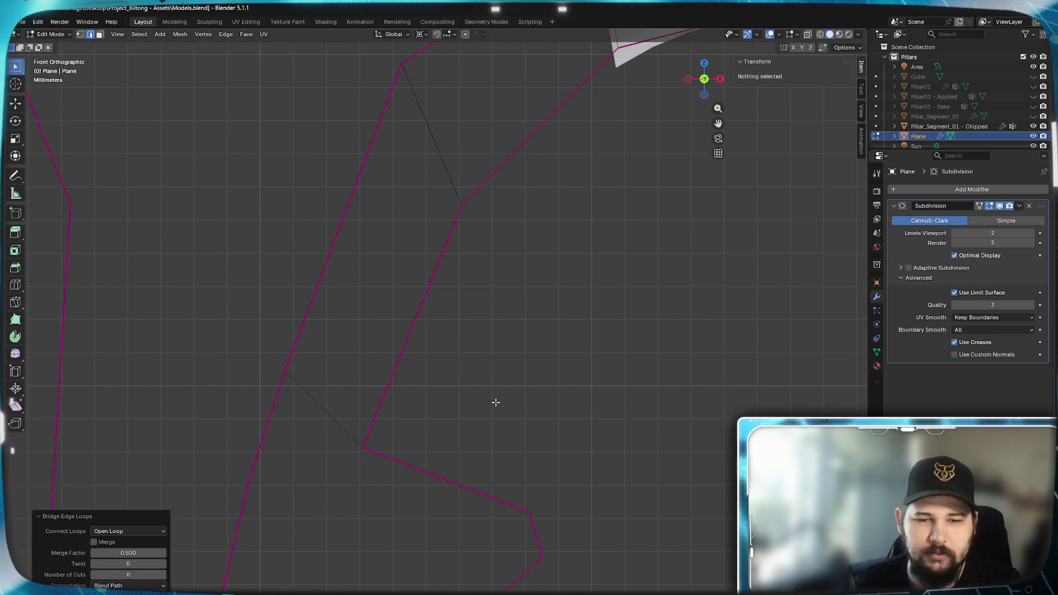
pyautogui.hotkey('ctrl', 'z')
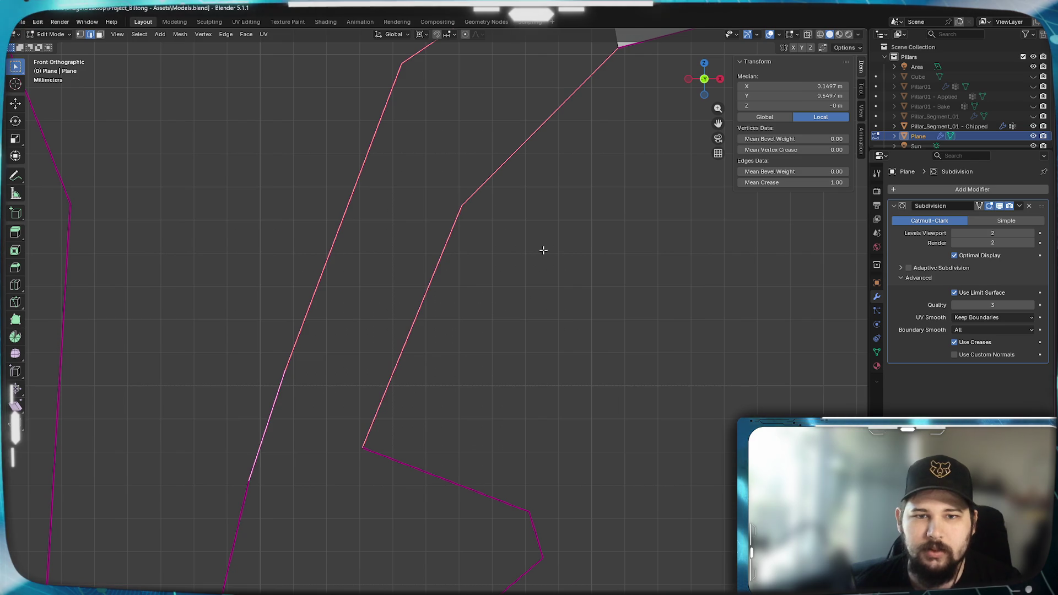
# Fill faces joining the filled tip to the open edges further down the arm.
pyautogui.moveTo(543, 251)
pyautogui.keyDown('shift'); pyautogui.mouseDown(button='middle')
pyautogui.moveTo(479, 347)
pyautogui.moveTo(453, 426)
pyautogui.mouseUp(button='middle'); pyautogui.keyUp('shift')
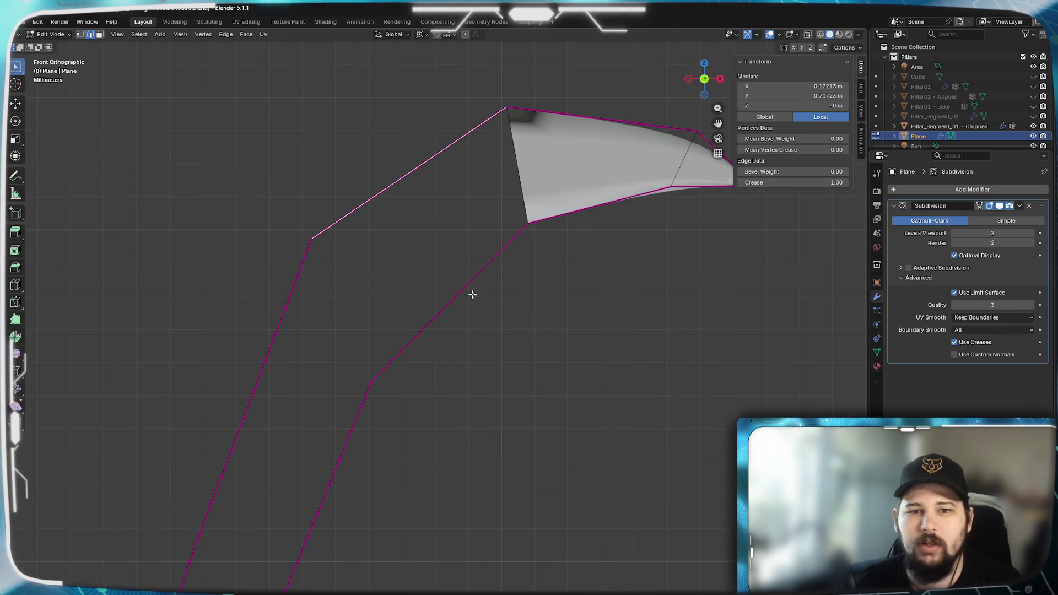
pyautogui.press('f')
pyautogui.keyDown('shift'); pyautogui.moveTo(468, 406); pyautogui.dragTo(293, 267, button='middle'); pyautogui.keyUp('shift')
pyautogui.press('f')
pyautogui.moveTo(470, 385)
pyautogui.keyDown('shift'); pyautogui.mouseDown(button='middle')
pyautogui.moveTo(449, 425)
pyautogui.moveTo(552, 268)
pyautogui.mouseUp(button='middle'); pyautogui.keyUp('shift')
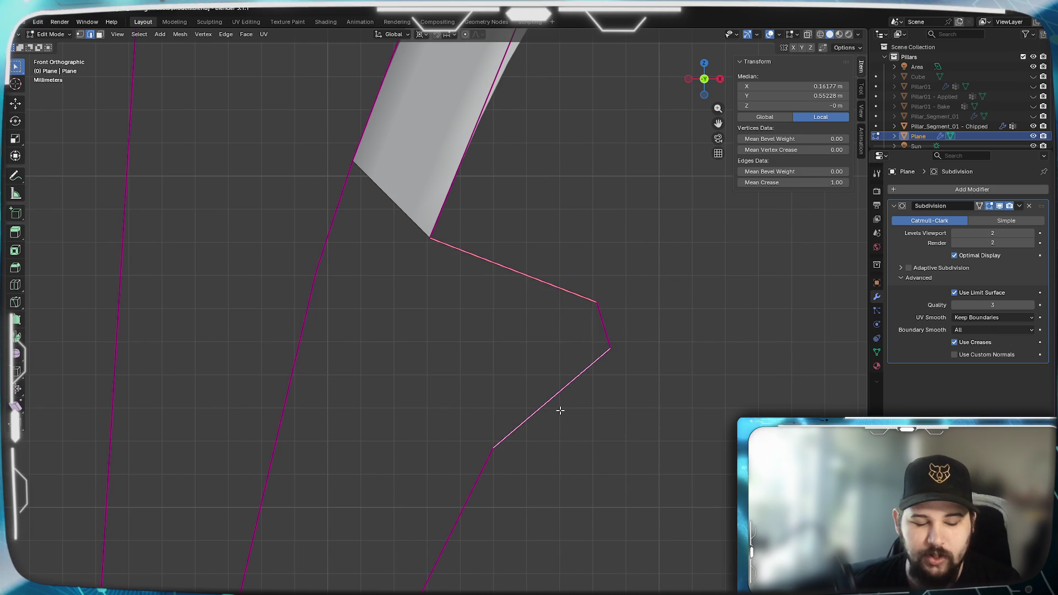
# Fill faces across the zig-zag edges and between successive left and lower edge pairs.
pyautogui.press('f')
pyautogui.click(324, 246)
pyautogui.keyDown('shift'); pyautogui.click(456, 315); pyautogui.keyUp('shift')
pyautogui.press('f')
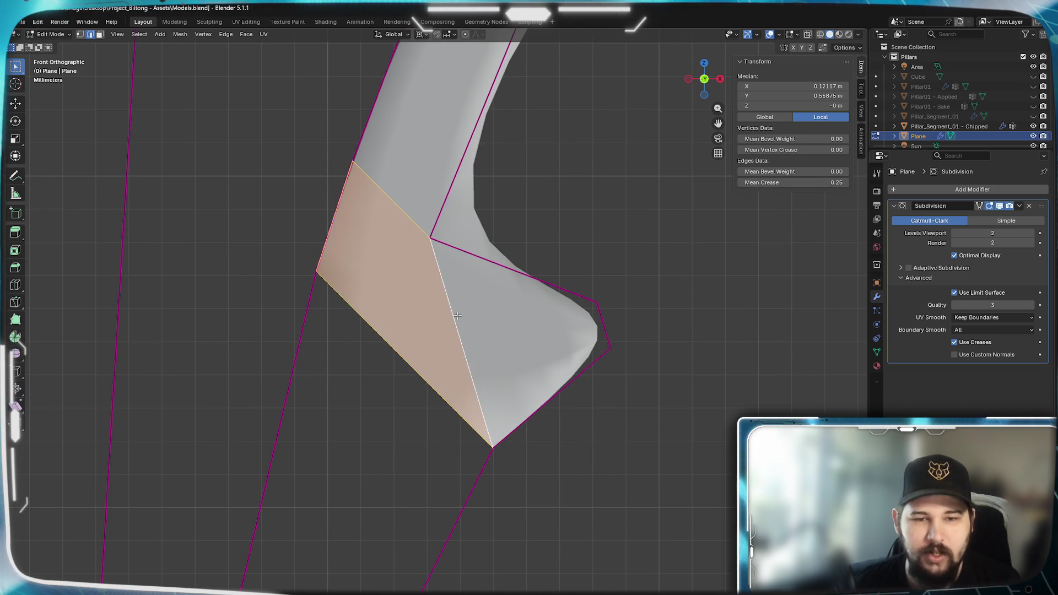
pyautogui.keyDown('shift'); pyautogui.moveTo(431, 435); pyautogui.dragTo(489, 281, button='middle'); pyautogui.keyUp('shift')
pyautogui.click(347, 219)
pyautogui.keyDown('shift'); pyautogui.click(522, 445); pyautogui.keyUp('shift')
pyautogui.press('f')
# Fill the notch's zigzag with faces and close the large face below it.
pyautogui.moveTo(530, 476)
pyautogui.keyDown('shift'); pyautogui.mouseDown(button='middle')
pyautogui.moveTo(548, 432)
pyautogui.moveTo(375, 287)
pyautogui.mouseUp(button='middle'); pyautogui.keyUp('shift')
pyautogui.click(587, 316)
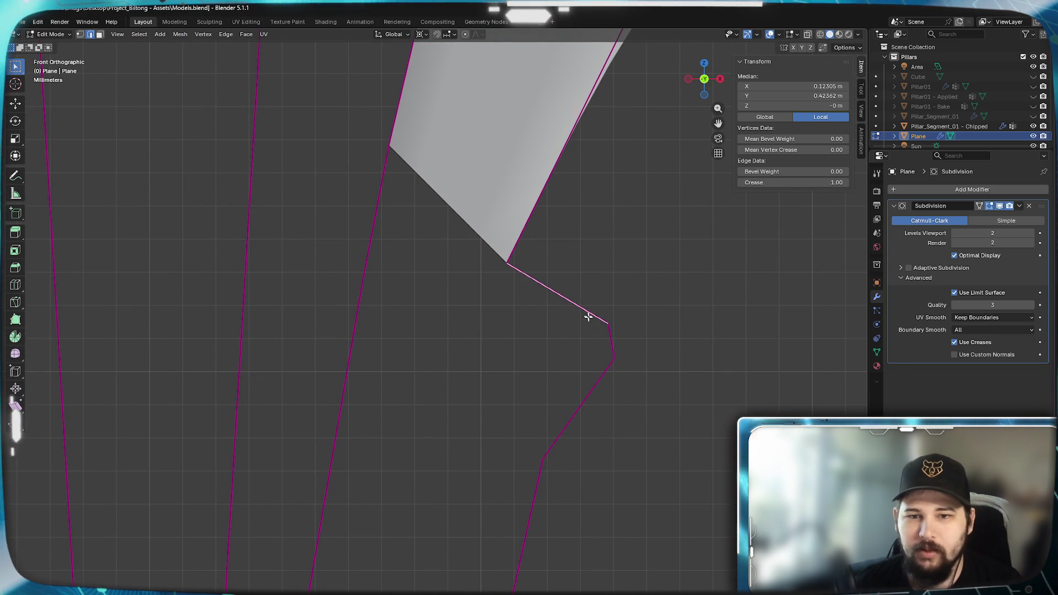
pyautogui.press('f')
pyautogui.click(362, 286)
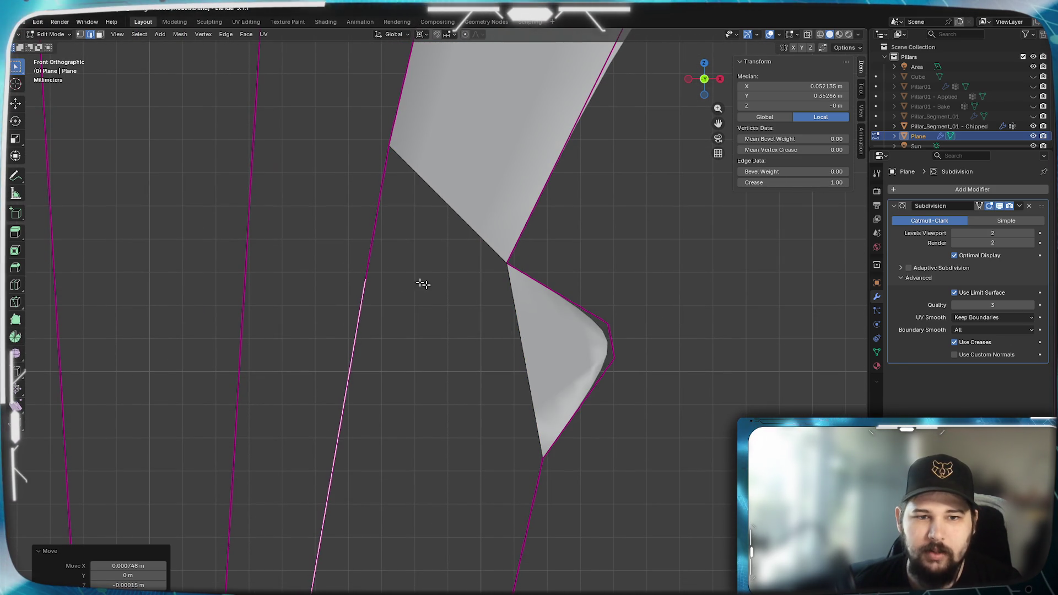
pyautogui.press('f')
pyautogui.keyDown('shift'); pyautogui.moveTo(411, 416); pyautogui.dragTo(420, 281, button='middle'); pyautogui.keyUp('shift')
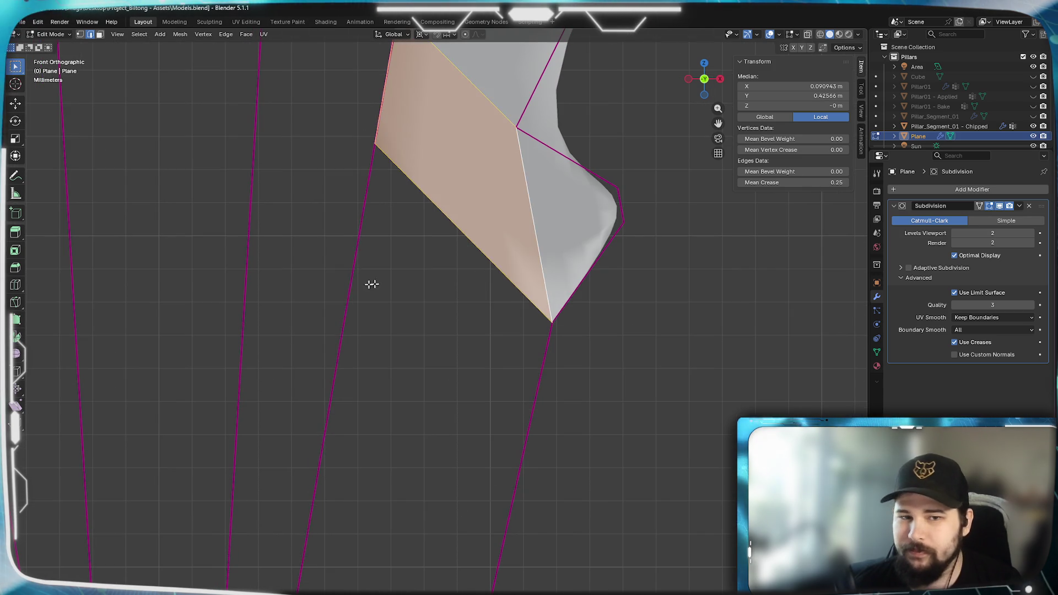
pyautogui.click(528, 465)
pyautogui.keyDown('shift'); pyautogui.moveTo(454, 507); pyautogui.dragTo(489, 347, button='middle'); pyautogui.keyUp('shift')
pyautogui.press('f')
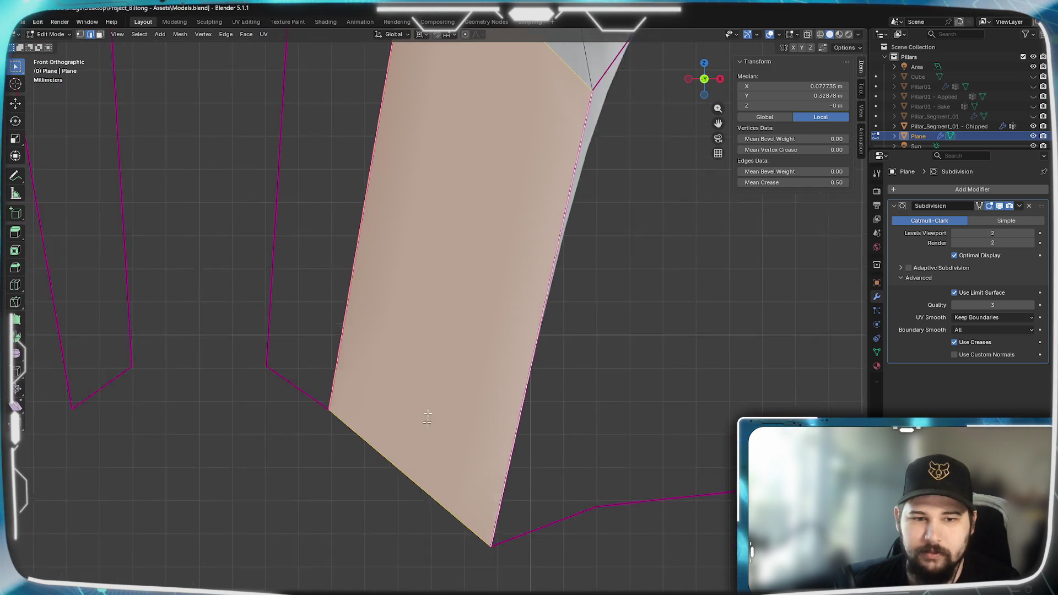
# Deselect the newly filled face and zoom out toward the centre prong.
pyautogui.keyDown('shift'); pyautogui.moveTo(419, 472); pyautogui.dragTo(526, 397, button='middle'); pyautogui.keyUp('shift')
pyautogui.scroll(3, 403, 330)
pyautogui.click(472, 185)
pyautogui.scroll(-4, 471, 185)
pyautogui.scroll(3, 416, 123)
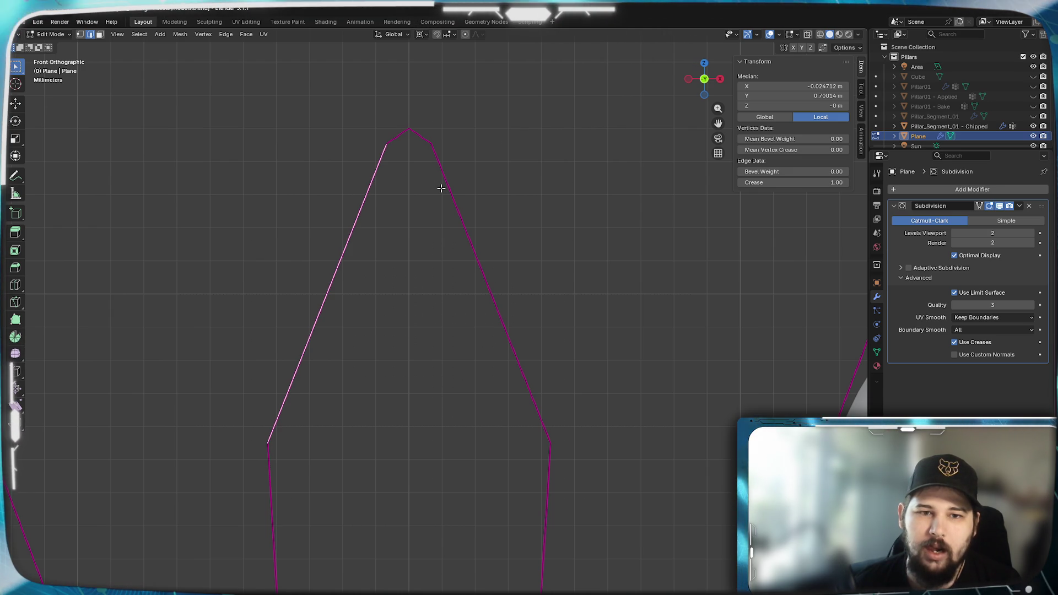
pyautogui.scroll(-5, 403, 285)
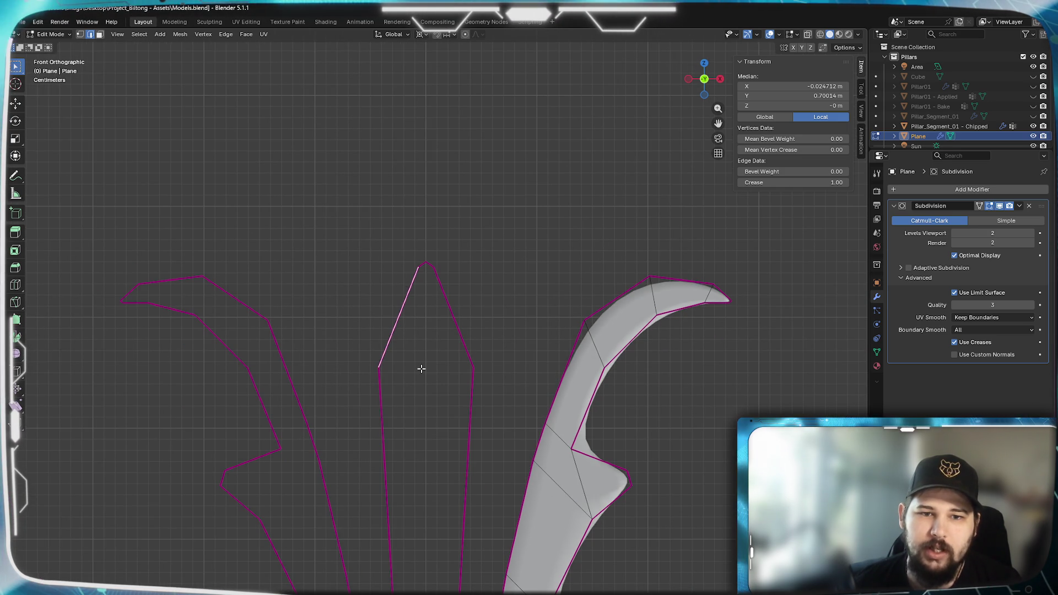
pyautogui.scroll(2, 421, 369)
pyautogui.scroll(2, 422, 286)
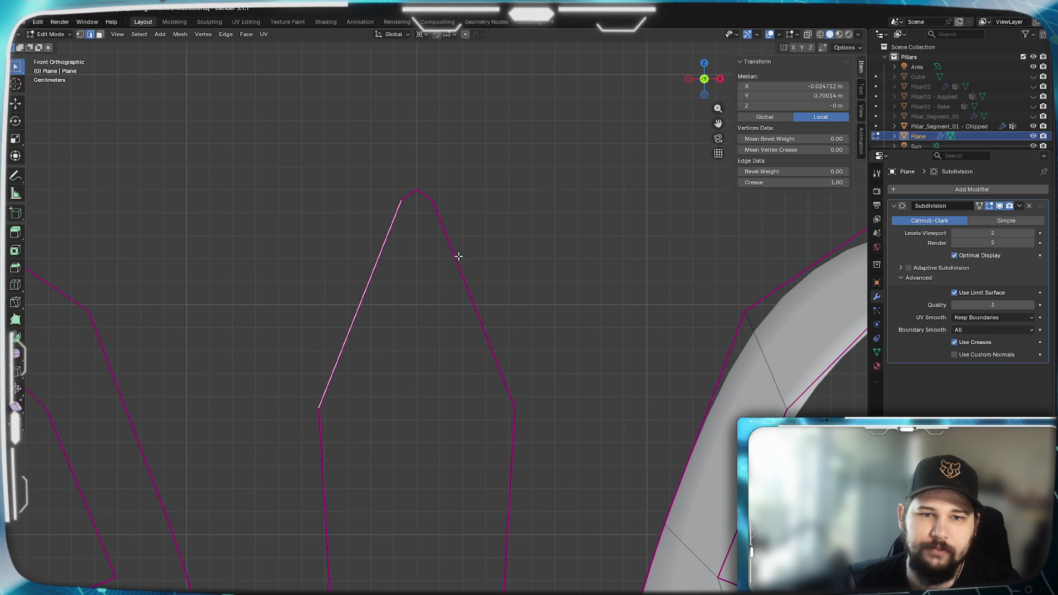
# Fill the centre prong's tip and the gap between its upper short edges with faces.
pyautogui.keyDown('shift'); pyautogui.click(459, 256); pyautogui.keyUp('shift')
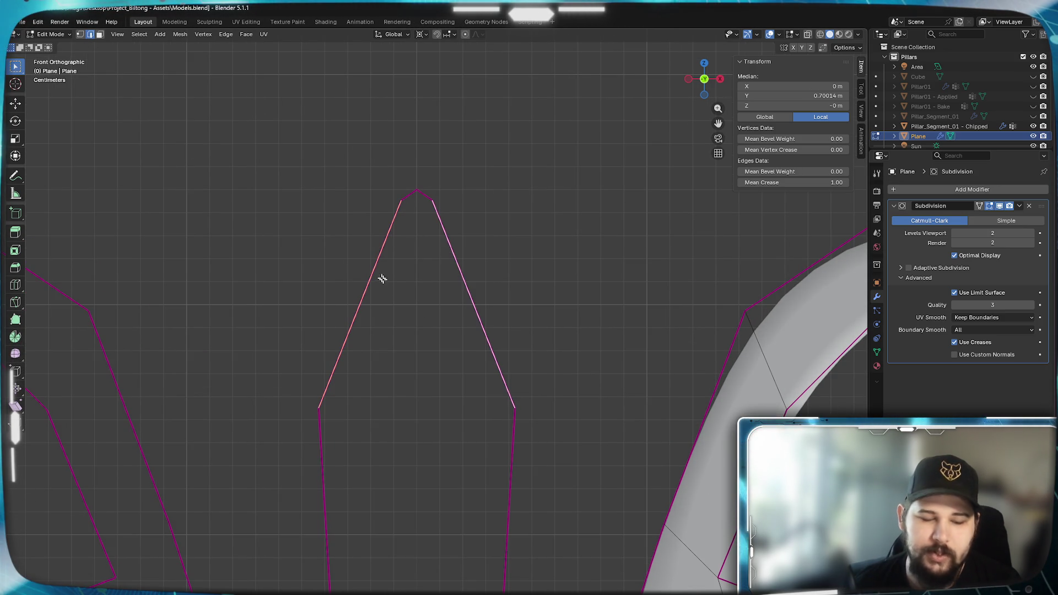
pyautogui.press('f')
pyautogui.scroll(3, 408, 236)
pyautogui.keyDown('shift'); pyautogui.click(396, 94); pyautogui.keyUp('shift')
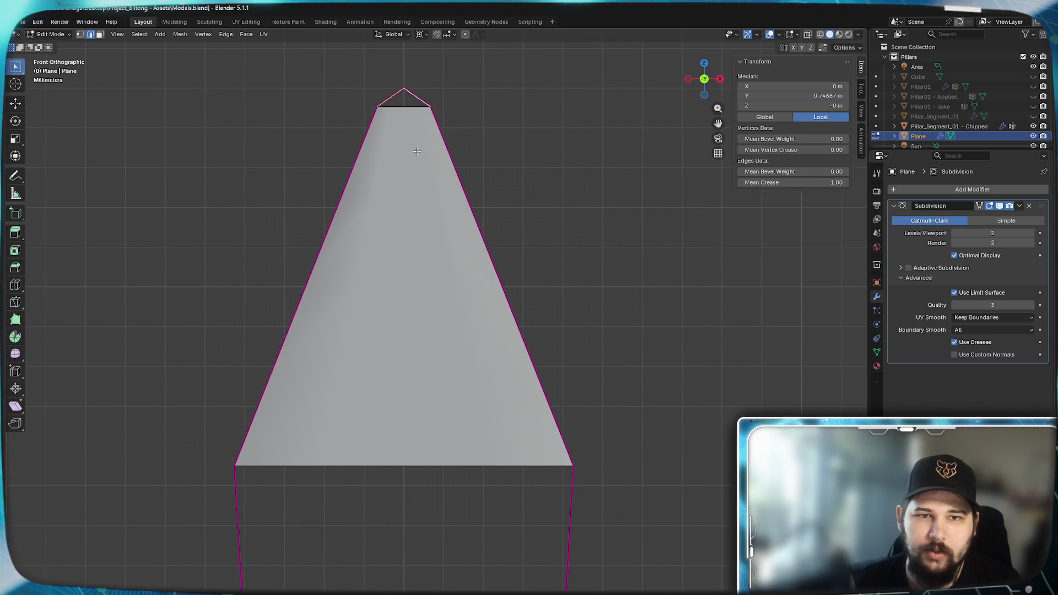
pyautogui.scroll(-2, 409, 170)
pyautogui.keyDown('shift'); pyautogui.moveTo(339, 489); pyautogui.dragTo(339, 301, button='middle'); pyautogui.keyUp('shift')
pyautogui.click(339, 302)
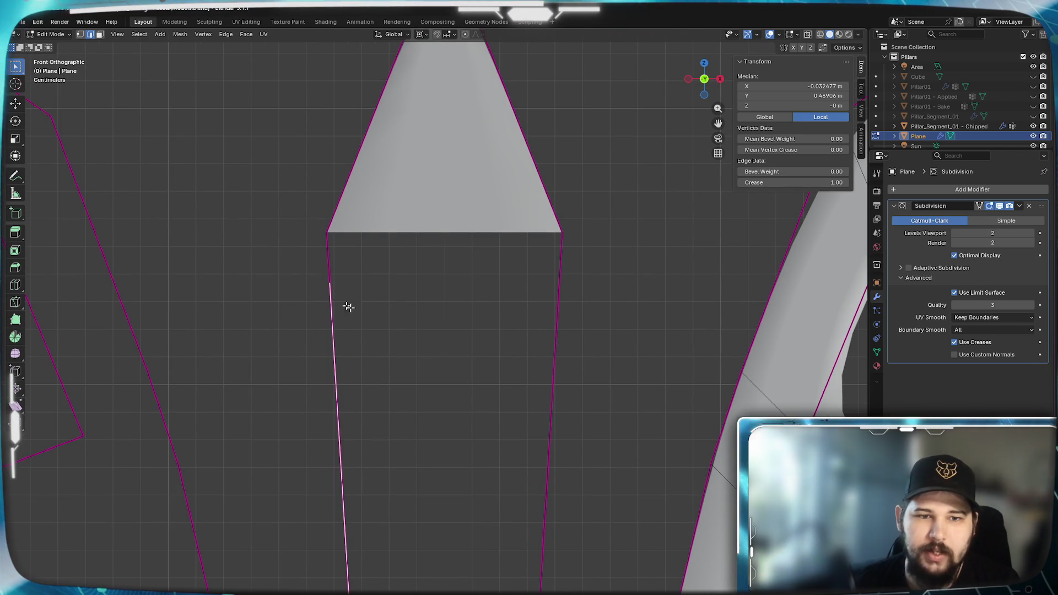
pyautogui.click(340, 258)
pyautogui.keyDown('shift'); pyautogui.click(568, 271); pyautogui.keyUp('shift')
pyautogui.press('f')
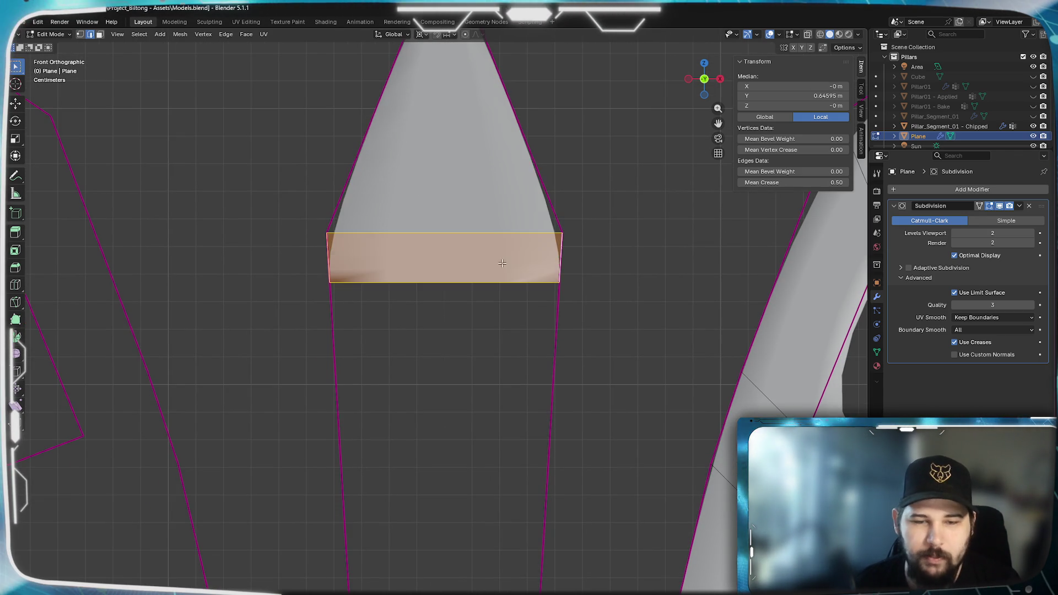
# Fill the long gaps and the bottom gap down the centre prong with faces.
pyautogui.keyDown('shift'); pyautogui.moveTo(431, 339); pyautogui.dragTo(436, 238, button='middle'); pyautogui.keyUp('shift')
pyautogui.click(351, 264)
pyautogui.keyDown('shift'); pyautogui.click(529, 299); pyautogui.keyUp('shift')
pyautogui.press('f')
pyautogui.moveTo(472, 358)
pyautogui.keyDown('shift'); pyautogui.mouseDown(button='middle')
pyautogui.moveTo(436, 189)
pyautogui.moveTo(432, 401)
pyautogui.moveTo(424, 295)
pyautogui.mouseUp(button='middle'); pyautogui.keyUp('shift')
pyautogui.click(386, 237)
pyautogui.keyDown('shift'); pyautogui.click(507, 256); pyautogui.keyUp('shift')
pyautogui.press('f')
pyautogui.click(392, 327)
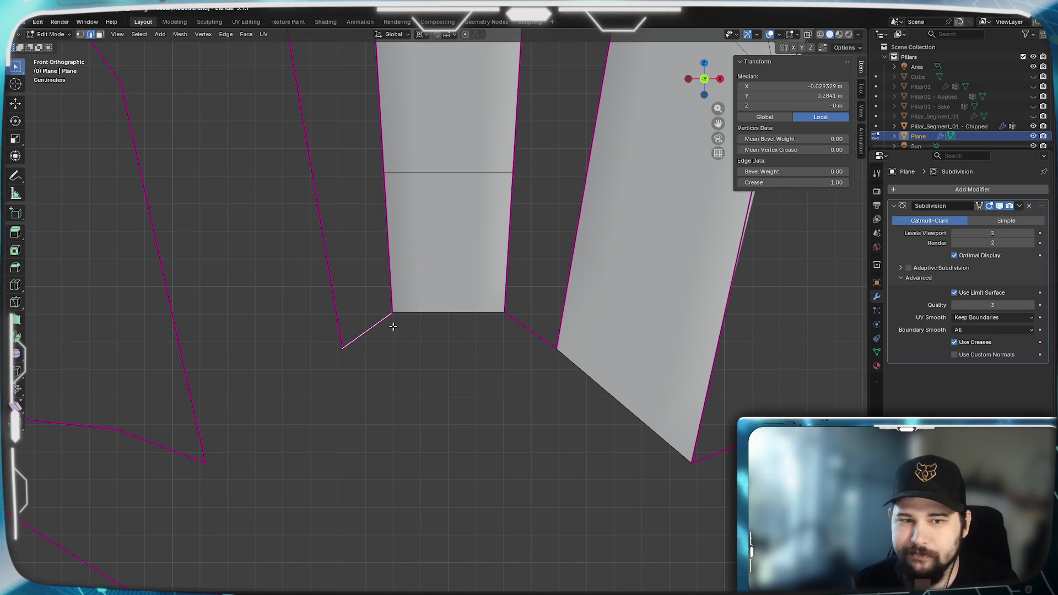
pyautogui.keyDown('shift'); pyautogui.click(519, 329); pyautogui.keyUp('shift')
pyautogui.press('f')
# Try bridging the left arm's edge loops, inspect the result, then return to front view.
pyautogui.scroll(5, 385, 179)
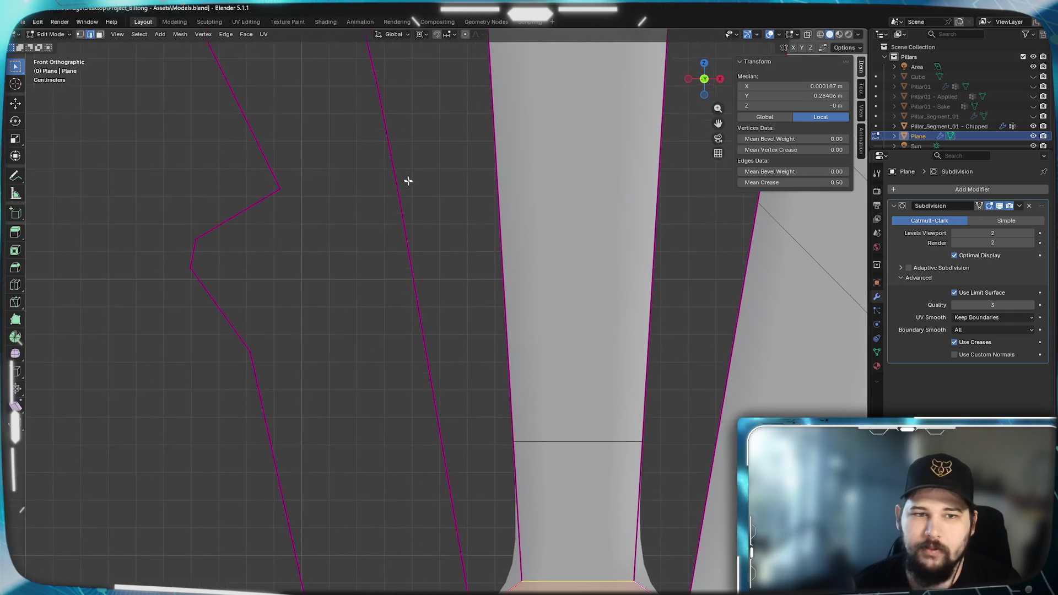
pyautogui.scroll(-3, 328, 221)
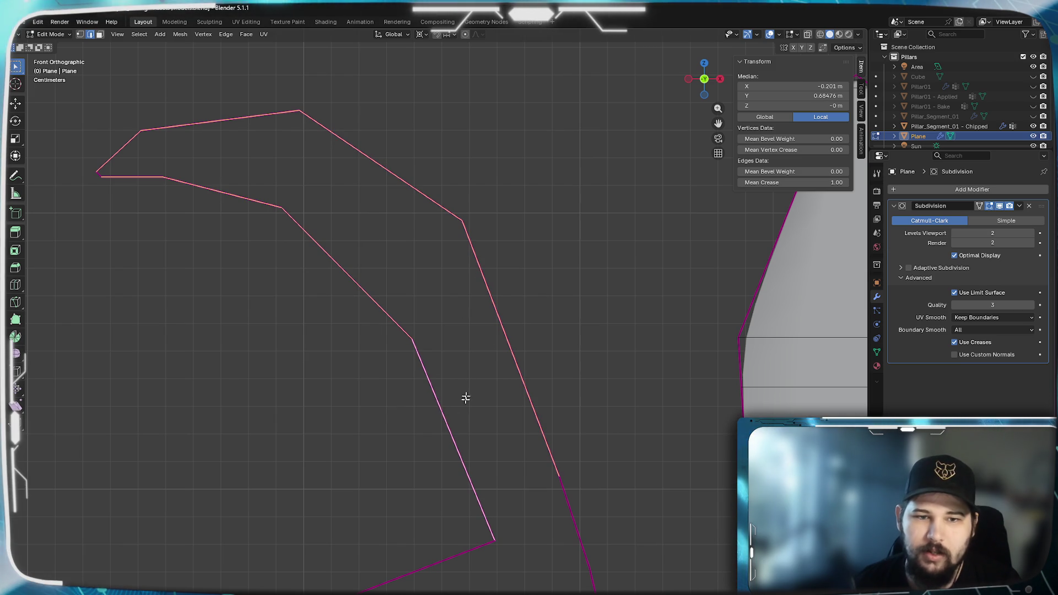
pyautogui.hotkey('ctrl', 'e')
pyautogui.click(497, 339)
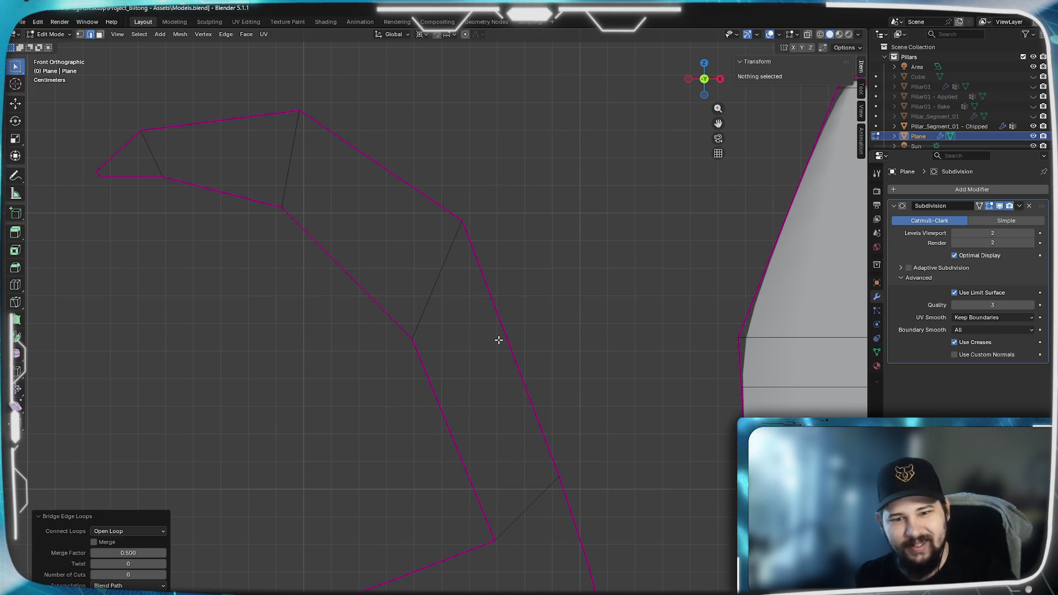
pyautogui.moveTo(498, 340)
pyautogui.mouseDown(button='middle')
pyautogui.moveTo(347, 361)
pyautogui.moveTo(435, 385)
pyautogui.moveTo(497, 377)
pyautogui.moveTo(299, 384)
pyautogui.moveTo(314, 370)
pyautogui.mouseUp(button='middle')
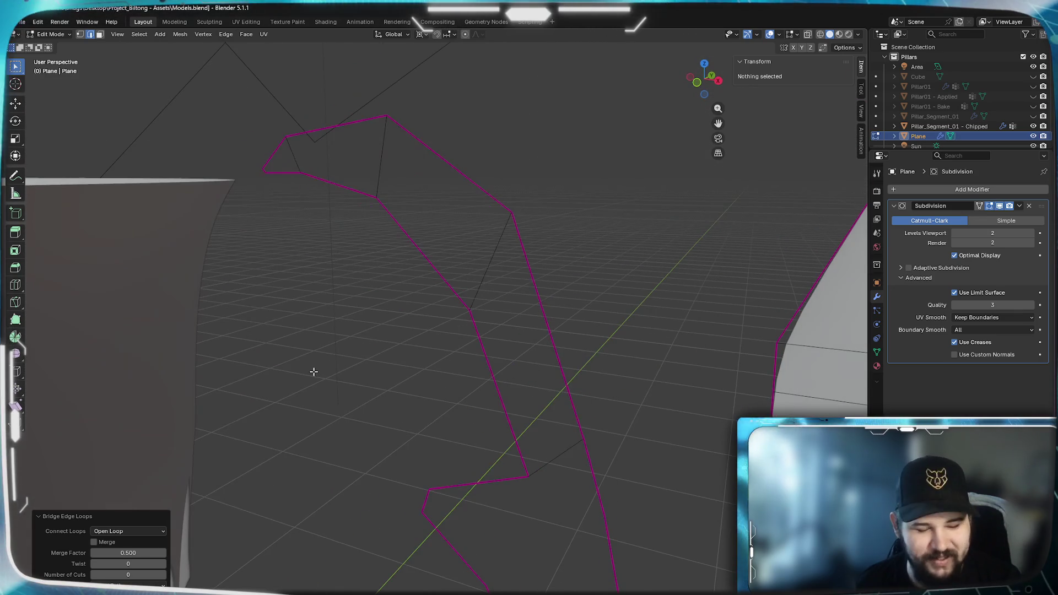
pyautogui.press('a')
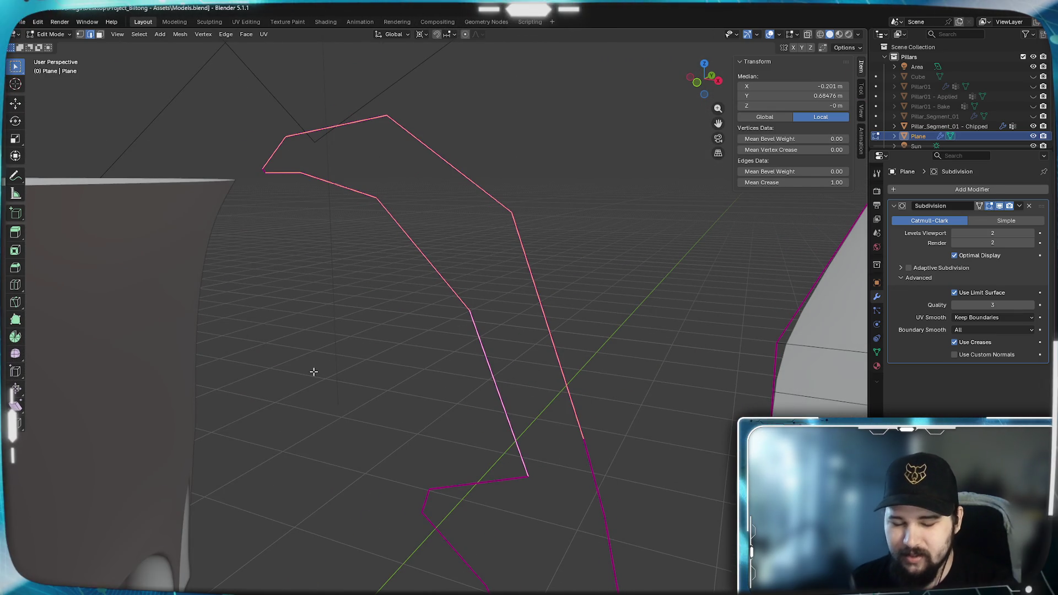
pyautogui.press('KP_1')
pyautogui.moveTo(151, 172); pyautogui.dragTo(172, 246)
# Fill the left tip corner and the neighbouring upper and lower gaps with faces.
pyautogui.click(119, 175)
pyautogui.keyDown('shift'); pyautogui.click(109, 157); pyautogui.keyUp('shift')
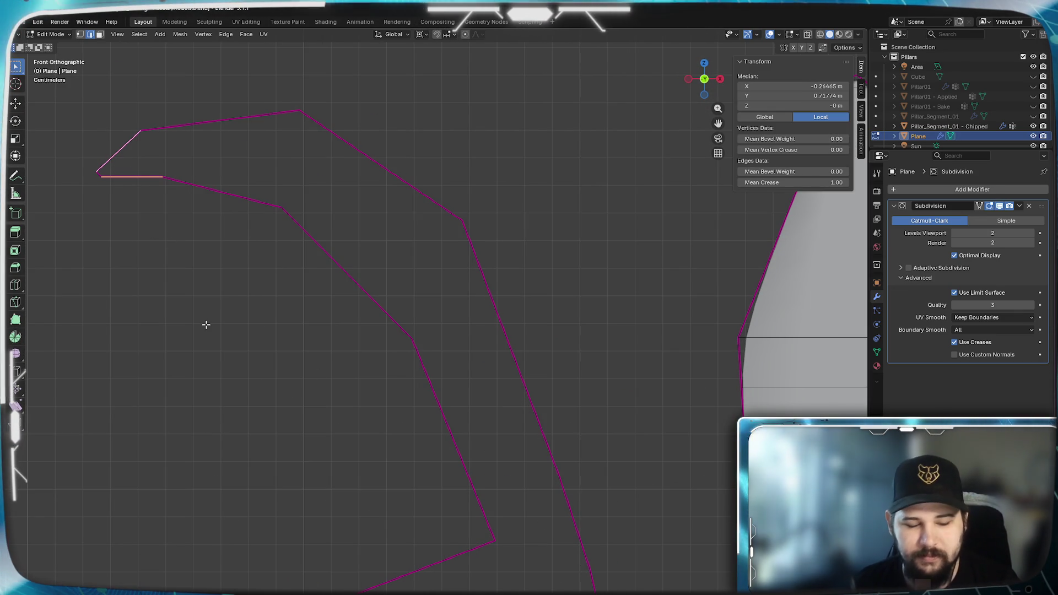
pyautogui.press('f')
pyautogui.click(223, 193)
pyautogui.keyDown('shift'); pyautogui.click(208, 122); pyautogui.keyUp('shift')
pyautogui.press('f')
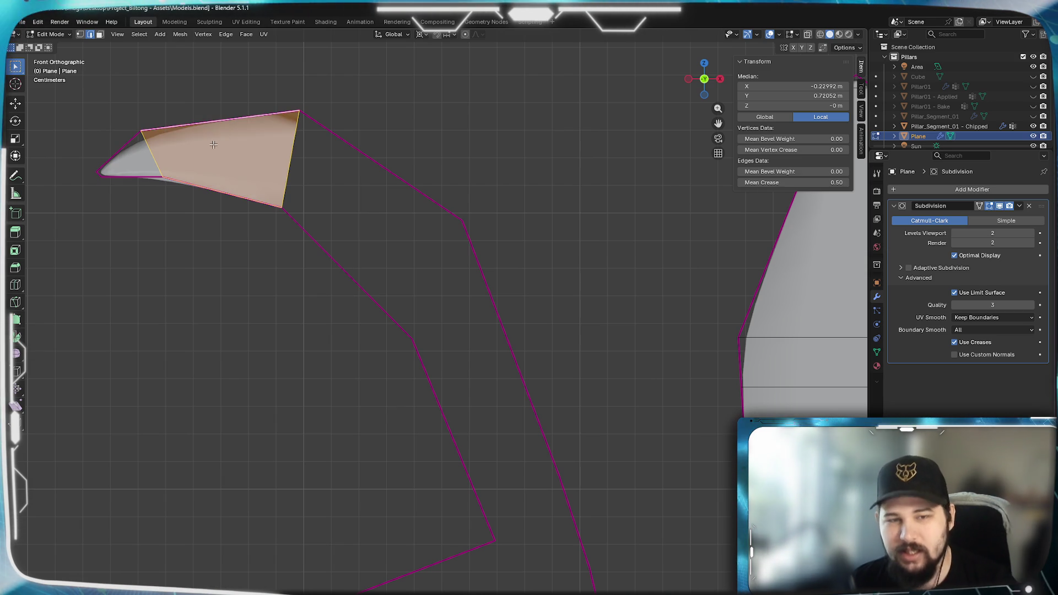
pyautogui.click(320, 253)
pyautogui.press('f')
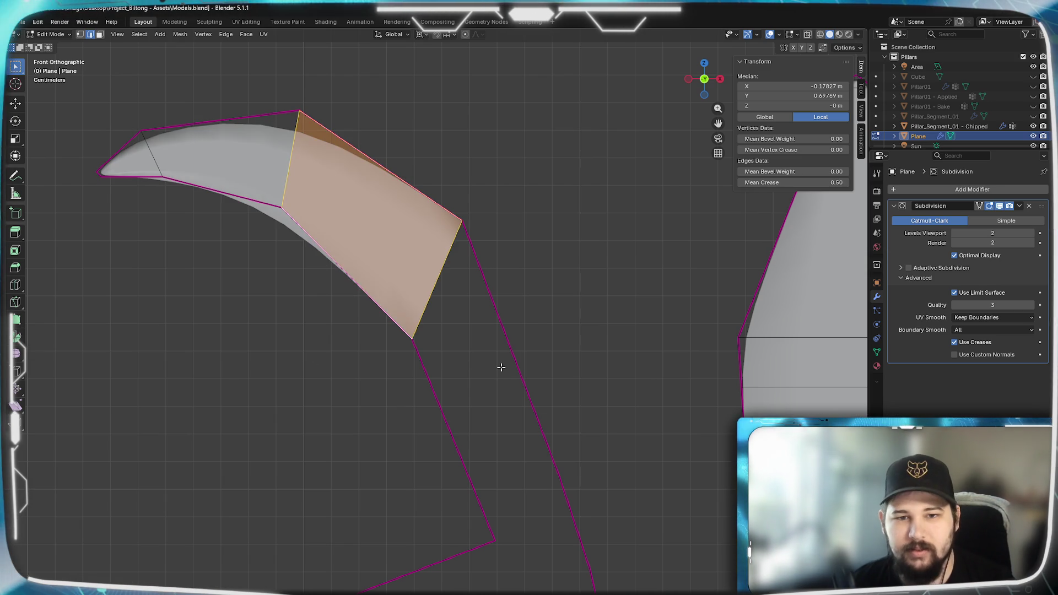
pyautogui.click(511, 364)
pyautogui.keyDown('shift'); pyautogui.click(445, 419); pyautogui.keyUp('shift')
pyautogui.press('f')
# Fill the zigzag outline gaps further along the arm with faces.
pyautogui.keyDown('shift'); pyautogui.moveTo(348, 493); pyautogui.dragTo(363, 306, button='middle'); pyautogui.keyUp('shift')
pyautogui.click(407, 319)
pyautogui.press('f')
pyautogui.click(576, 253)
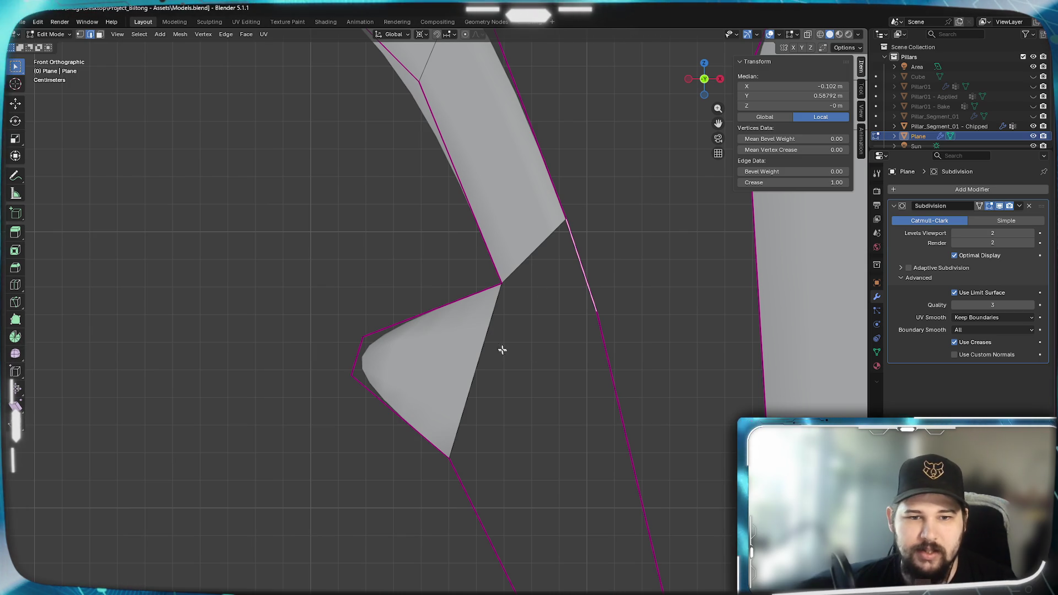
pyautogui.keyDown('shift'); pyautogui.moveTo(506, 351); pyautogui.dragTo(447, 319, button='middle'); pyautogui.keyUp('shift')
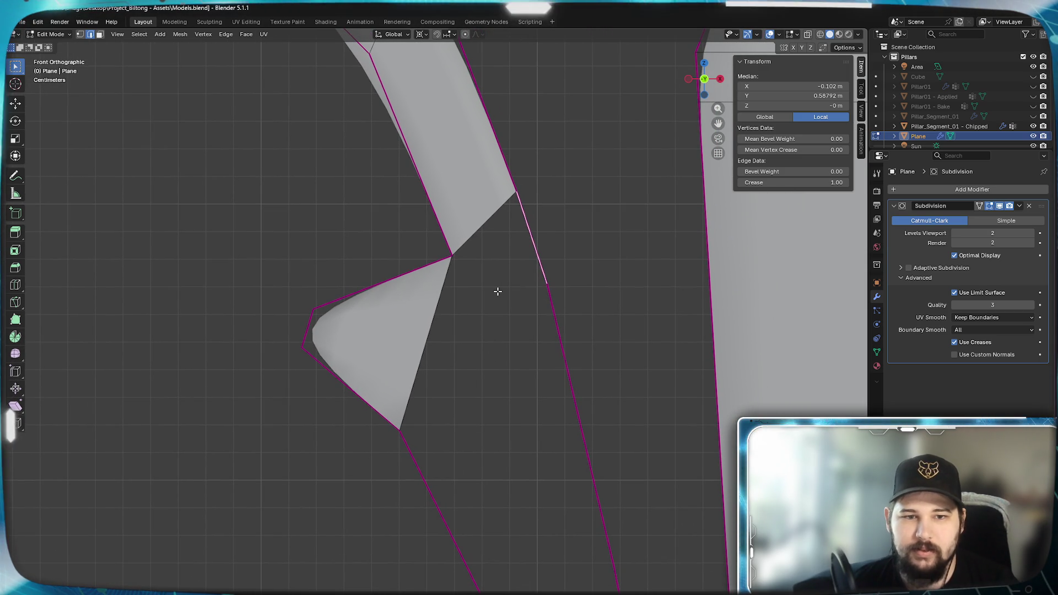
pyautogui.keyDown('shift'); pyautogui.click(447, 314); pyautogui.keyUp('shift')
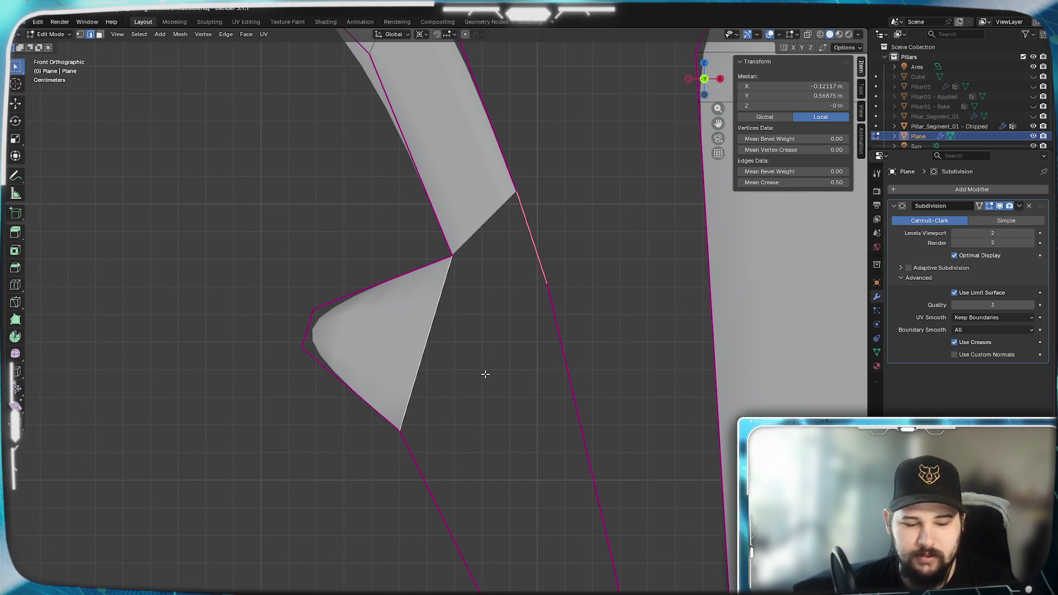
pyautogui.press('f')
pyautogui.click(581, 371)
pyautogui.keyDown('shift'); pyautogui.click(426, 465); pyautogui.keyUp('shift')
pyautogui.press('f')
# Fill the next three outline gaps, ending with the long lower face.
pyautogui.keyDown('shift'); pyautogui.moveTo(472, 545); pyautogui.dragTo(358, 305, button='middle'); pyautogui.keyUp('shift')
pyautogui.click(317, 269)
pyautogui.keyDown('shift'); pyautogui.click(303, 364); pyautogui.keyUp('shift')
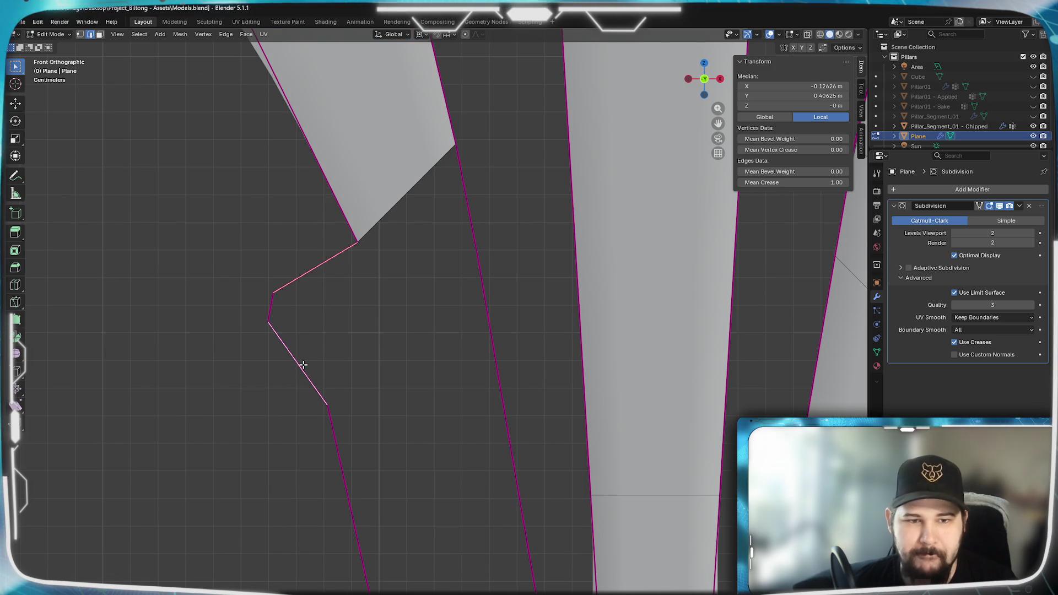
pyautogui.press('f')
pyautogui.click(400, 299)
pyautogui.click(468, 180)
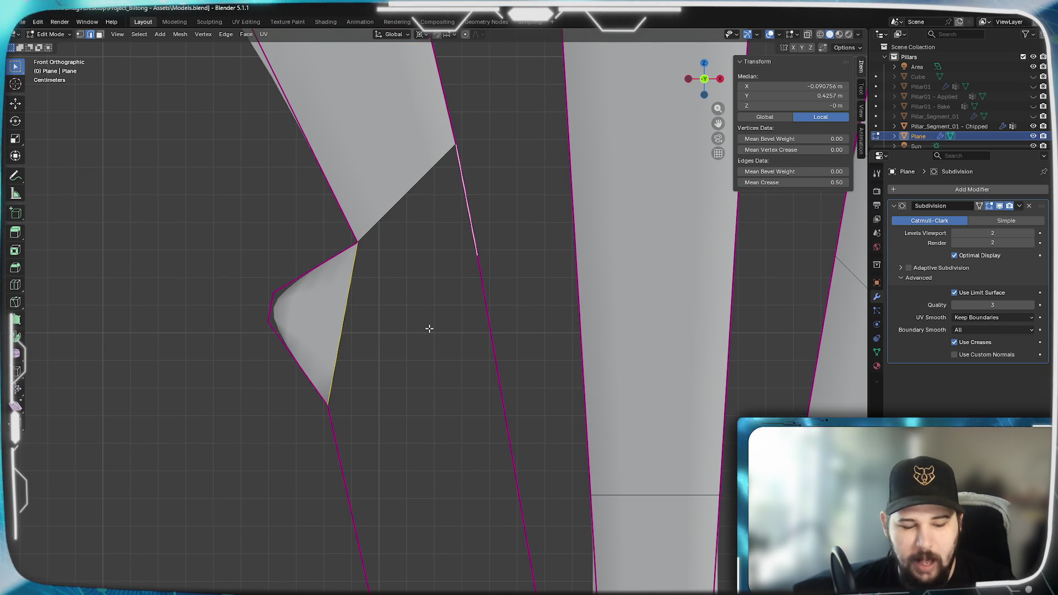
pyautogui.press('f')
pyautogui.click(417, 444)
pyautogui.keyDown('shift'); pyautogui.click(371, 473); pyautogui.keyUp('shift')
pyautogui.press('f')
# Fill the gaps along the next prong's outline with faces.
pyautogui.moveTo(406, 464)
pyautogui.keyDown('shift'); pyautogui.mouseDown(button='middle')
pyautogui.moveTo(425, 284)
pyautogui.moveTo(170, 378)
pyautogui.mouseUp(button='middle'); pyautogui.keyUp('shift')
pyautogui.click(170, 378)
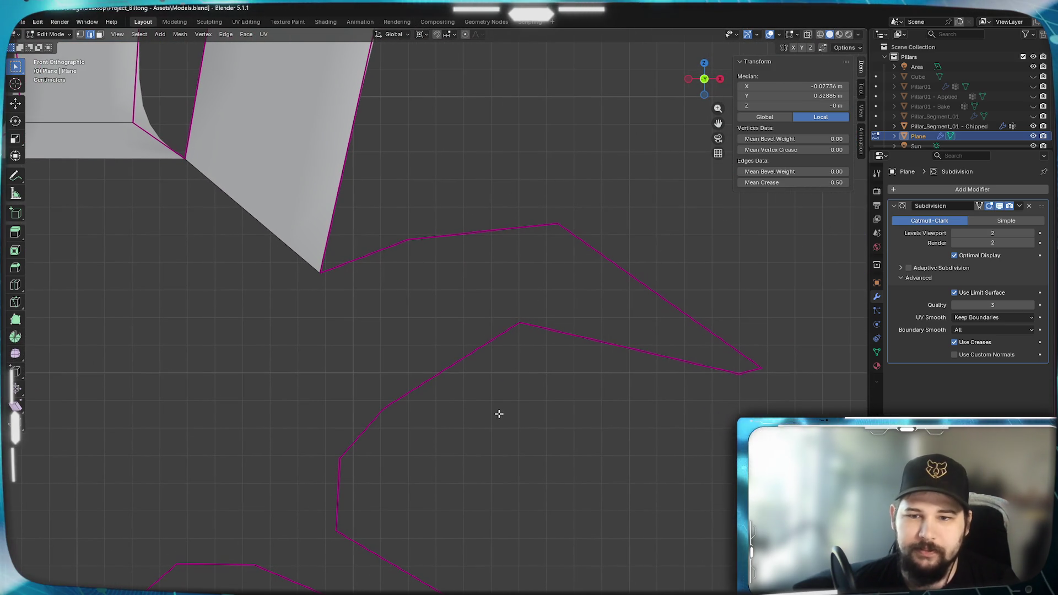
pyautogui.click(661, 350)
pyautogui.keyDown('shift'); pyautogui.click(670, 302); pyautogui.keyUp('shift')
pyautogui.press('f')
pyautogui.click(453, 329)
pyautogui.keyDown('shift'); pyautogui.click(450, 236); pyautogui.keyUp('shift')
pyautogui.press('f')
pyautogui.click(348, 283)
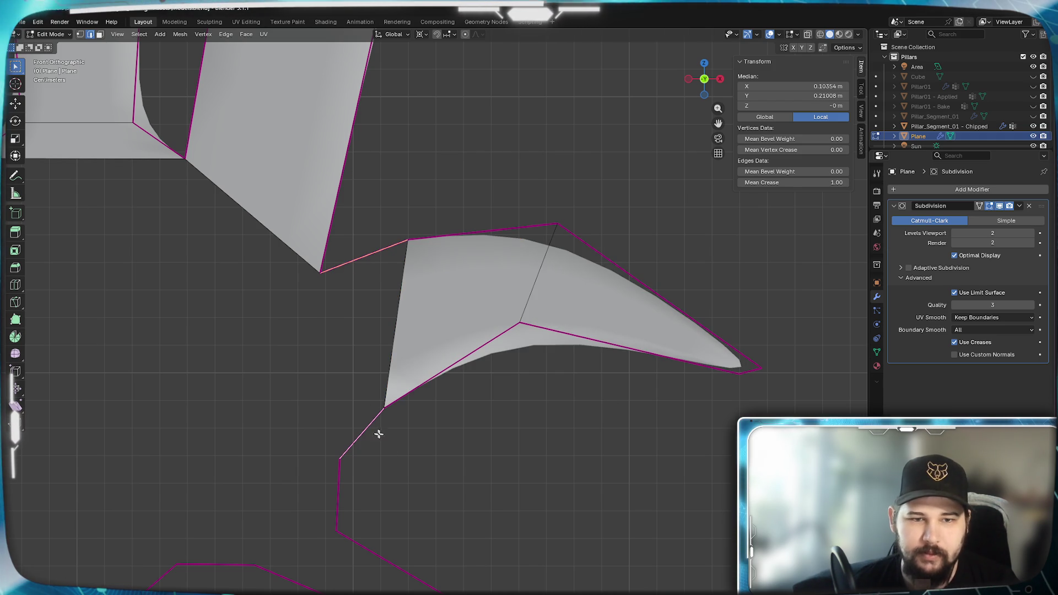
pyautogui.press('f')
# Fill the following prong and its adjacent section and right gap with faces.
pyautogui.moveTo(142, 483)
pyautogui.keyDown('shift'); pyautogui.mouseDown(button='middle')
pyautogui.moveTo(696, 467)
pyautogui.moveTo(644, 427)
pyautogui.mouseUp(button='middle'); pyautogui.keyUp('shift')
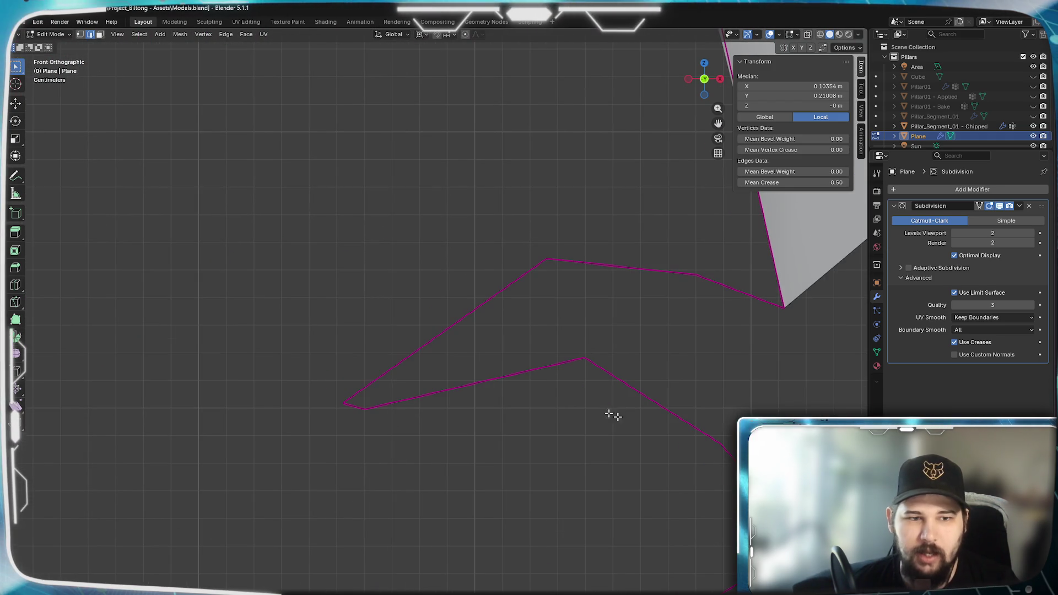
pyautogui.click(385, 377)
pyautogui.keyDown('shift'); pyautogui.click(414, 397); pyautogui.keyUp('shift')
pyautogui.press('f')
pyautogui.click(646, 291)
pyautogui.keyDown('shift'); pyautogui.click(653, 405); pyautogui.keyUp('shift')
pyautogui.press('f')
pyautogui.click(760, 298)
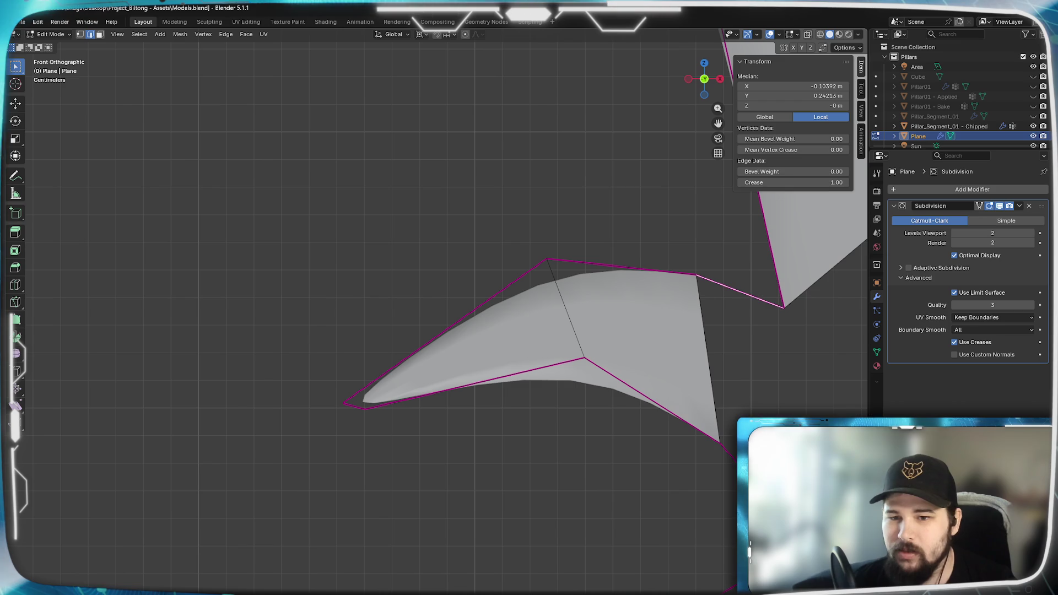
pyautogui.keyDown('shift'); pyautogui.click(727, 449); pyautogui.keyUp('shift')
pyautogui.press('f')
# Fill the next gap and the lower-left diagonal and vertical-horizontal gaps with faces.
pyautogui.scroll(3, 303, 330)
pyautogui.keyDown('shift'); pyautogui.moveTo(302, 330); pyautogui.dragTo(163, 413, button='middle'); pyautogui.keyUp('shift')
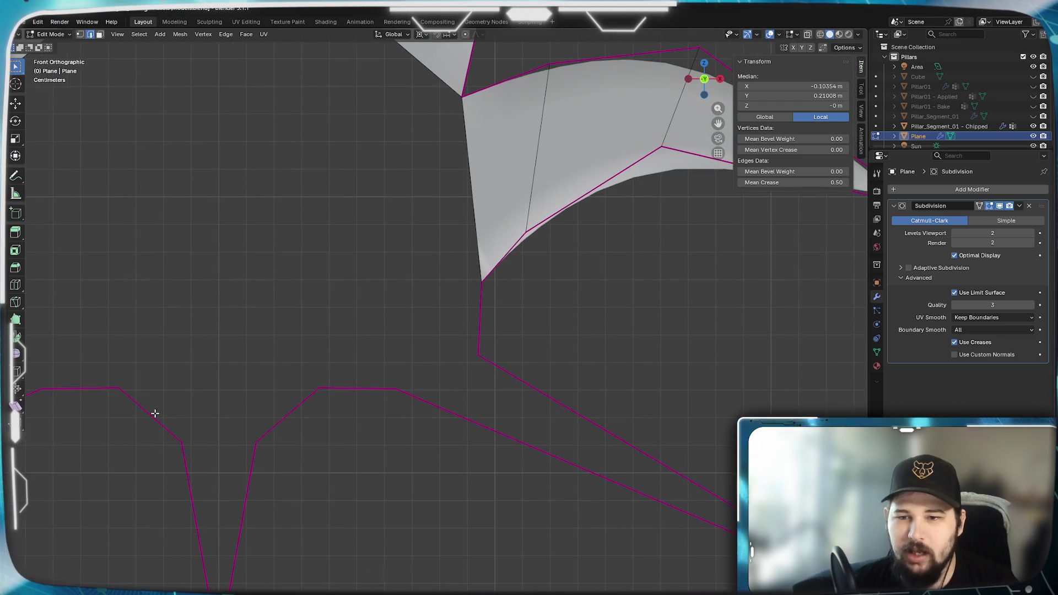
pyautogui.click(687, 479)
pyautogui.keyDown('shift'); pyautogui.click(568, 461); pyautogui.keyUp('shift')
pyautogui.press('f')
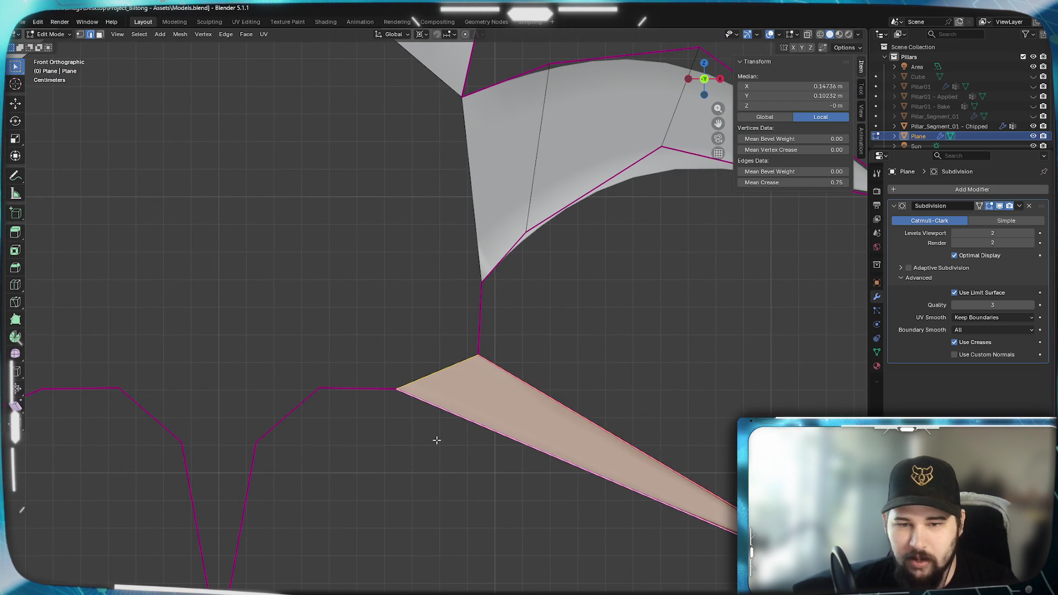
pyautogui.keyDown('shift'); pyautogui.moveTo(436, 439); pyautogui.dragTo(657, 426, button='middle'); pyautogui.keyUp('shift')
pyautogui.click(184, 408)
pyautogui.keyDown('shift'); pyautogui.click(204, 450); pyautogui.keyUp('shift')
pyautogui.press('f')
pyautogui.click(300, 330)
pyautogui.keyDown('shift'); pyautogui.click(401, 374); pyautogui.keyUp('shift')
pyautogui.press('f')
# Fill the mirrored-side gap and select both edges of the bottom V.
pyautogui.keyDown('shift'); pyautogui.moveTo(570, 384); pyautogui.dragTo(278, 438, button='middle'); pyautogui.keyUp('shift')
pyautogui.click(529, 364)
pyautogui.keyDown('shift'); pyautogui.click(413, 435); pyautogui.keyUp('shift')
pyautogui.press('f')
pyautogui.keyDown('shift'); pyautogui.moveTo(319, 517); pyautogui.dragTo(437, 455, button='middle'); pyautogui.keyUp('shift')
pyautogui.click(437, 454)
pyautogui.keyDown('shift'); pyautogui.click(437, 470); pyautogui.keyUp('shift')
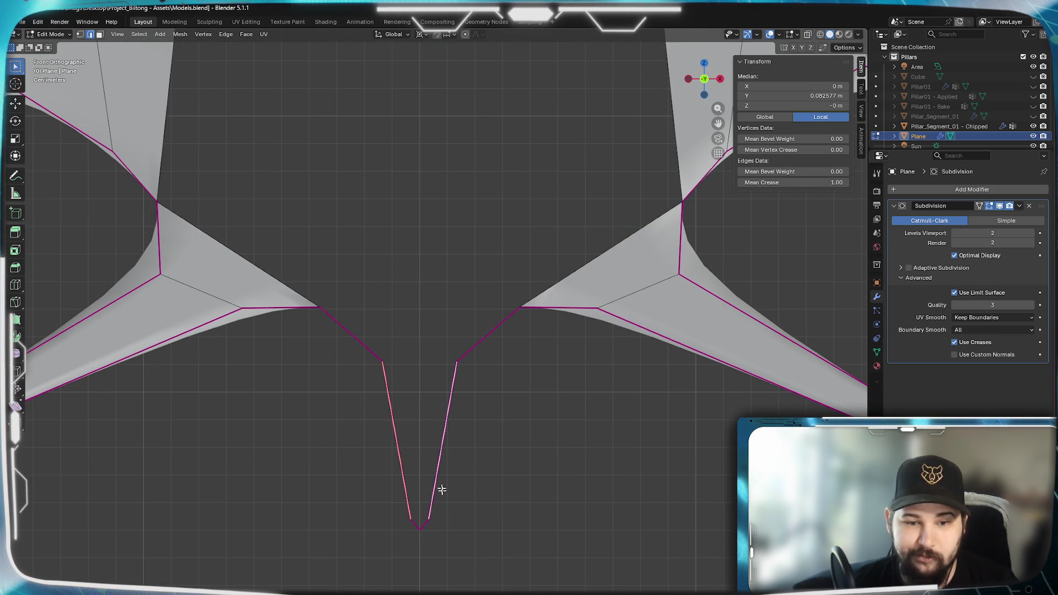
# Close the bottom V spike and its tip with faces, undoing misplaced fills.
pyautogui.press('f')
pyautogui.scroll(2, 463, 490)
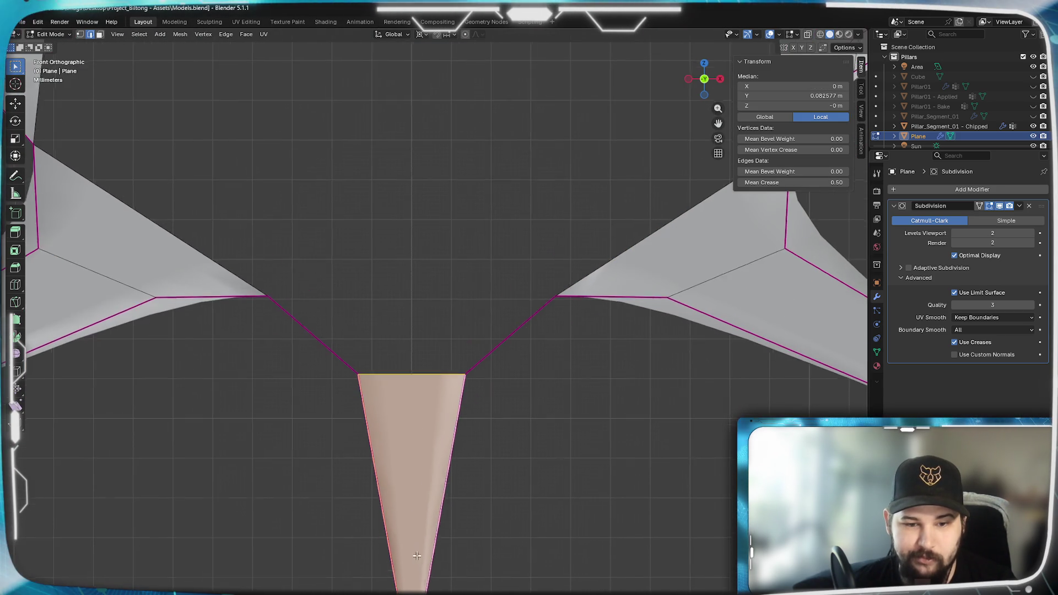
pyautogui.click(406, 482)
pyautogui.hotkey('ctrl', 'z')
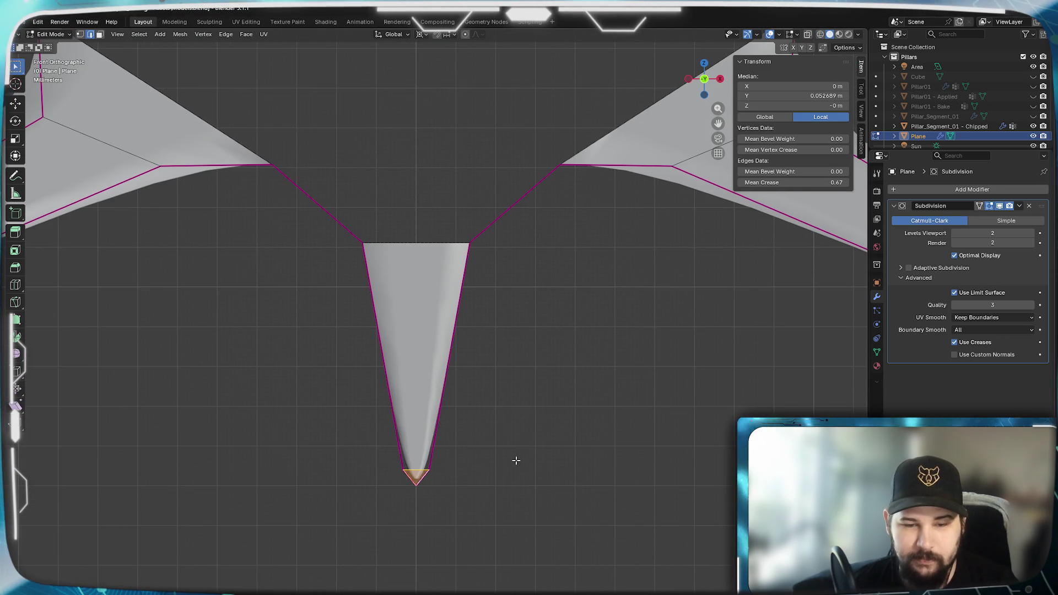
pyautogui.keyDown('shift'); pyautogui.scroll(5, 514, 460); pyautogui.keyUp('shift')
pyautogui.press('f')
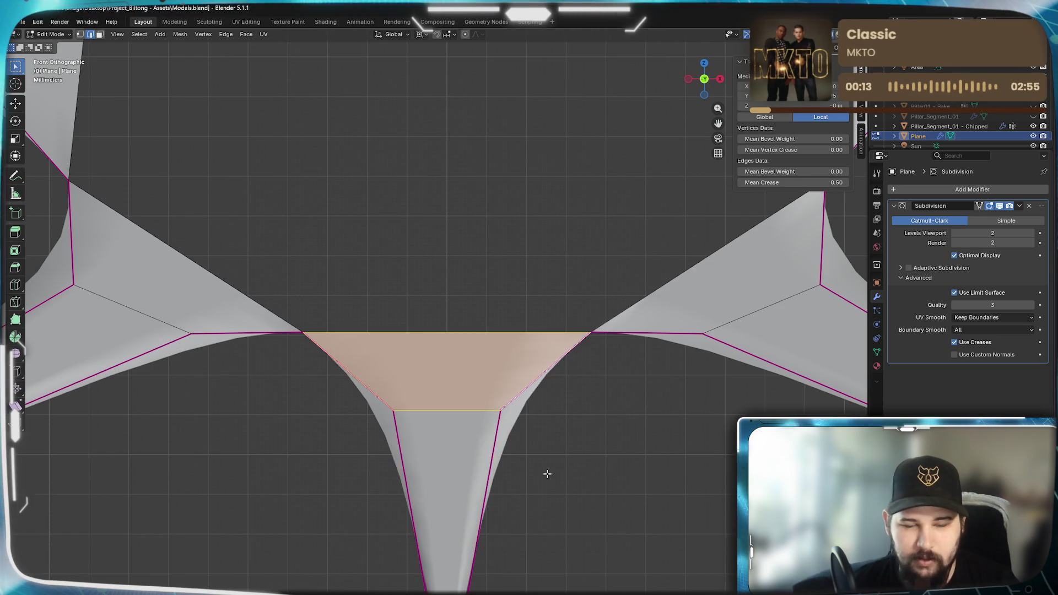
pyautogui.scroll(-3, 544, 472)
pyautogui.keyDown('shift'); pyautogui.scroll(3, 451, 433); pyautogui.keyUp('shift')
pyautogui.hotkey('ctrl', 'z')
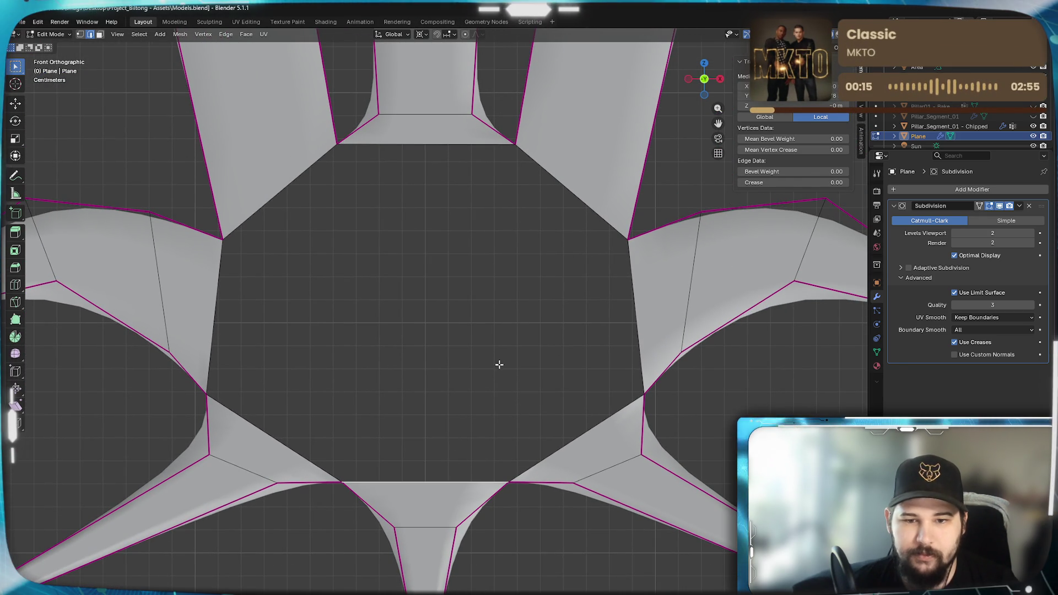
pyautogui.press('f')
# Fill the left and right gaps around the central hub with faces.
pyautogui.click(295, 431)
pyautogui.keyDown('shift'); pyautogui.click(255, 200); pyautogui.keyUp('shift')
pyautogui.press('f')
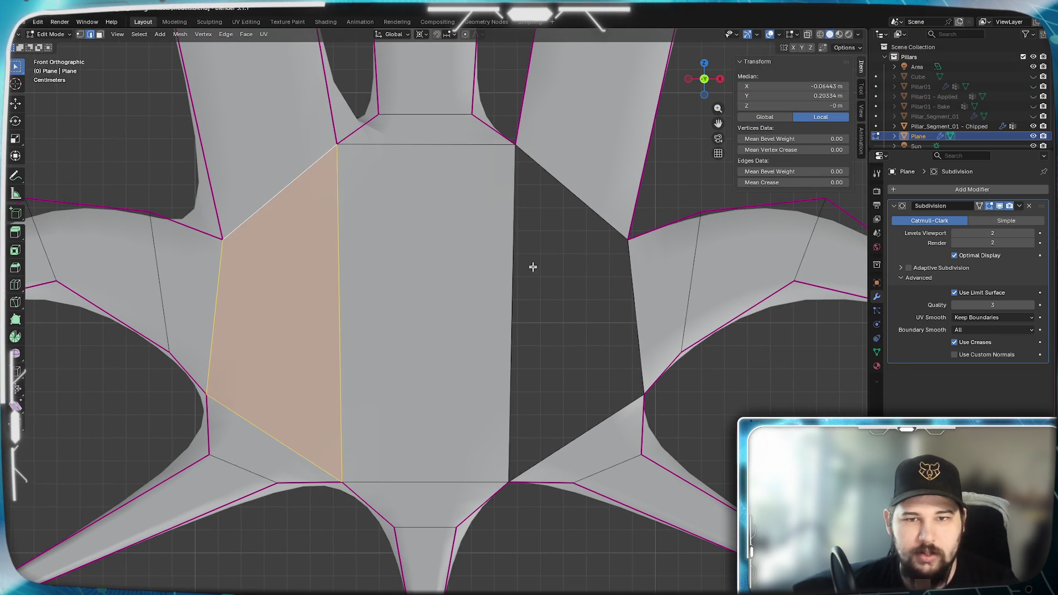
pyautogui.click(597, 214)
pyautogui.keyDown('shift'); pyautogui.click(582, 429); pyautogui.keyUp('shift')
pyautogui.press('f')
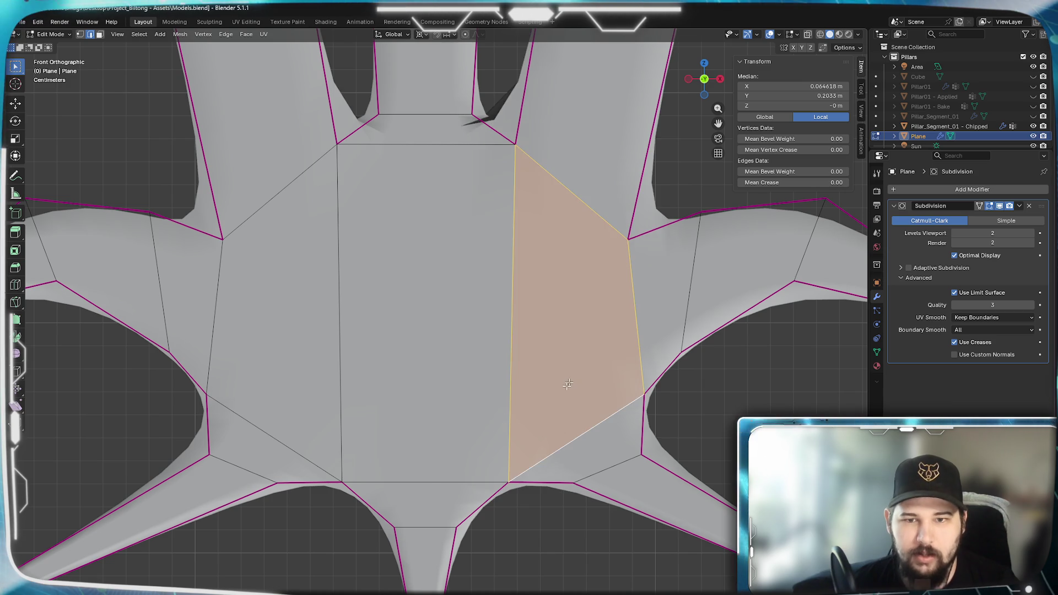
# Orbit to inspect the surfaced crest, then select the centre face's top edge in front view.
pyautogui.scroll(-3, 425, 359)
pyautogui.moveTo(424, 359)
pyautogui.mouseDown(button='middle')
pyautogui.moveTo(522, 413)
pyautogui.moveTo(363, 429)
pyautogui.moveTo(292, 315)
pyautogui.mouseUp(button='middle')
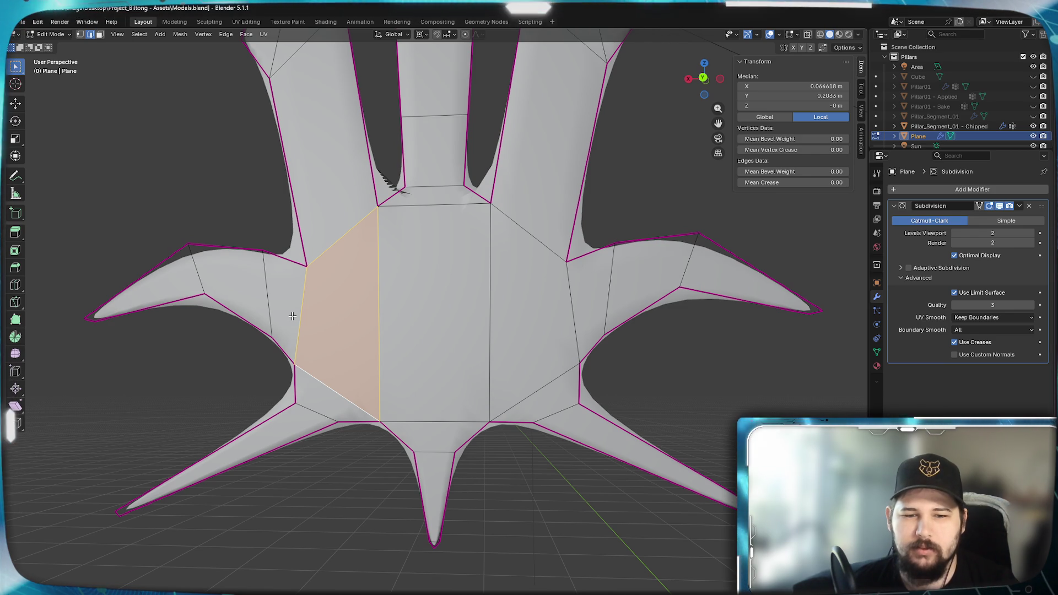
pyautogui.moveTo(292, 316); pyautogui.dragTo(507, 313, button='middle')
pyautogui.press('KP_1')
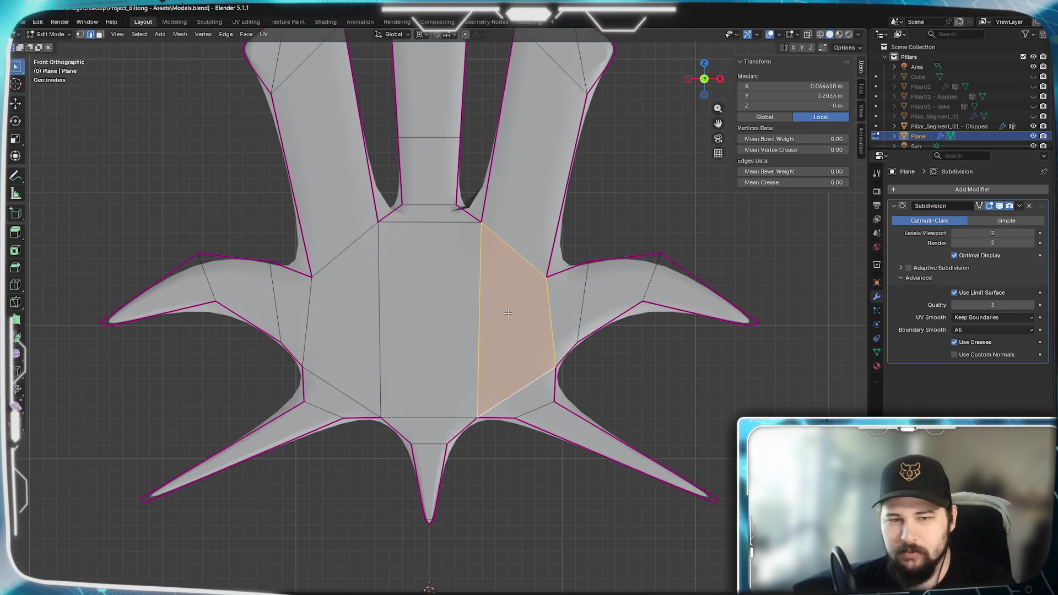
pyautogui.scroll(6, 473, 314)
pyautogui.click(413, 135)
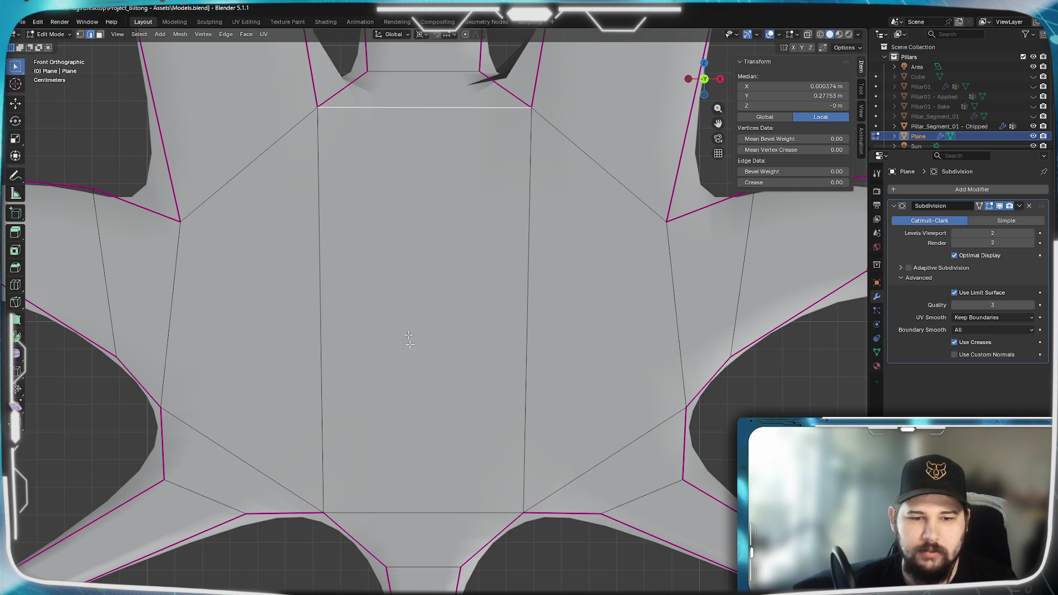
# Delete the centre face's top and bottom edges and refill the hole as three vertical strips.
pyautogui.keyDown('shift'); pyautogui.click(421, 511); pyautogui.keyUp('shift')
pyautogui.press('x')
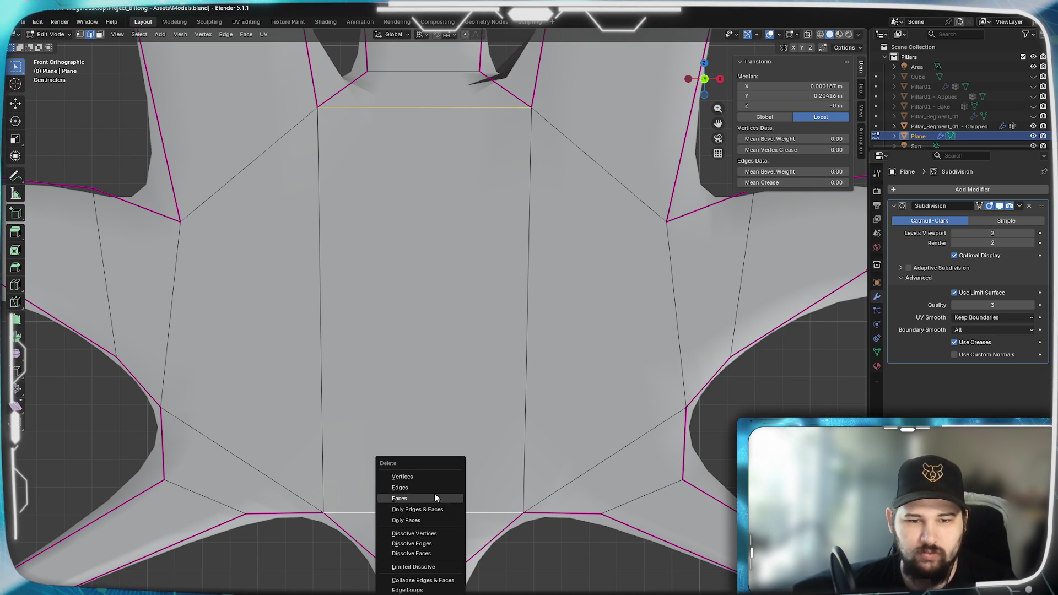
pyautogui.click(425, 488)
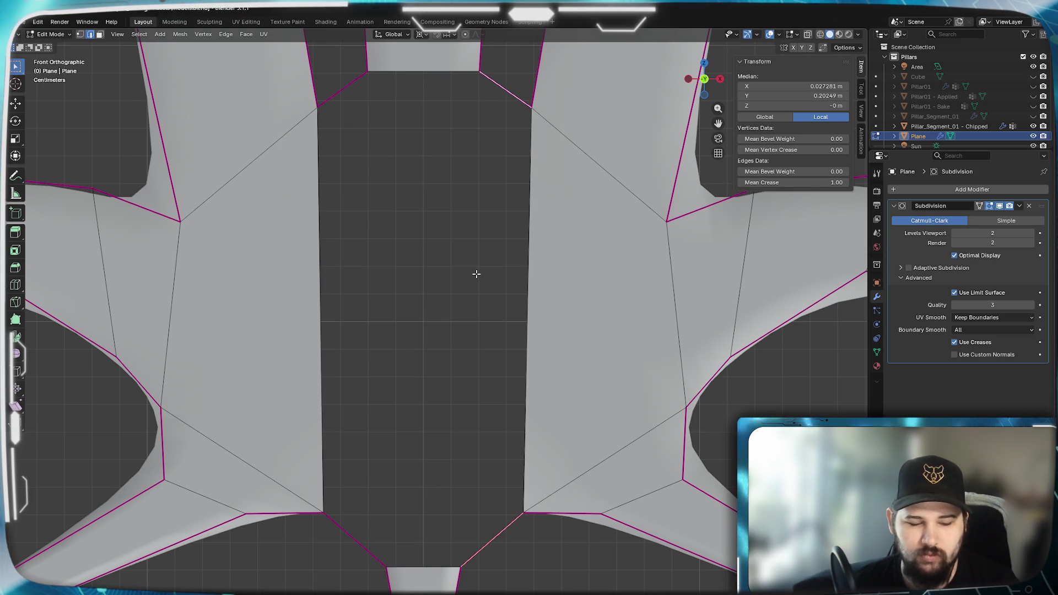
pyautogui.press('f')
pyautogui.click(441, 72)
pyautogui.keyDown('shift'); pyautogui.click(431, 567); pyautogui.keyUp('shift')
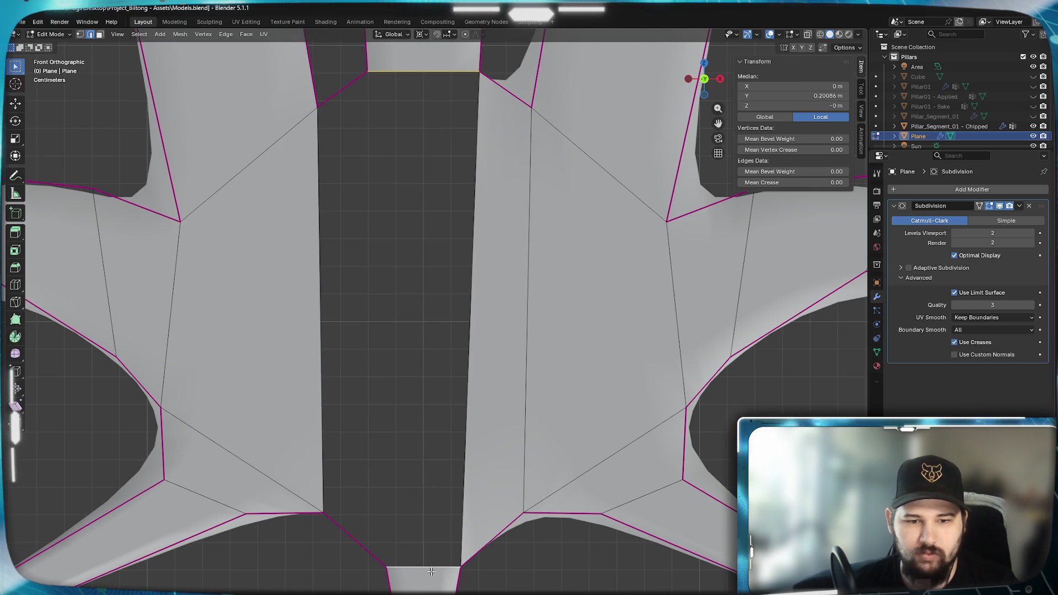
pyautogui.press('f')
pyautogui.click(346, 83)
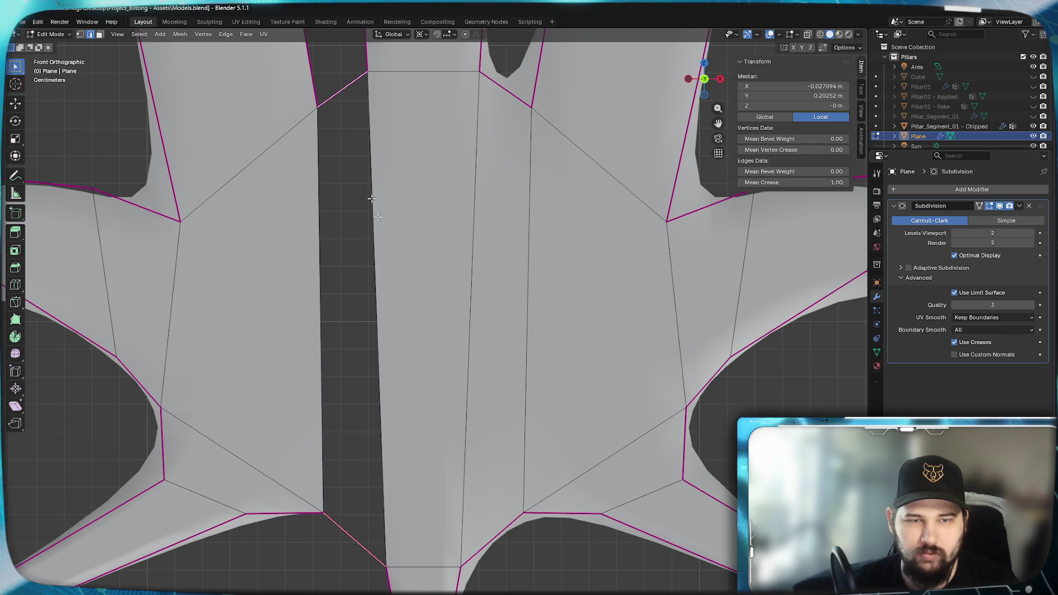
pyautogui.press('f')
# Preview the smoothed crest in Object Mode, orbiting in 3D, then return to Edit Mode.
pyautogui.scroll(-1, 449, 405)
pyautogui.press('Tab')
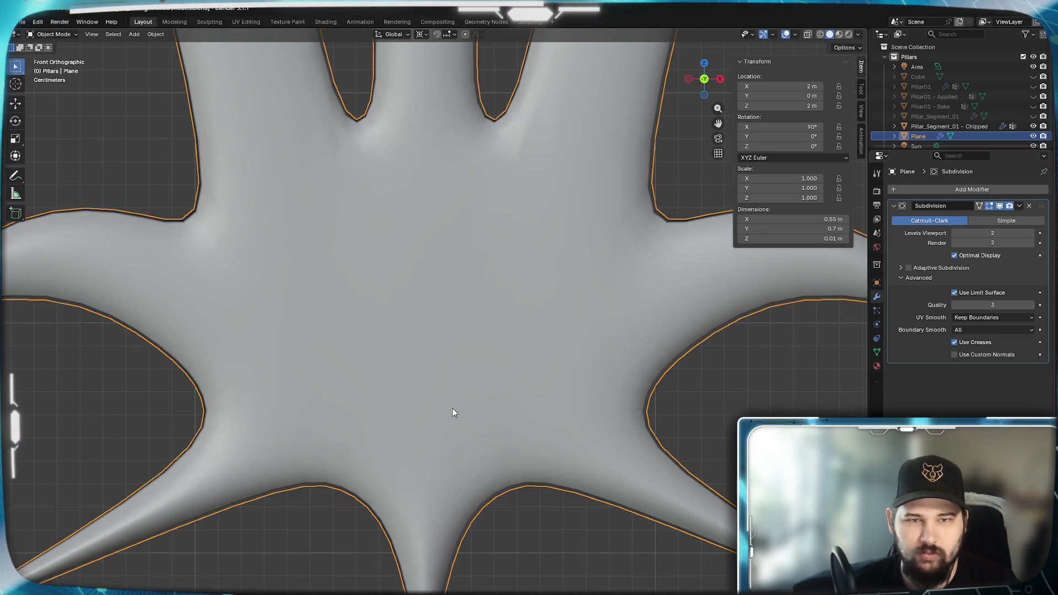
pyautogui.scroll(-3, 554, 288)
pyautogui.moveTo(554, 288)
pyautogui.mouseDown(button='middle')
pyautogui.moveTo(425, 323)
pyautogui.moveTo(219, 318)
pyautogui.moveTo(278, 330)
pyautogui.moveTo(364, 278)
pyautogui.moveTo(401, 307)
pyautogui.moveTo(434, 406)
pyautogui.moveTo(497, 416)
pyautogui.moveTo(397, 406)
pyautogui.mouseUp(button='middle')
pyautogui.scroll(-2, 364, 277)
pyautogui.press('Tab')
pyautogui.scroll(4, 413, 386)
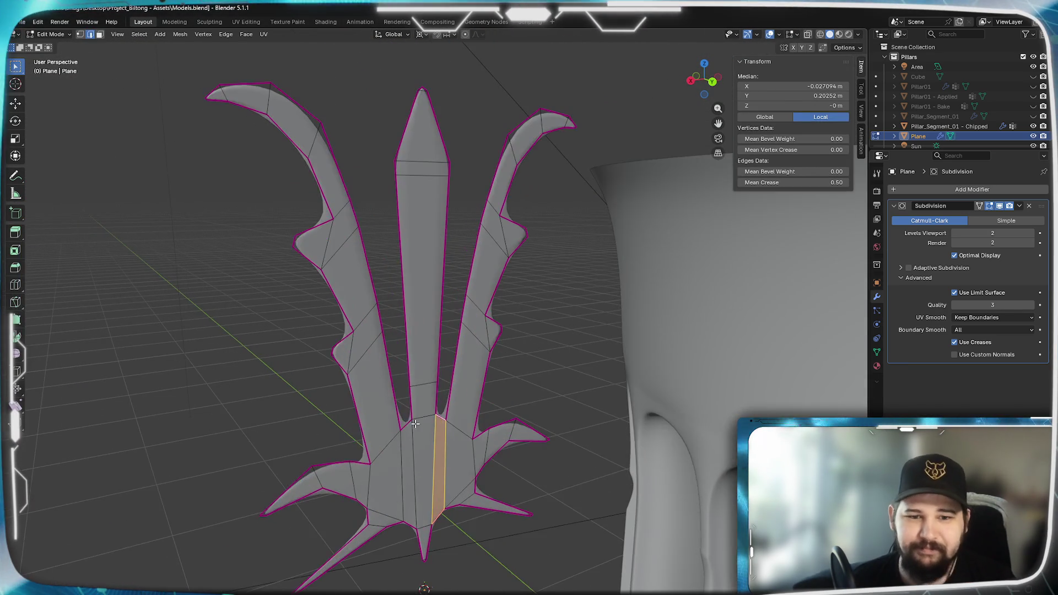
pyautogui.scroll(-3, 435, 369)
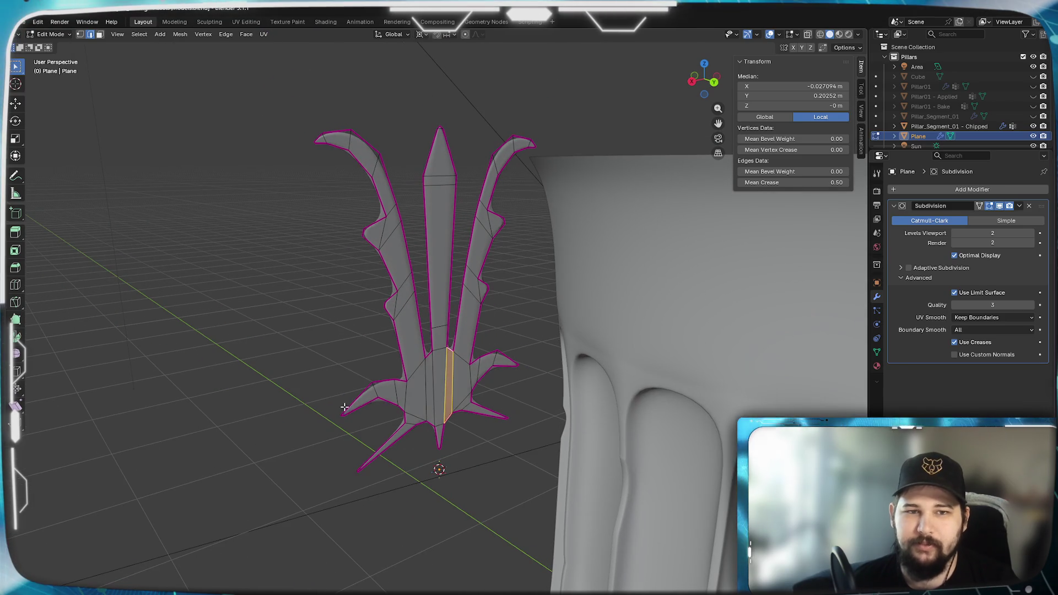
pyautogui.scroll(1, 441, 382)
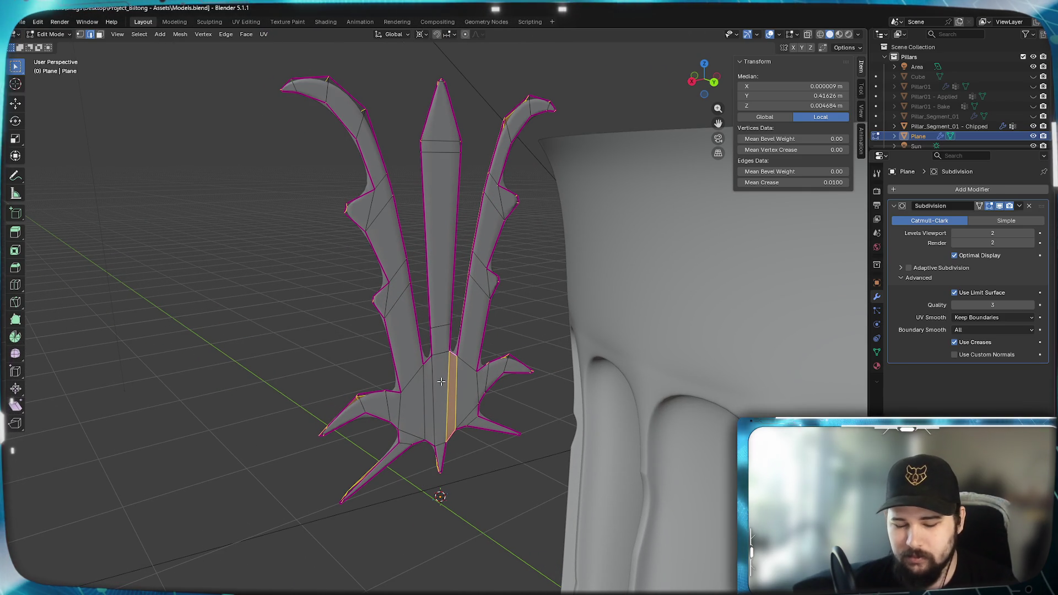
# In Right Ortho wireframe view, box-select every vertex of the flat crest.
pyautogui.press('a')
pyautogui.press('KP_1')
pyautogui.press('KP_3')
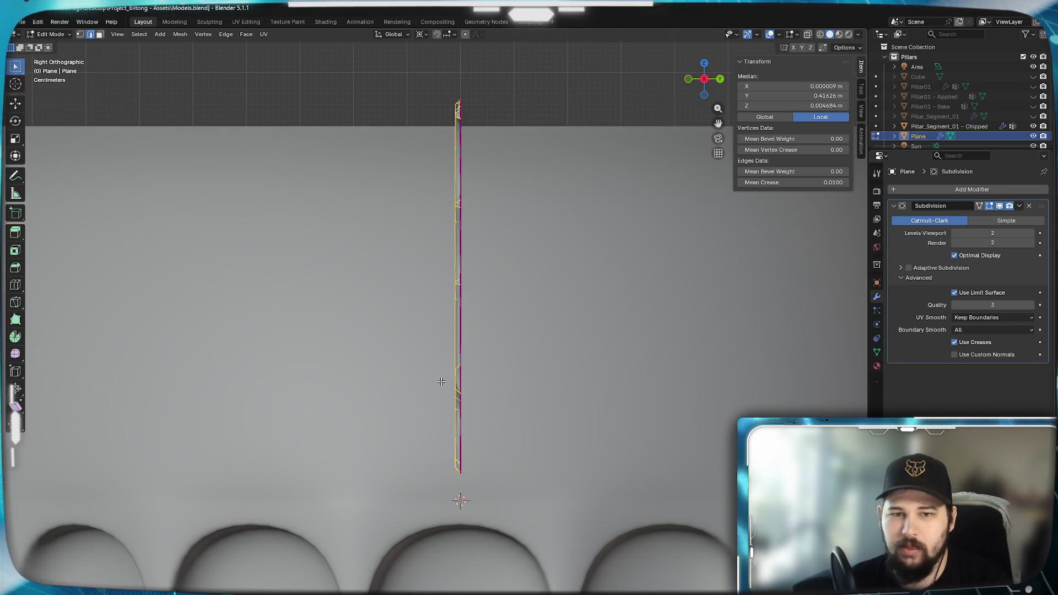
pyautogui.scroll(1, 465, 308)
pyautogui.press('KP_Decimal')
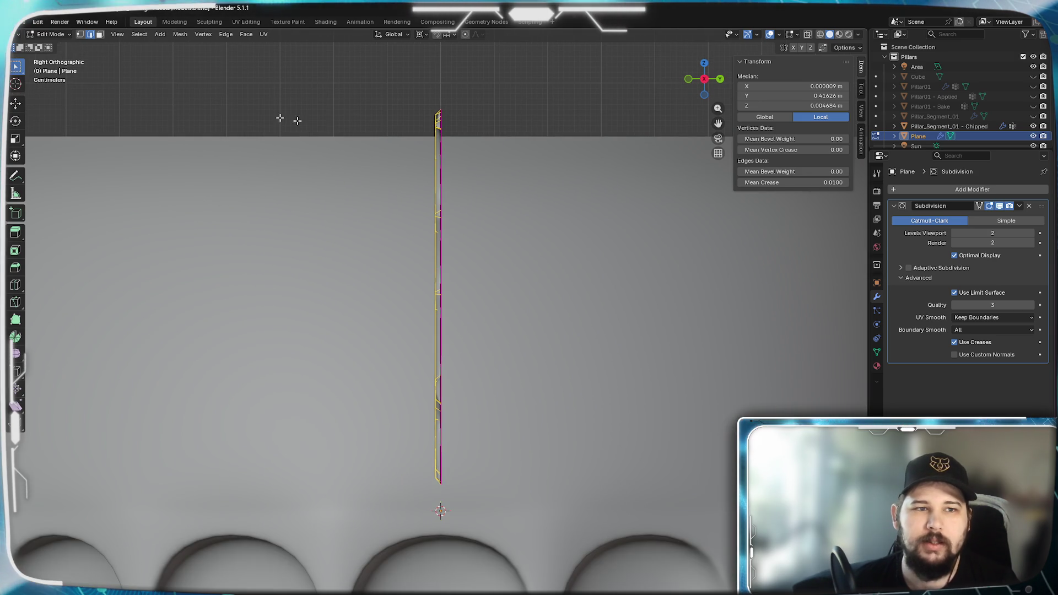
pyautogui.click(80, 34)
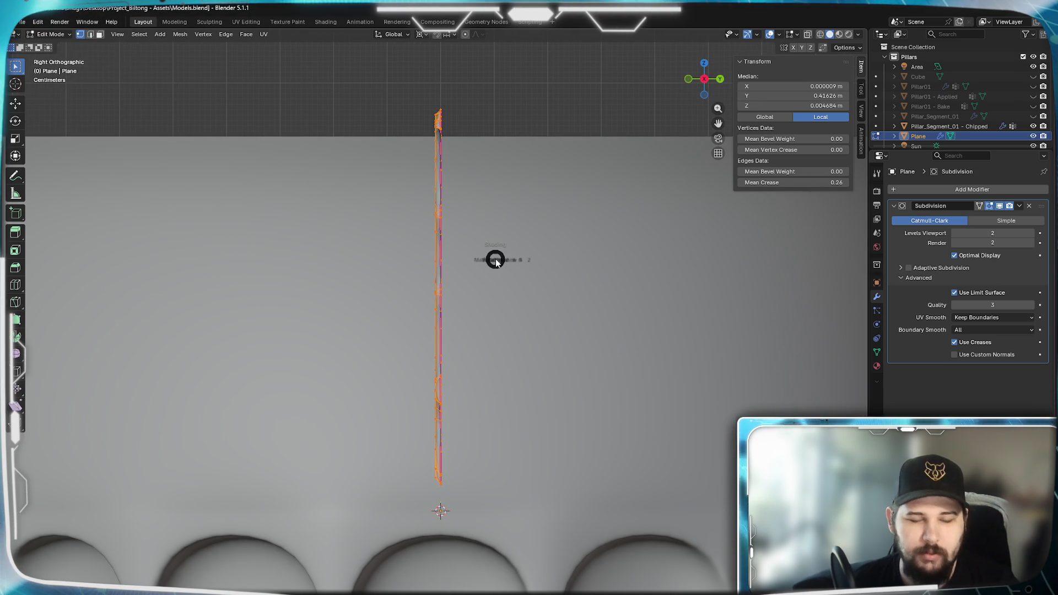
pyautogui.press('z')
pyautogui.click(439, 260)
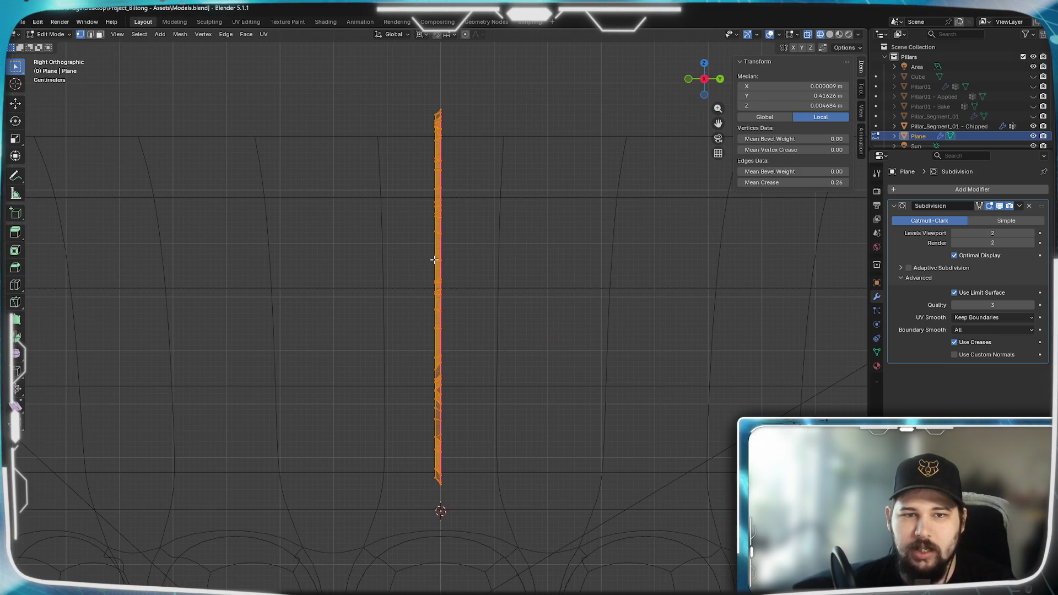
pyautogui.click(466, 94)
pyautogui.moveTo(466, 93)
pyautogui.mouseDown()
pyautogui.moveTo(431, 236)
pyautogui.moveTo(439, 511)
pyautogui.mouseUp()
# Return to Solid shading, orbit into perspective and start insetting the crest faces.
pyautogui.scroll(2, 460, 314)
pyautogui.press('z')
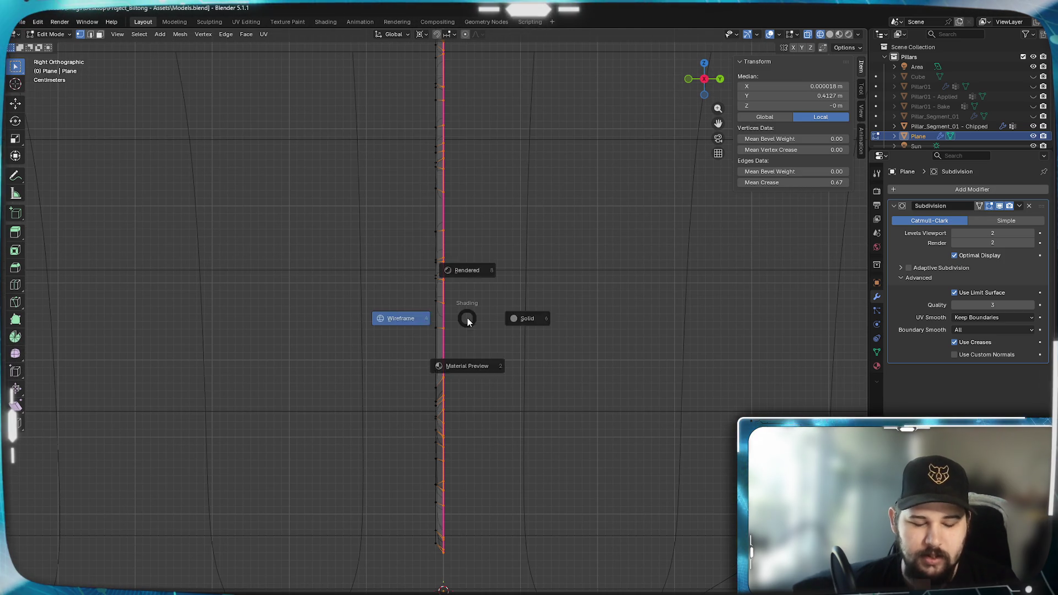
pyautogui.click(542, 322)
pyautogui.moveTo(524, 366)
pyautogui.mouseDown(button='middle')
pyautogui.moveTo(539, 350)
pyautogui.moveTo(484, 367)
pyautogui.moveTo(590, 406)
pyautogui.mouseUp(button='middle')
pyautogui.press('i')
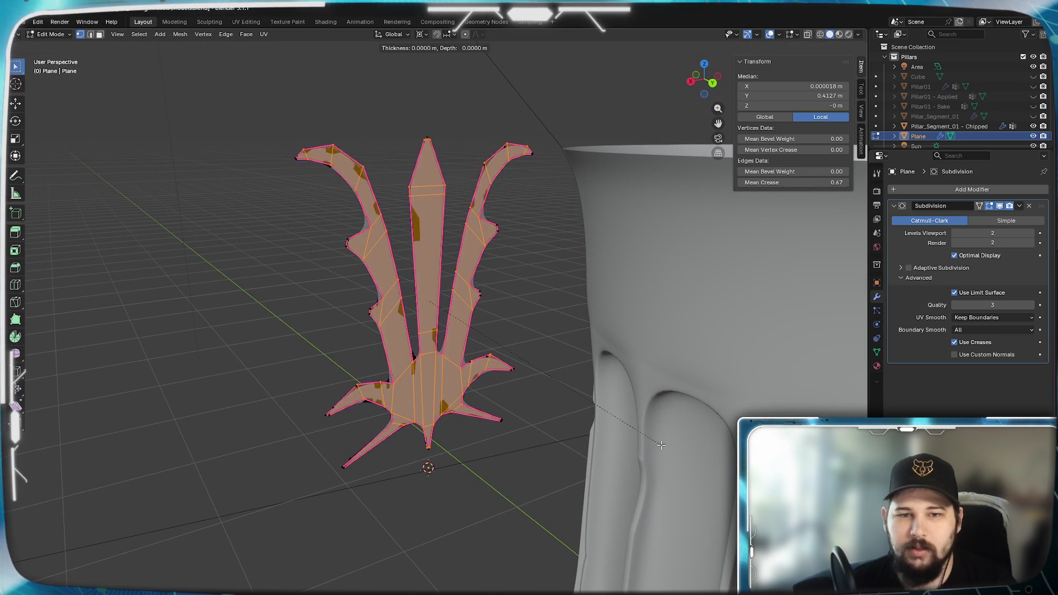
pyautogui.press('0')
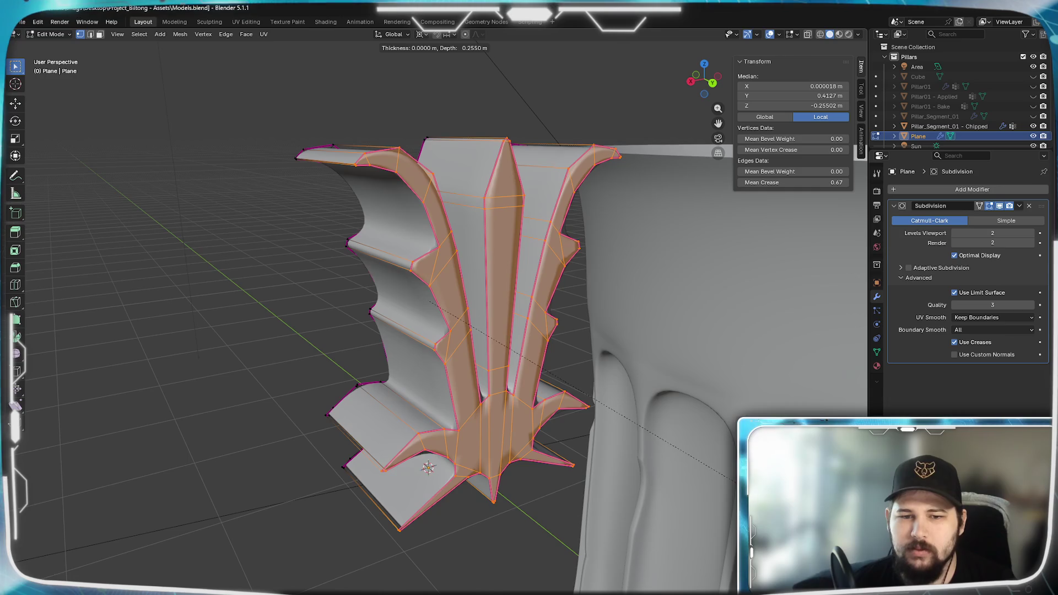
pyautogui.moveTo(735, 479)
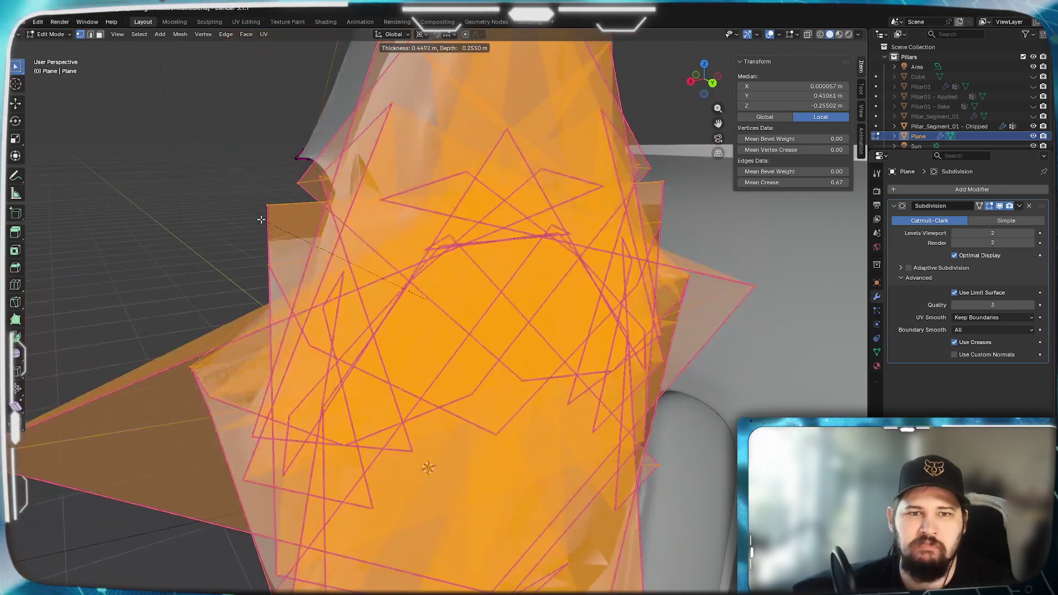
pyautogui.moveTo(244, 213)
pyautogui.moveTo(738, 537)
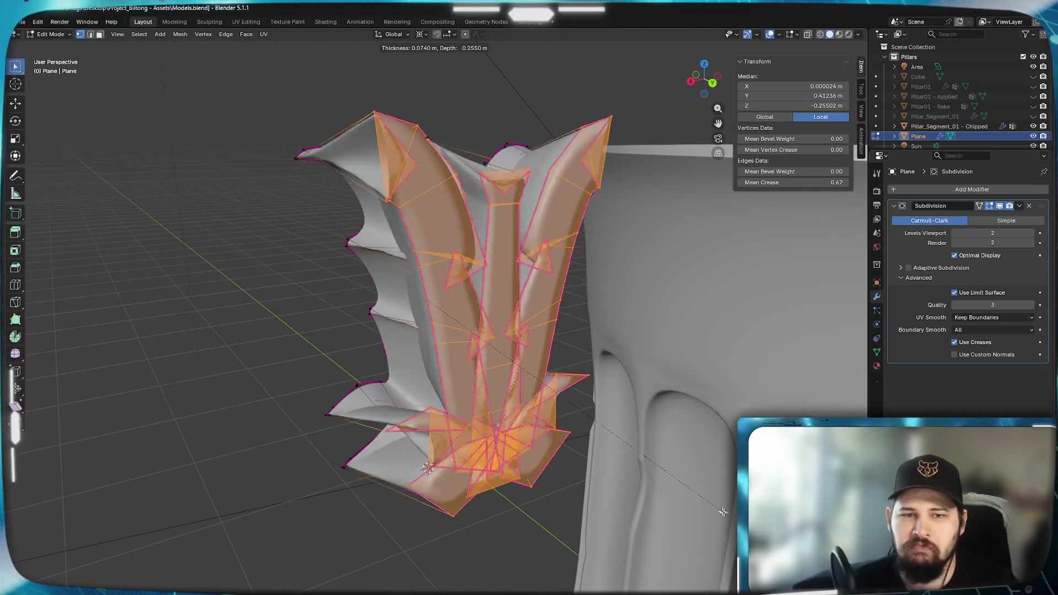
# Confirm the inset, then set its thickness to about 0.00033 m and its depth to 0 m.
pyautogui.click(734, 537)
pyautogui.moveTo(124, 563); pyautogui.dragTo(134, 560)
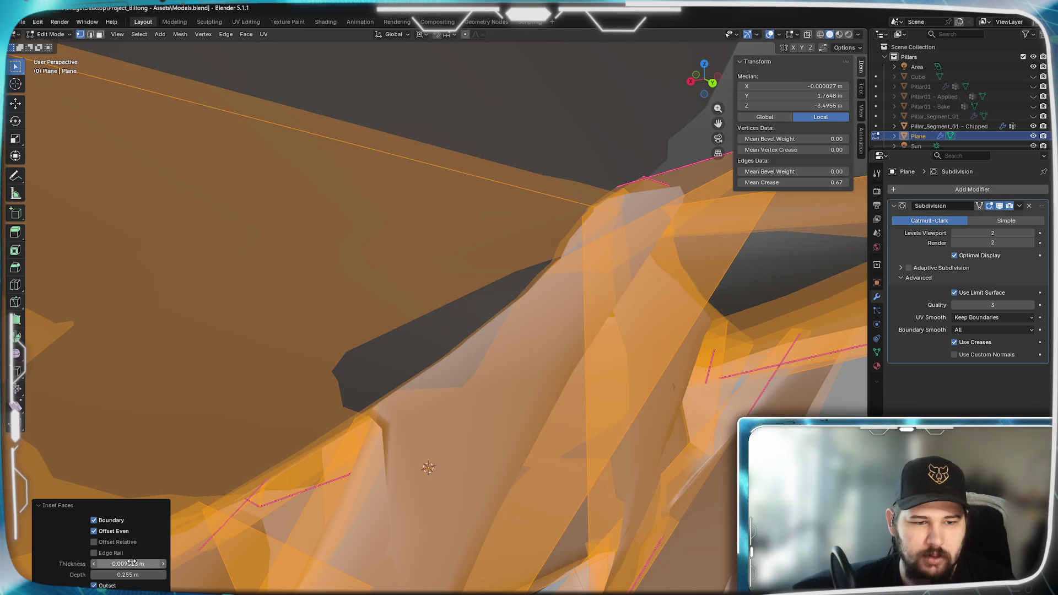
pyautogui.scroll(-2, 586, 458)
pyautogui.scroll(-2, 586, 459)
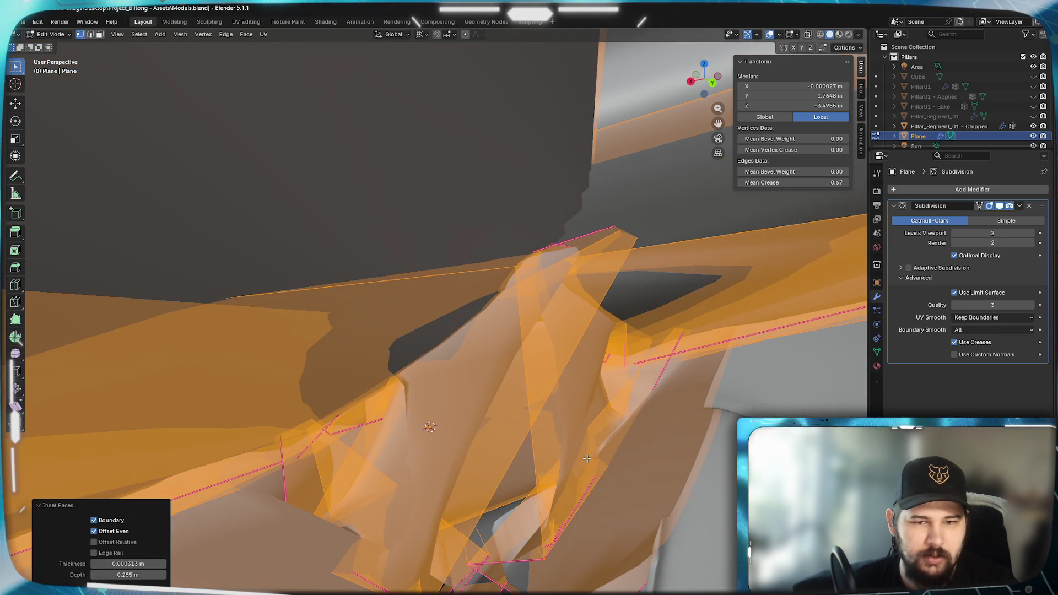
pyautogui.scroll(-5, 586, 458)
pyautogui.scroll(8, 194, 525)
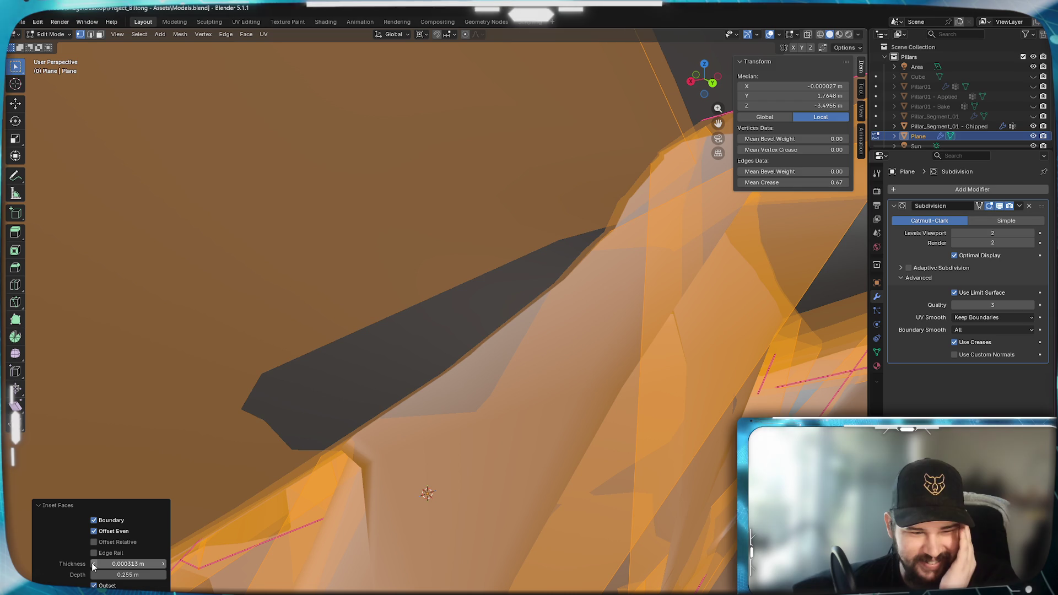
pyautogui.moveTo(99, 574); pyautogui.dragTo(119, 577)
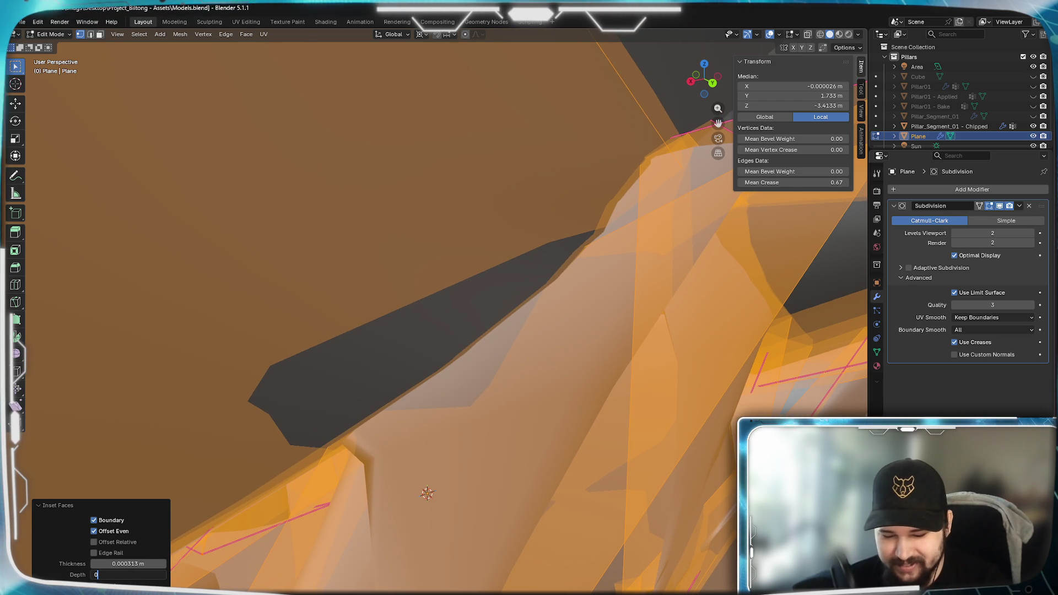
pyautogui.press('Return')
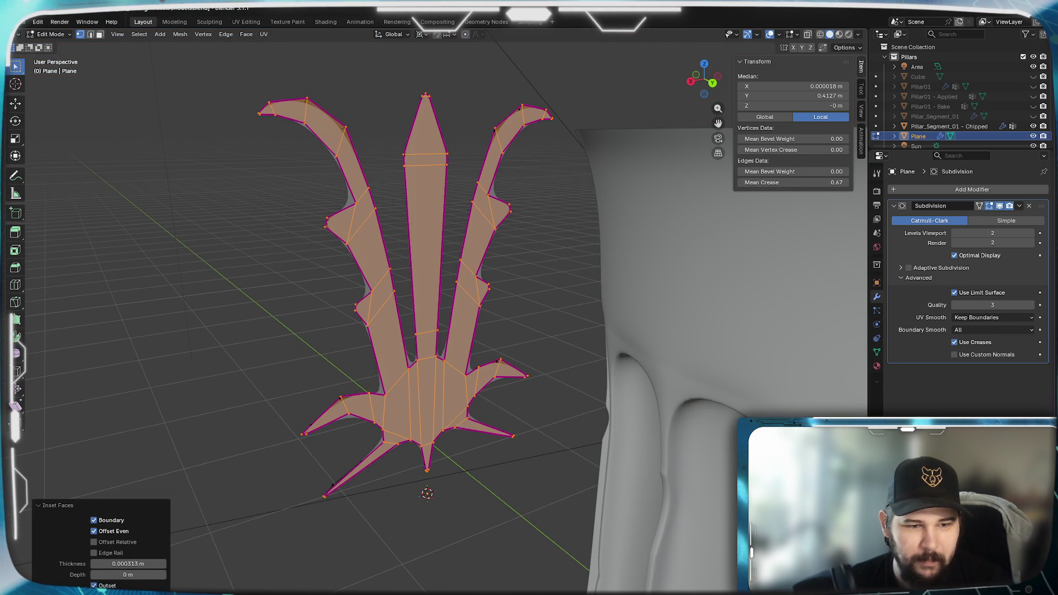
# Try Outset, widen the inset thickness to about 0.0233 m, switch back inward and toggle Edge Rail.
pyautogui.click(93, 585)
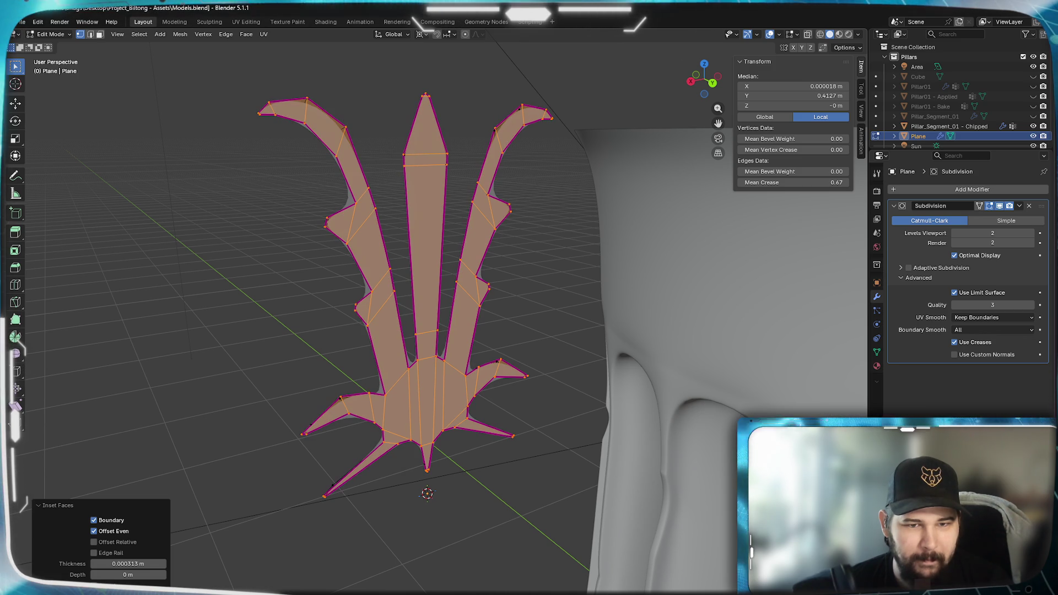
pyautogui.click(163, 567)
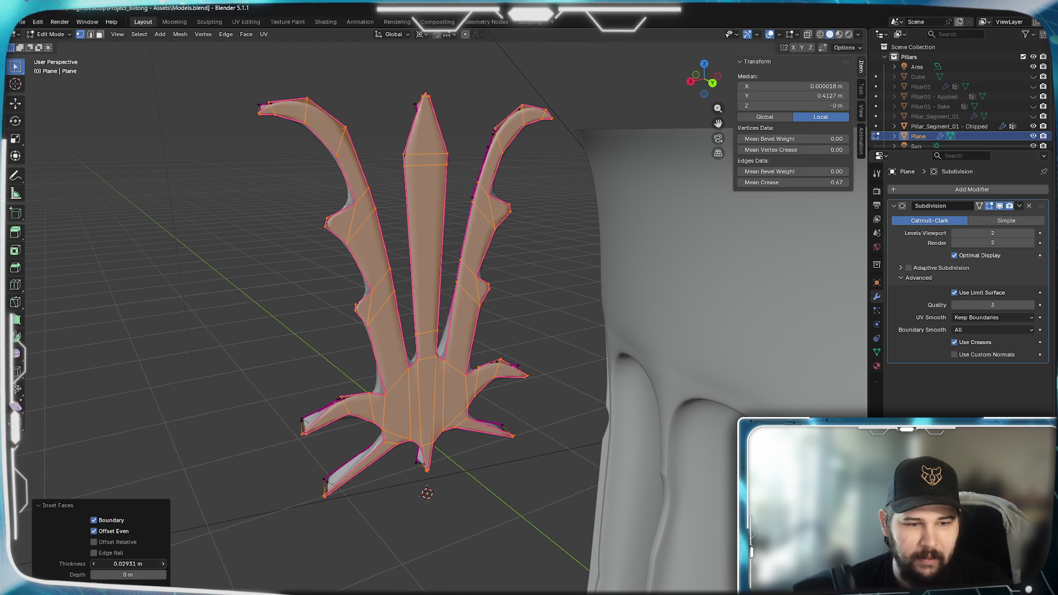
pyautogui.moveTo(127, 564)
pyautogui.mouseDown()
pyautogui.moveTo(194, 564)
pyautogui.moveTo(176, 563)
pyautogui.mouseUp()
pyautogui.moveTo(308, 457)
pyautogui.mouseDown(button='middle')
pyautogui.moveTo(357, 457)
pyautogui.moveTo(314, 503)
pyautogui.moveTo(389, 448)
pyautogui.moveTo(264, 443)
pyautogui.mouseUp(button='middle')
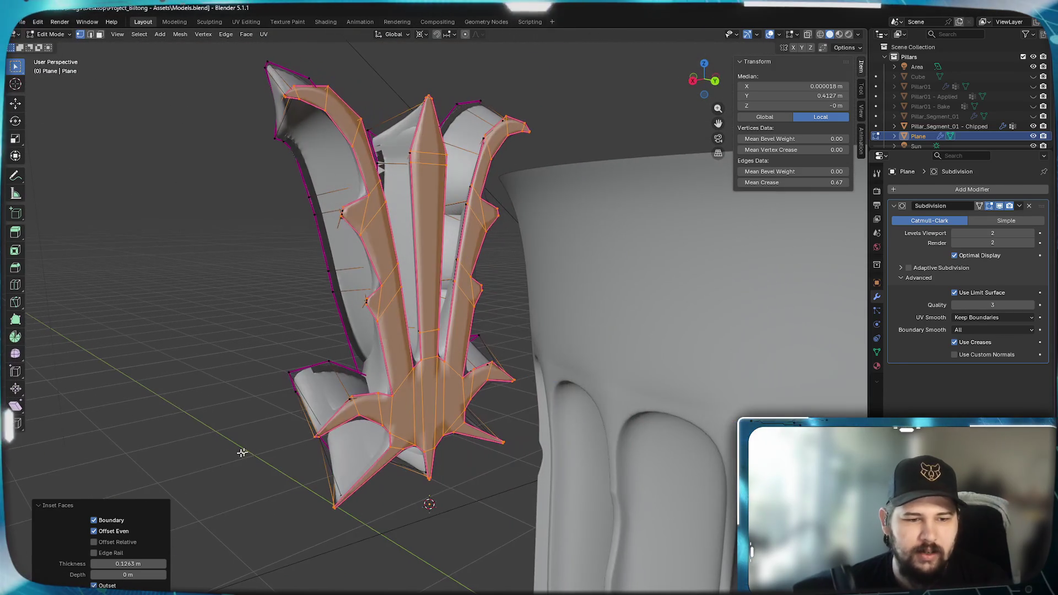
pyautogui.click(93, 585)
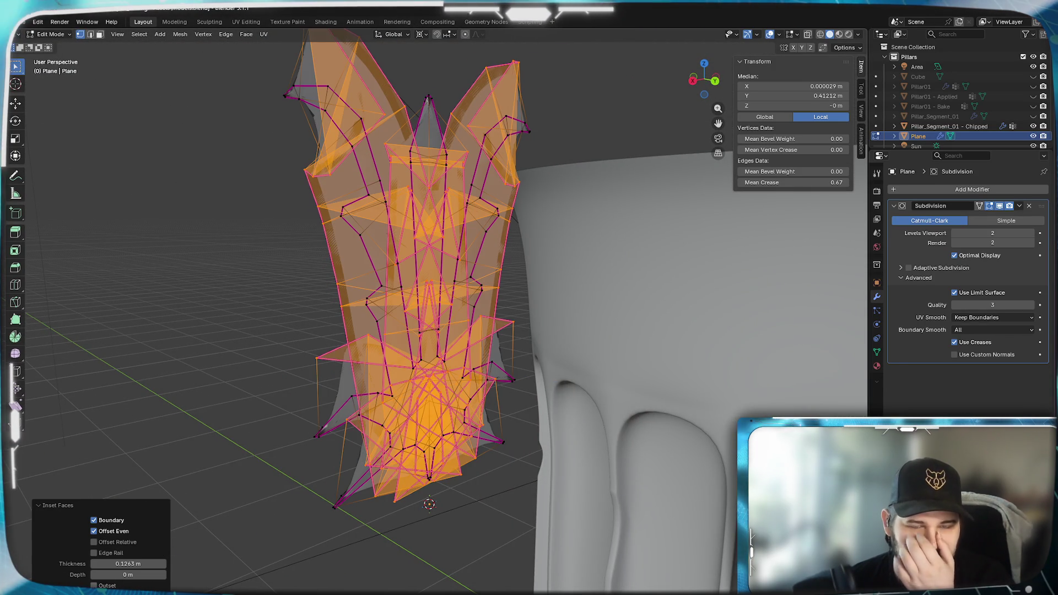
pyautogui.moveTo(132, 564)
pyautogui.mouseDown()
pyautogui.moveTo(92, 563)
pyautogui.moveTo(127, 563)
pyautogui.mouseUp()
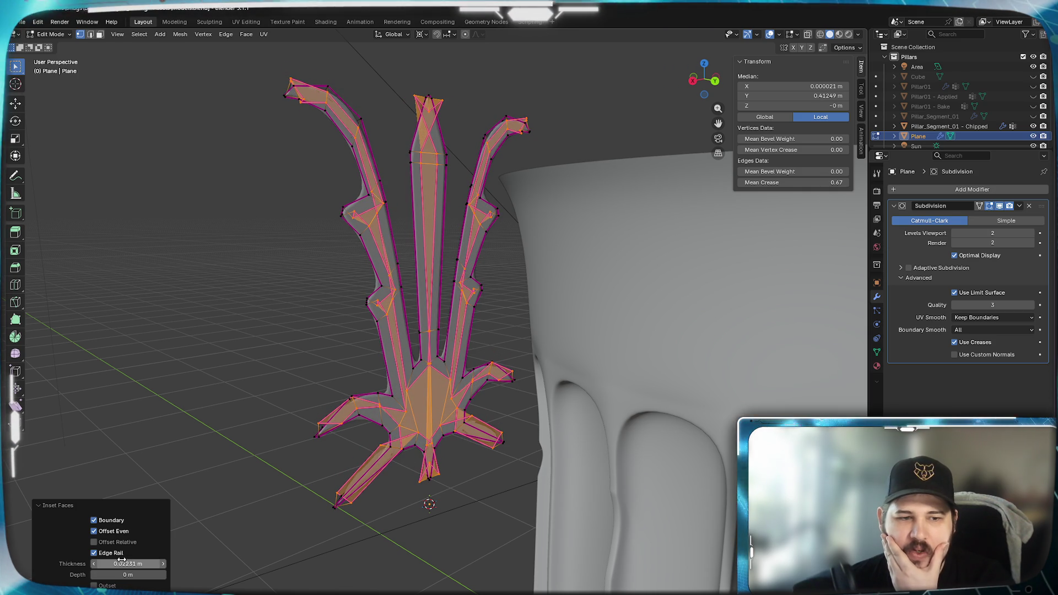
pyautogui.click(94, 553)
# Test the inset with Offset Relative and without Boundary, then restore both options.
pyautogui.click(93, 541)
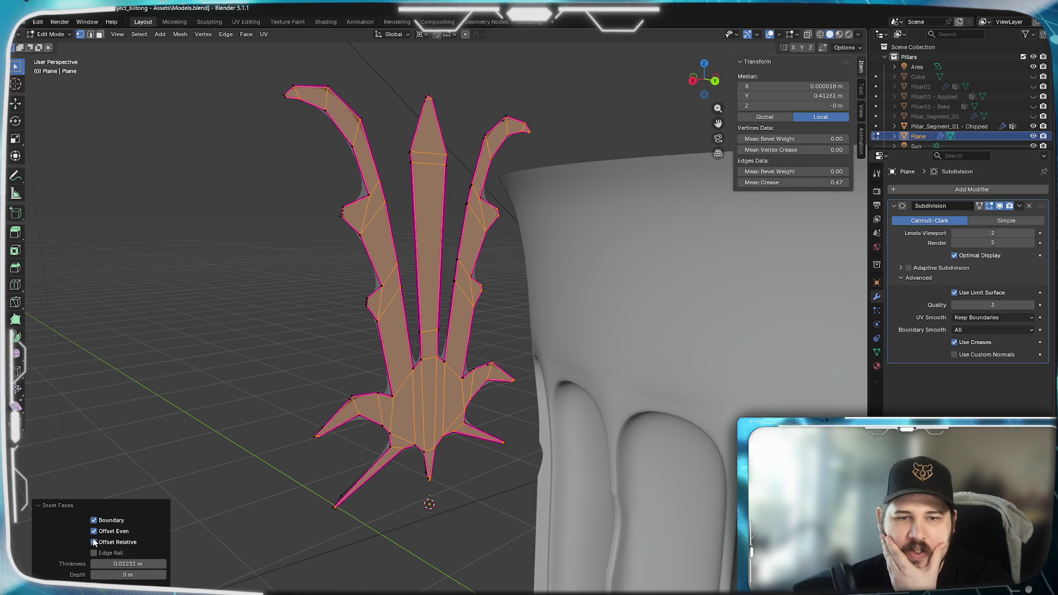
pyautogui.moveTo(126, 563); pyautogui.dragTo(182, 564)
pyautogui.press('BackSpace')
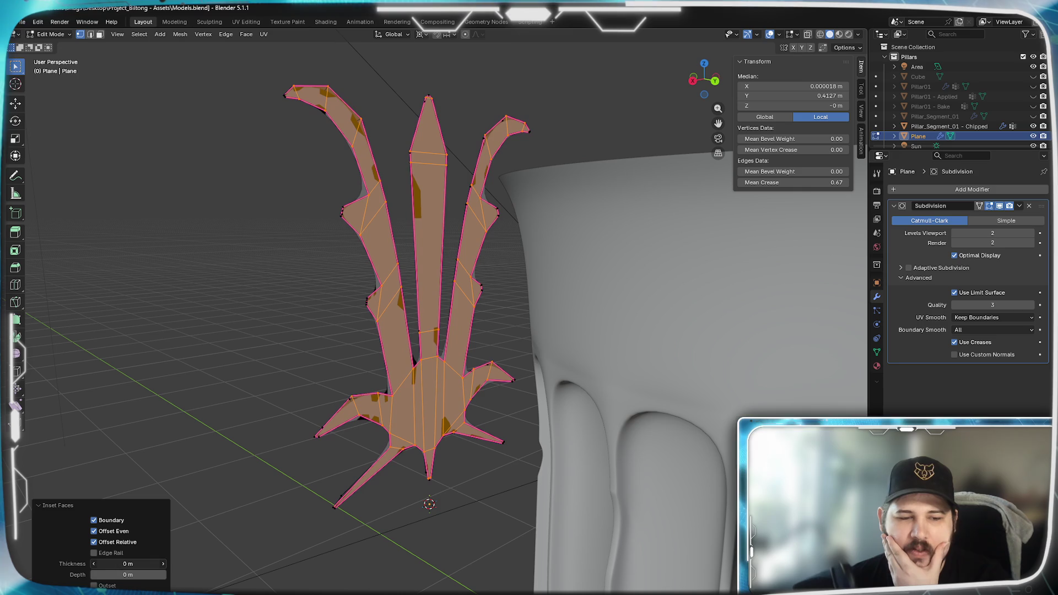
pyautogui.click(94, 542)
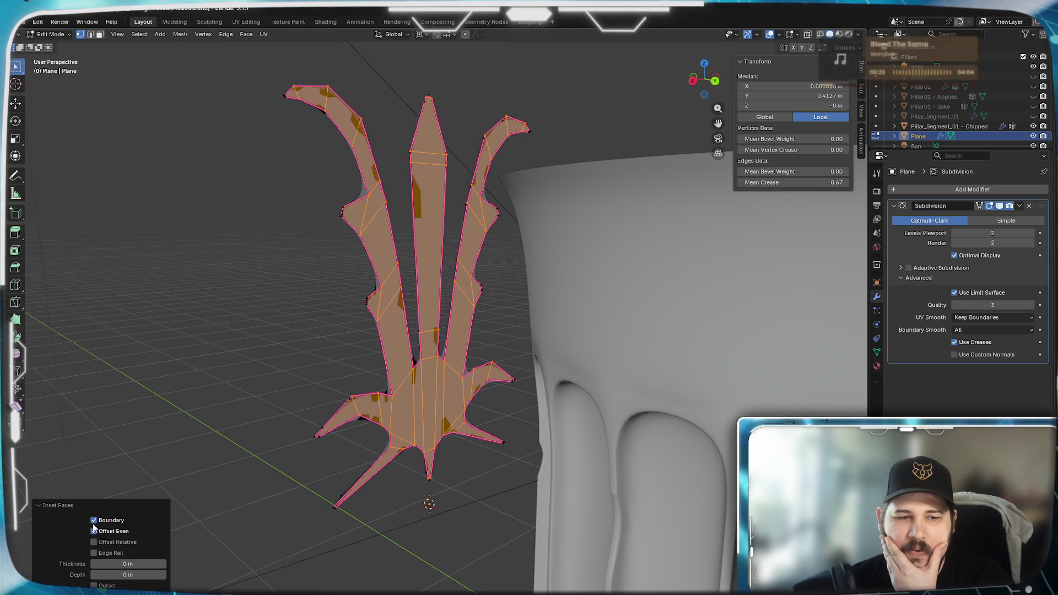
pyautogui.click(94, 521)
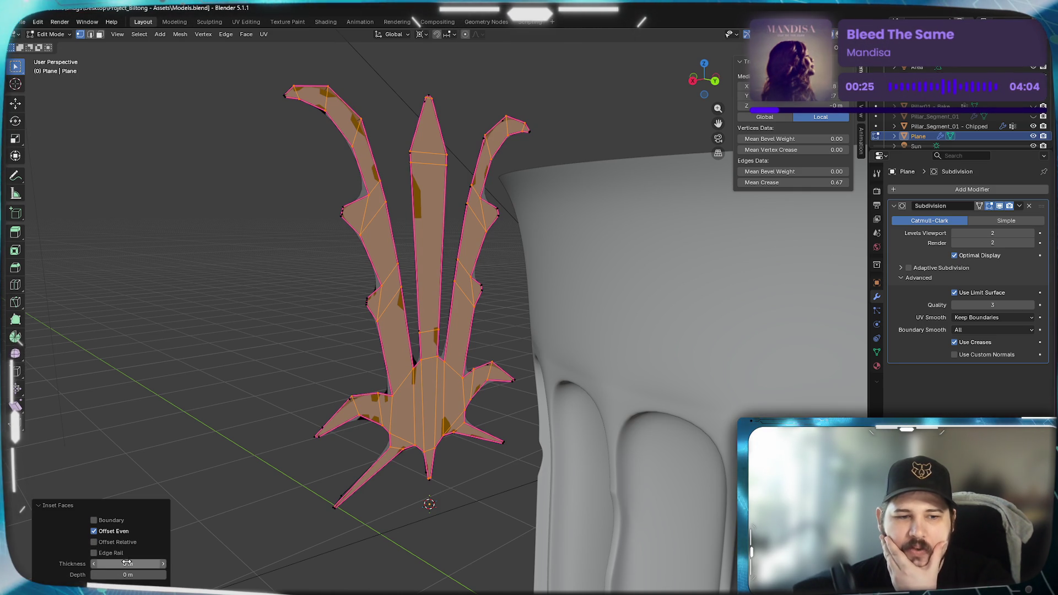
pyautogui.moveTo(128, 563)
pyautogui.mouseDown()
pyautogui.moveTo(102, 563)
pyautogui.moveTo(128, 564)
pyautogui.mouseUp()
pyautogui.click(94, 519)
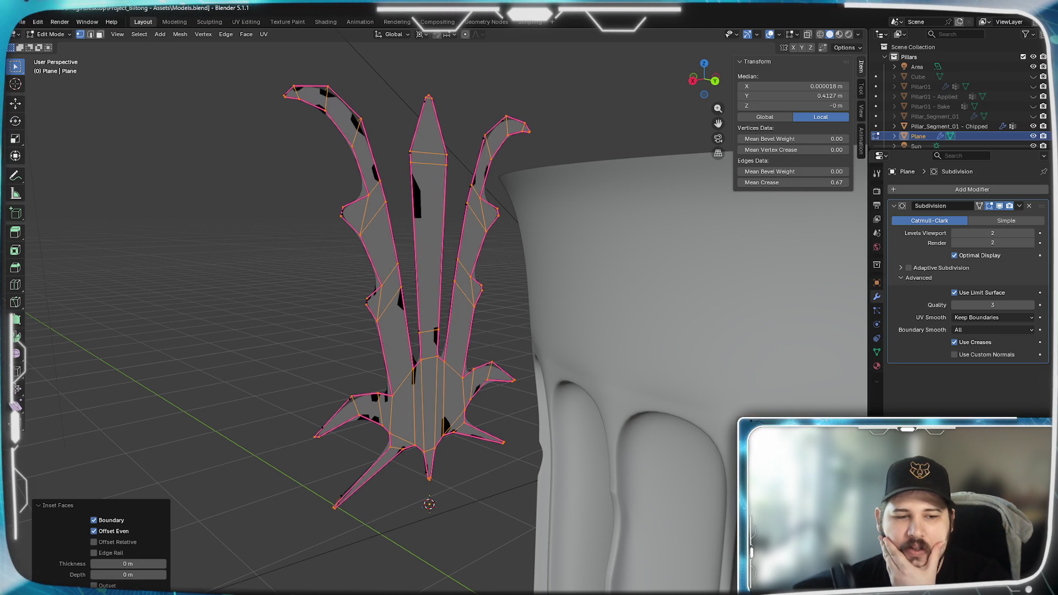
# After an outward trial at 0.076 m, set an inward inset border of 0.017 m.
pyautogui.click(101, 585)
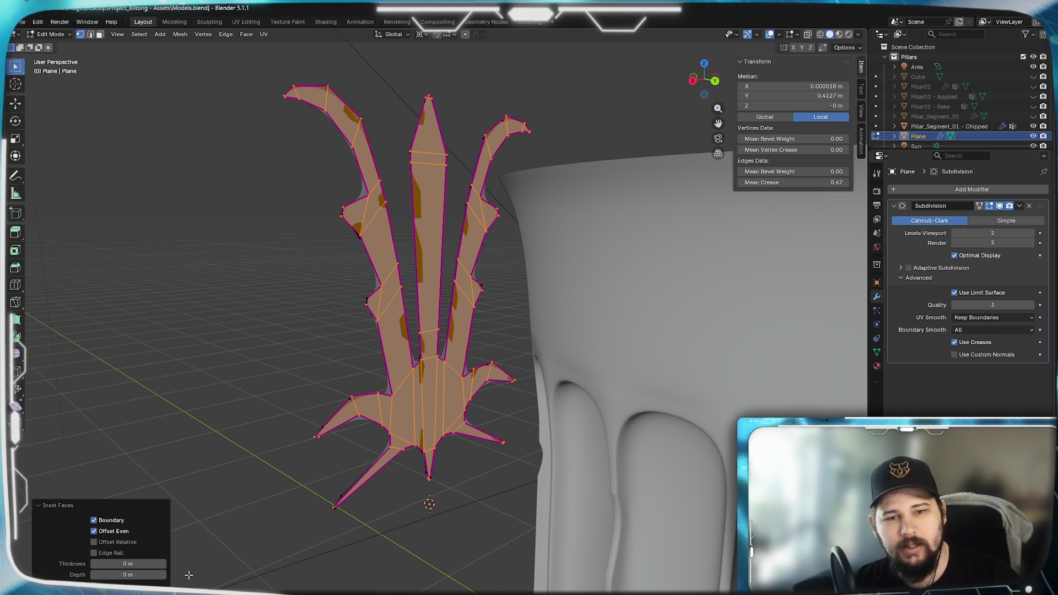
pyautogui.moveTo(142, 563); pyautogui.dragTo(137, 563)
pyautogui.click(93, 585)
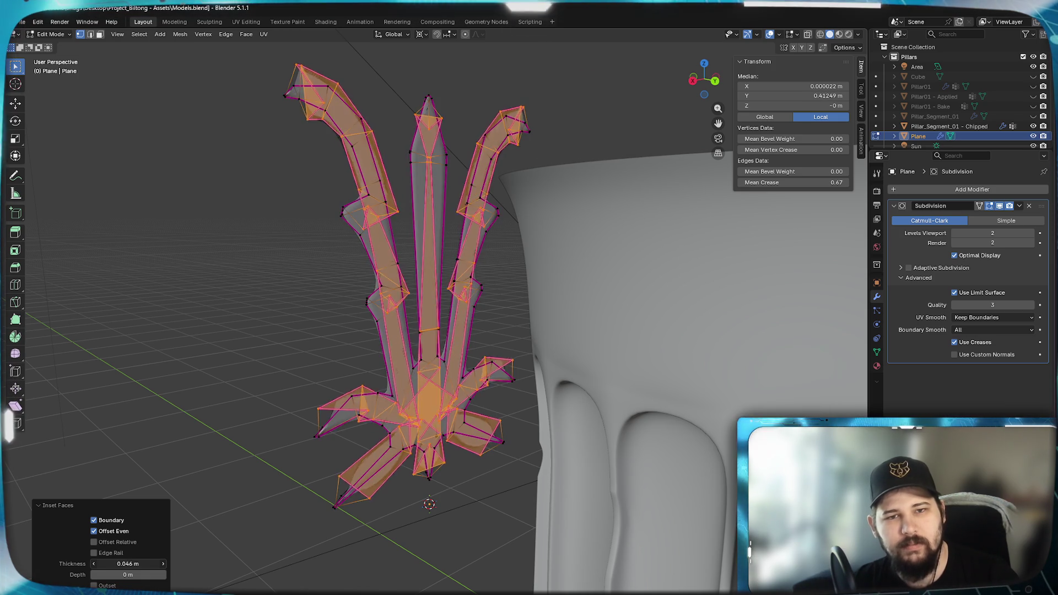
pyautogui.moveTo(138, 564); pyautogui.dragTo(138, 563)
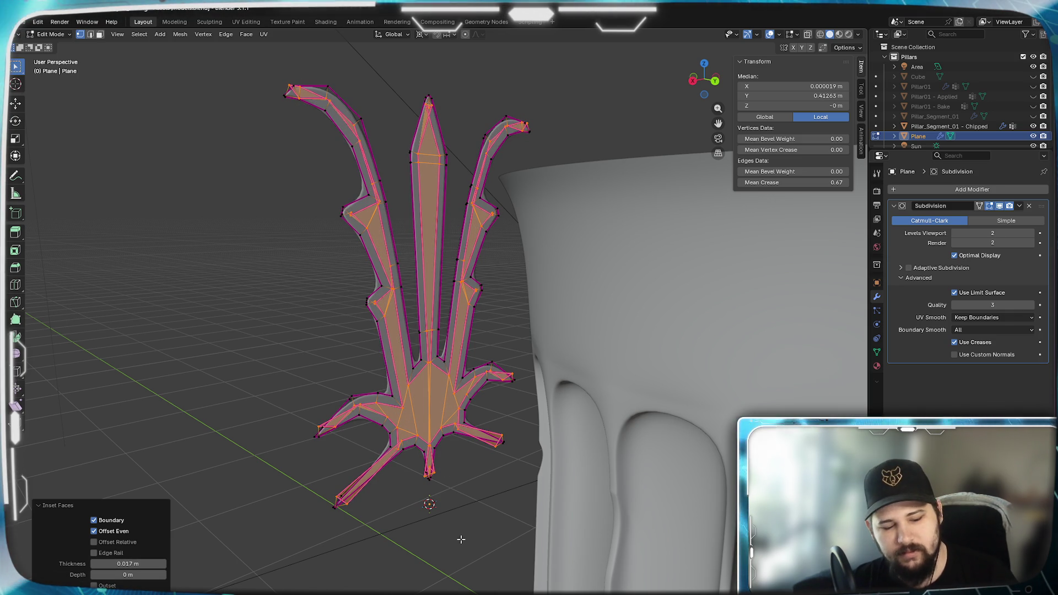
# Undo the last inset change and cancel a trial extrusion of the crest faces.
pyautogui.hotkey('ctrl', 'z')
pyautogui.press('e')
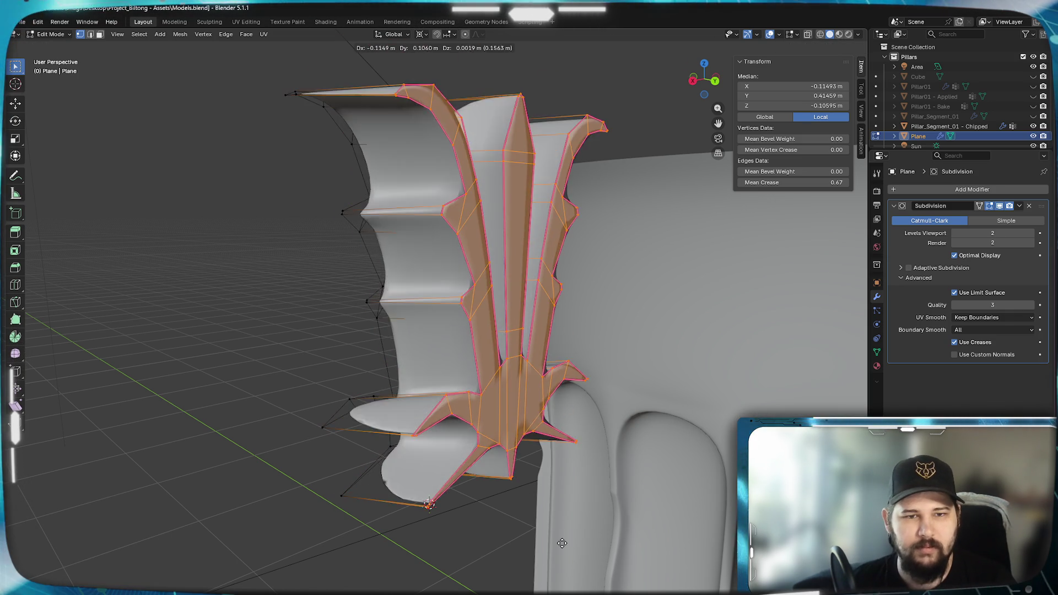
pyautogui.rightClick(480, 65)
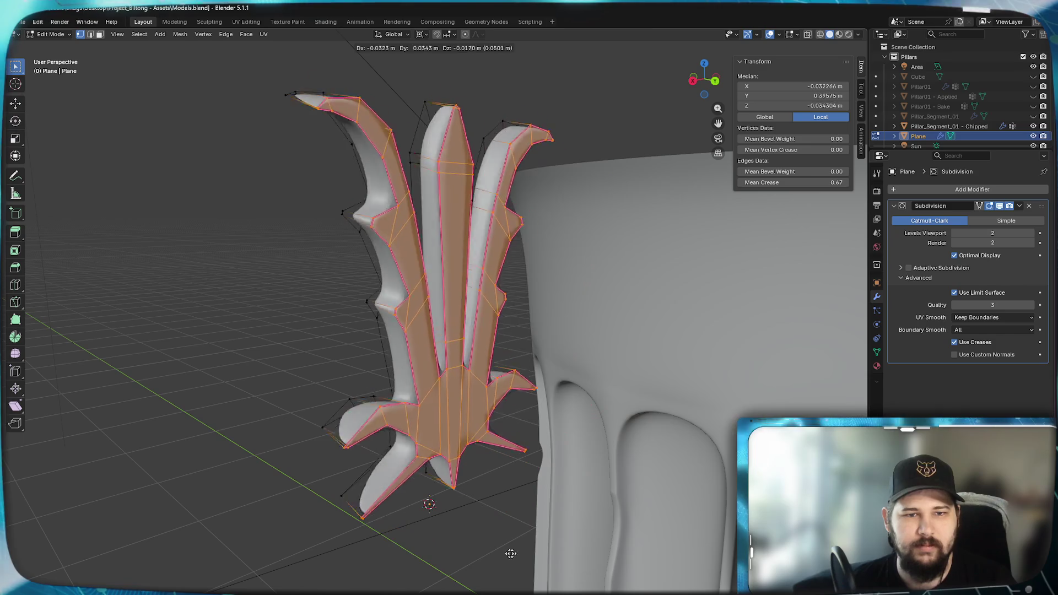
# Add a trial Displace modifier to the crest, delete it, and bring up the Generate list.
pyautogui.click(984, 189)
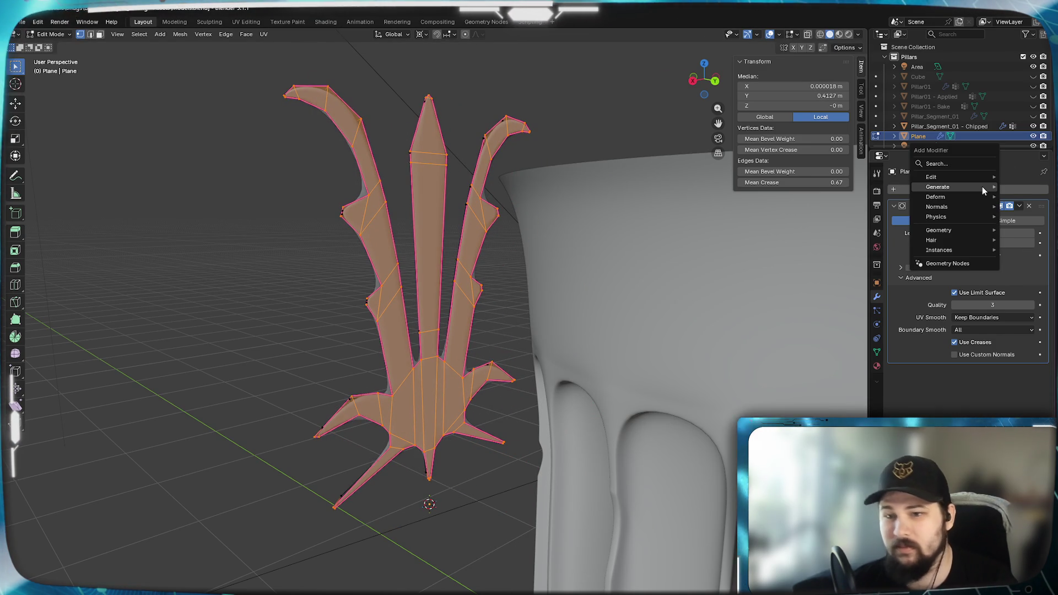
pyautogui.moveTo(982, 187)
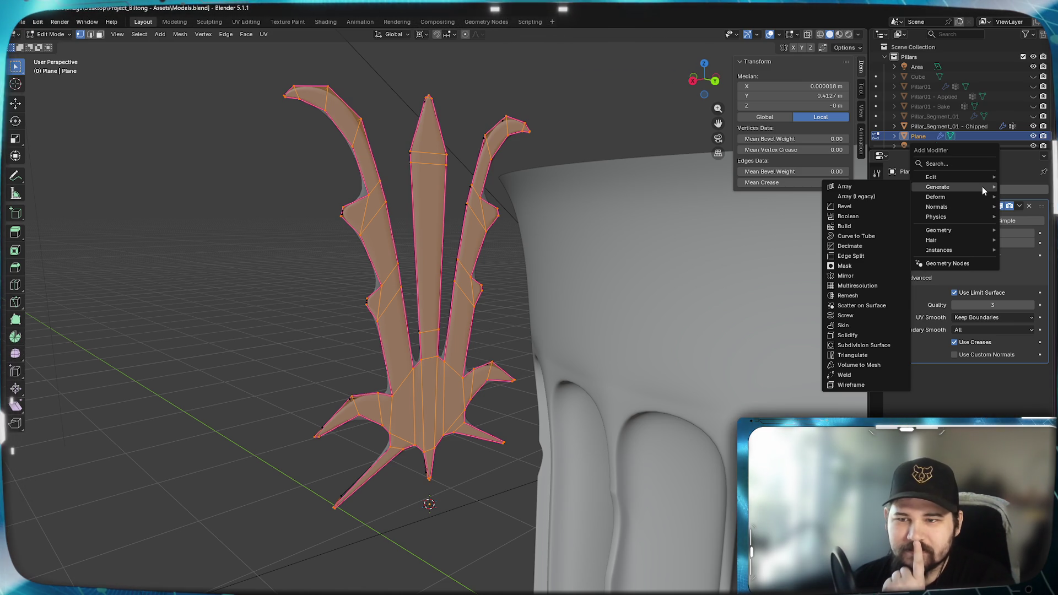
pyautogui.press('Escape')
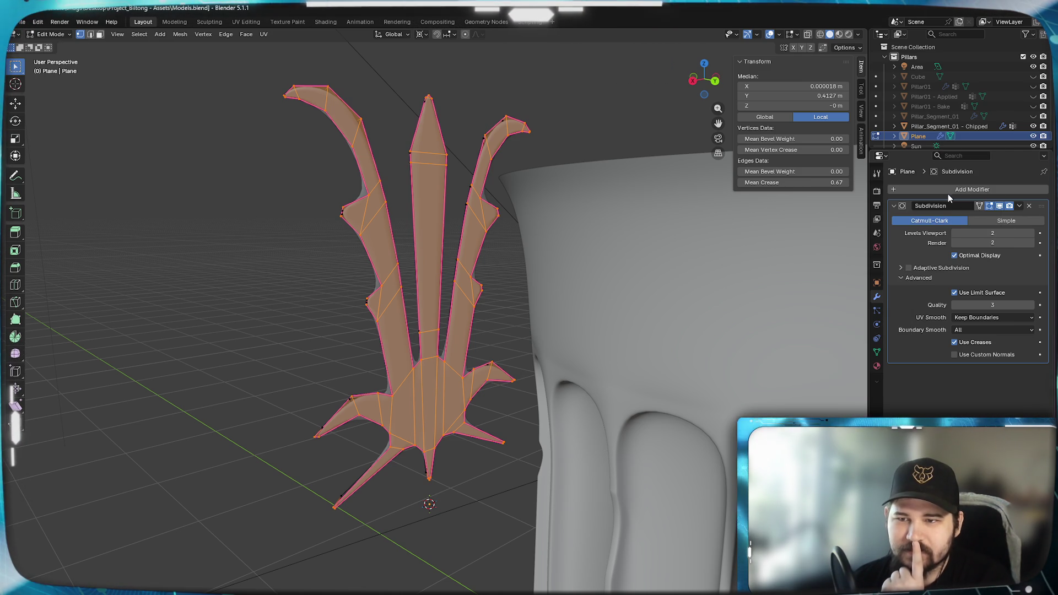
pyautogui.click(947, 194)
pyautogui.moveTo(955, 206)
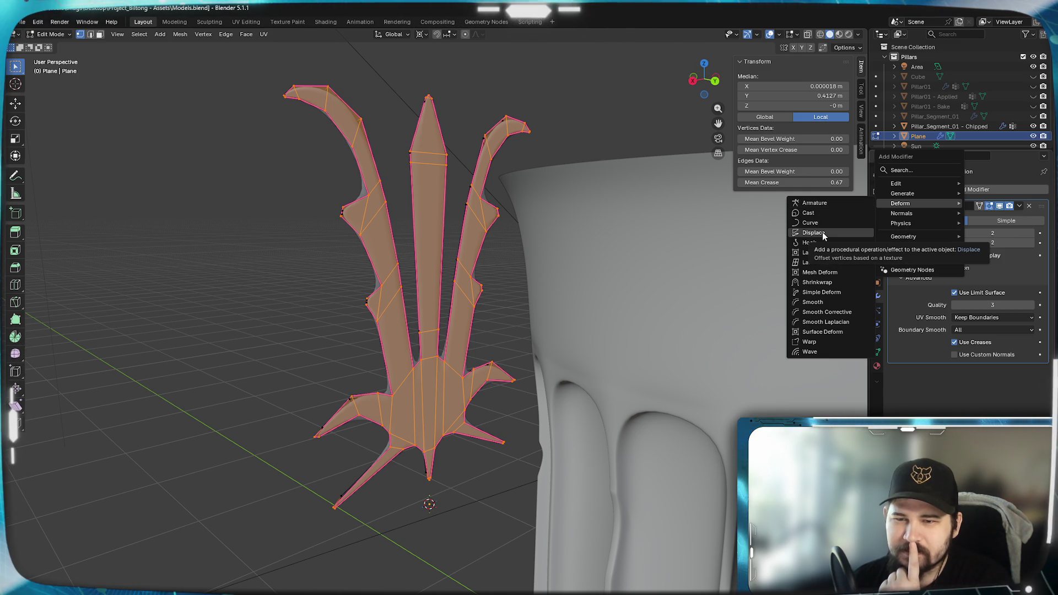
pyautogui.click(821, 232)
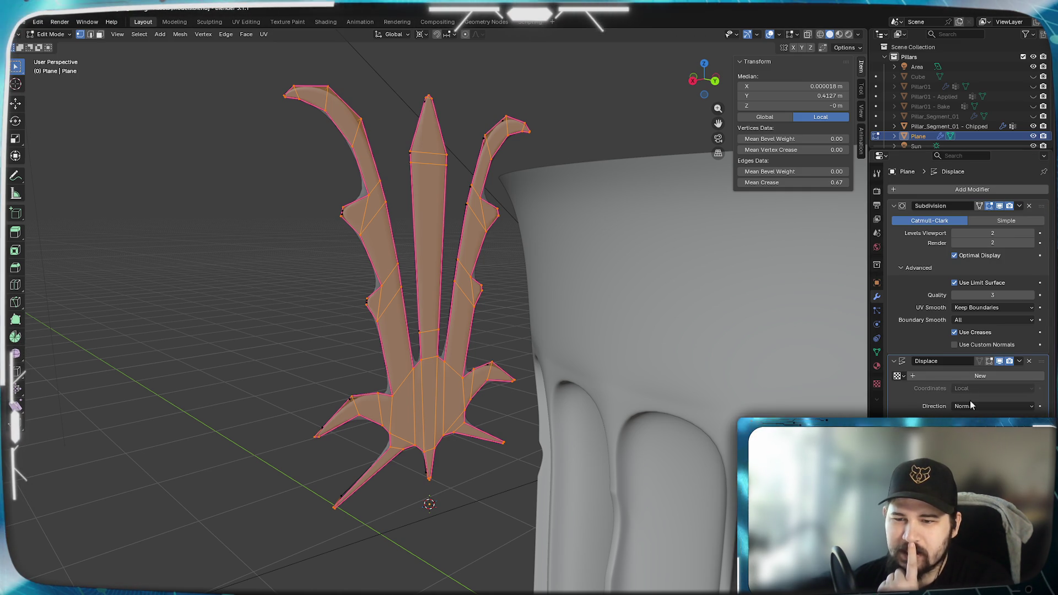
pyautogui.click(1028, 362)
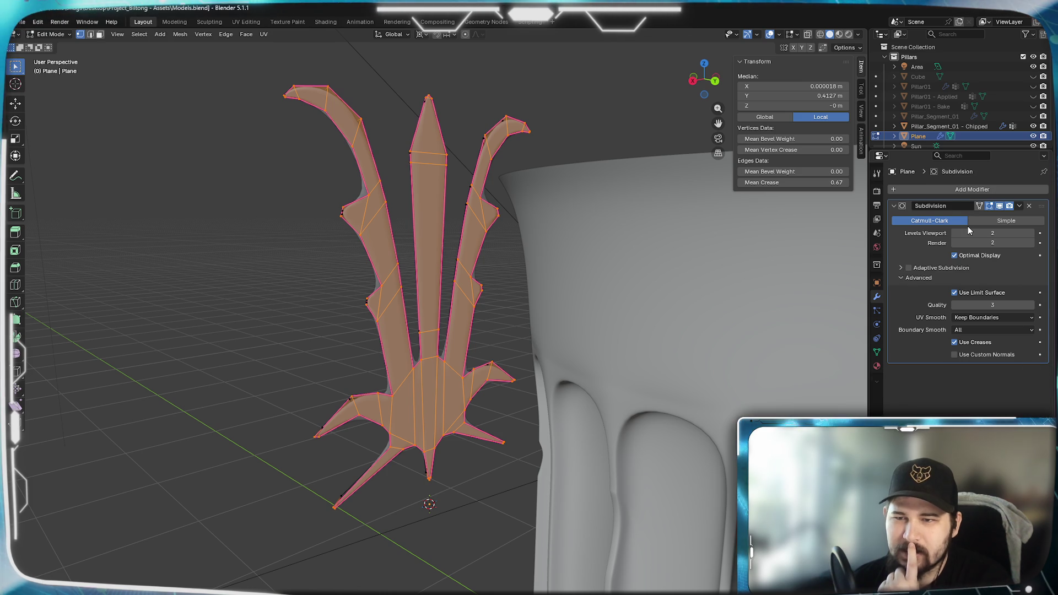
pyautogui.click(936, 188)
pyautogui.moveTo(908, 189)
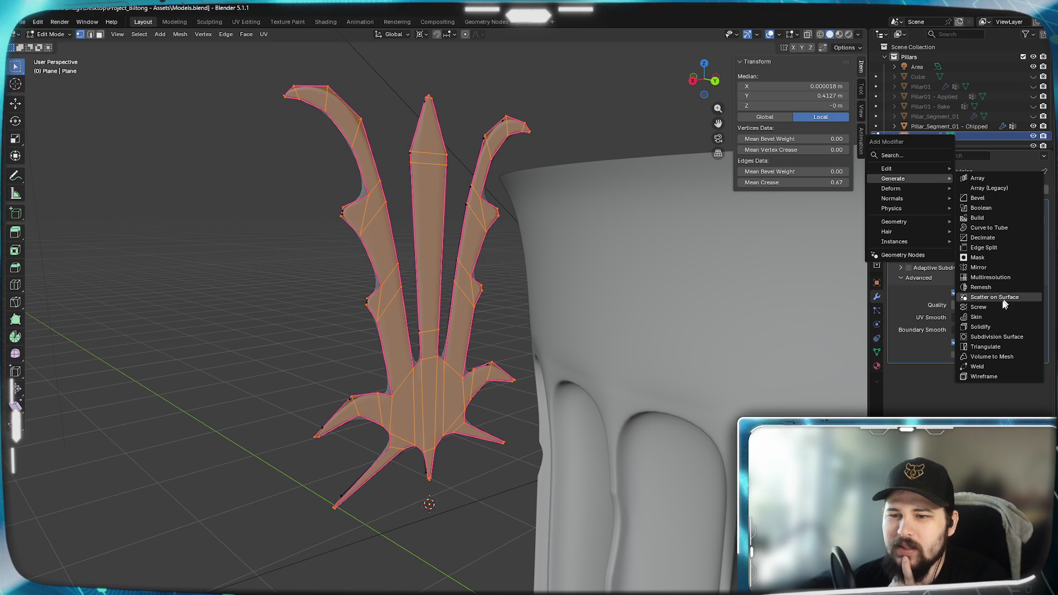
# Add a trial Solidify with offset 1 to the crest, then delete it.
pyautogui.click(992, 326)
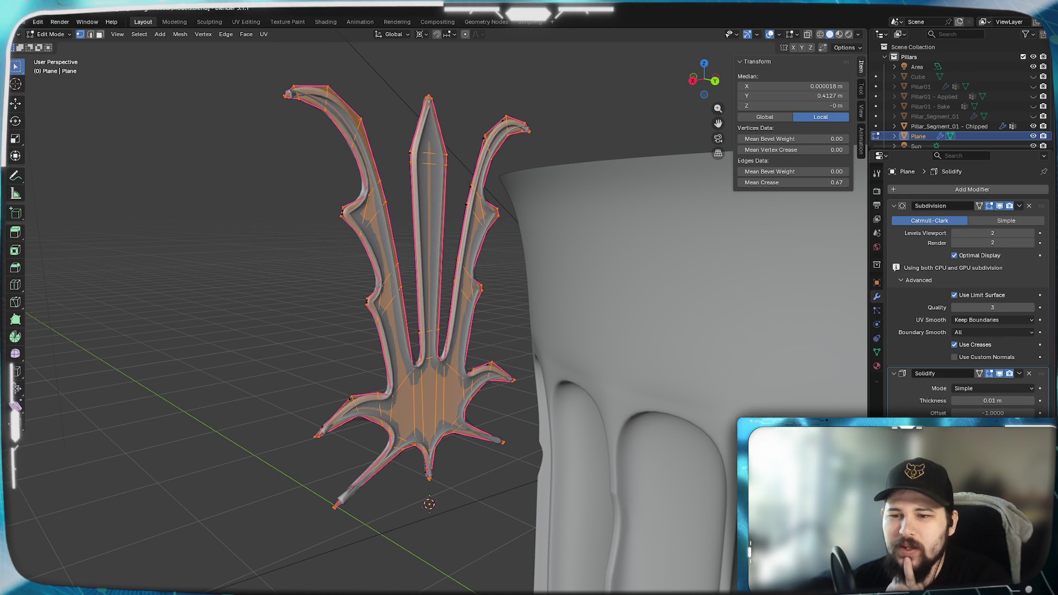
pyautogui.moveTo(1004, 413); pyautogui.dragTo(1034, 400)
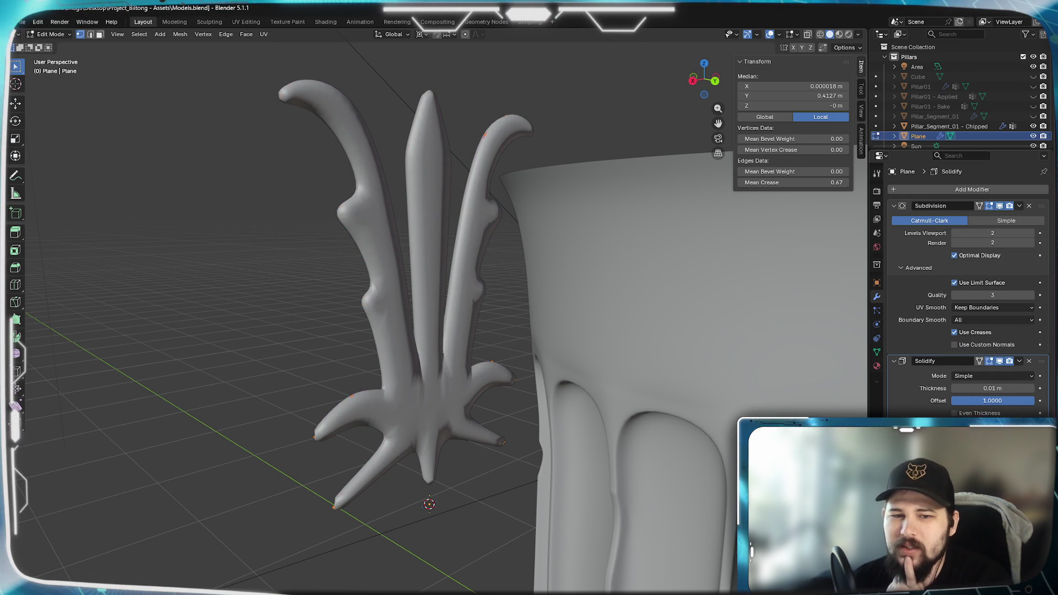
pyautogui.moveTo(386, 248)
pyautogui.mouseDown(button='middle')
pyautogui.moveTo(445, 207)
pyautogui.moveTo(438, 278)
pyautogui.moveTo(364, 238)
pyautogui.moveTo(262, 207)
pyautogui.moveTo(376, 237)
pyautogui.moveTo(471, 311)
pyautogui.mouseUp(button='middle')
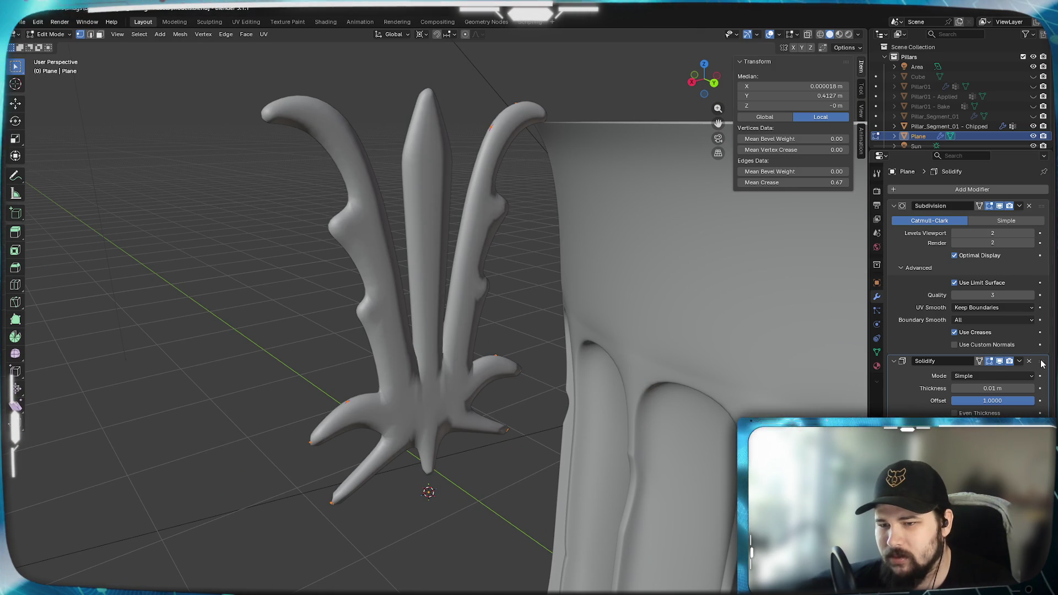
pyautogui.hotkey('ctrl', 'x')
pyautogui.moveTo(441, 298)
pyautogui.mouseDown(button='middle')
pyautogui.moveTo(515, 306)
pyautogui.moveTo(419, 286)
pyautogui.mouseUp(button='middle')
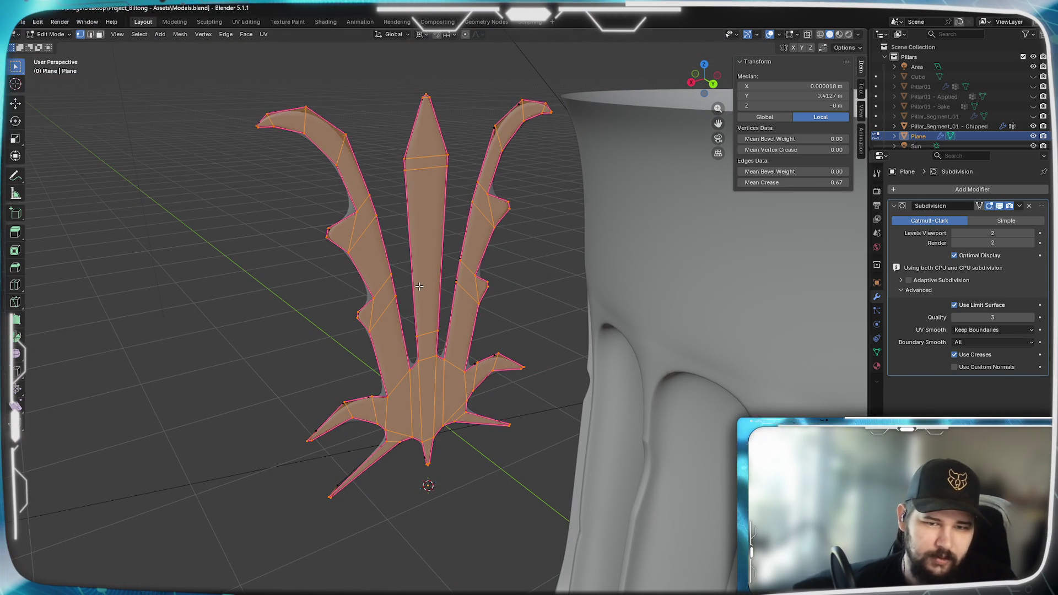
# Duplicate all crest geometry in place and separate the selection into its own object.
pyautogui.moveTo(418, 286)
pyautogui.mouseDown(button='middle')
pyautogui.moveTo(632, 327)
pyautogui.moveTo(319, 314)
pyautogui.moveTo(449, 347)
pyautogui.moveTo(496, 386)
pyautogui.mouseUp(button='middle')
pyautogui.press('a')
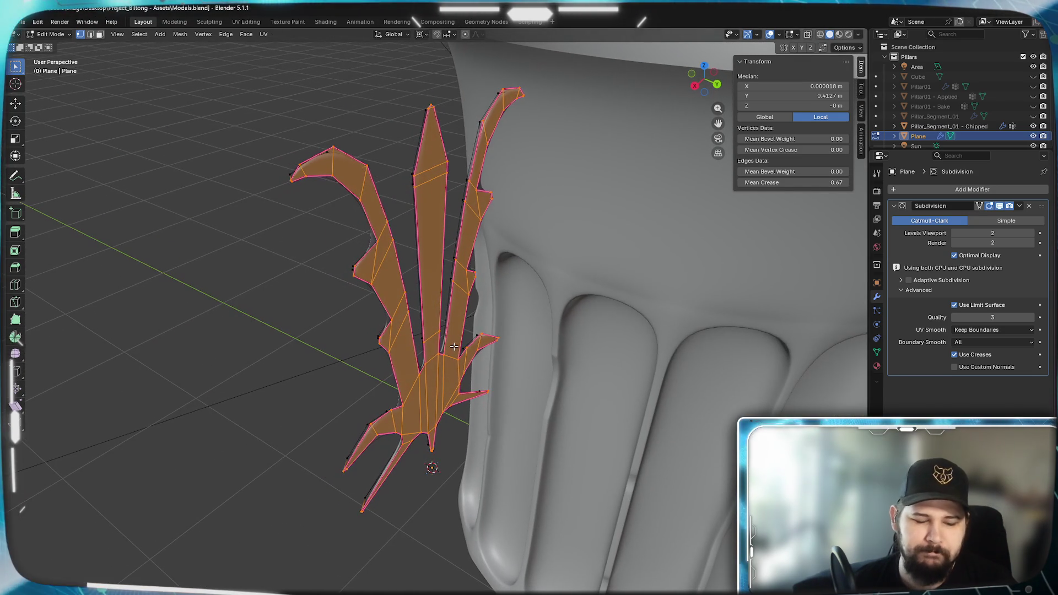
pyautogui.hotkey('shift', 'd')
pyautogui.rightClick(682, 419)
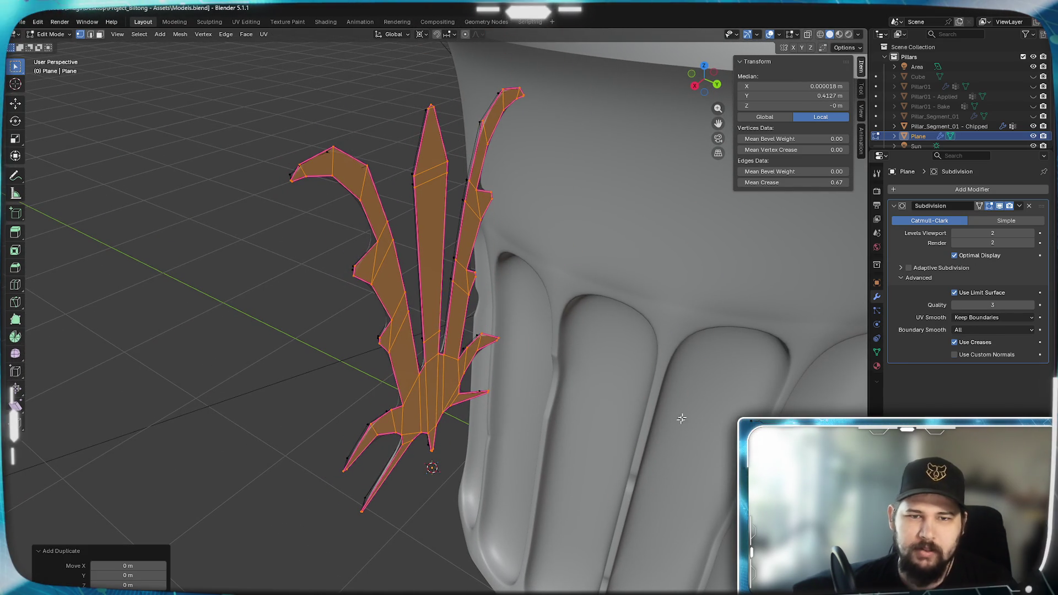
pyautogui.press('p')
pyautogui.click(647, 372)
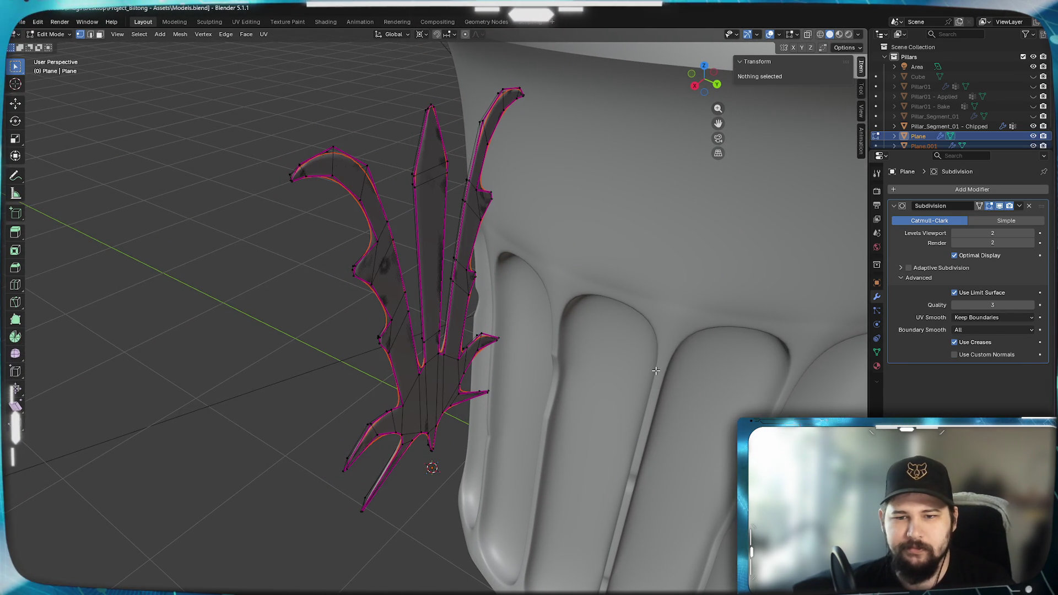
# In Object Mode, select and frame the new Plane.001 object.
pyautogui.press('Tab')
pyautogui.click(425, 239)
pyautogui.moveTo(425, 239)
pyautogui.mouseDown(button='middle')
pyautogui.moveTo(565, 318)
pyautogui.moveTo(331, 283)
pyautogui.mouseUp(button='middle')
pyautogui.press('KP_Decimal')
pyautogui.click(957, 190)
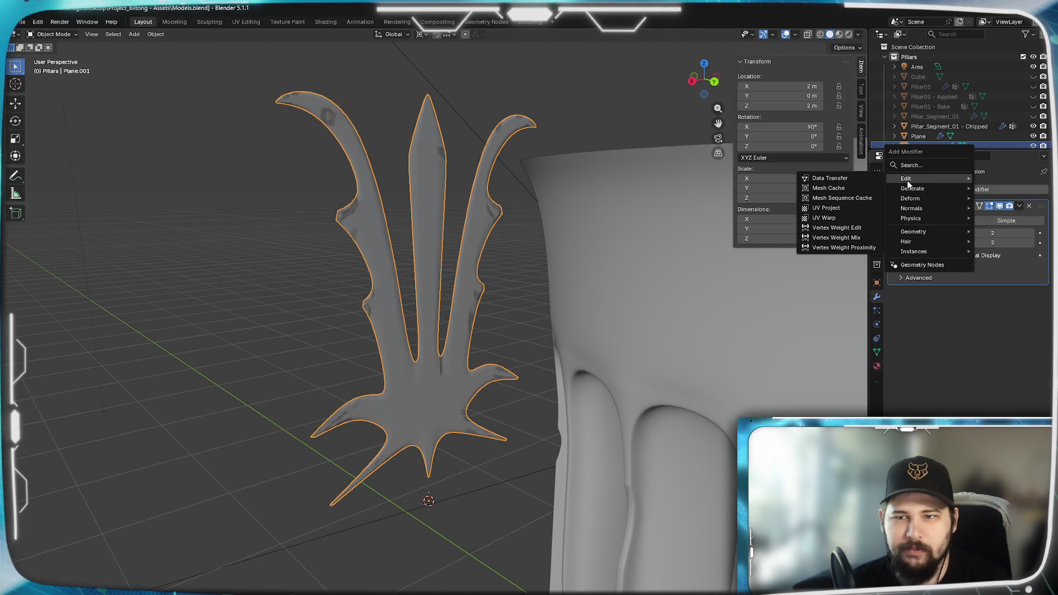
# Add a Solidify modifier to Plane.001 and hide the original Plane in the Outliner.
pyautogui.moveTo(902, 190)
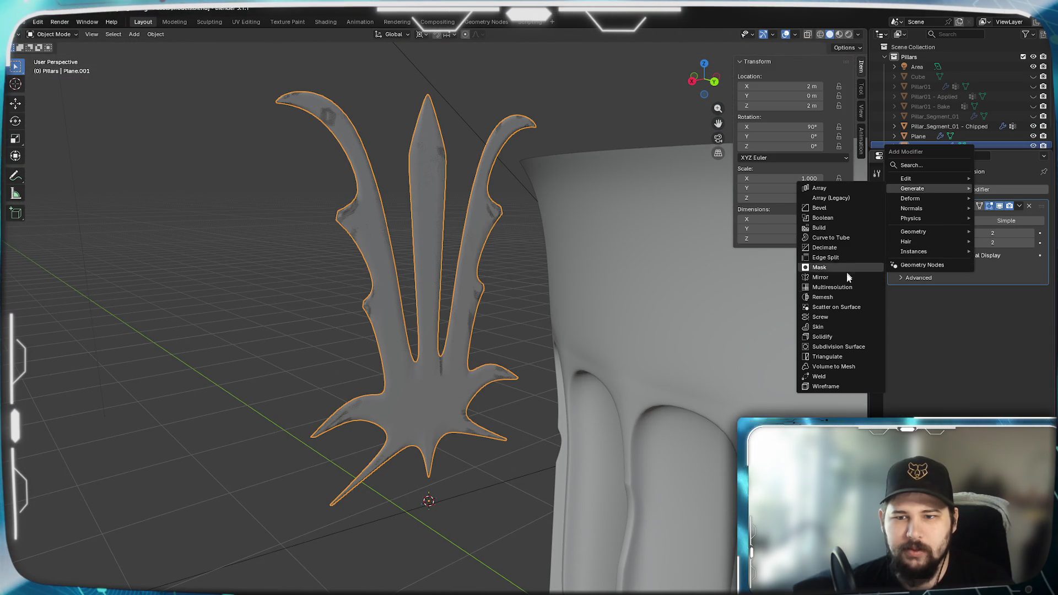
pyautogui.click(820, 337)
pyautogui.moveTo(529, 292)
pyautogui.mouseDown(button='middle')
pyautogui.moveTo(502, 284)
pyautogui.moveTo(531, 300)
pyautogui.moveTo(573, 287)
pyautogui.mouseUp(button='middle')
pyautogui.click(1032, 137)
pyautogui.moveTo(485, 204)
pyautogui.mouseDown(button='middle')
pyautogui.moveTo(421, 180)
pyautogui.moveTo(325, 168)
pyautogui.moveTo(600, 241)
pyautogui.moveTo(622, 289)
pyautogui.mouseUp(button='middle')
pyautogui.scroll(5, 603, 237)
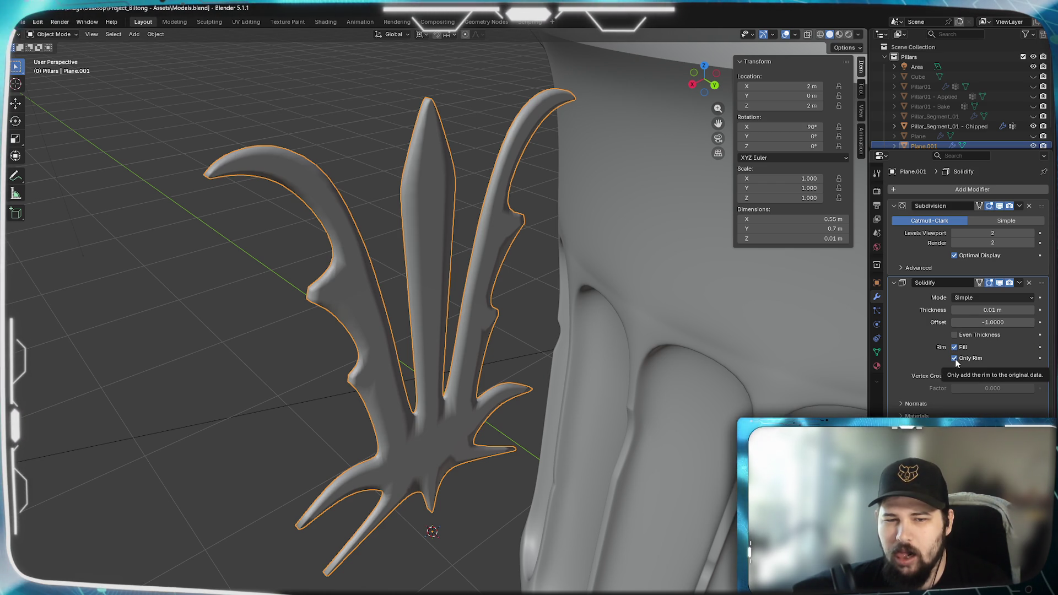
# Set Plane.001's Solidify thickness to -0.01 m after trying -0.1 m.
pyautogui.click(976, 309)
pyautogui.moveTo(976, 310)
pyautogui.mouseDown()
pyautogui.moveTo(1030, 309)
pyautogui.moveTo(967, 309)
pyautogui.mouseUp()
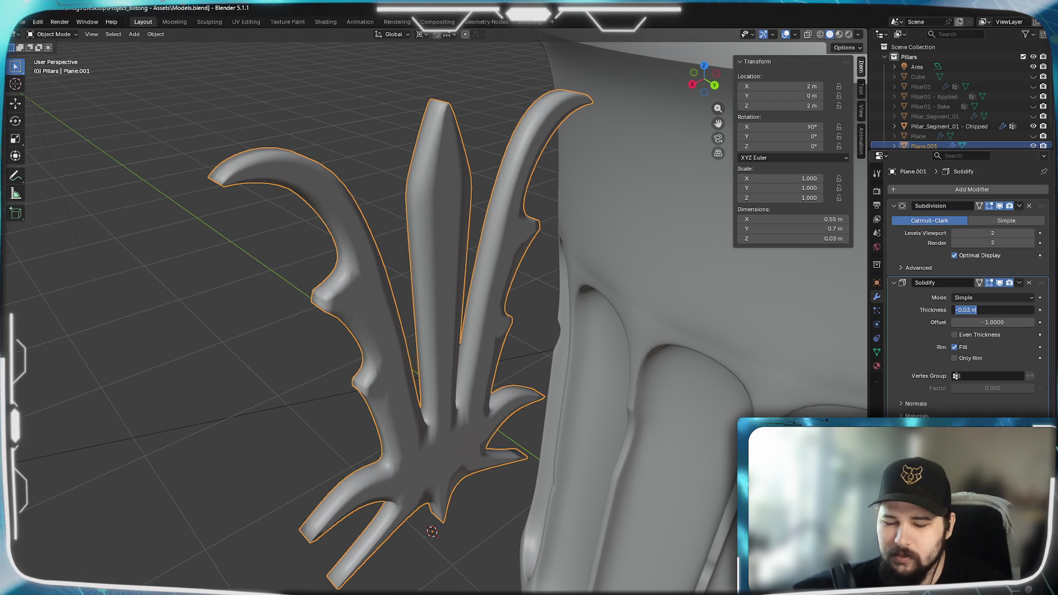
pyautogui.press('Return')
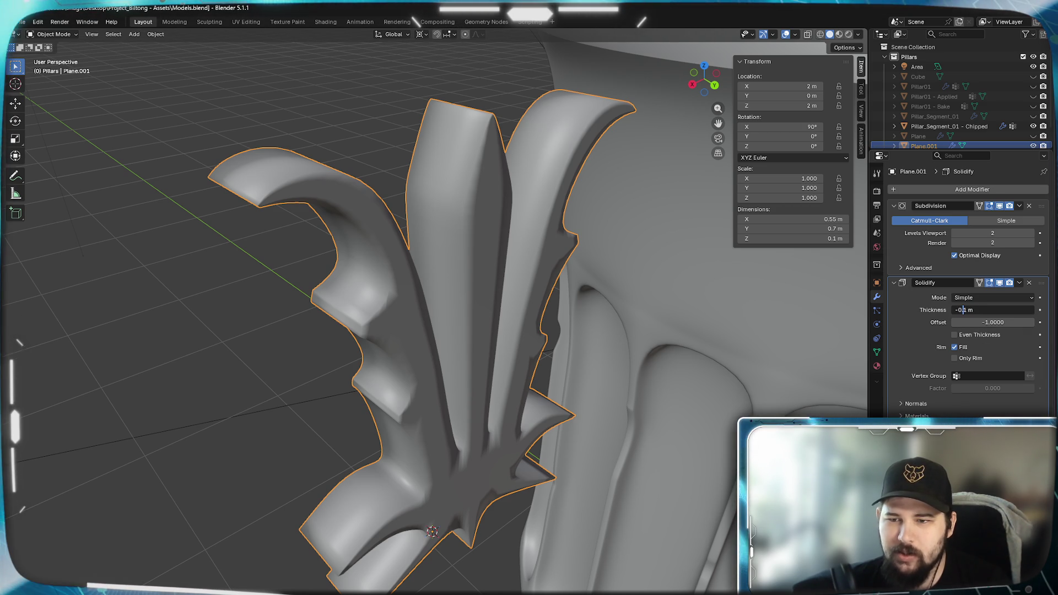
pyautogui.press('Return')
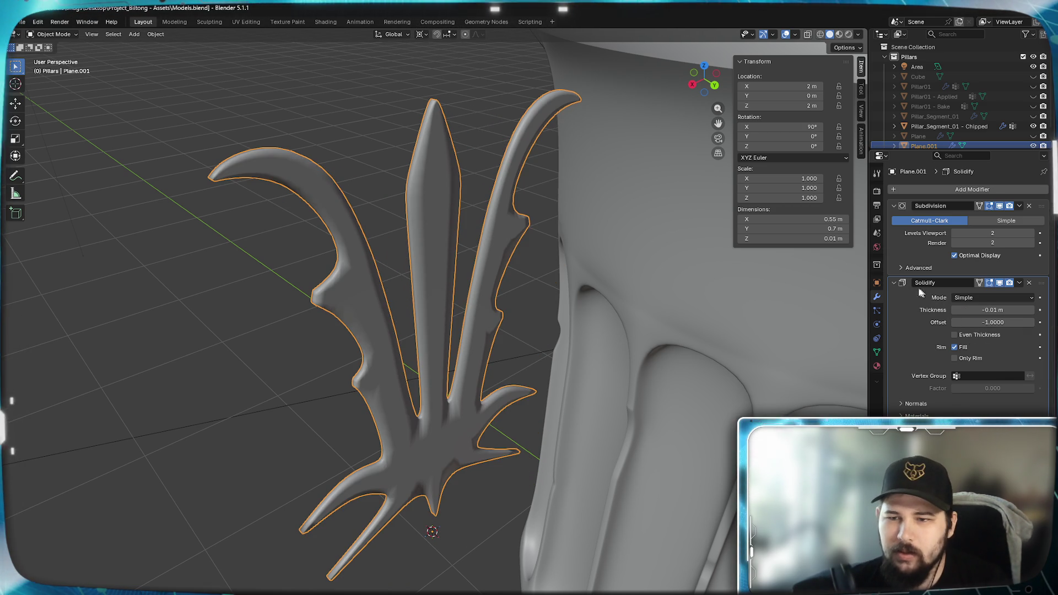
pyautogui.click(940, 191)
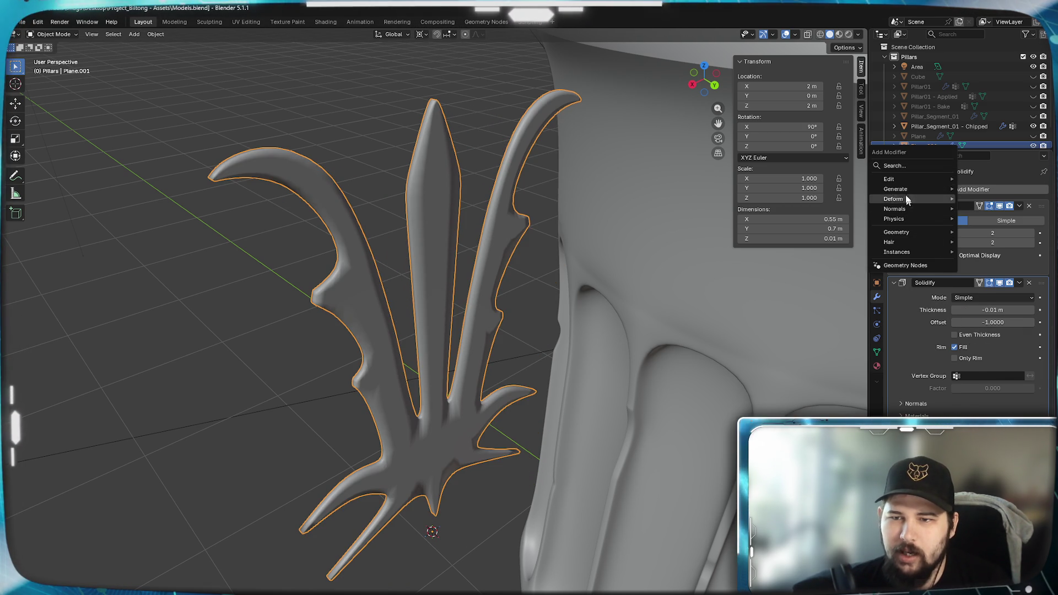
# Add a second Solidify, Solidify.001, to Plane.001 and try its thickness with undo and redo.
pyautogui.moveTo(903, 189)
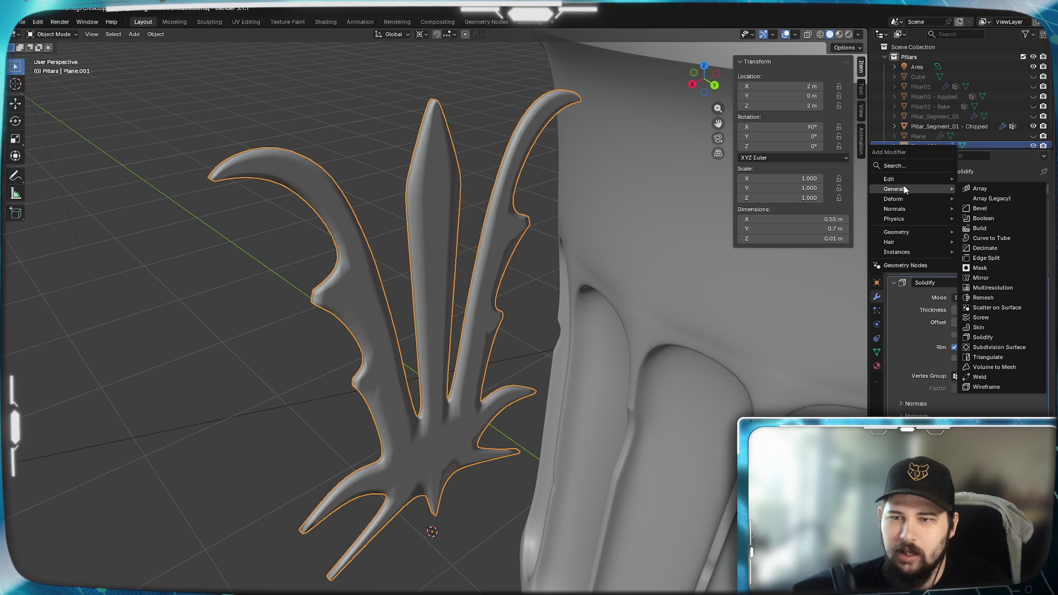
pyautogui.click(984, 345)
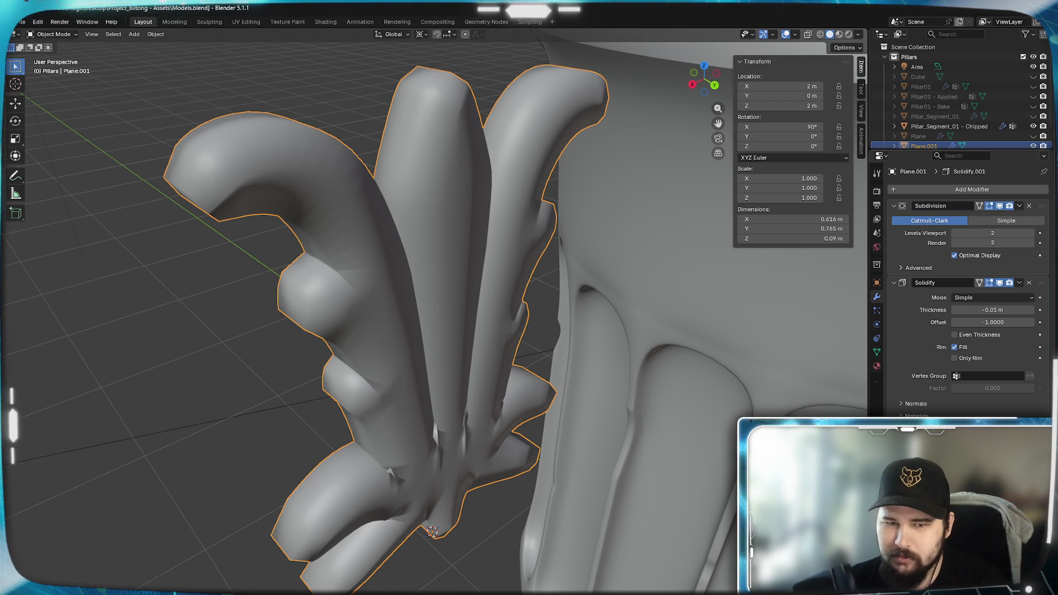
pyautogui.hotkey('ctrl', 'z')
pyautogui.hotkey('ctrl', 'shift', 'z')
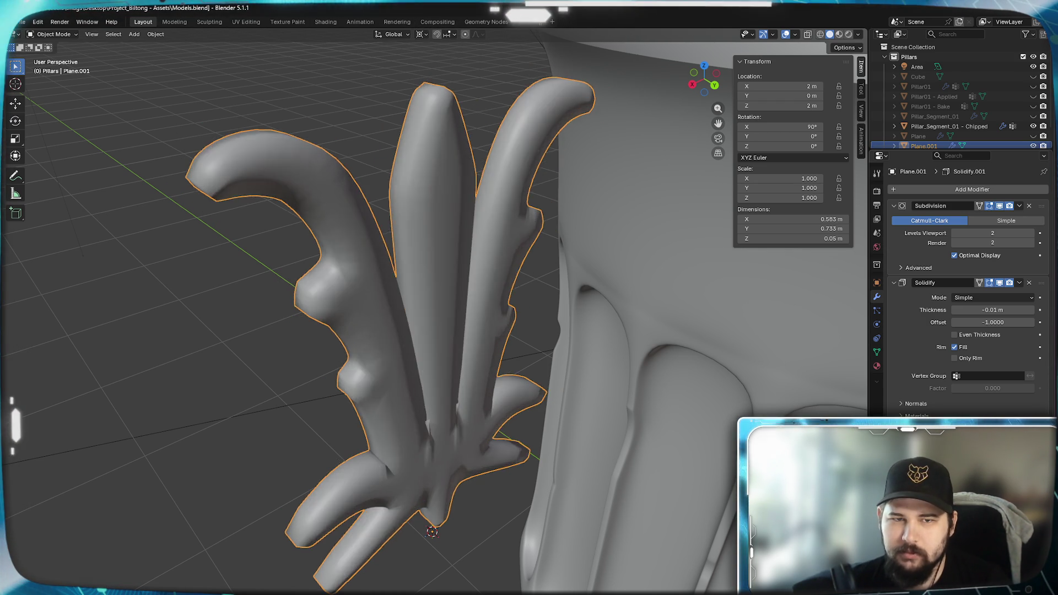
pyautogui.hotkey('ctrl', 'shift', 'z')
pyautogui.hotkey('ctrl', 'shift', 'z')
pyautogui.hotkey('ctrl', 'shift', 'z')
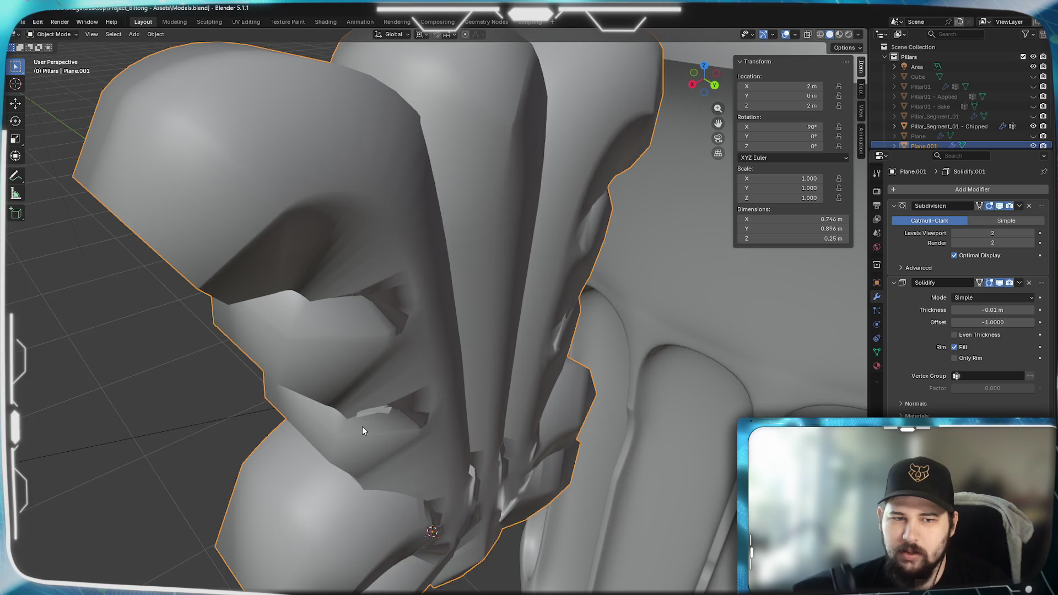
pyautogui.moveTo(362, 427)
pyautogui.mouseDown(button='middle')
pyautogui.moveTo(553, 392)
pyautogui.moveTo(498, 411)
pyautogui.moveTo(528, 396)
pyautogui.mouseUp(button='middle')
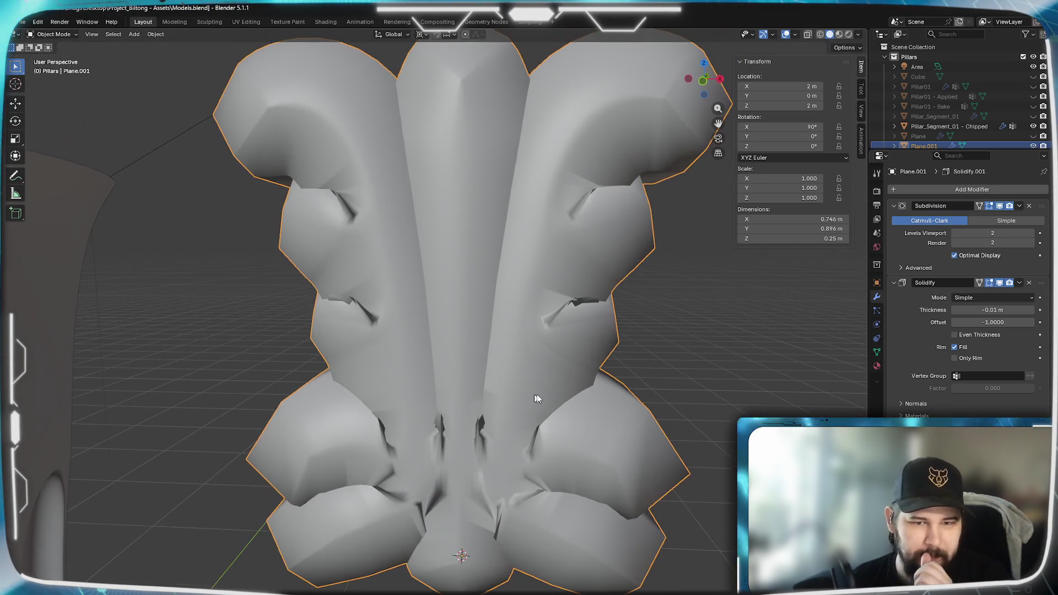
# Inspect the ornament from several angles and thin Solidify.001 to about 0.06 m depth.
pyautogui.hotkey('ctrl', 'z')
pyautogui.hotkey('ctrl', 'z')
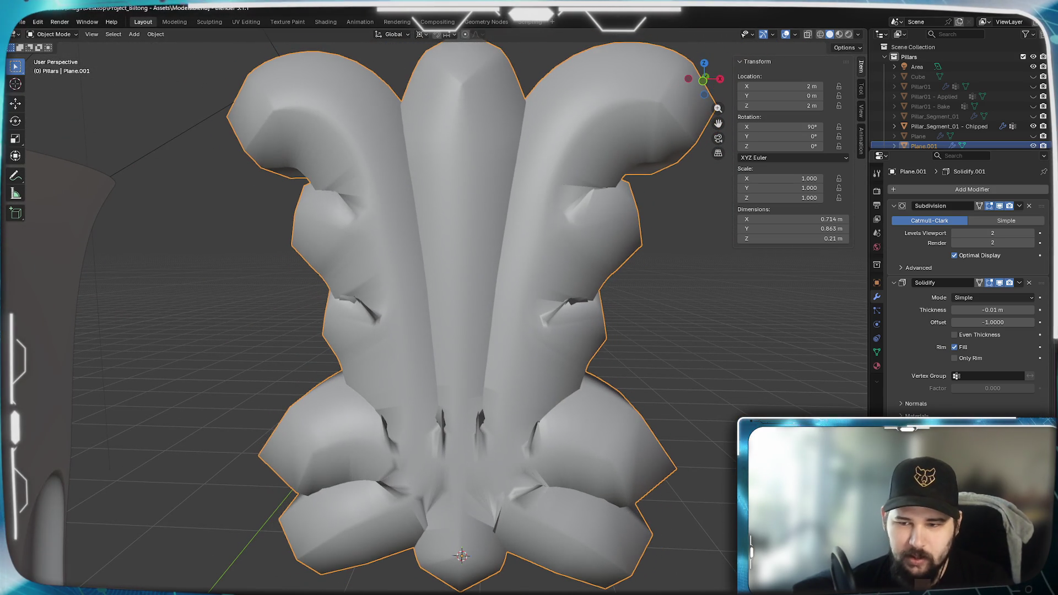
pyautogui.moveTo(573, 420)
pyautogui.mouseDown(button='middle')
pyautogui.moveTo(408, 358)
pyautogui.moveTo(635, 385)
pyautogui.moveTo(654, 373)
pyautogui.moveTo(271, 387)
pyautogui.moveTo(171, 367)
pyautogui.moveTo(232, 345)
pyautogui.moveTo(417, 358)
pyautogui.moveTo(428, 374)
pyautogui.moveTo(369, 362)
pyautogui.moveTo(378, 371)
pyautogui.mouseUp(button='middle')
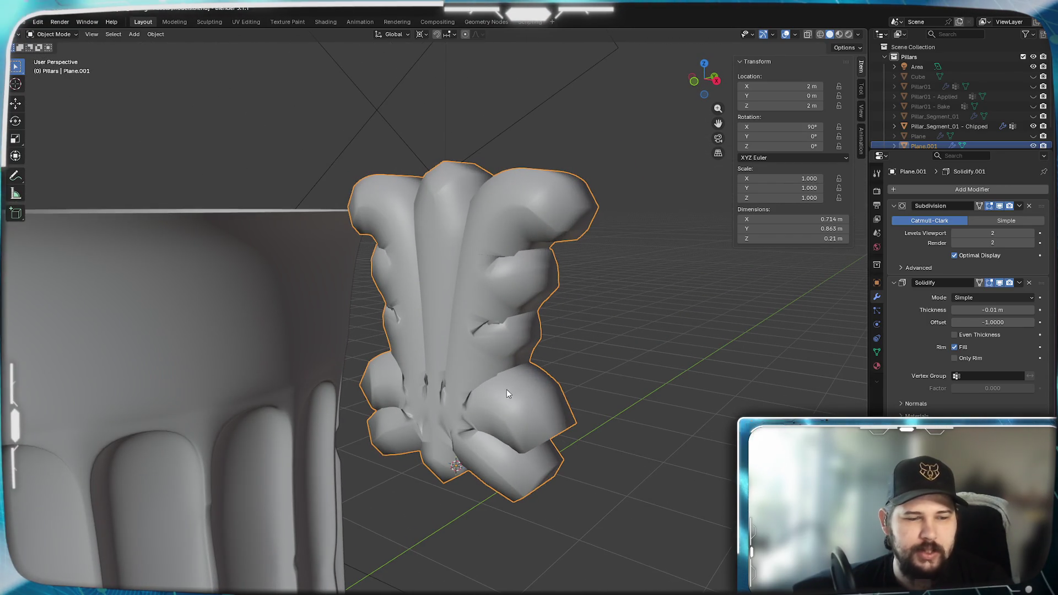
pyautogui.scroll(3, 500, 391)
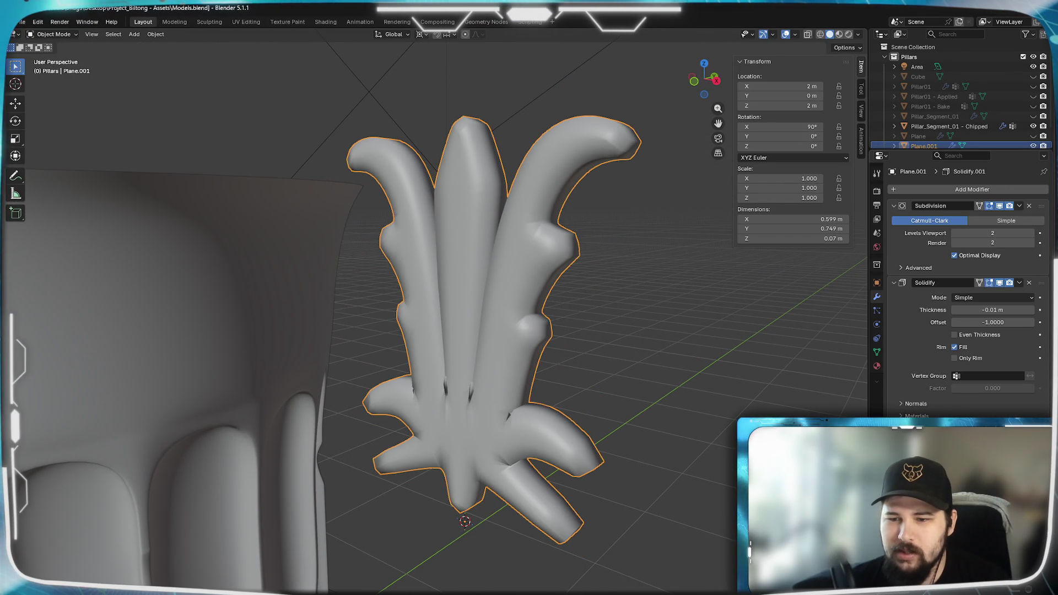
pyautogui.moveTo(556, 450); pyautogui.dragTo(490, 429, button='middle')
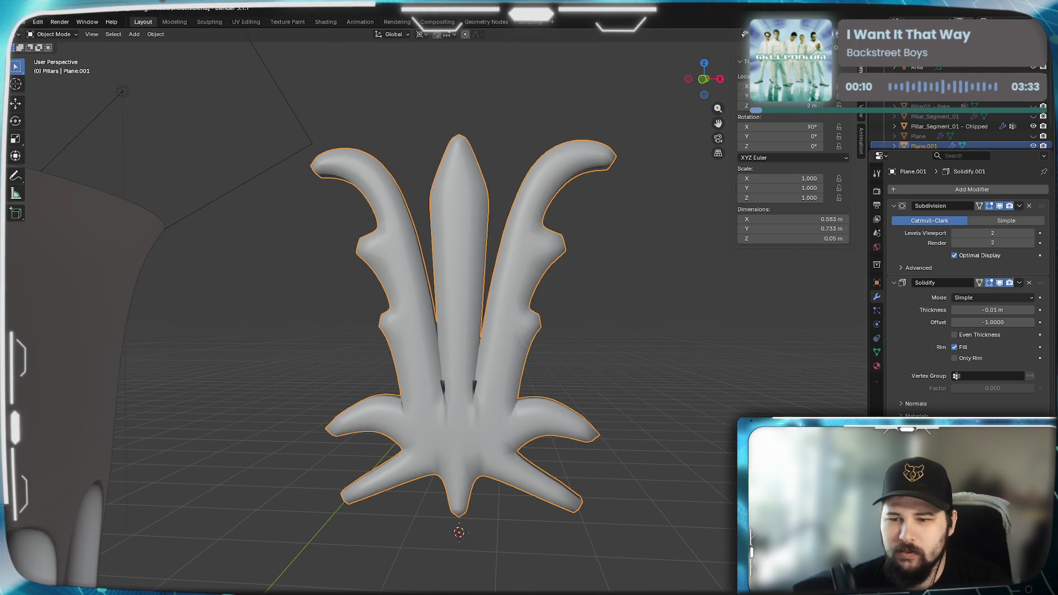
pyautogui.moveTo(649, 384); pyautogui.dragTo(588, 399, button='middle')
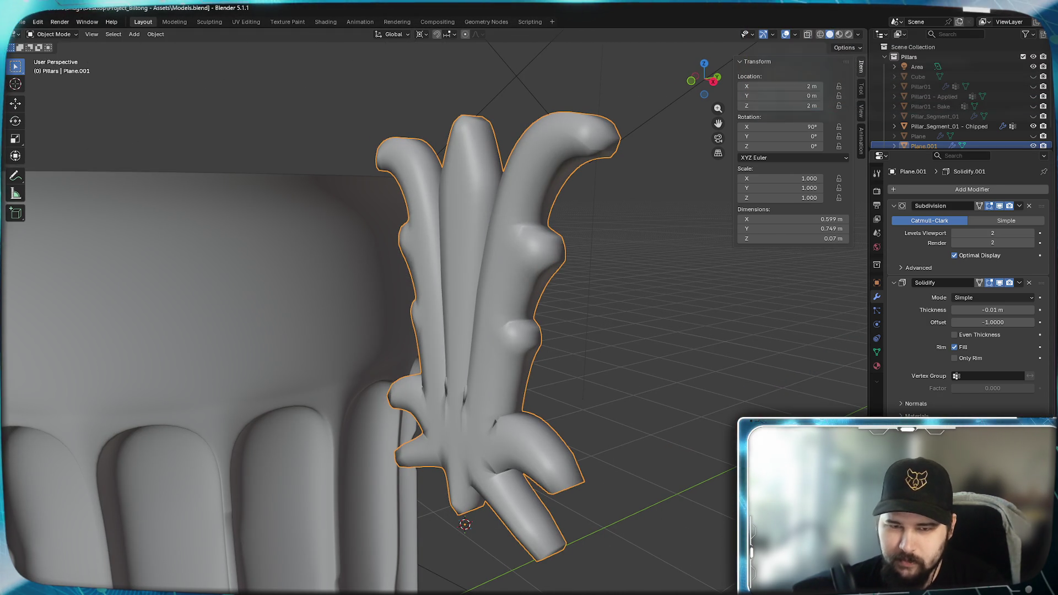
pyautogui.moveTo(992, 309); pyautogui.dragTo(986, 309)
pyautogui.moveTo(502, 420); pyautogui.dragTo(572, 413, button='middle')
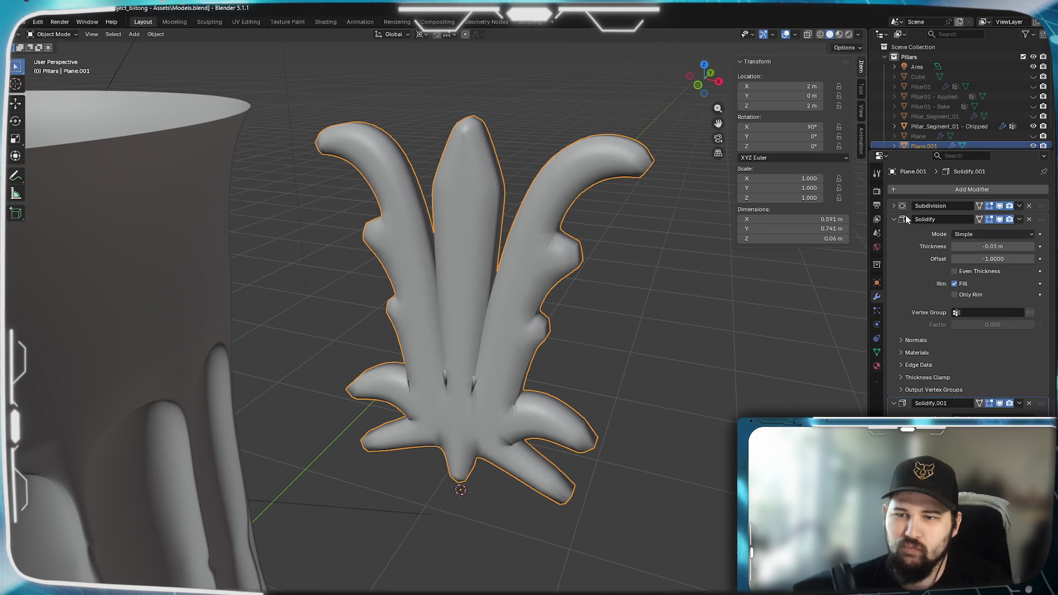
# Apply the Subdivision modifier and remove the first Solidify modifier, undoing the second removal.
pyautogui.click(1019, 206)
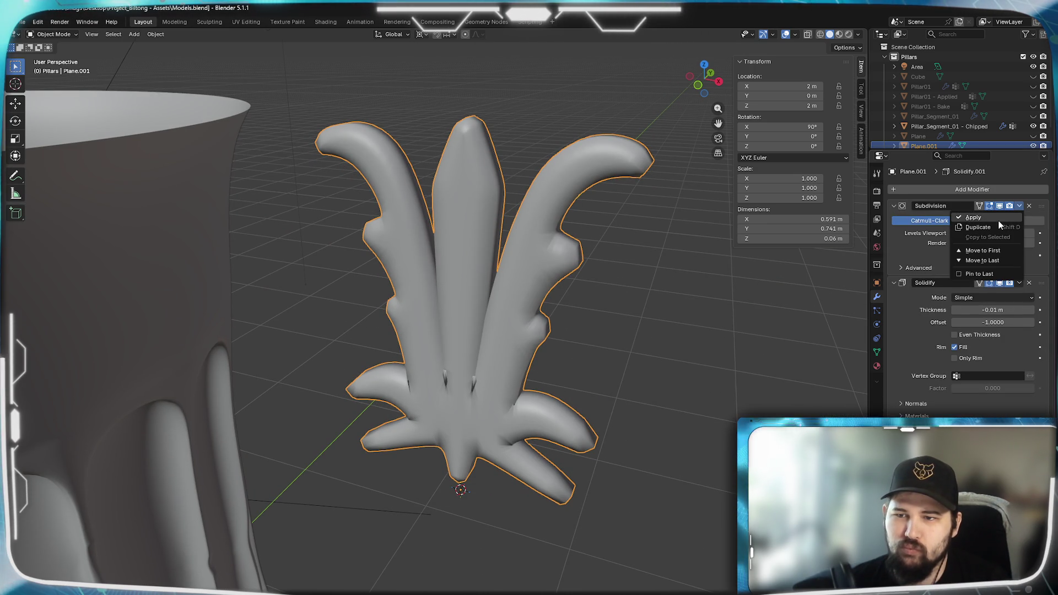
pyautogui.click(995, 218)
pyautogui.click(1019, 206)
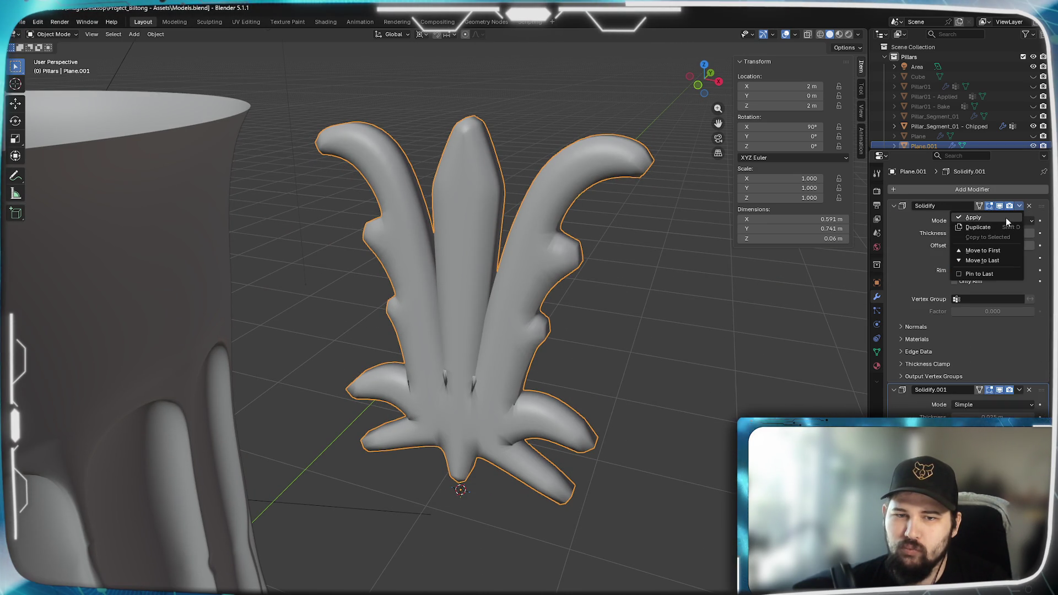
pyautogui.click(1029, 205)
pyautogui.click(1028, 205)
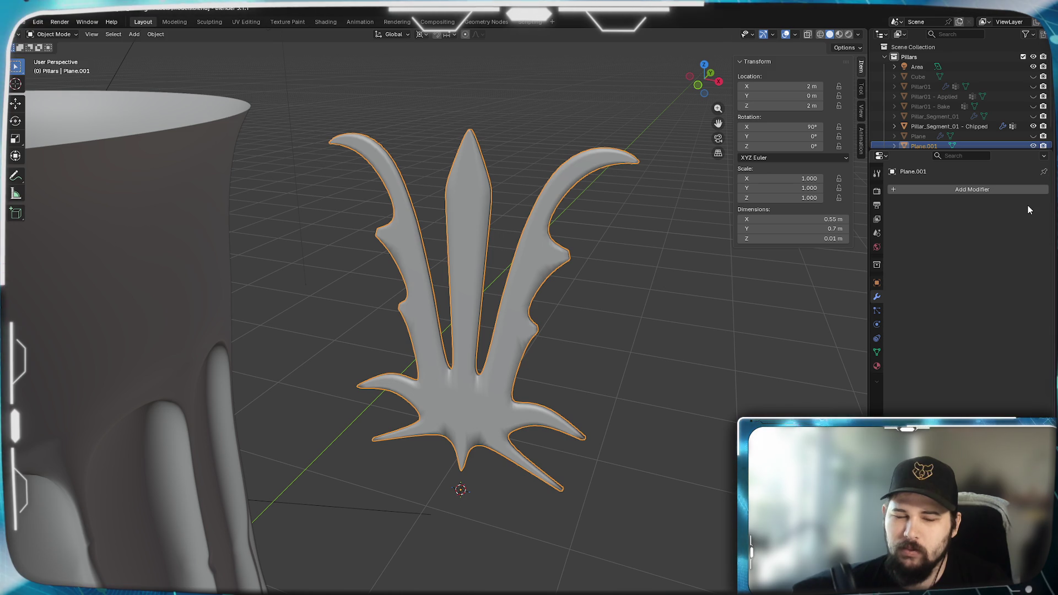
pyautogui.hotkey('ctrl', 'z')
# Apply the Solidify.001 modifier and enter Edit Mode on the thickened crest.
pyautogui.click(1019, 205)
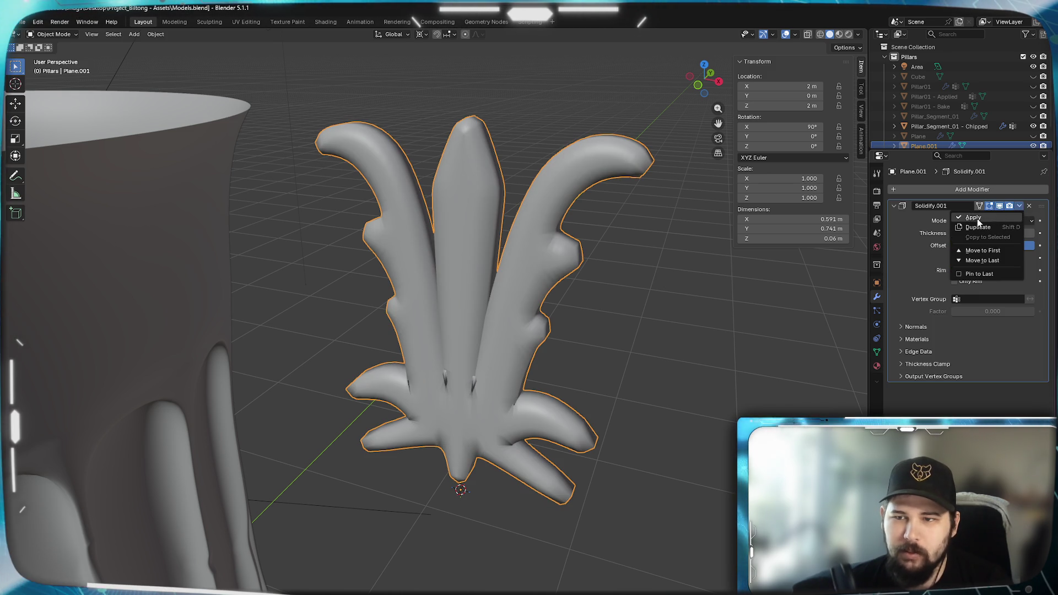
pyautogui.click(991, 218)
pyautogui.press('Tab')
pyautogui.moveTo(670, 362)
pyautogui.mouseDown(button='middle')
pyautogui.moveTo(672, 347)
pyautogui.moveTo(573, 349)
pyautogui.moveTo(597, 302)
pyautogui.moveTo(484, 305)
pyautogui.moveTo(543, 286)
pyautogui.moveTo(694, 296)
pyautogui.moveTo(585, 302)
pyautogui.moveTo(544, 326)
pyautogui.mouseUp(button='middle')
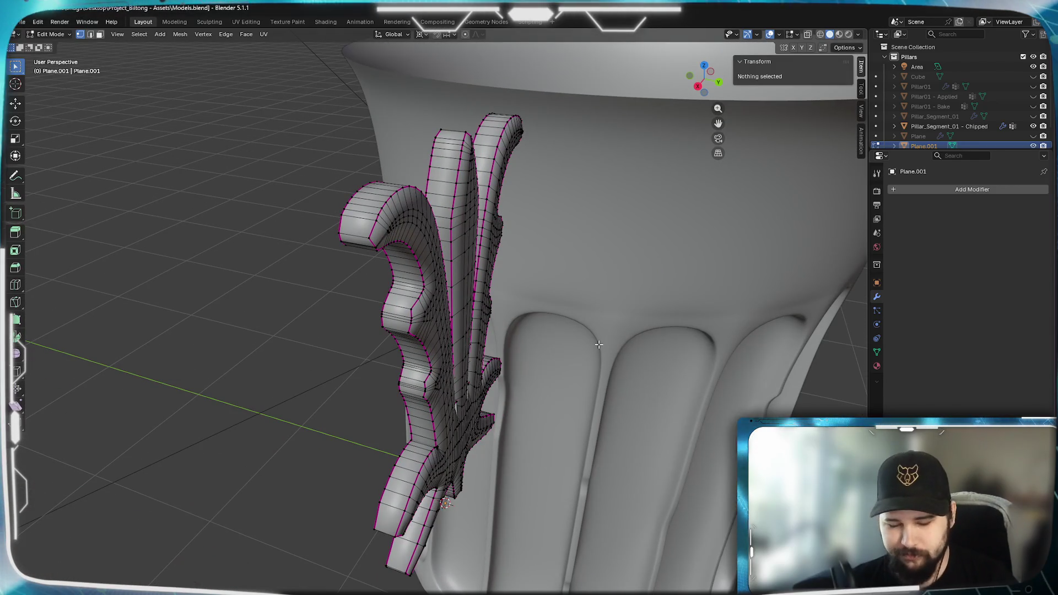
# In Right view wireframe, box-select the crest's left vertex columns along its full height.
pyautogui.press('KP_3')
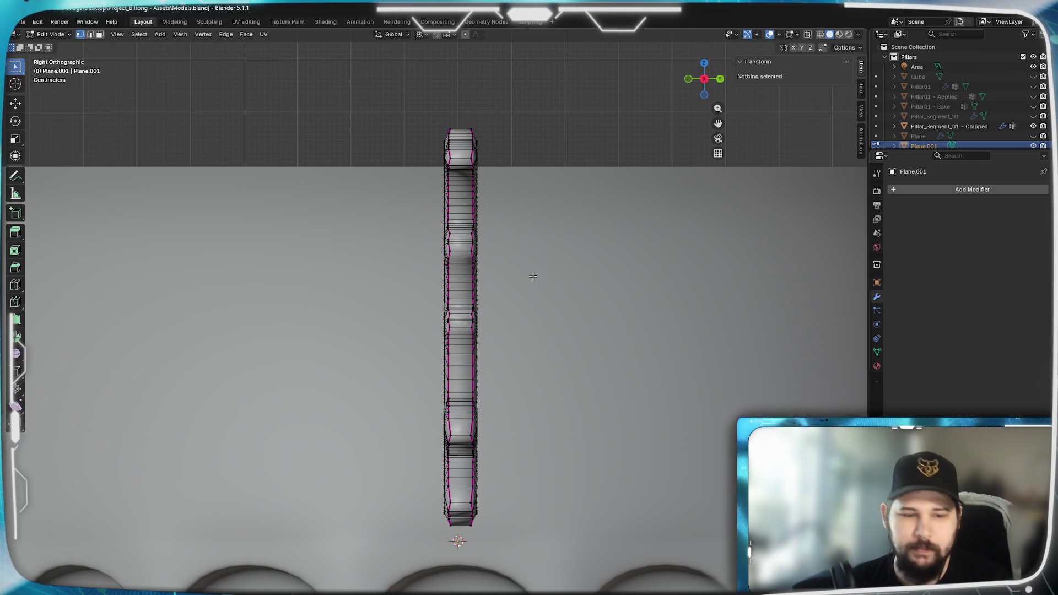
pyautogui.click(468, 275)
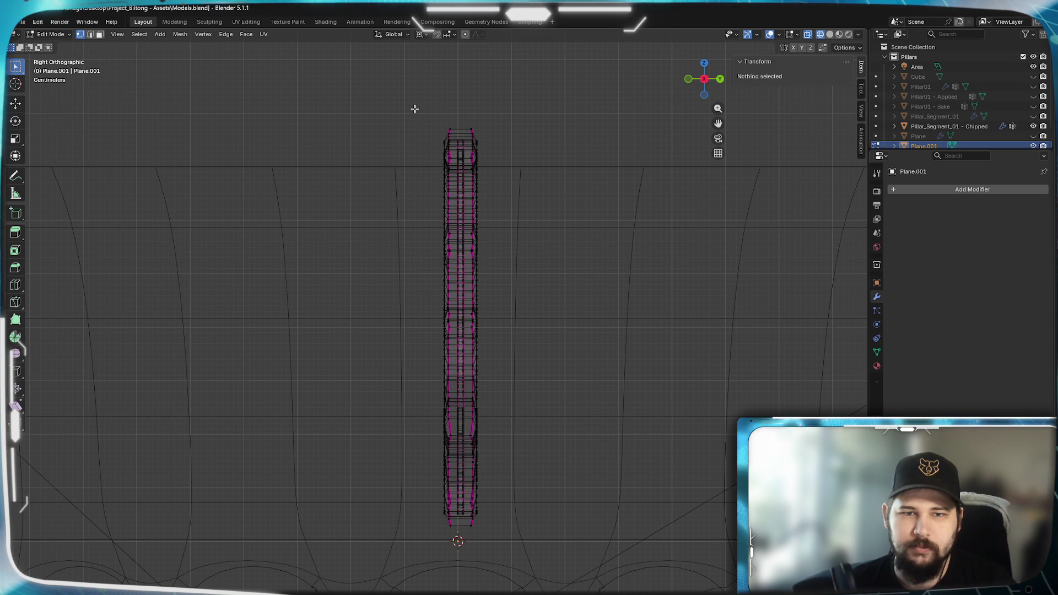
pyautogui.moveTo(411, 109); pyautogui.dragTo(456, 447)
pyautogui.moveTo(463, 532)
pyautogui.mouseDown()
pyautogui.moveTo(427, 524)
pyautogui.moveTo(457, 545)
pyautogui.mouseUp()
pyautogui.moveTo(522, 231)
pyautogui.mouseDown(button='middle')
pyautogui.moveTo(514, 382)
pyautogui.moveTo(545, 422)
pyautogui.moveTo(529, 424)
pyautogui.moveTo(496, 463)
pyautogui.moveTo(484, 440)
pyautogui.moveTo(496, 417)
pyautogui.moveTo(545, 396)
pyautogui.moveTo(503, 484)
pyautogui.moveTo(496, 394)
pyautogui.moveTo(515, 399)
pyautogui.mouseUp(button='middle')
pyautogui.press('KP_3')
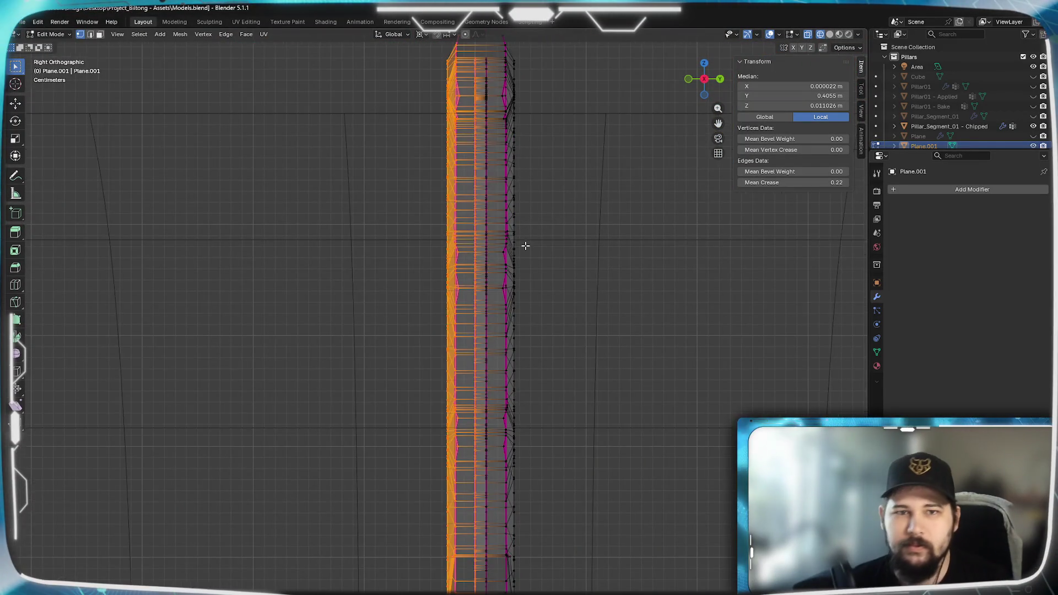
pyautogui.scroll(-3, 482, 233)
pyautogui.moveTo(411, 119); pyautogui.dragTo(459, 367)
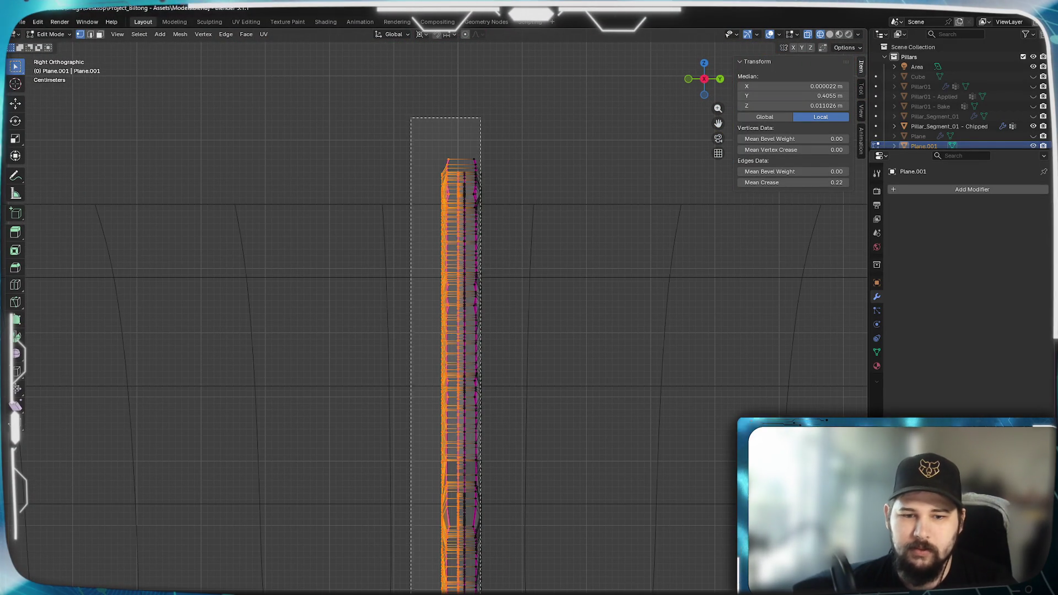
pyautogui.moveTo(540, 536)
pyautogui.keyDown('shift'); pyautogui.mouseDown(button='middle')
pyautogui.moveTo(538, 406)
pyautogui.moveTo(516, 474)
pyautogui.moveTo(525, 452)
pyautogui.mouseUp(button='middle'); pyautogui.keyUp('shift')
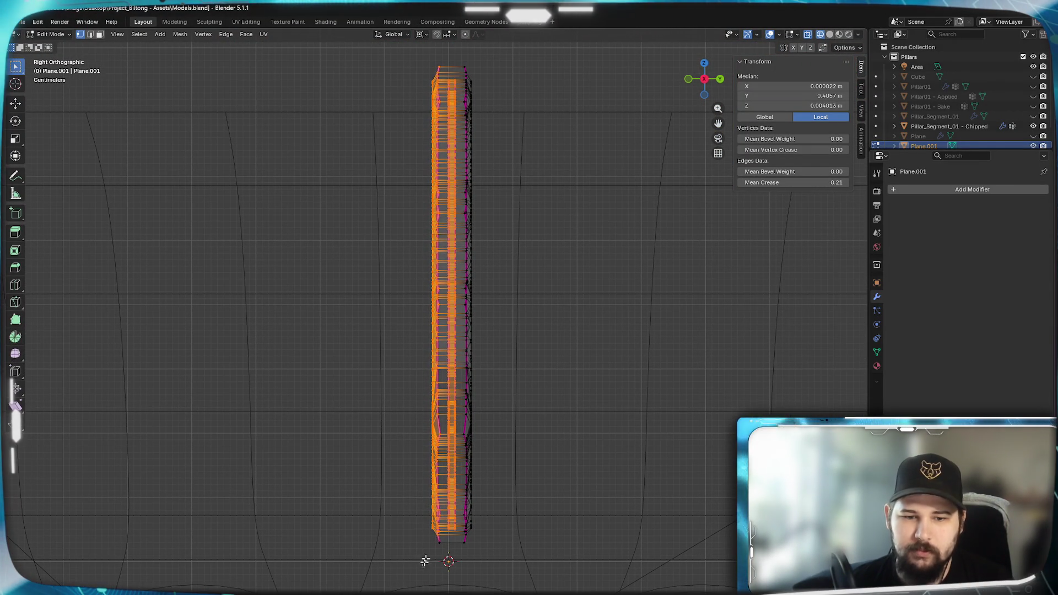
pyautogui.moveTo(462, 239); pyautogui.dragTo(466, 61)
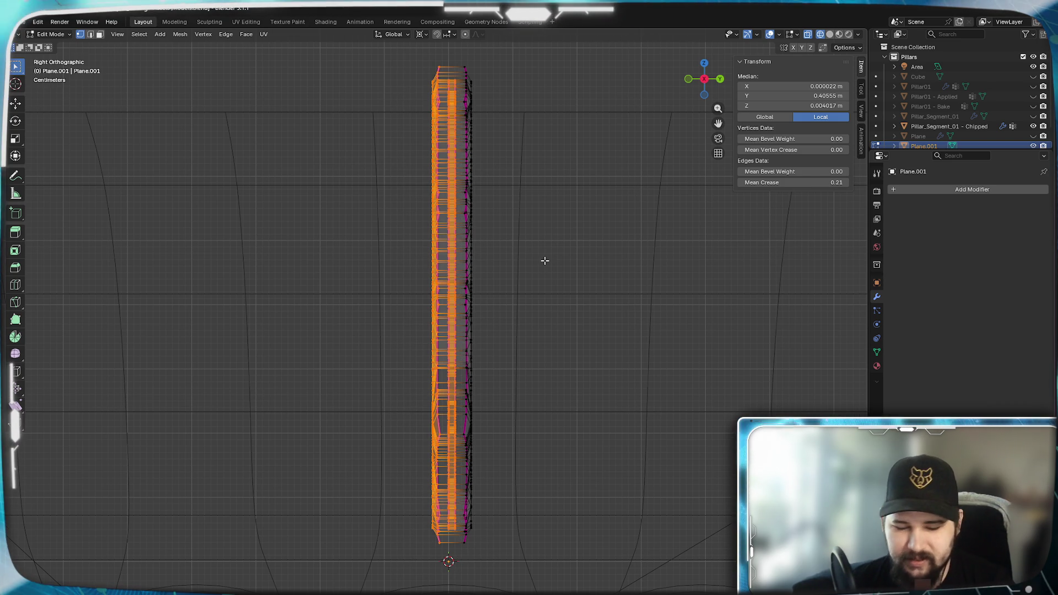
# Delete the selected vertices, leaving a single flat sheet, then view it from the front.
pyautogui.press('x')
pyautogui.click(521, 251)
pyautogui.moveTo(541, 385)
pyautogui.mouseDown(button='middle')
pyautogui.moveTo(522, 259)
pyautogui.moveTo(438, 296)
pyautogui.mouseUp(button='middle')
pyautogui.press('KP_1')
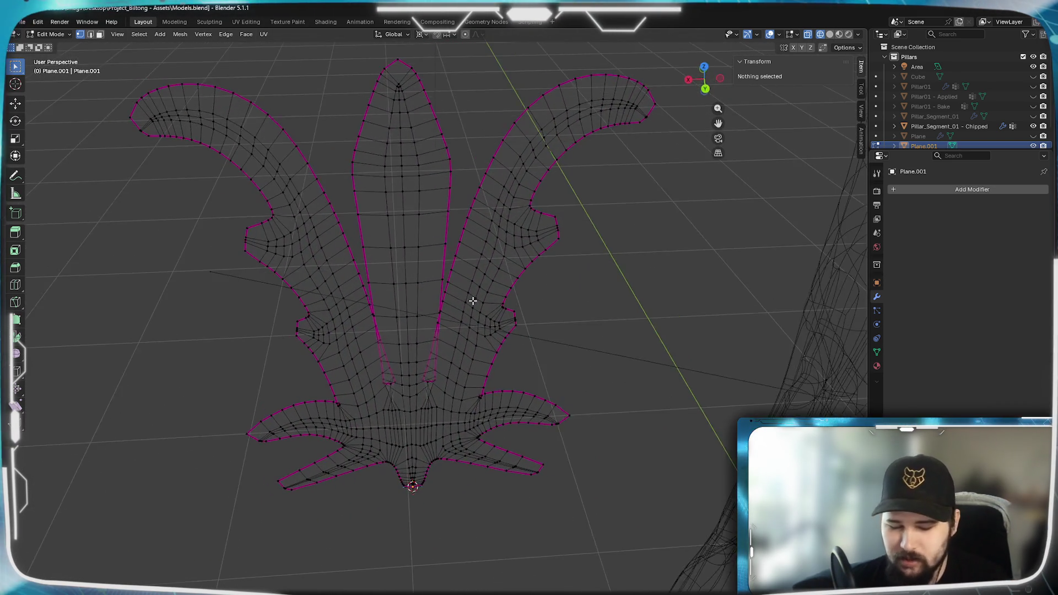
# Select the crest's whole outer boundary loop using edge select mode.
pyautogui.keyDown('alt'); pyautogui.click(486, 94); pyautogui.keyUp('alt')
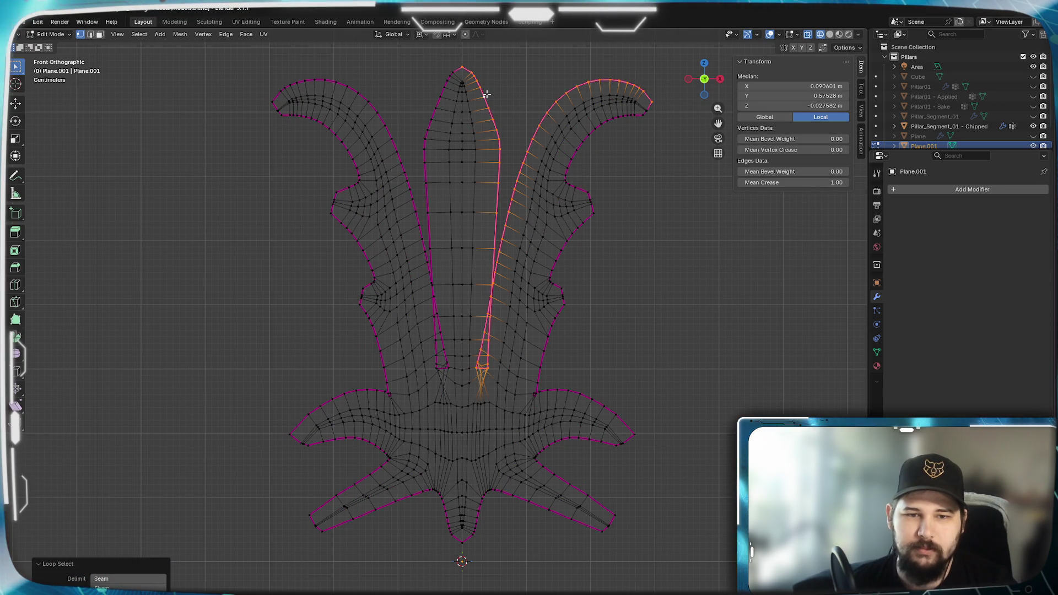
pyautogui.scroll(3, 437, 288)
pyautogui.scroll(-2, 465, 373)
pyautogui.scroll(-1, 512, 303)
pyautogui.scroll(-1, 513, 303)
pyautogui.click(91, 34)
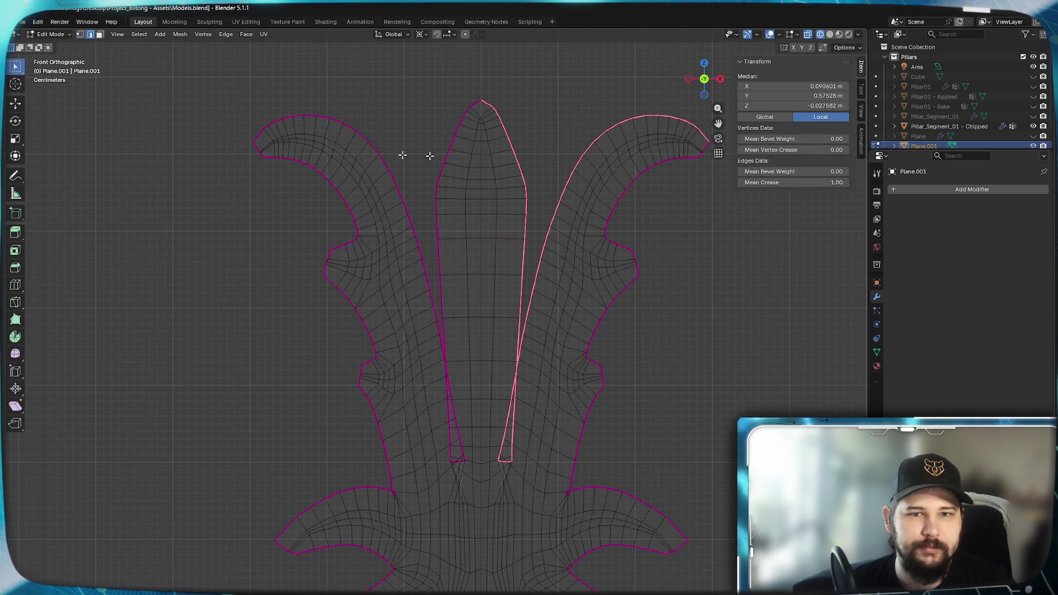
pyautogui.keyDown('alt'); pyautogui.click(484, 110); pyautogui.keyUp('alt')
pyautogui.keyDown('alt'); pyautogui.click(496, 110); pyautogui.keyUp('alt')
pyautogui.keyDown('alt'); pyautogui.click(500, 120); pyautogui.keyUp('alt')
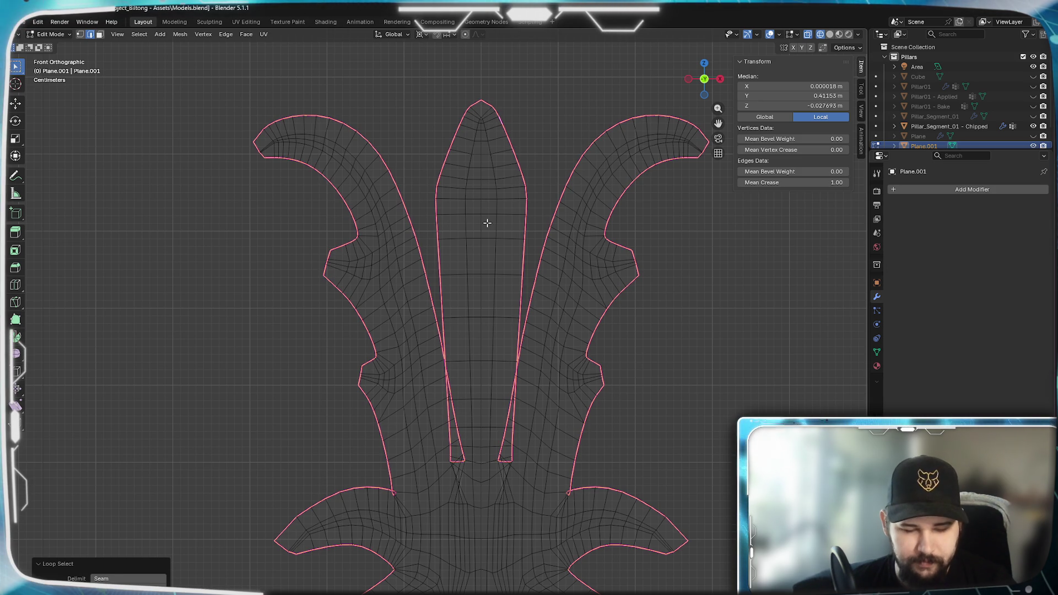
pyautogui.click(81, 35)
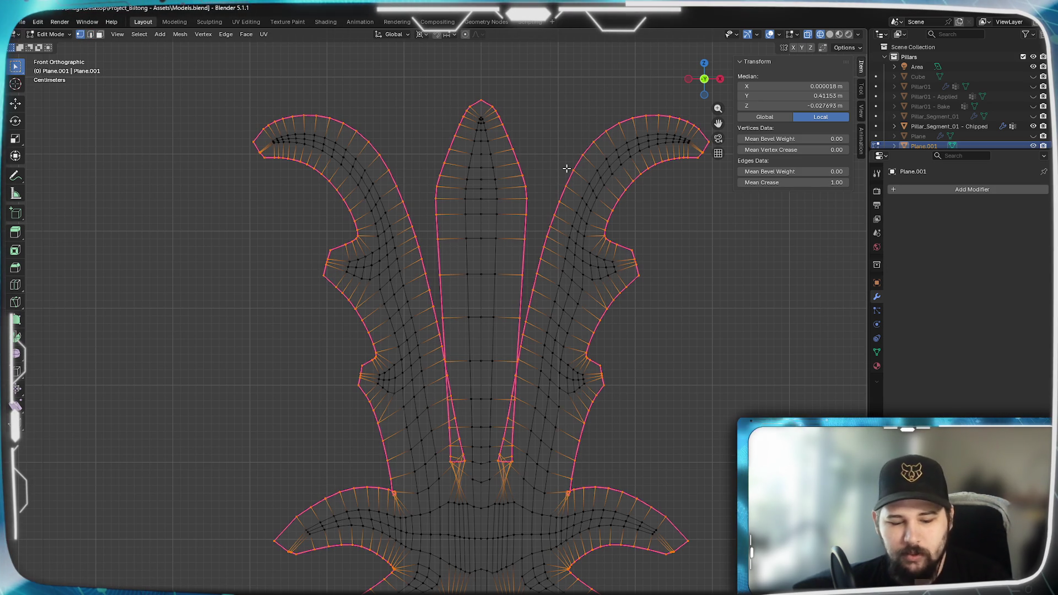
# Invert and delete the interior to test an outline-only crest, then restore the grid and deselect all.
pyautogui.hotkey('ctrl', 'i')
pyautogui.press('x')
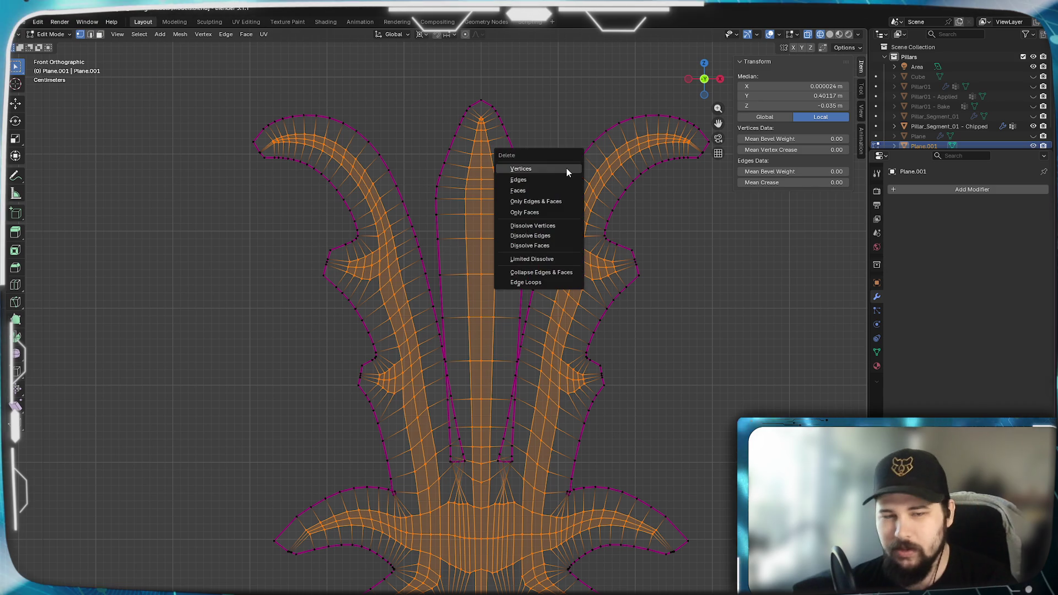
pyautogui.click(567, 167)
pyautogui.scroll(-3, 541, 263)
pyautogui.scroll(5, 523, 297)
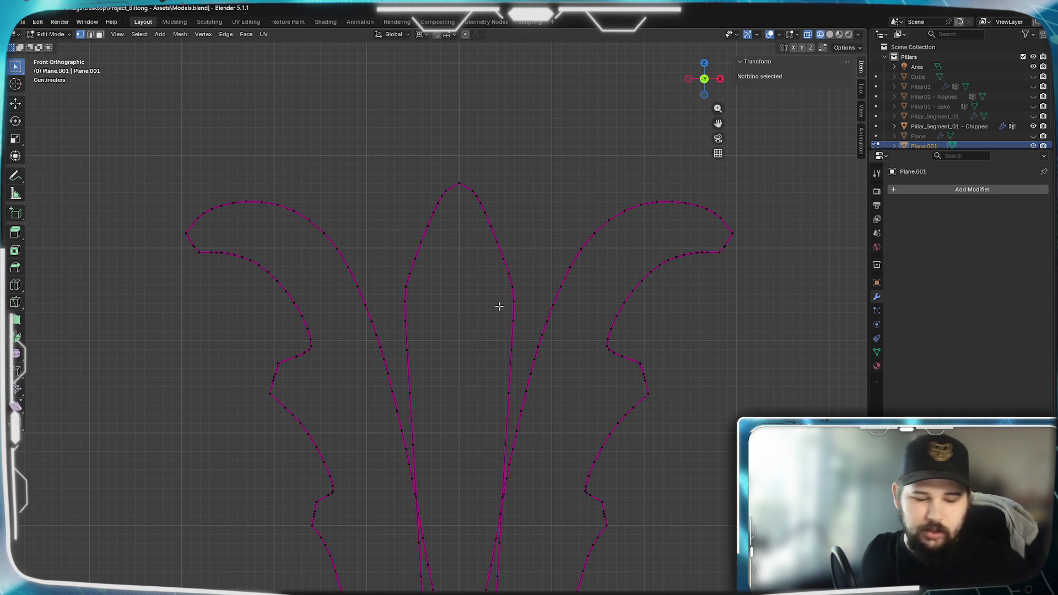
pyautogui.hotkey('ctrl', 'shift', 'z')
pyautogui.hotkey('ctrl', 'shift', 'z')
pyautogui.hotkey('ctrl', 'shift', 'z')
pyautogui.hotkey('ctrl', 'shift', 'z')
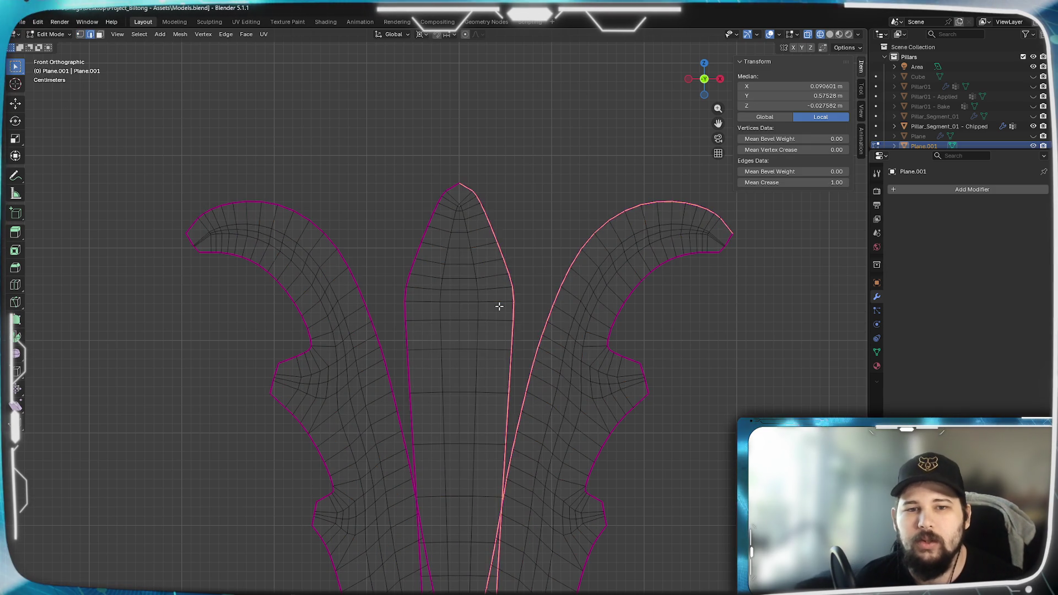
pyautogui.hotkey('alt', 'a')
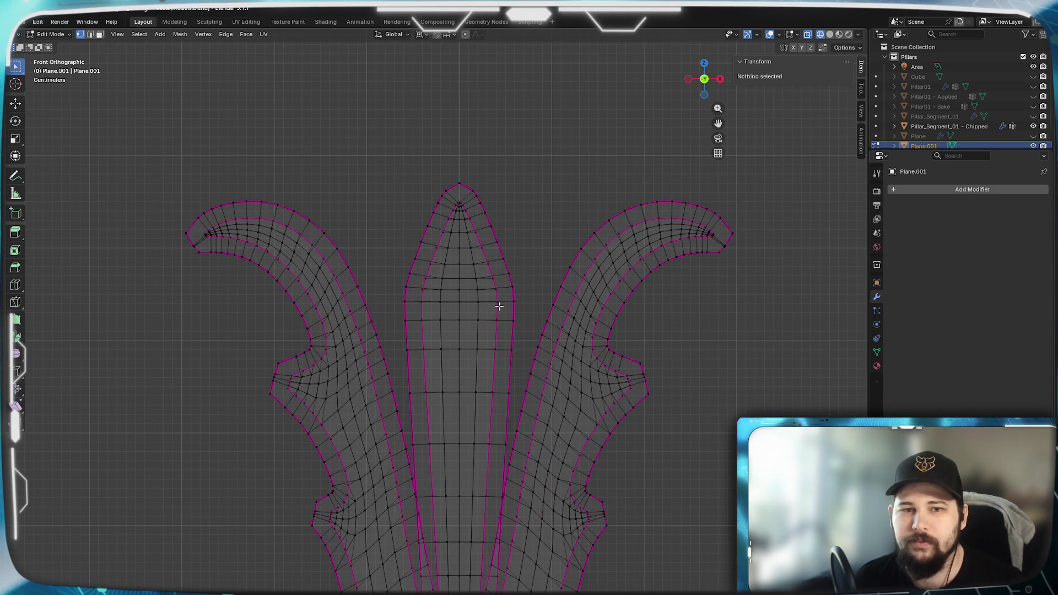
pyautogui.hotkey('ctrl', 'z')
pyautogui.hotkey('ctrl', 'z')
pyautogui.hotkey('ctrl', 'z')
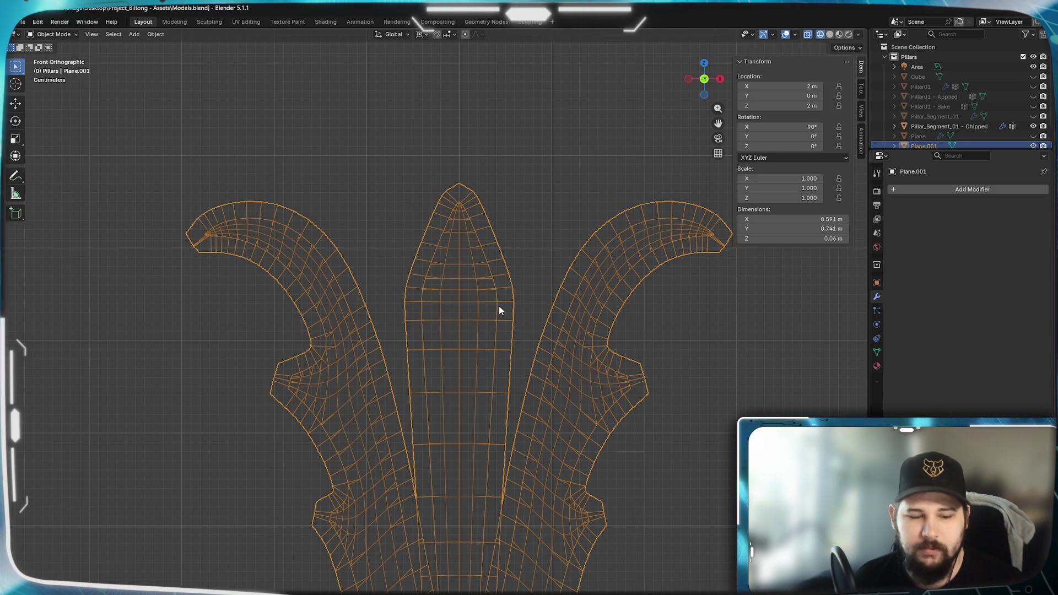
# Restore the modifier stack and apply Solidify and Solidify.001, keeping Subdivision.
pyautogui.hotkey('ctrl', 'z')
pyautogui.hotkey('ctrl', 'z')
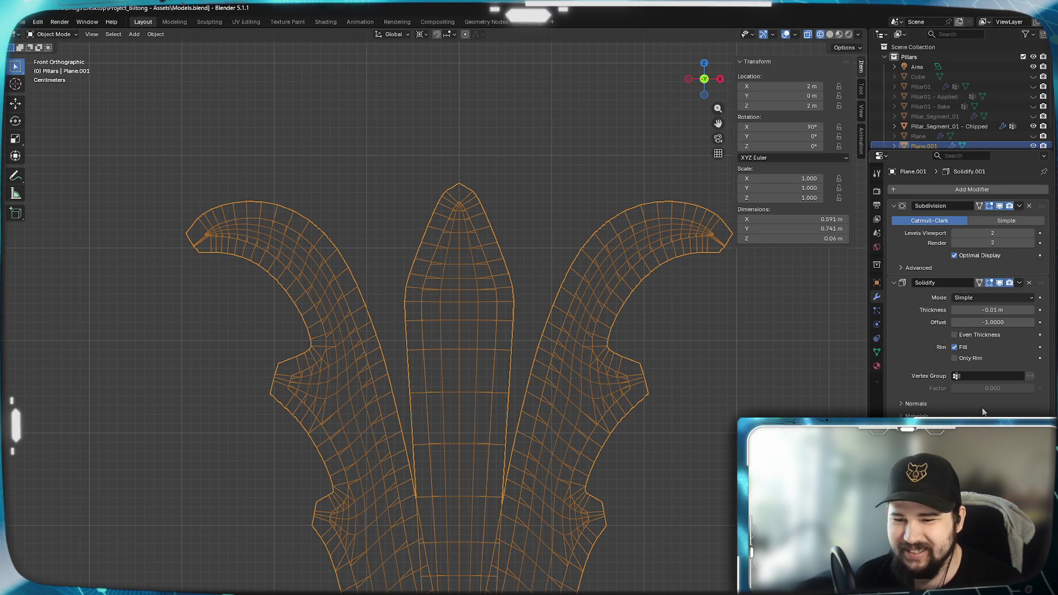
pyautogui.moveTo(656, 327)
pyautogui.mouseDown(button='middle')
pyautogui.moveTo(608, 370)
pyautogui.moveTo(600, 360)
pyautogui.mouseUp(button='middle')
pyautogui.click(893, 206)
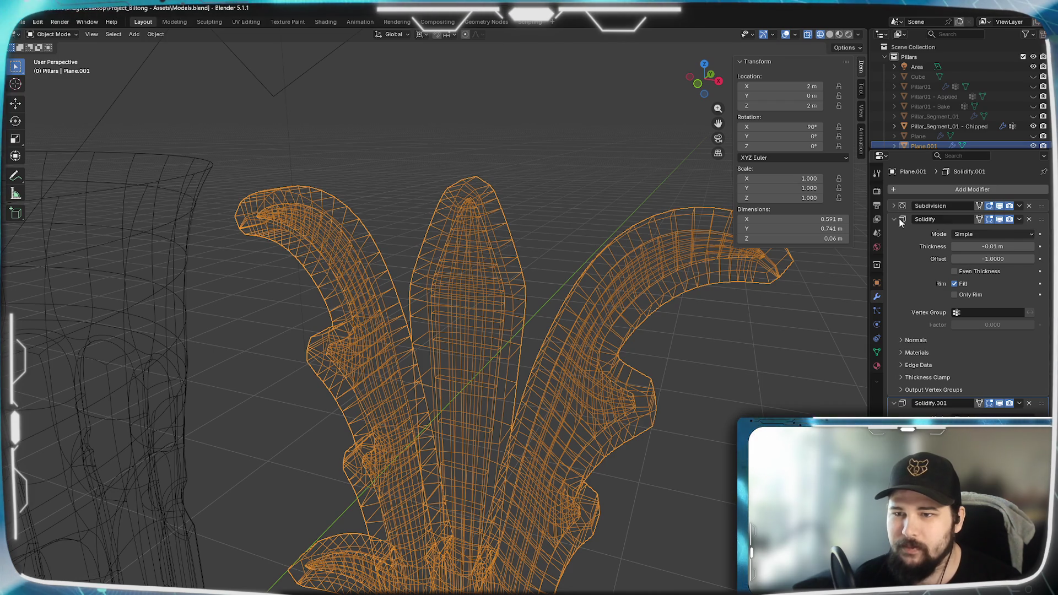
pyautogui.click(1020, 218)
pyautogui.click(994, 231)
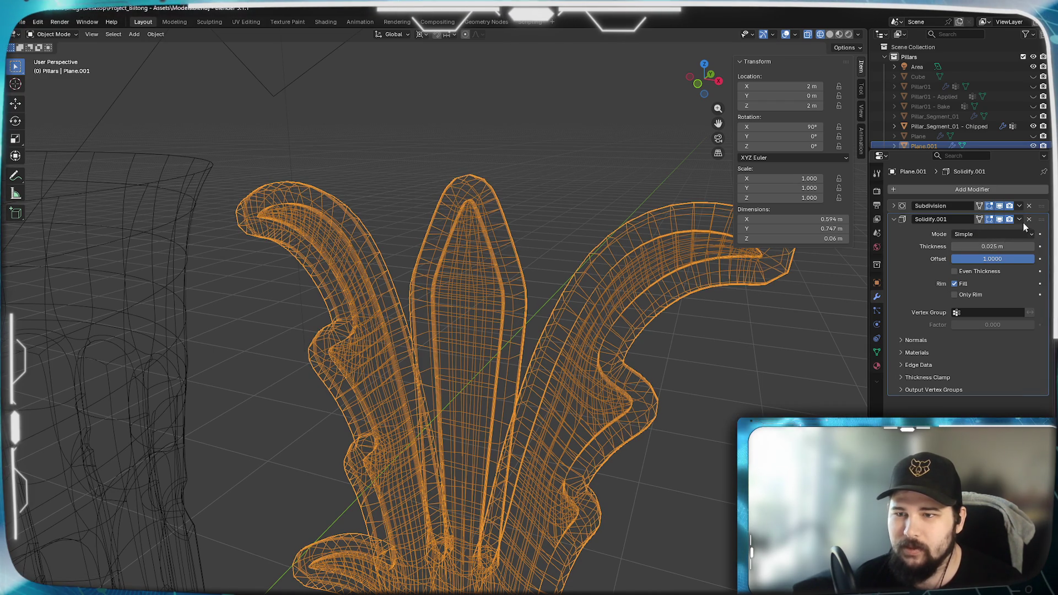
pyautogui.click(1019, 219)
pyautogui.click(1003, 230)
pyautogui.moveTo(590, 299)
pyautogui.mouseDown(button='middle')
pyautogui.moveTo(623, 314)
pyautogui.moveTo(639, 305)
pyautogui.moveTo(617, 318)
pyautogui.moveTo(649, 300)
pyautogui.mouseUp(button='middle')
# In Edit Mode, delete one side's vertices from the Right view, then view the crest from the front.
pyautogui.press('Tab')
pyautogui.moveTo(501, 406)
pyautogui.mouseDown(button='middle')
pyautogui.moveTo(506, 275)
pyautogui.moveTo(574, 342)
pyautogui.moveTo(543, 349)
pyautogui.moveTo(566, 329)
pyautogui.mouseUp(button='middle')
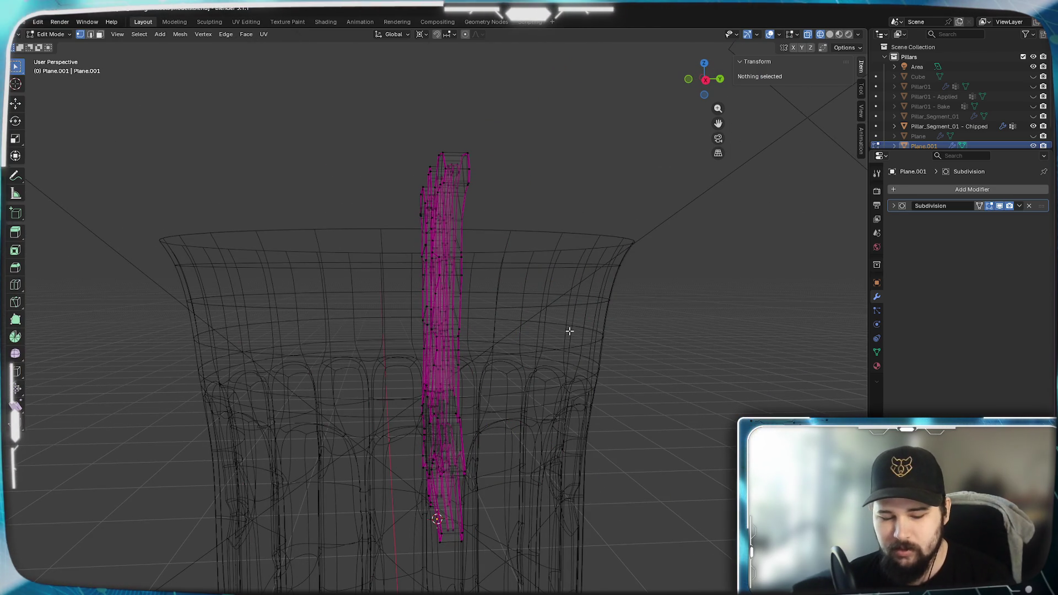
pyautogui.press('KP_3')
pyautogui.scroll(1, 441, 176)
pyautogui.moveTo(380, 128); pyautogui.dragTo(475, 582)
pyautogui.moveTo(445, 571); pyautogui.dragTo(443, 570)
pyautogui.press('x')
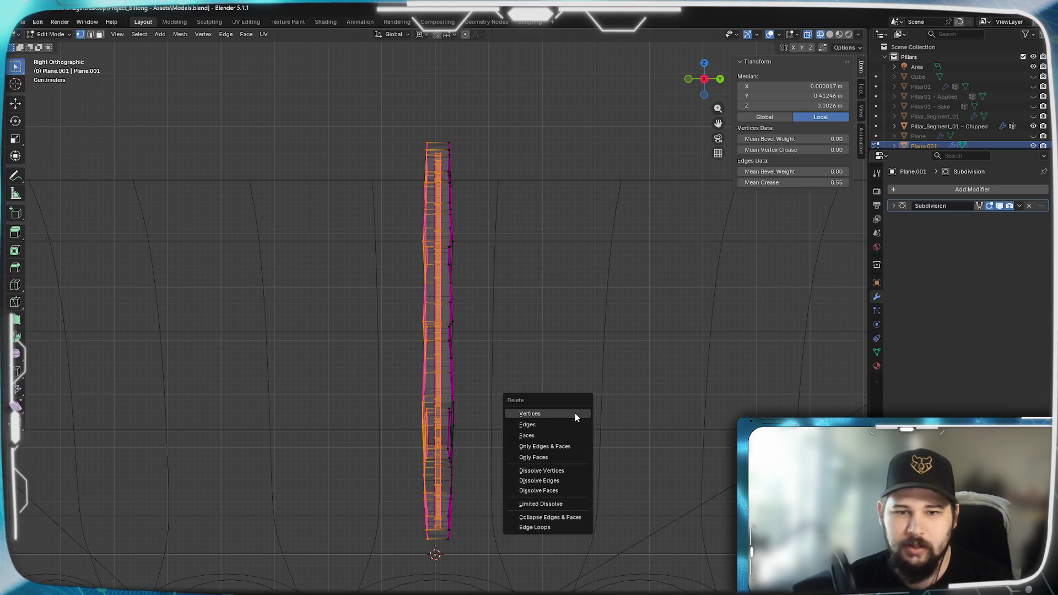
pyautogui.click(574, 413)
pyautogui.press('KP_1')
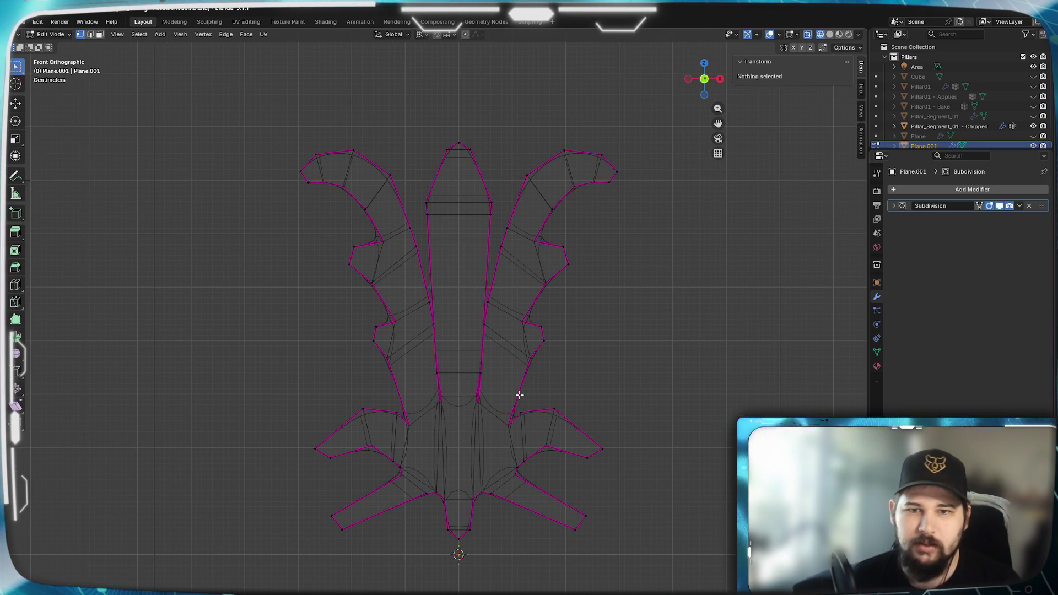
pyautogui.scroll(2, 519, 395)
pyautogui.scroll(-1, 540, 357)
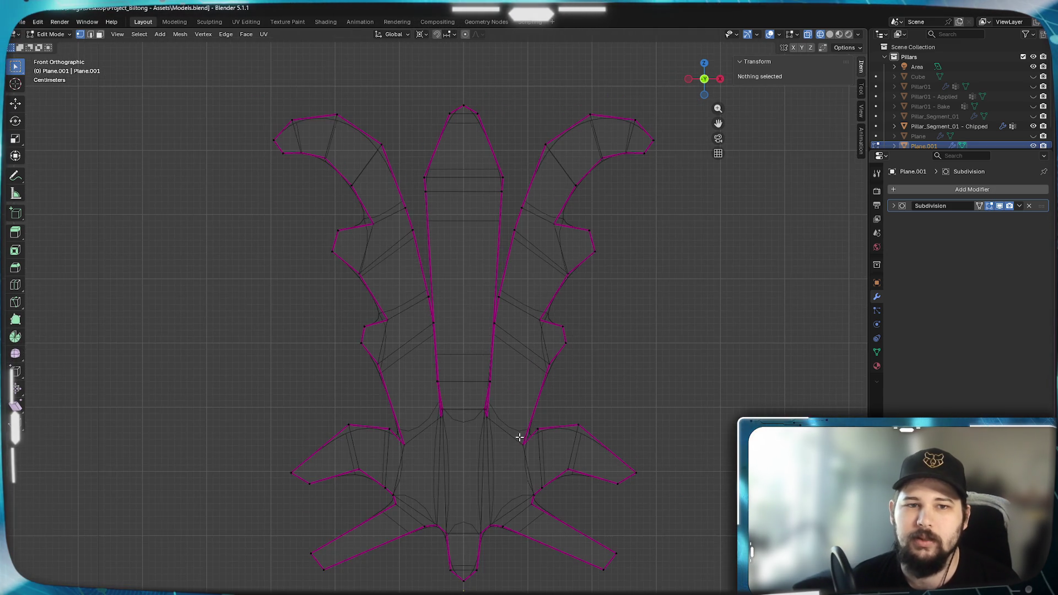
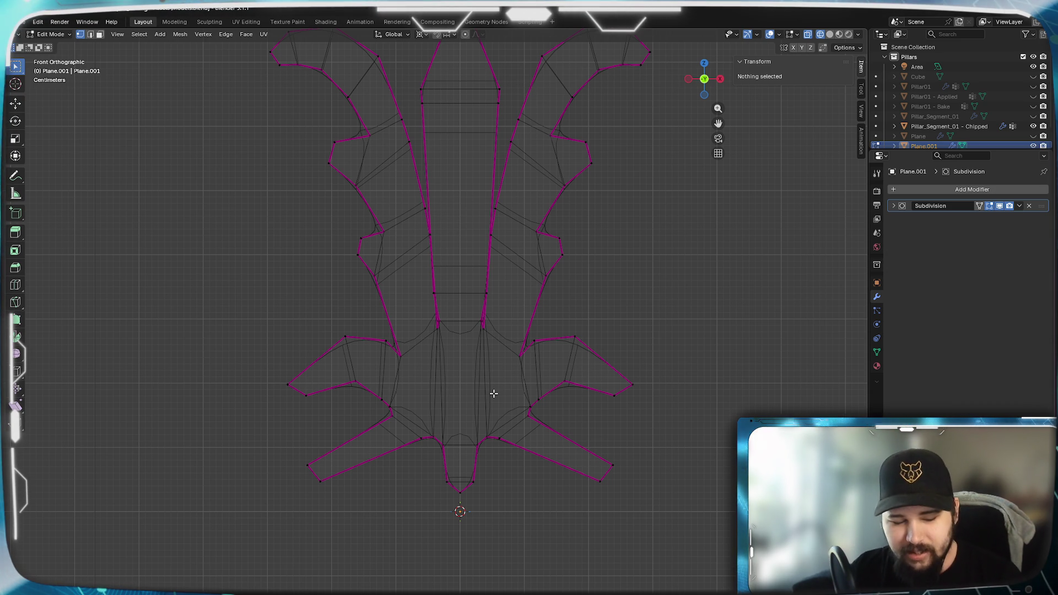
# Frame the flourish and close in on its bottom V-notch, selecting the notch's bottom vertex.
pyautogui.press('Home')
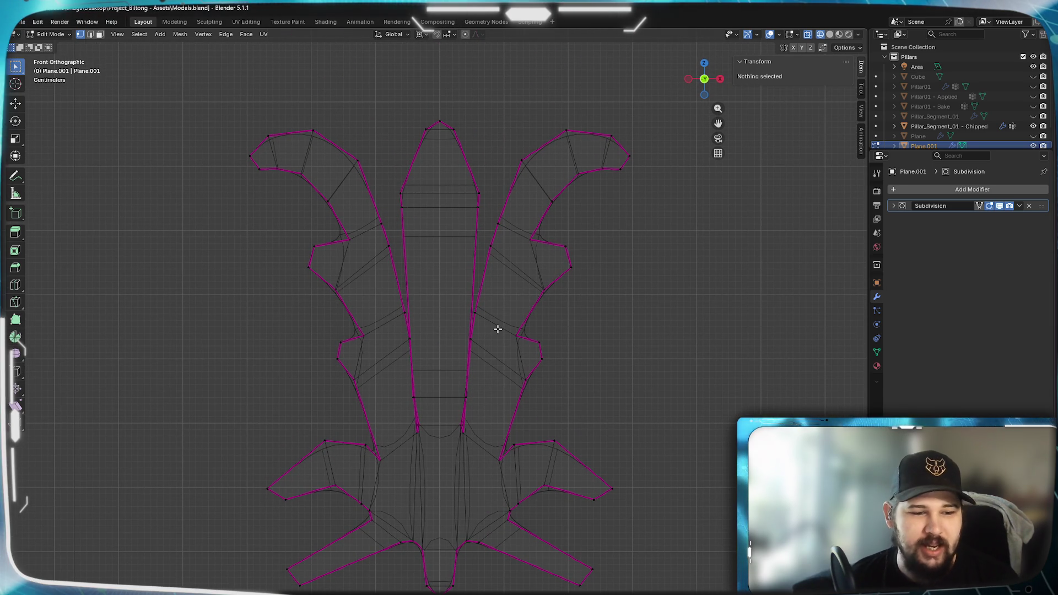
pyautogui.scroll(3, 451, 255)
pyautogui.moveTo(446, 227)
pyautogui.keyDown('shift'); pyautogui.mouseDown(button='middle')
pyautogui.moveTo(383, 463)
pyautogui.moveTo(347, 540)
pyautogui.moveTo(463, 290)
pyautogui.moveTo(460, 423)
pyautogui.moveTo(526, 320)
pyautogui.mouseUp(button='middle'); pyautogui.keyUp('shift')
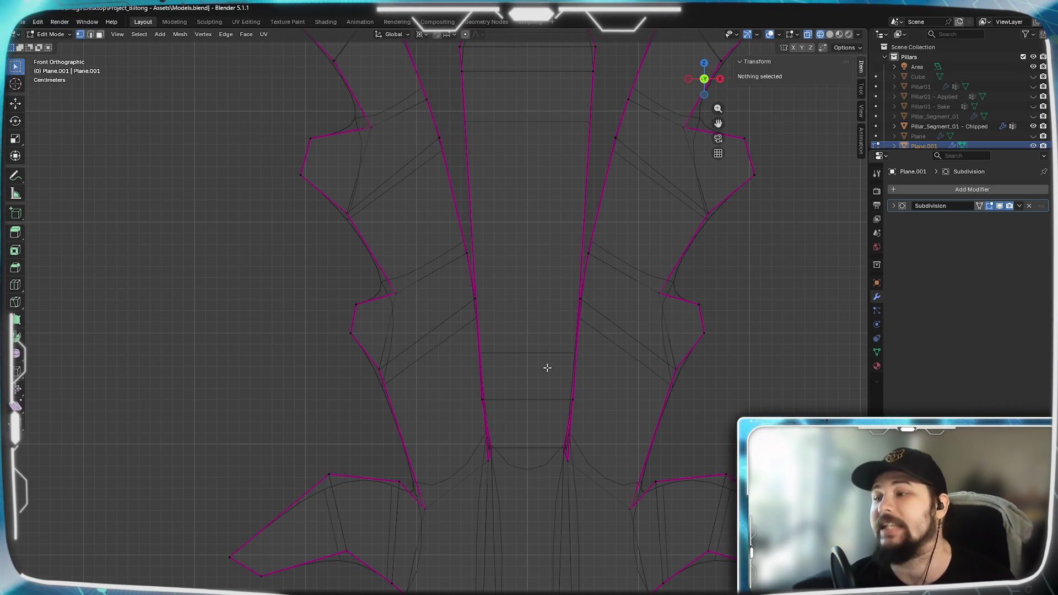
pyautogui.moveTo(536, 388)
pyautogui.keyDown('shift'); pyautogui.mouseDown(button='middle')
pyautogui.moveTo(578, 307)
pyautogui.moveTo(507, 335)
pyautogui.moveTo(592, 424)
pyautogui.mouseUp(button='middle'); pyautogui.keyUp('shift')
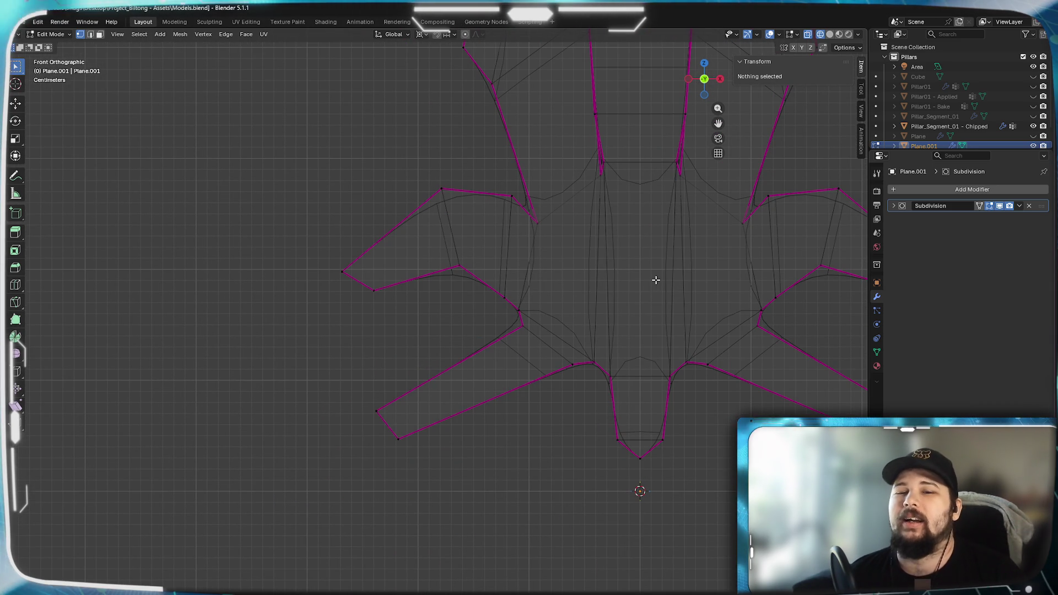
pyautogui.keyDown('shift'); pyautogui.moveTo(661, 425); pyautogui.dragTo(600, 406, button='middle'); pyautogui.keyUp('shift')
pyautogui.scroll(3, 622, 444)
pyautogui.keyDown('shift'); pyautogui.moveTo(650, 449); pyautogui.dragTo(402, 406, button='middle'); pyautogui.keyUp('shift')
pyautogui.scroll(3, 401, 406)
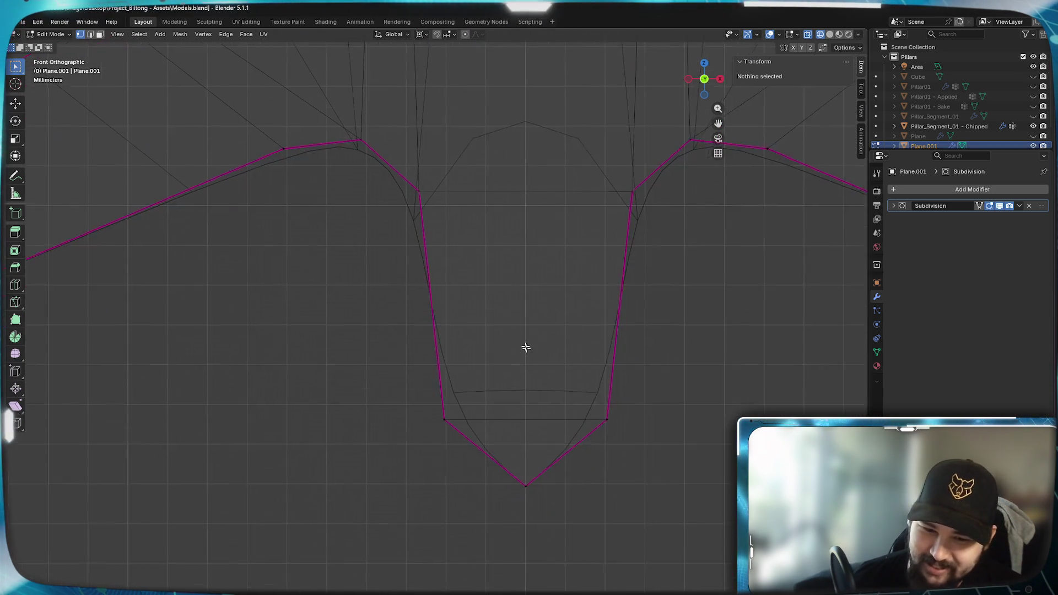
pyautogui.scroll(3, 538, 367)
pyautogui.scroll(-2, 570, 545)
pyautogui.click(537, 505)
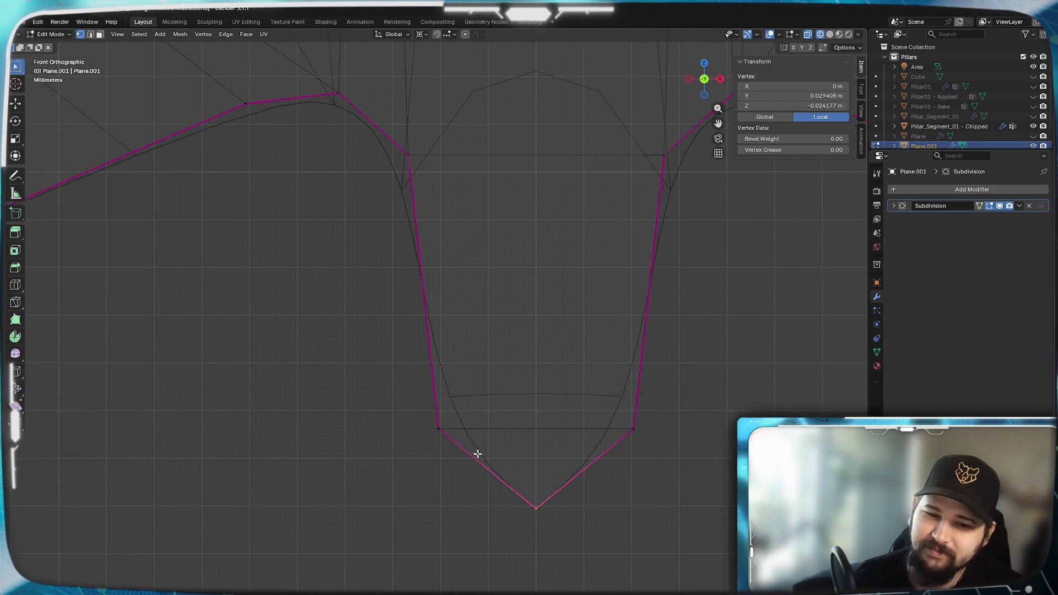
pyautogui.scroll(-3, 515, 408)
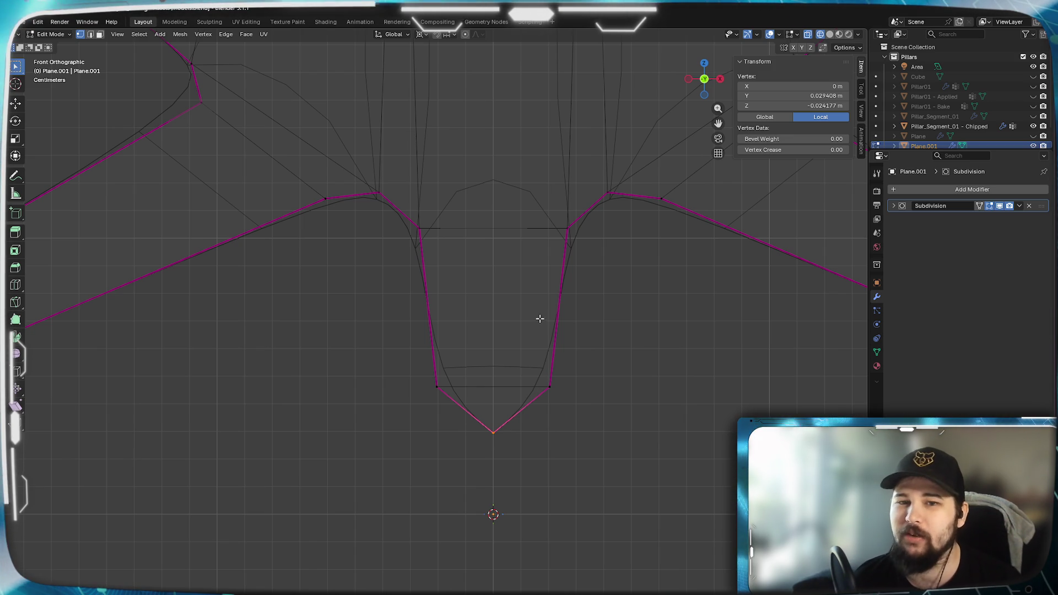
pyautogui.scroll(-4, 546, 325)
pyautogui.scroll(5, 567, 264)
pyautogui.scroll(-4, 588, 222)
pyautogui.scroll(-5, 539, 271)
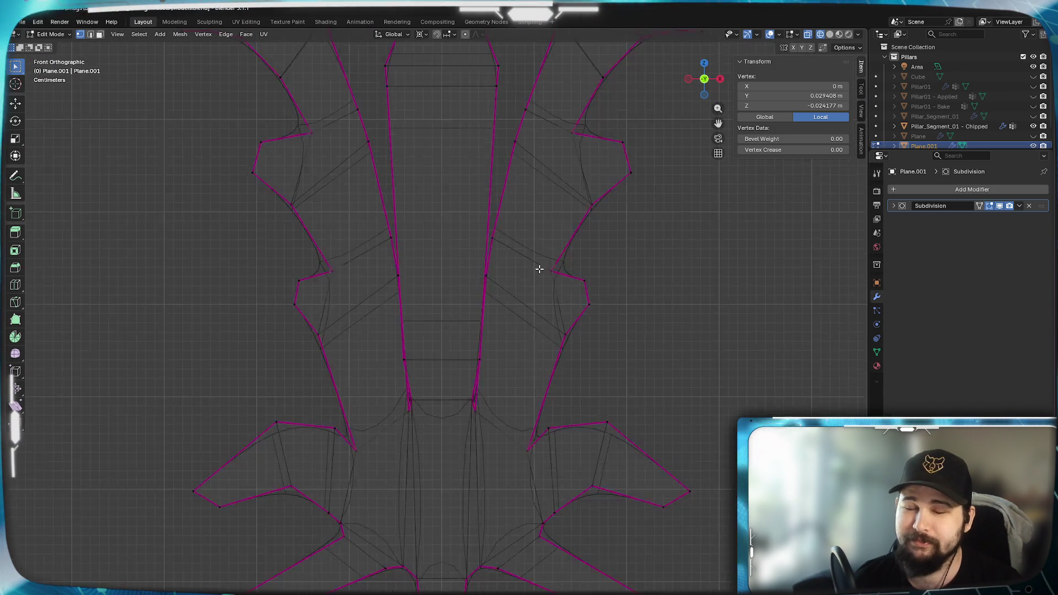
# Select the whole flourish mesh and set its Mean Crease to 0.
pyautogui.press('a')
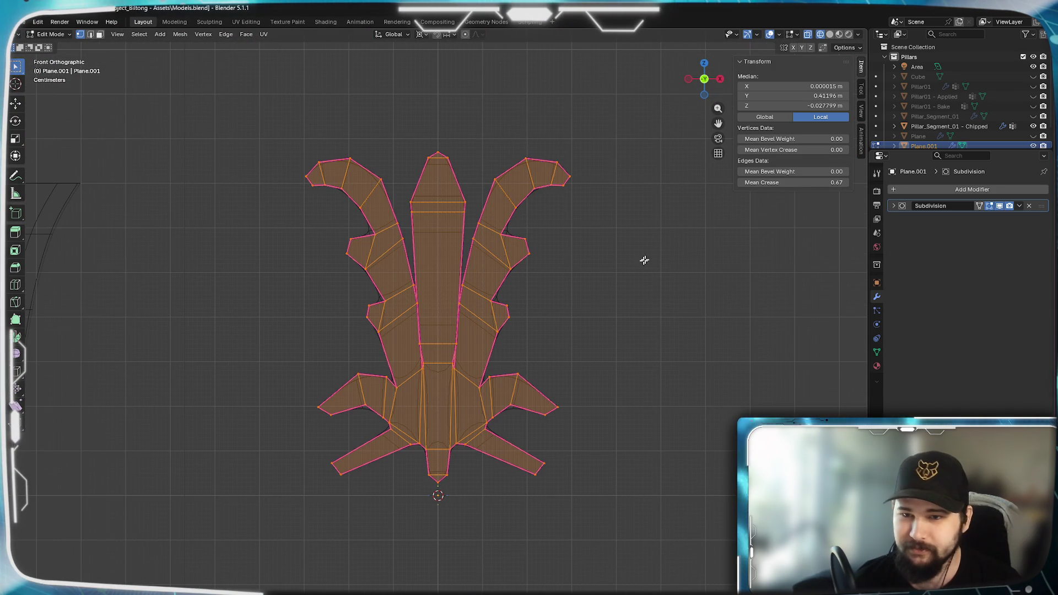
pyautogui.press('BackSpace')
pyautogui.scroll(8, 502, 297)
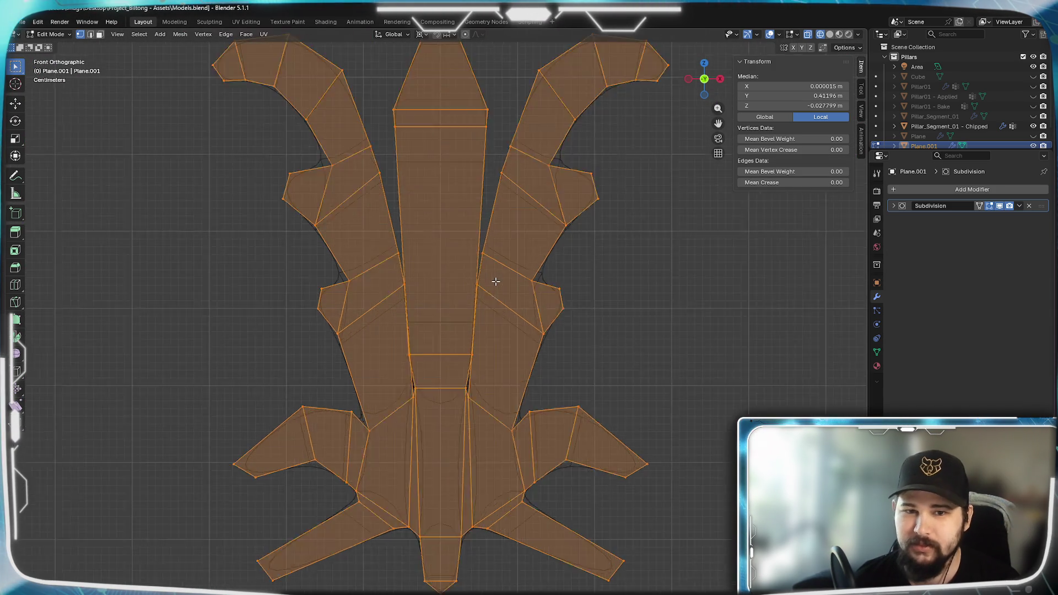
pyautogui.scroll(-5, 505, 309)
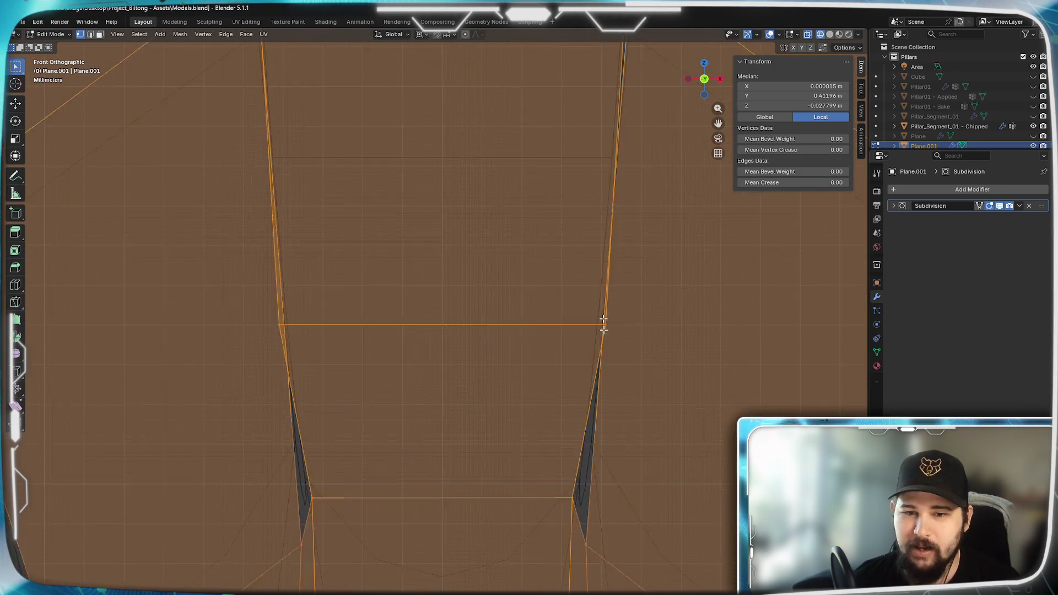
pyautogui.keyDown('shift'); pyautogui.moveTo(569, 274); pyautogui.dragTo(616, 498, button='middle'); pyautogui.keyUp('shift')
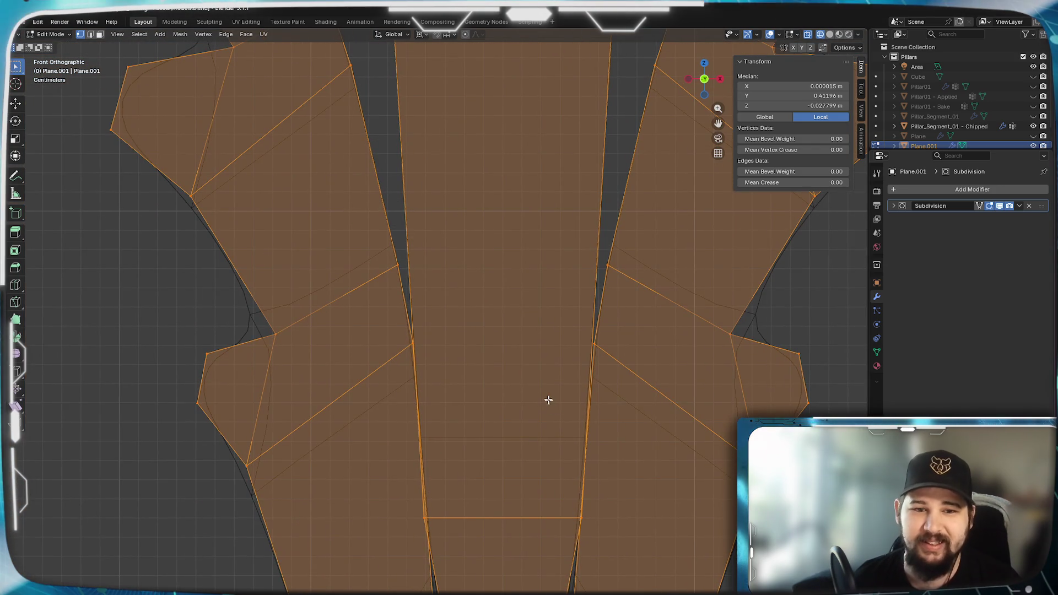
pyautogui.scroll(-4, 553, 408)
# Orbit the uncreased flourish to inspect its base legs and central pillars.
pyautogui.moveTo(696, 351)
pyautogui.mouseDown(button='middle')
pyautogui.moveTo(621, 395)
pyautogui.moveTo(444, 373)
pyautogui.moveTo(465, 352)
pyautogui.moveTo(572, 338)
pyautogui.moveTo(712, 344)
pyautogui.mouseUp(button='middle')
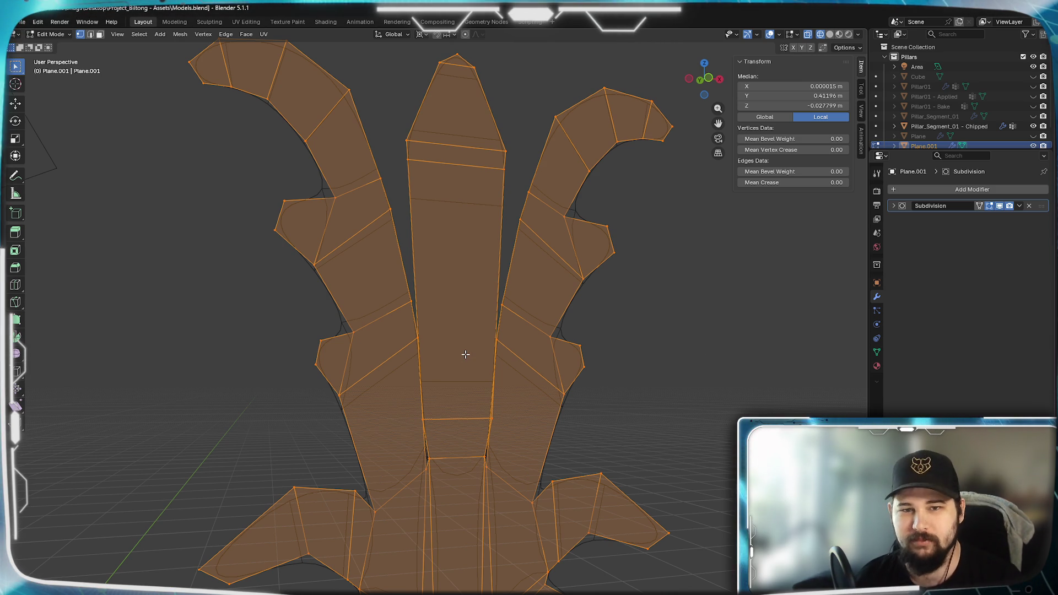
pyautogui.moveTo(454, 481)
pyautogui.keyDown('shift'); pyautogui.mouseDown(button='middle')
pyautogui.moveTo(463, 361)
pyautogui.moveTo(478, 338)
pyautogui.moveTo(493, 415)
pyautogui.moveTo(548, 330)
pyautogui.moveTo(523, 347)
pyautogui.moveTo(513, 338)
pyautogui.moveTo(572, 358)
pyautogui.mouseUp(button='middle'); pyautogui.keyUp('shift')
pyautogui.moveTo(538, 259); pyautogui.dragTo(533, 348, button='middle')
pyautogui.scroll(8, 533, 348)
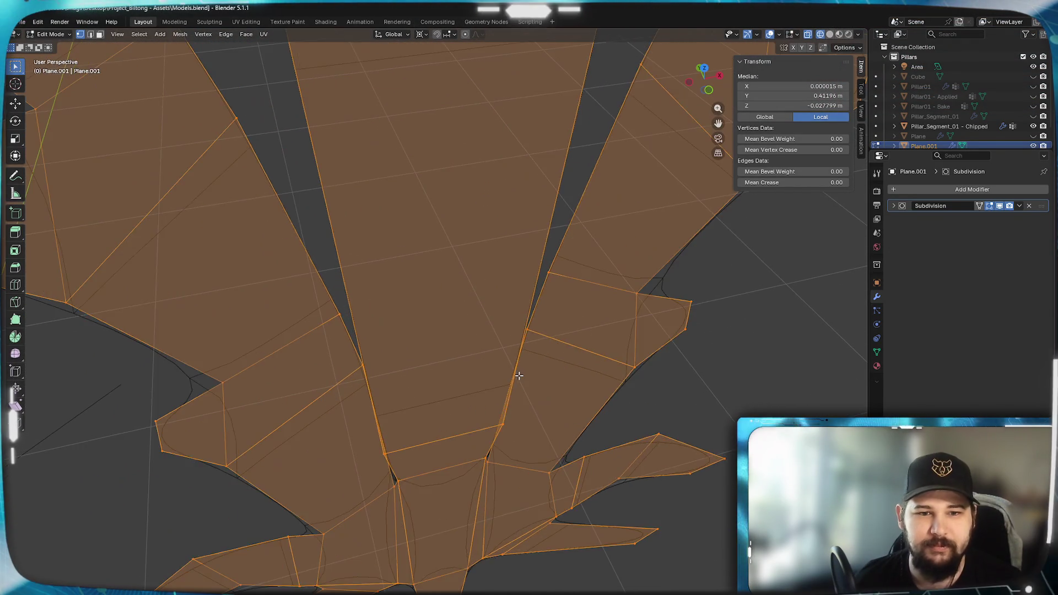
pyautogui.moveTo(507, 437); pyautogui.dragTo(517, 416, button='middle')
pyautogui.scroll(-6, 545, 382)
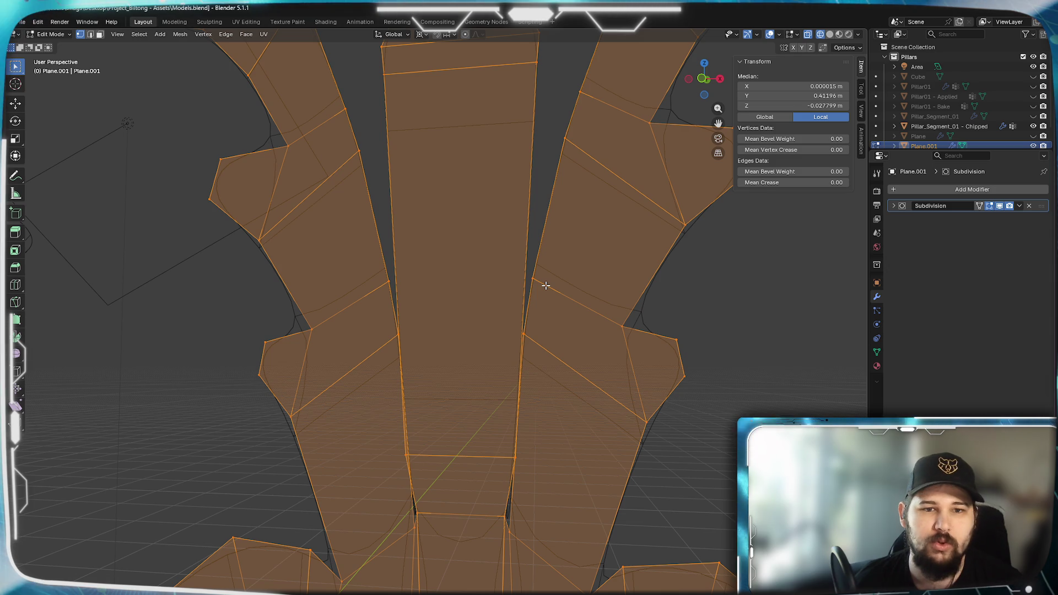
pyautogui.scroll(-5, 545, 285)
pyautogui.scroll(5, 435, 322)
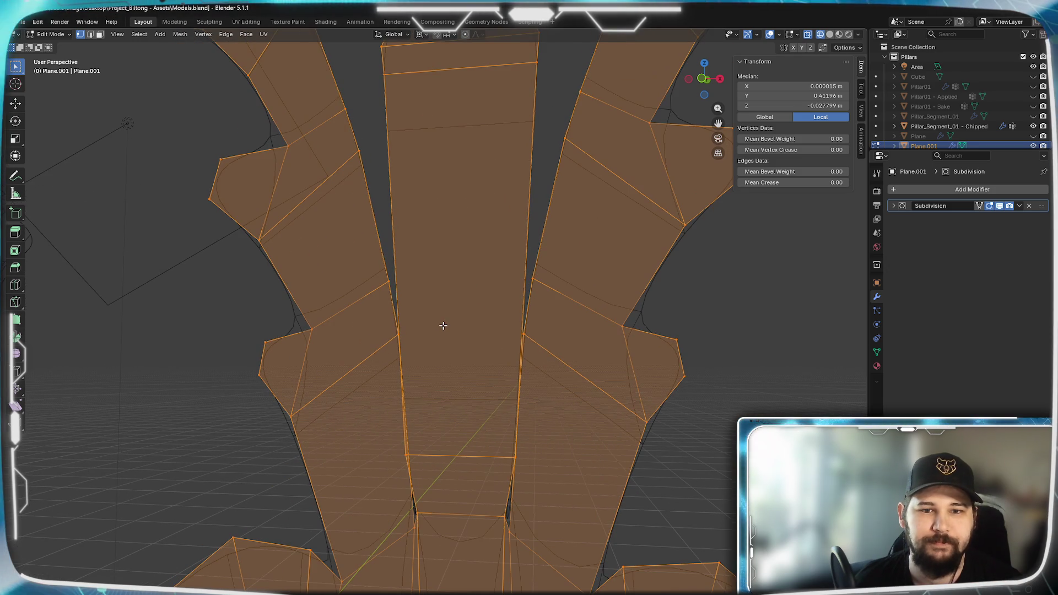
pyautogui.scroll(-4, 446, 324)
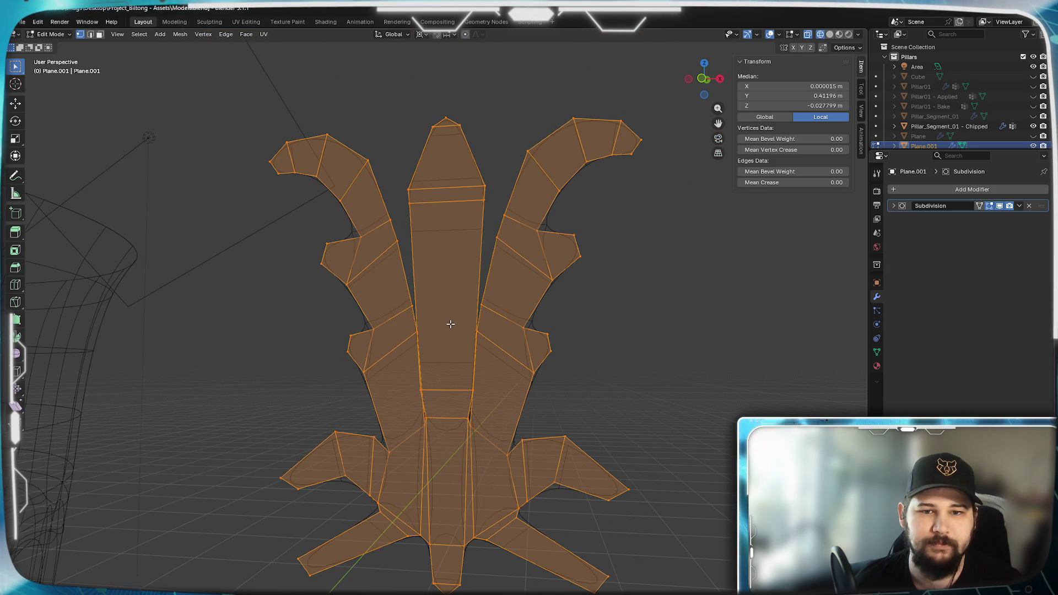
# Flatten the flourish mesh by scaling it to 0 along Y.
pyautogui.press('s')
pyautogui.press('y')
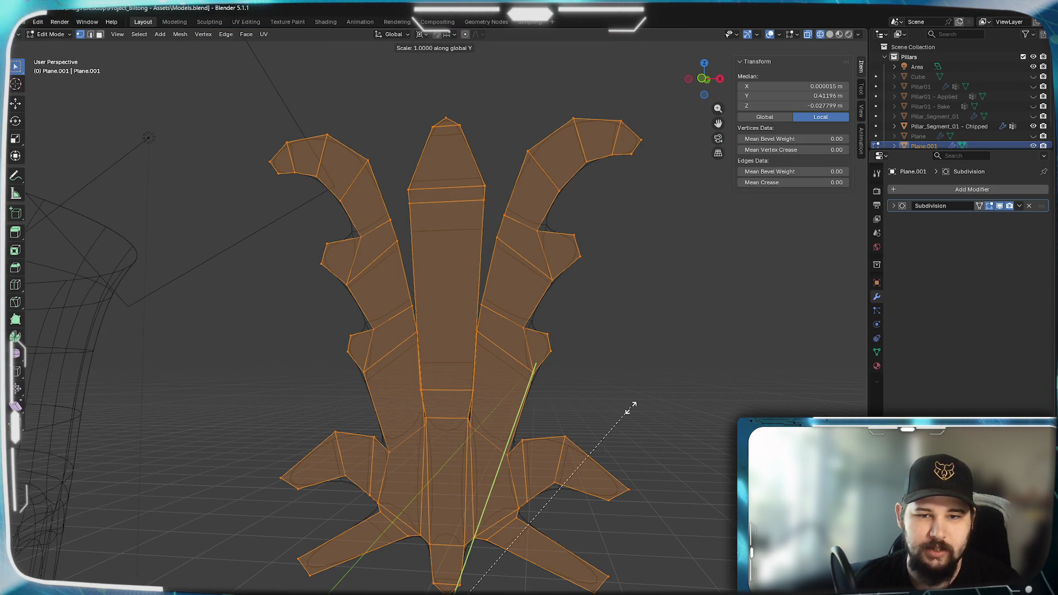
pyautogui.press('0')
pyautogui.press('Return')
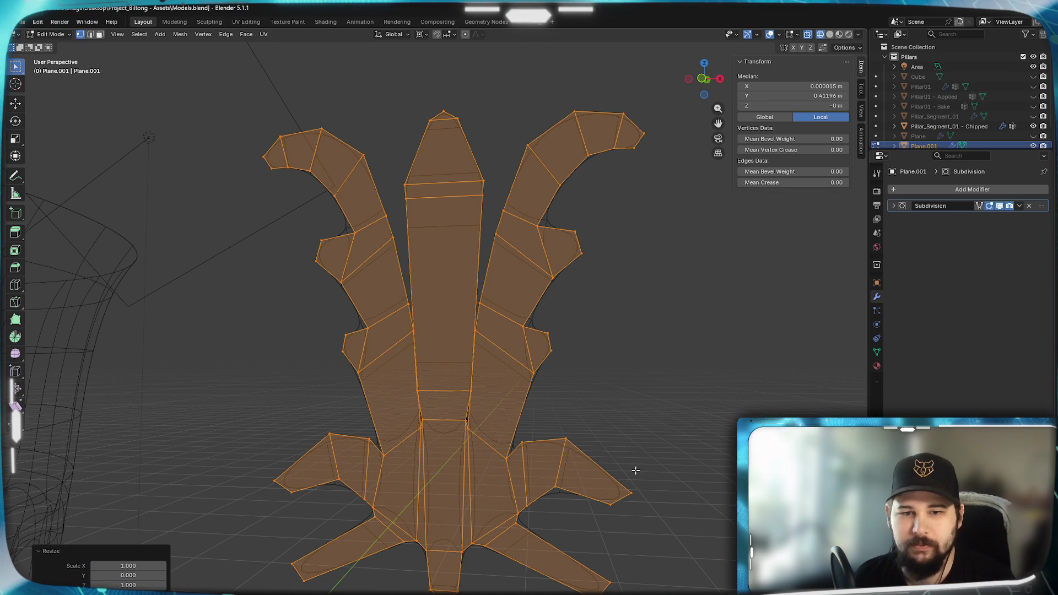
# Loop-cut the central stem, sliding the new loop to 0.095, and view it in solid shading.
pyautogui.scroll(4, 480, 314)
pyautogui.hotkey('ctrl', 'r')
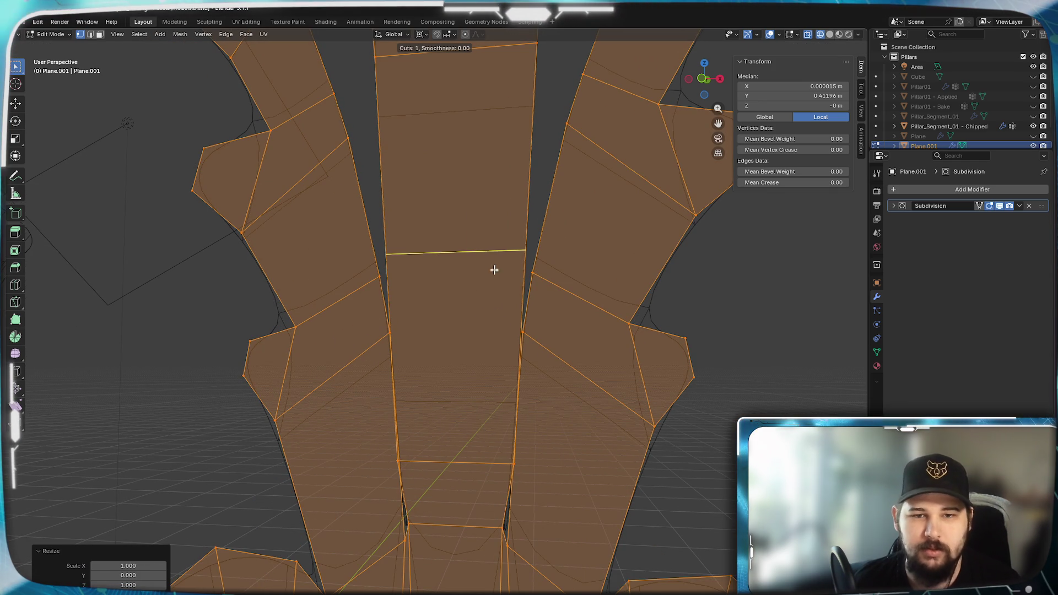
pyautogui.click(497, 250)
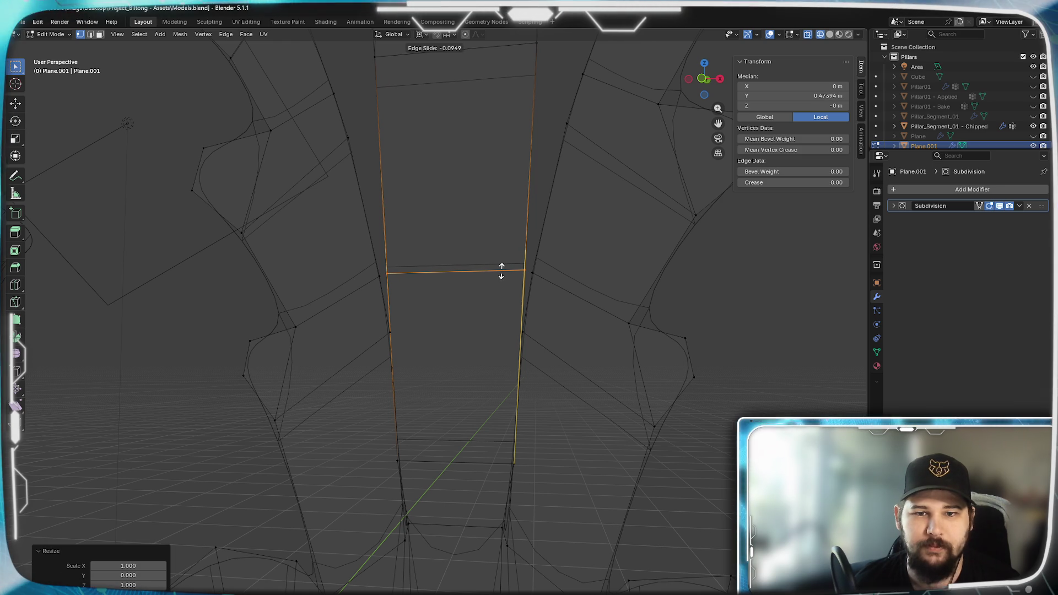
pyautogui.click(501, 271)
pyautogui.scroll(3, 510, 330)
pyautogui.scroll(-3, 510, 330)
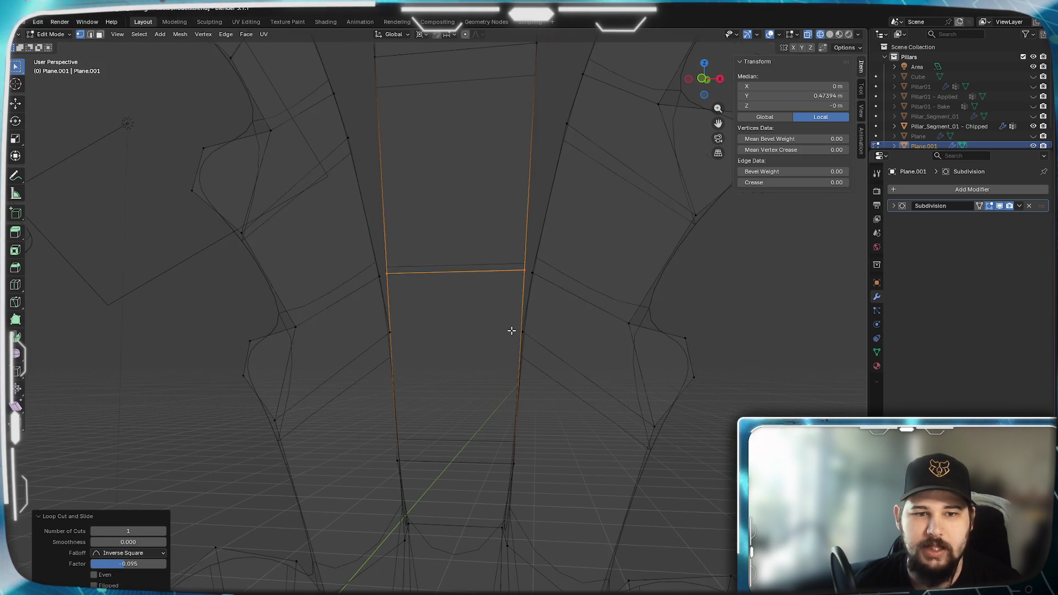
pyautogui.moveTo(500, 325)
pyautogui.mouseDown(button='middle')
pyautogui.moveTo(465, 299)
pyautogui.moveTo(503, 319)
pyautogui.moveTo(431, 321)
pyautogui.moveTo(441, 248)
pyautogui.moveTo(468, 267)
pyautogui.moveTo(425, 295)
pyautogui.moveTo(471, 302)
pyautogui.mouseUp(button='middle')
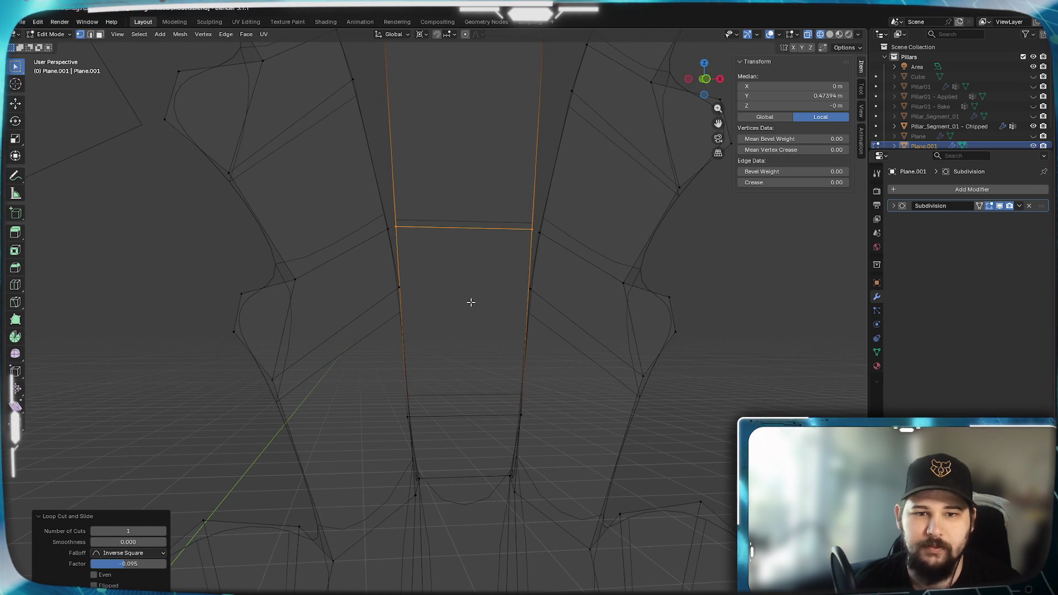
pyautogui.moveTo(441, 517)
pyautogui.mouseDown(button='middle')
pyautogui.moveTo(472, 347)
pyautogui.moveTo(432, 408)
pyautogui.moveTo(431, 449)
pyautogui.mouseUp(button='middle')
pyautogui.press('z')
pyautogui.click(503, 444)
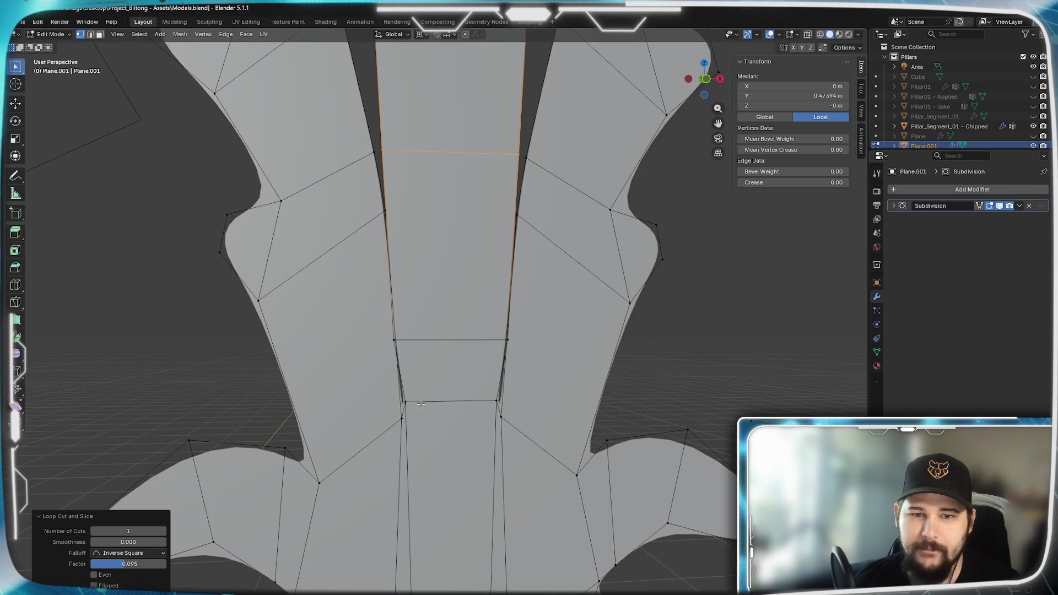
# Shrink the edge loop at the stem's base to about 0.61 around the median point.
pyautogui.scroll(-3, 420, 403)
pyautogui.scroll(3, 422, 387)
pyautogui.keyDown('shift'); pyautogui.moveTo(422, 387); pyautogui.dragTo(421, 406, button='middle'); pyautogui.keyUp('shift')
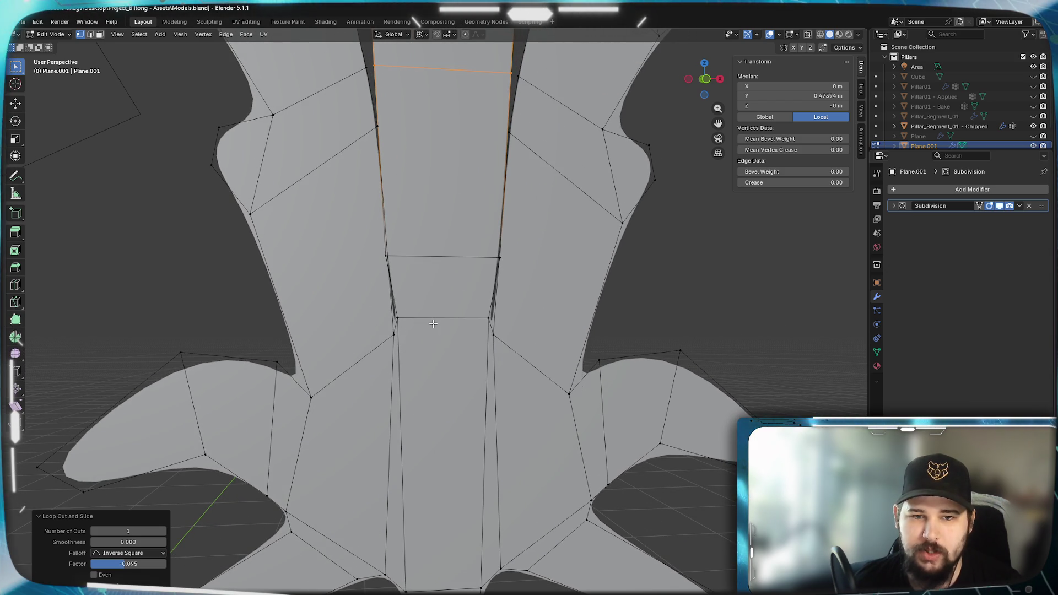
pyautogui.moveTo(415, 296)
pyautogui.keyDown('shift'); pyautogui.mouseDown(button='middle')
pyautogui.moveTo(353, 490)
pyautogui.moveTo(390, 386)
pyautogui.mouseUp(button='middle'); pyautogui.keyUp('shift')
pyautogui.keyDown('alt'); pyautogui.click(380, 371); pyautogui.keyUp('alt')
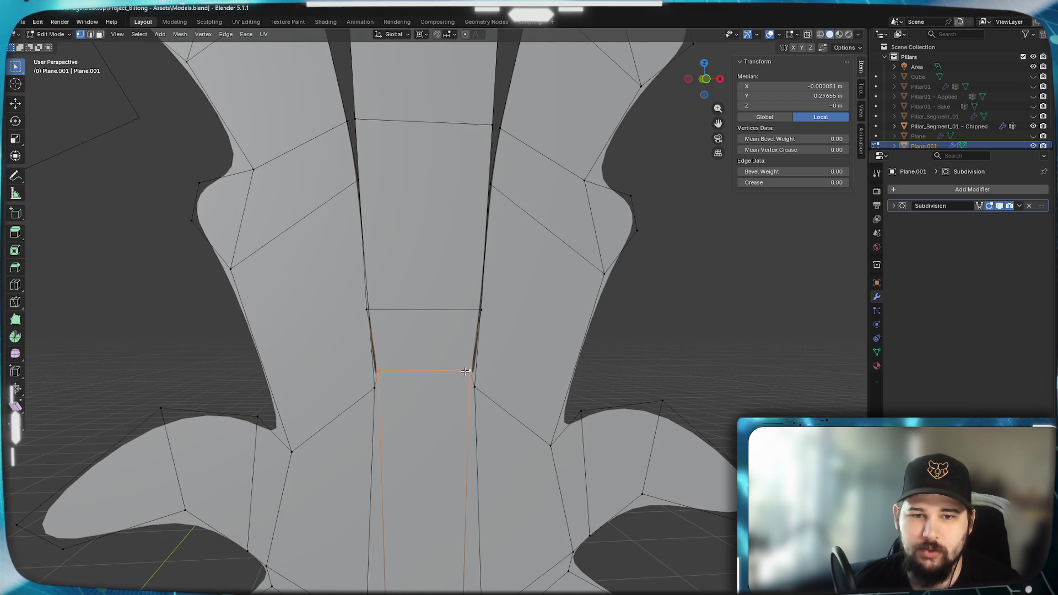
pyautogui.rightClick(545, 441)
pyautogui.click(421, 34)
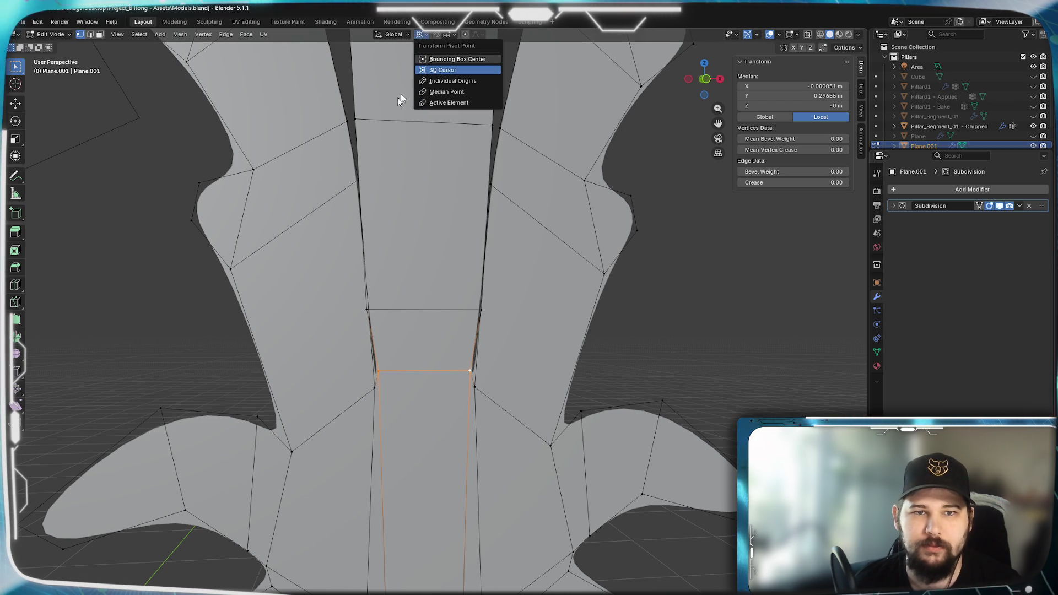
pyautogui.click(447, 92)
pyautogui.press('s')
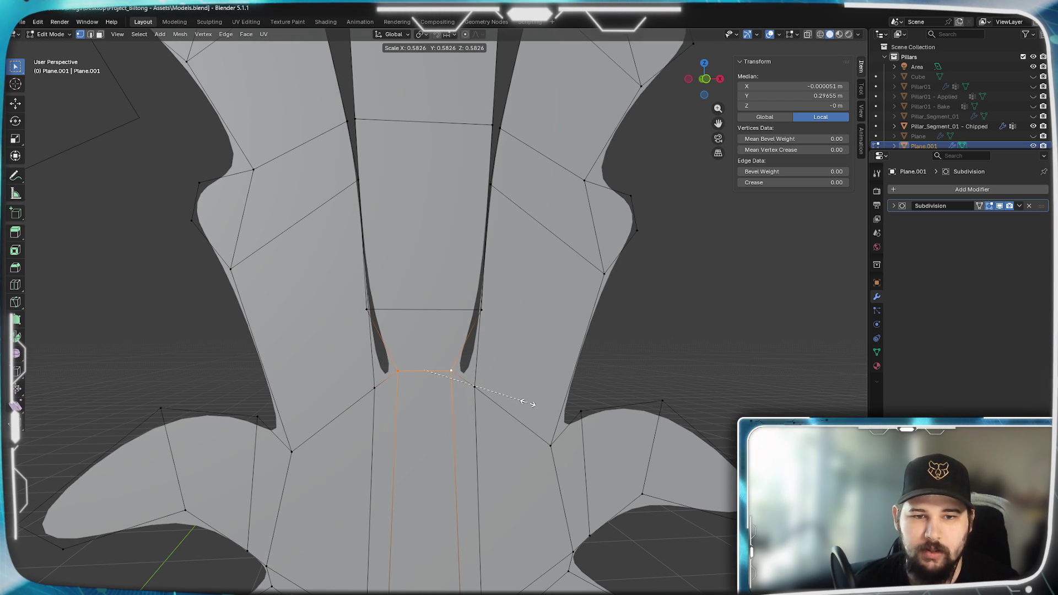
pyautogui.click(532, 404)
# Narrow a vertex pair on the central strip and fill the left gap with a face.
pyautogui.scroll(2, 487, 304)
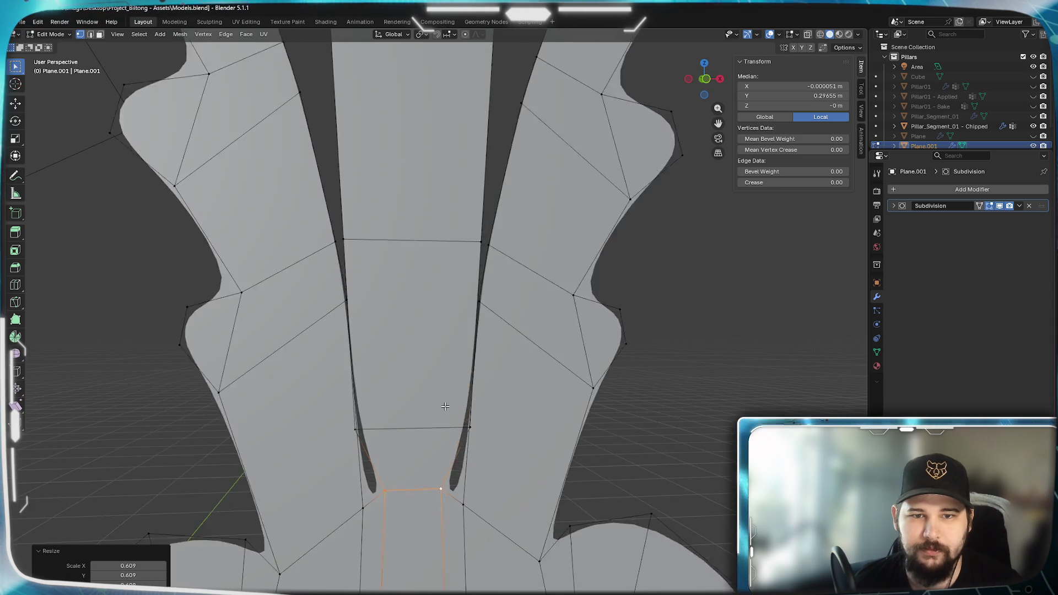
pyautogui.scroll(-2, 490, 333)
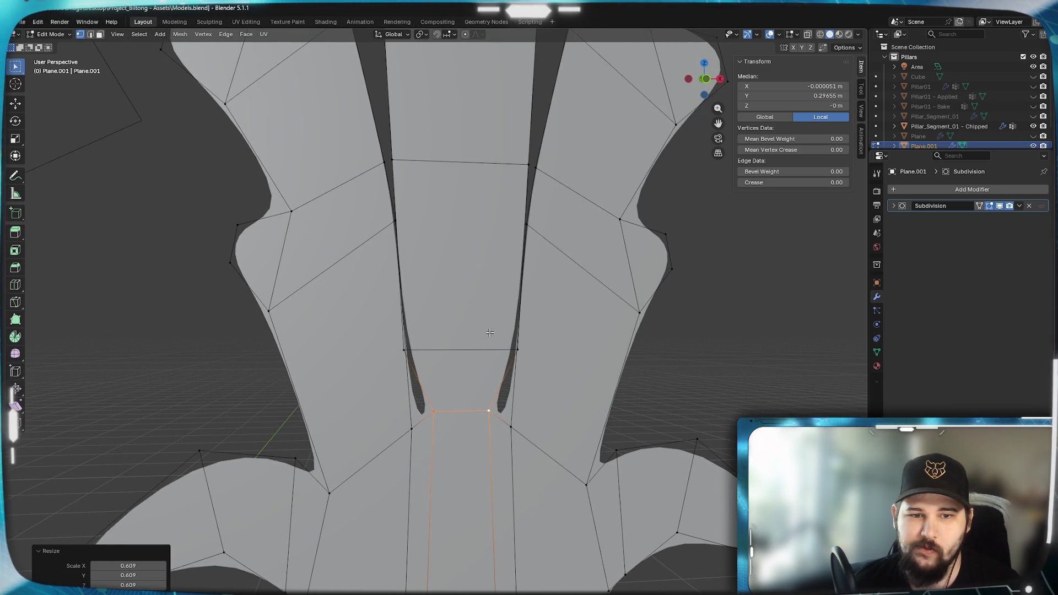
pyautogui.click(410, 347)
pyautogui.keyDown('shift'); pyautogui.click(518, 346); pyautogui.keyUp('shift')
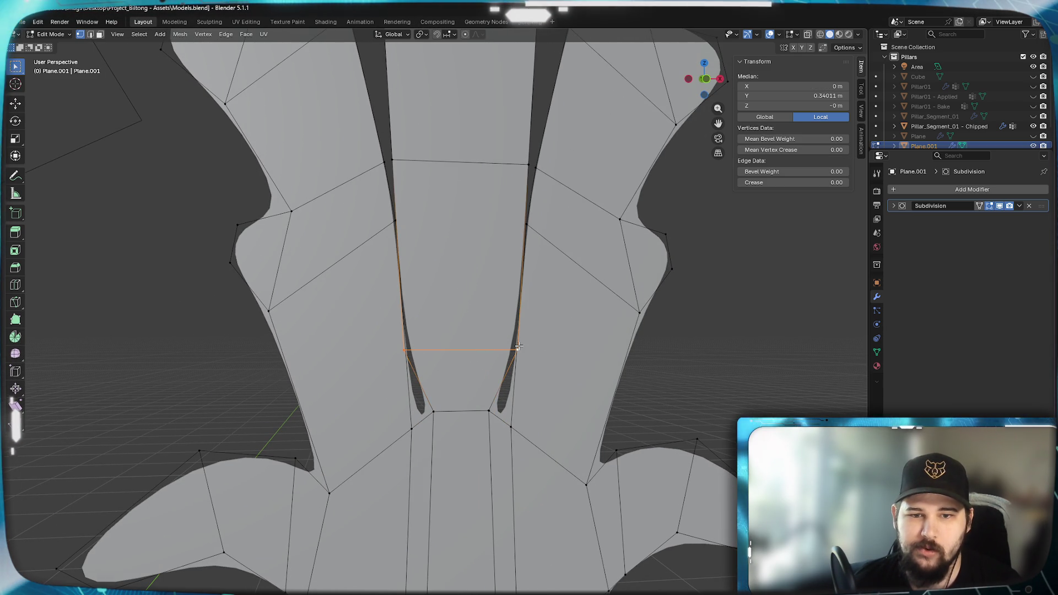
pyautogui.press('s')
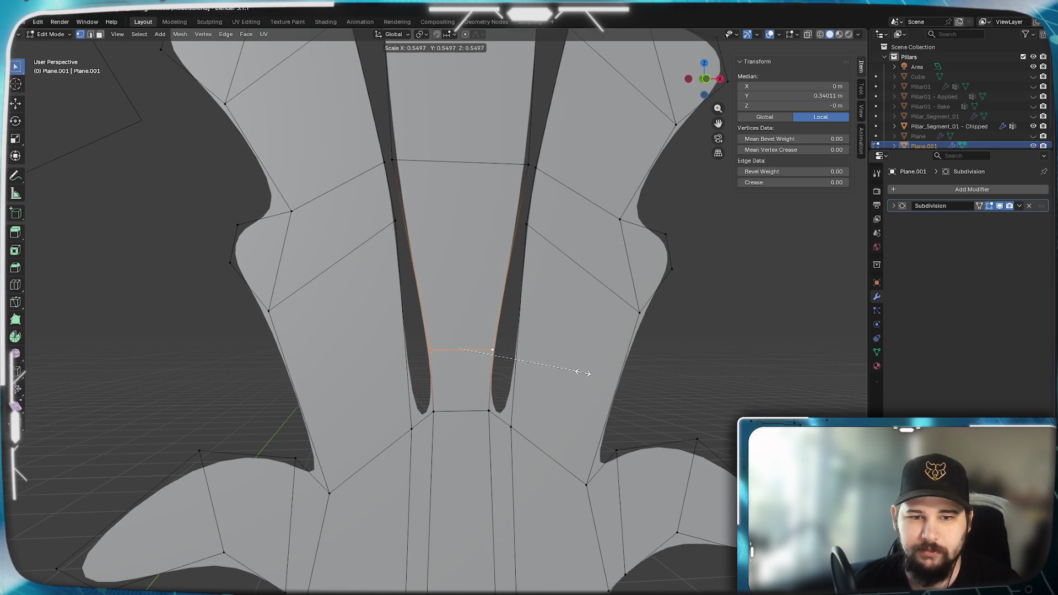
pyautogui.click(581, 371)
pyautogui.press('g')
pyautogui.press('z')
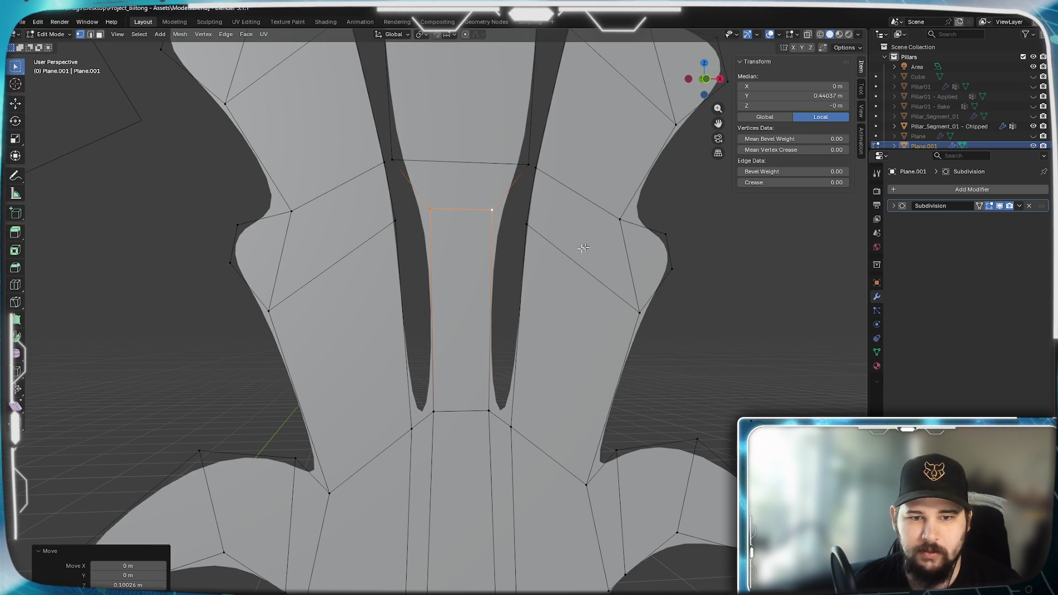
pyautogui.keyDown('shift'); pyautogui.click(409, 223); pyautogui.keyUp('shift')
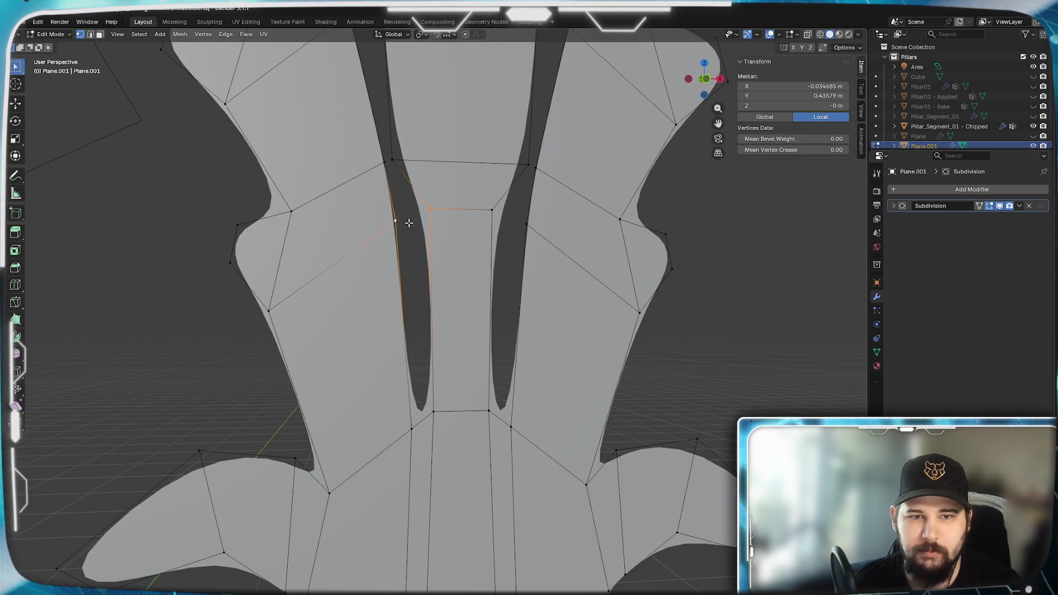
pyautogui.press('f')
# Fill faces up the right gap and in the gap beside the left prong.
pyautogui.click(455, 455)
pyautogui.click(484, 420)
pyautogui.keyDown('shift'); pyautogui.click(510, 425); pyautogui.keyUp('shift')
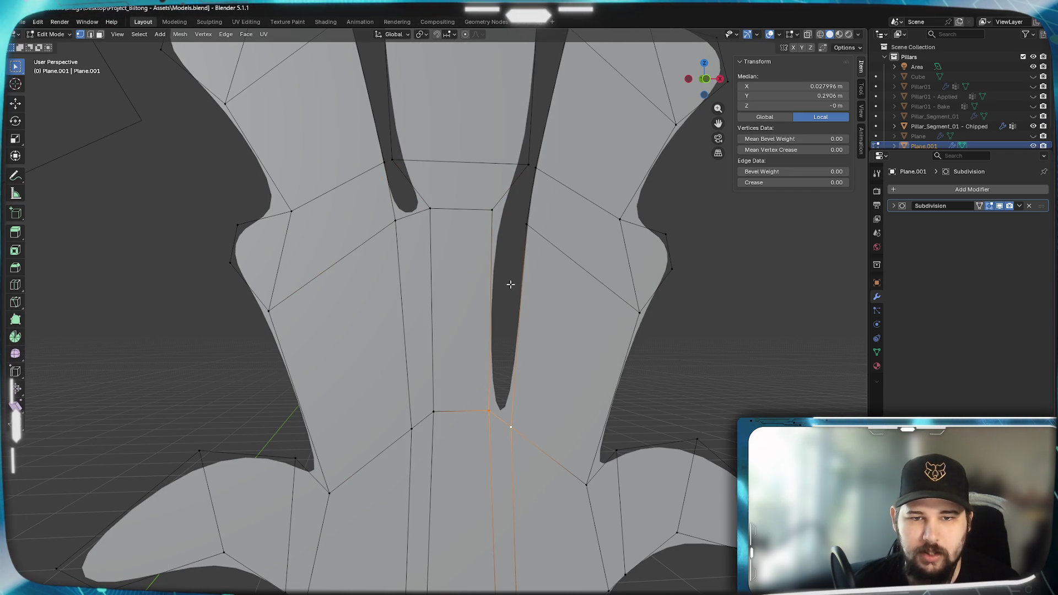
pyautogui.press('f')
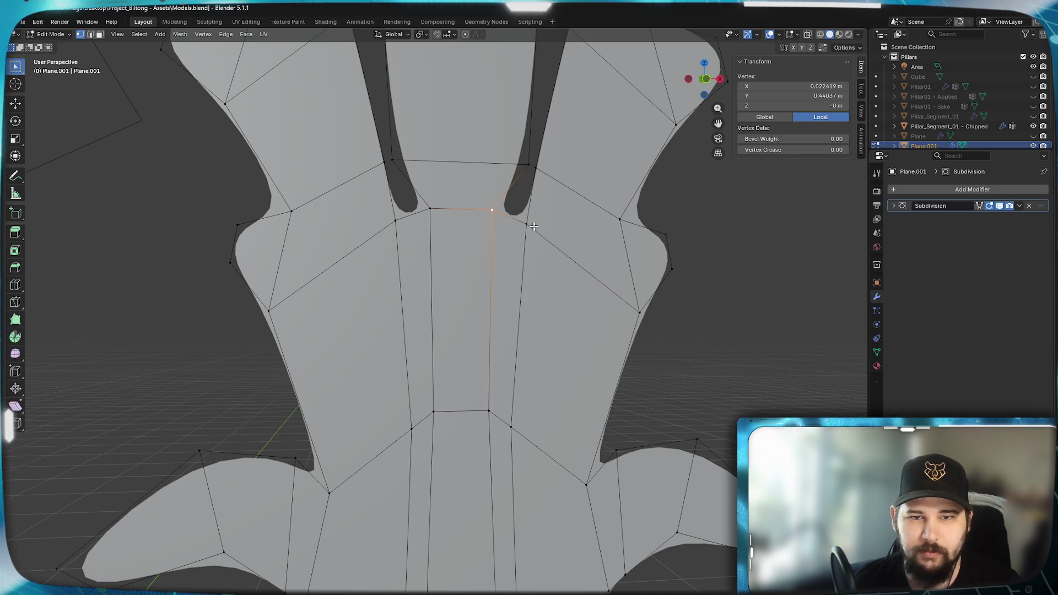
pyautogui.press('f')
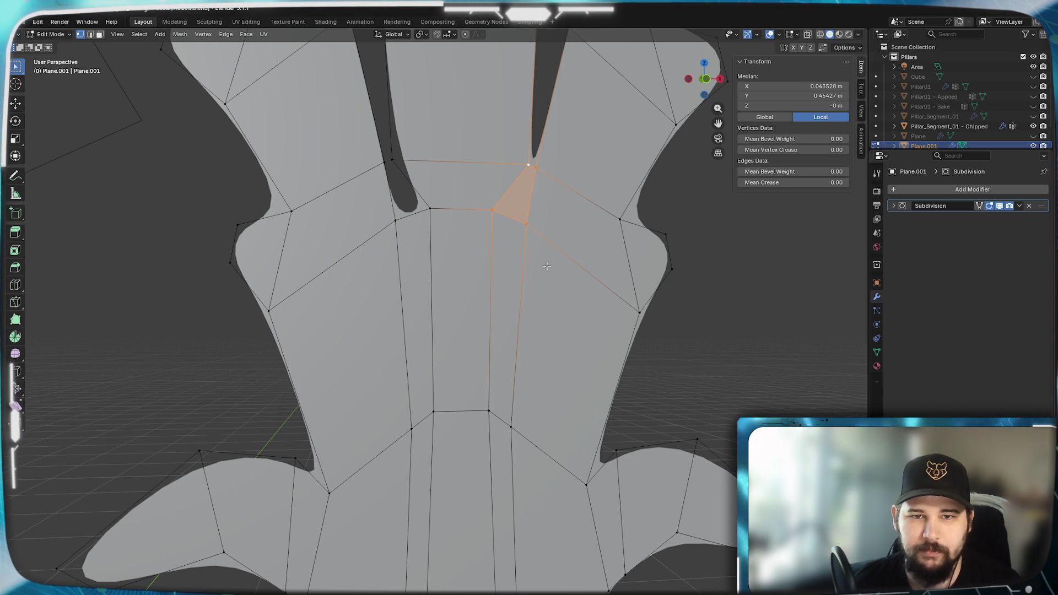
pyautogui.click(392, 160)
pyautogui.keyDown('shift'); pyautogui.click(395, 219); pyautogui.keyUp('shift')
pyautogui.press('f')
pyautogui.scroll(-5, 460, 302)
# Return to Object Mode and show the Plane relief to compare the ornament.
pyautogui.press('Tab')
pyautogui.moveTo(545, 362)
pyautogui.mouseDown(button='middle')
pyautogui.moveTo(472, 366)
pyautogui.moveTo(370, 349)
pyautogui.moveTo(529, 346)
pyautogui.mouseUp(button='middle')
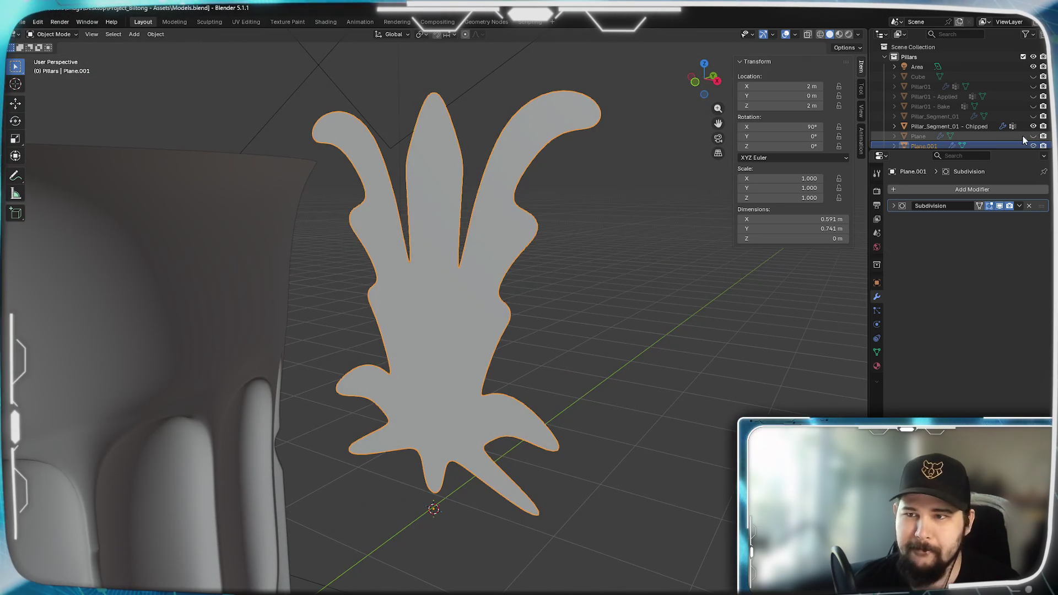
pyautogui.click(1033, 136)
pyautogui.moveTo(467, 271)
pyautogui.mouseDown(button='middle')
pyautogui.moveTo(509, 261)
pyautogui.moveTo(495, 256)
pyautogui.mouseUp(button='middle')
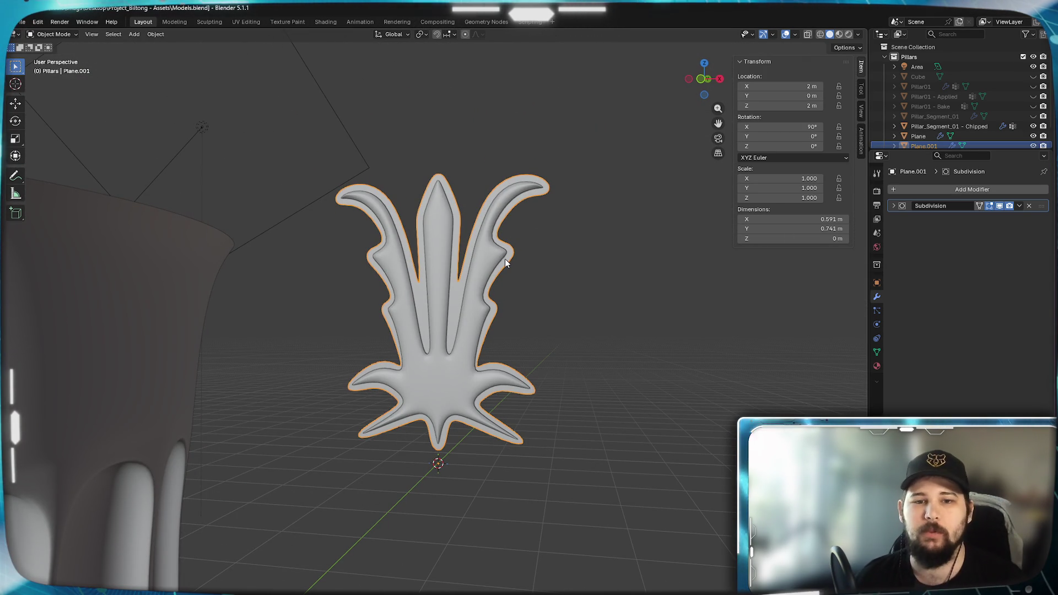
pyautogui.moveTo(504, 258)
pyautogui.keyDown('ctrl'); pyautogui.mouseDown(button='middle')
pyautogui.moveTo(526, 395)
pyautogui.moveTo(508, 309)
pyautogui.moveTo(518, 332)
pyautogui.mouseUp(button='middle'); pyautogui.keyUp('ctrl')
# Raise the vertex pair where the arms meet along Z, then compare against the Plane relief.
pyautogui.press('Tab')
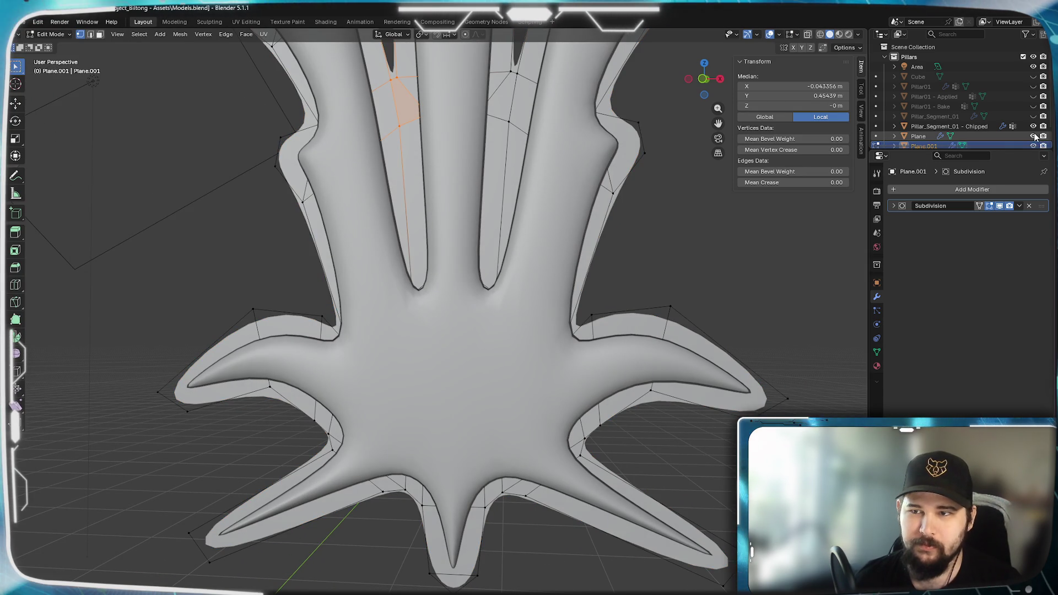
pyautogui.hotkey('ctrl', '0')
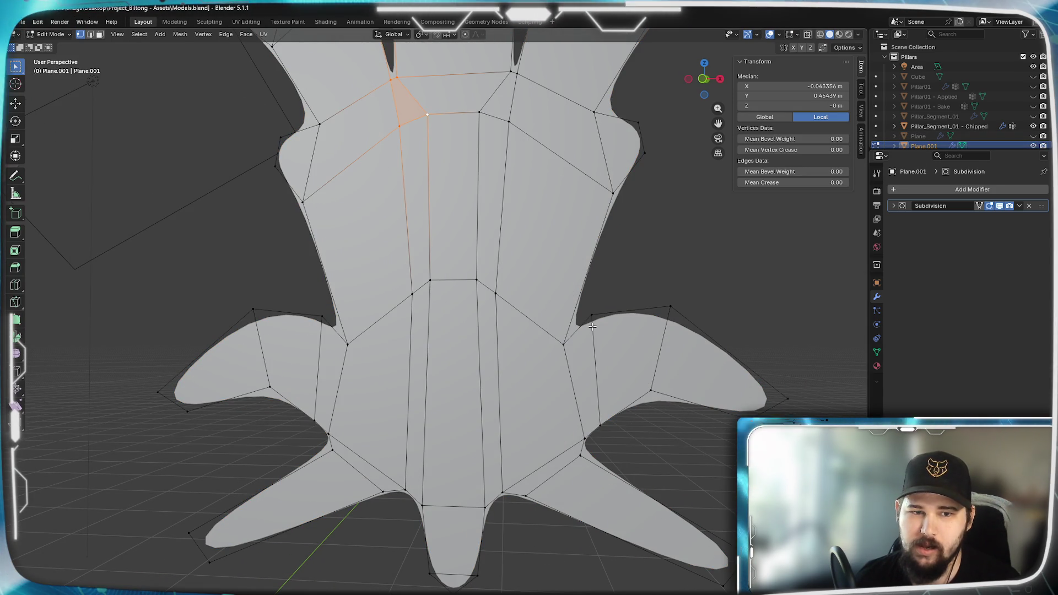
pyautogui.click(347, 343)
pyautogui.keyDown('shift'); pyautogui.click(562, 345); pyautogui.keyUp('shift')
pyautogui.press('g')
pyautogui.press('z')
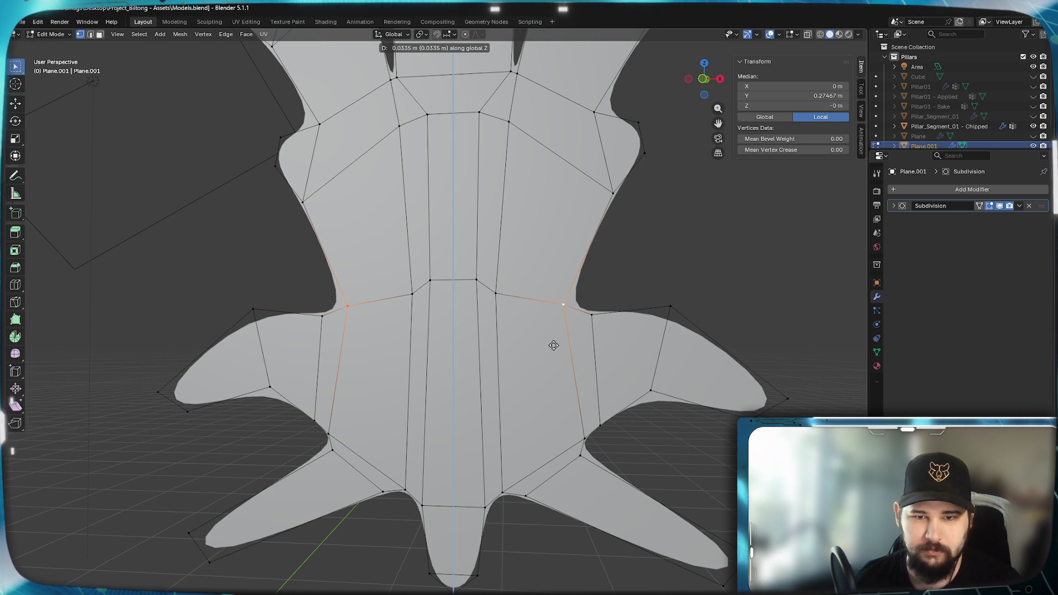
pyautogui.click(554, 345)
pyautogui.press('Tab')
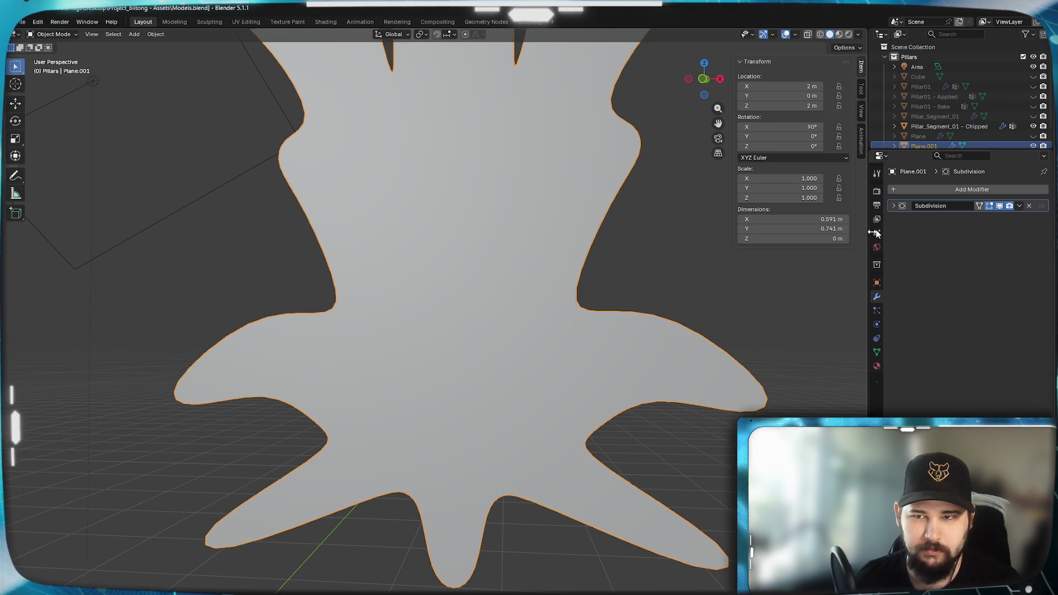
pyautogui.click(1033, 136)
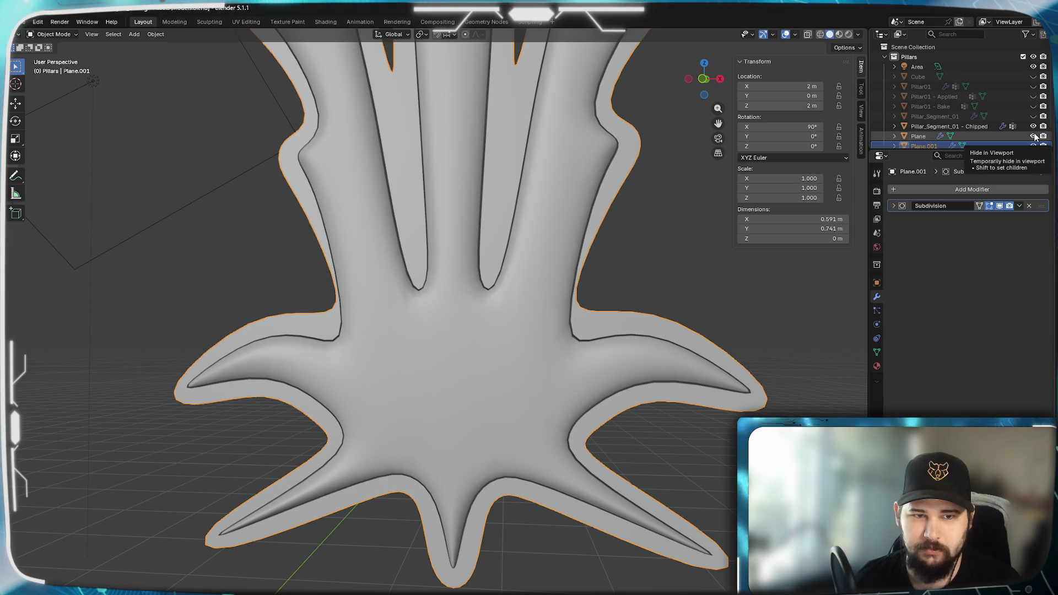
pyautogui.click(1033, 136)
# Spread the two stem vertices wider, then return to Object Mode with the Plane relief shown.
pyautogui.press('Tab')
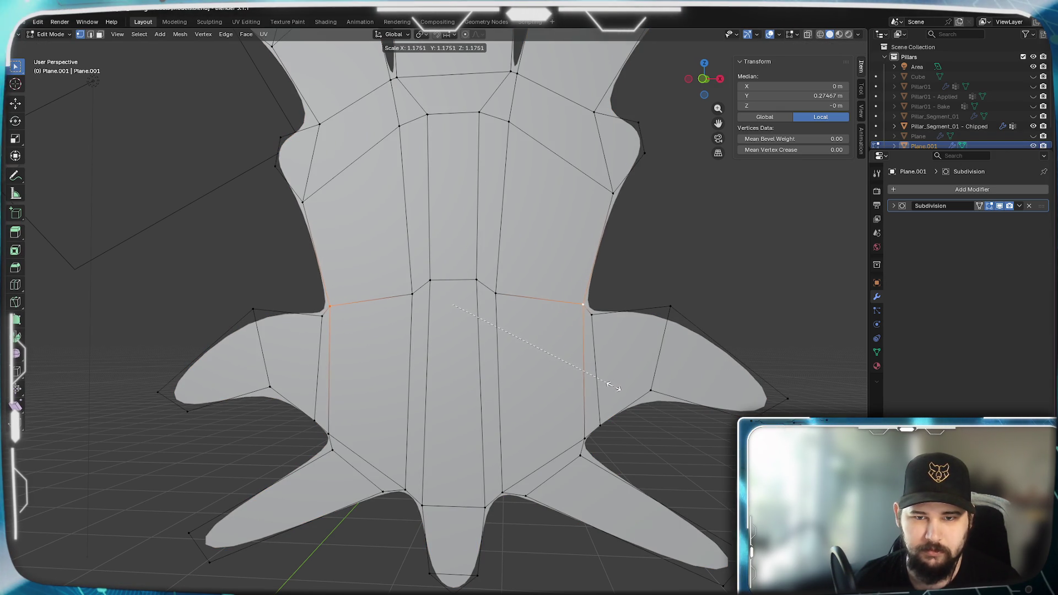
pyautogui.click(607, 387)
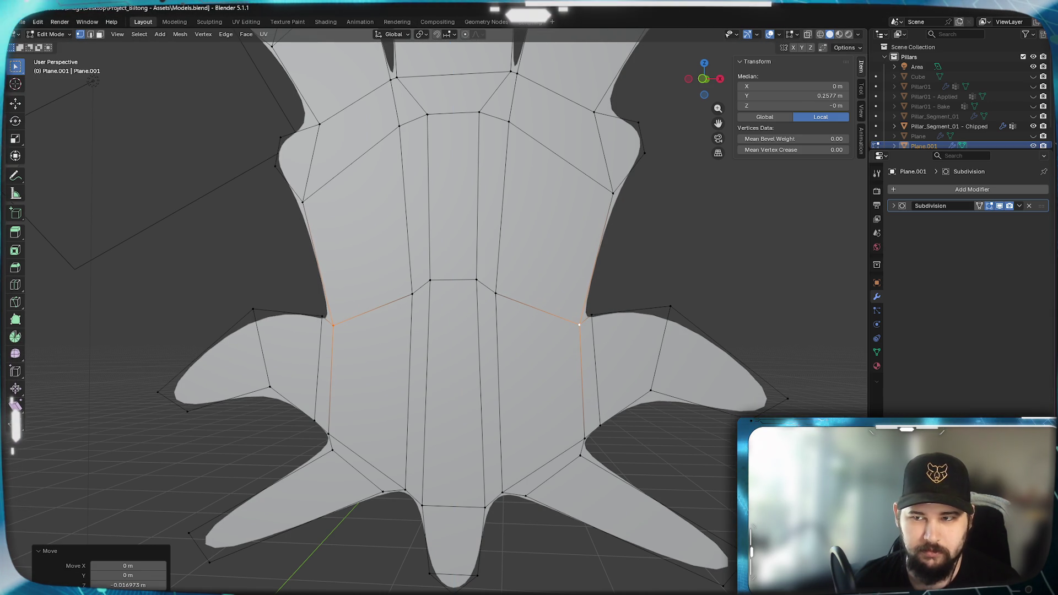
pyautogui.click(1033, 136)
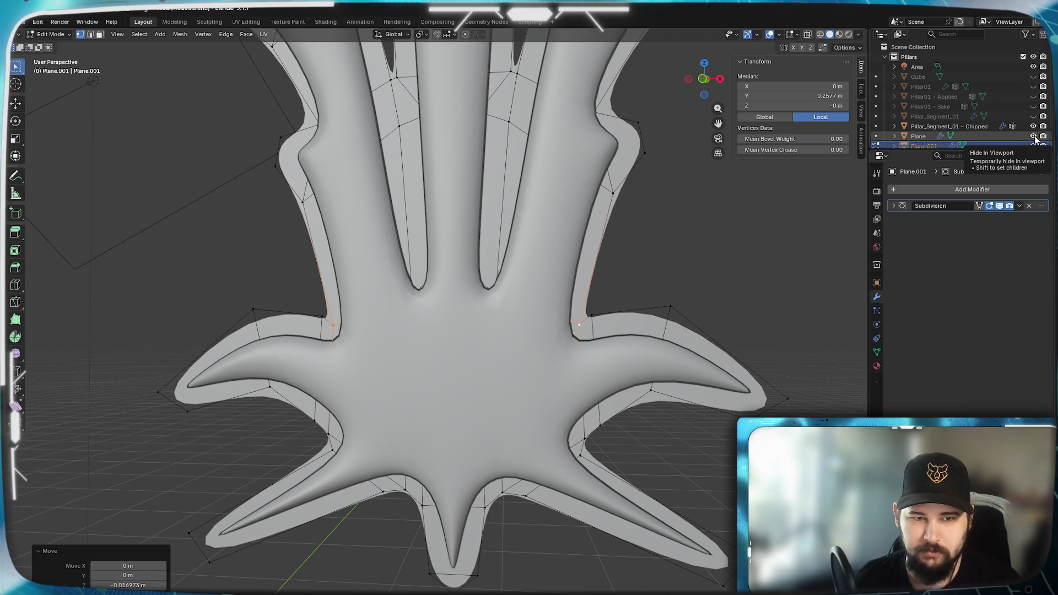
pyautogui.scroll(-3, 562, 292)
pyautogui.moveTo(562, 292)
pyautogui.mouseDown(button='middle')
pyautogui.moveTo(562, 309)
pyautogui.moveTo(559, 206)
pyautogui.moveTo(505, 432)
pyautogui.moveTo(521, 365)
pyautogui.moveTo(522, 226)
pyautogui.mouseUp(button='middle')
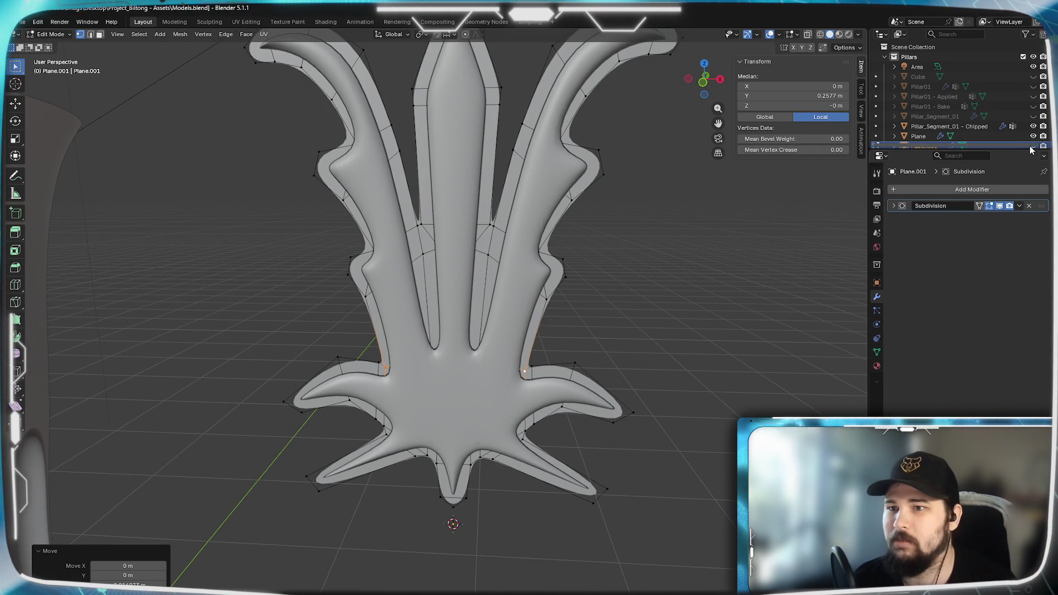
pyautogui.click(1034, 136)
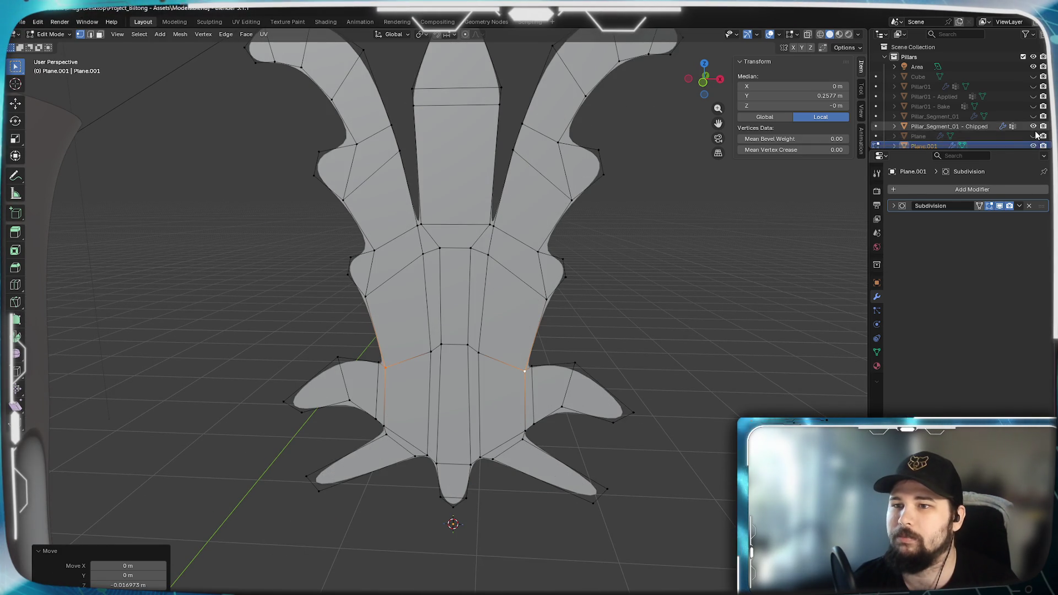
pyautogui.scroll(-3, 484, 283)
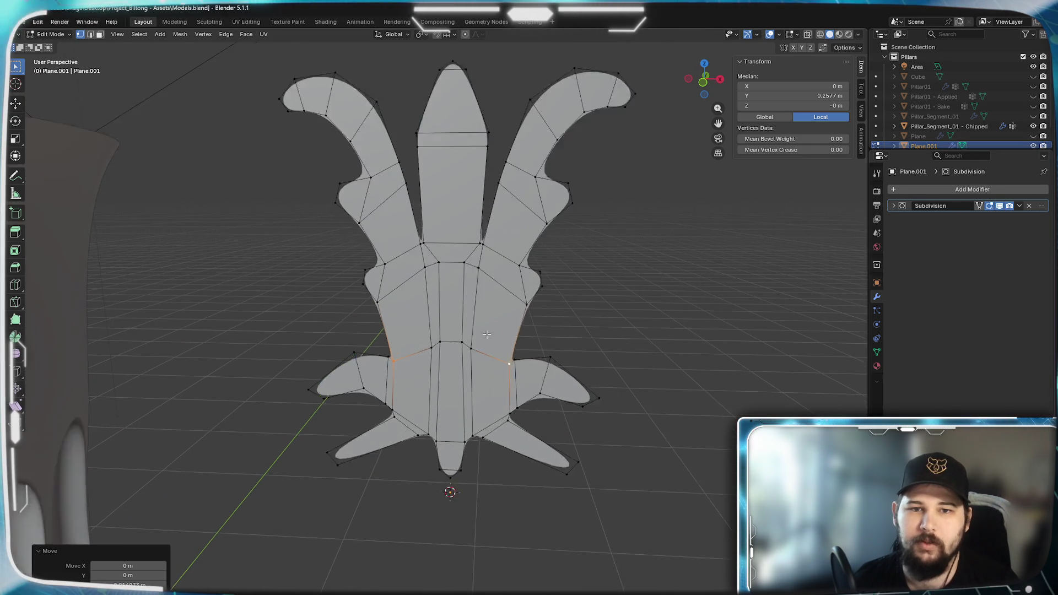
pyautogui.scroll(3, 503, 310)
pyautogui.press('Tab')
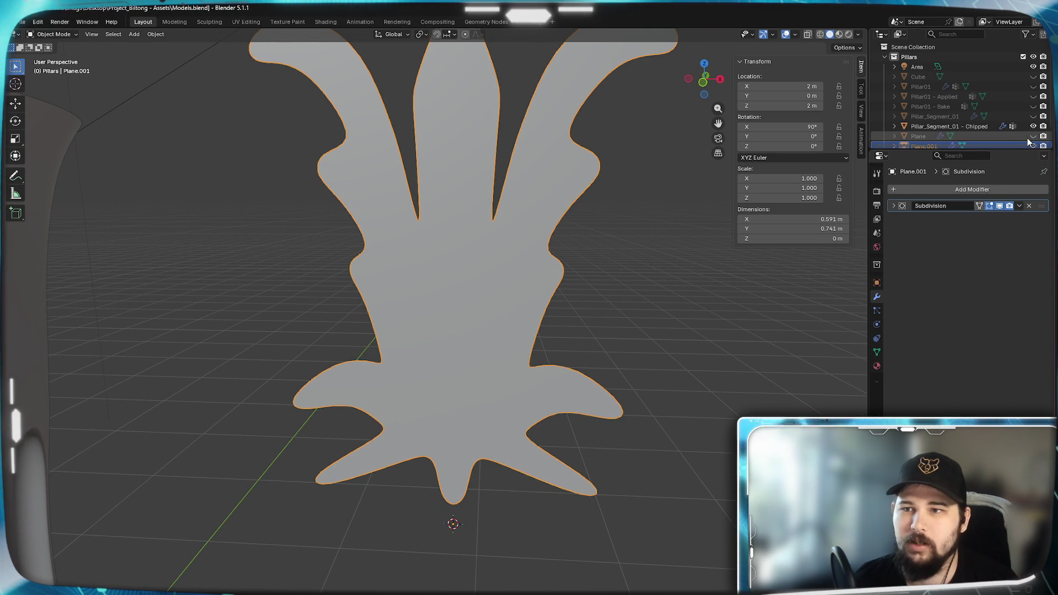
pyautogui.click(1033, 136)
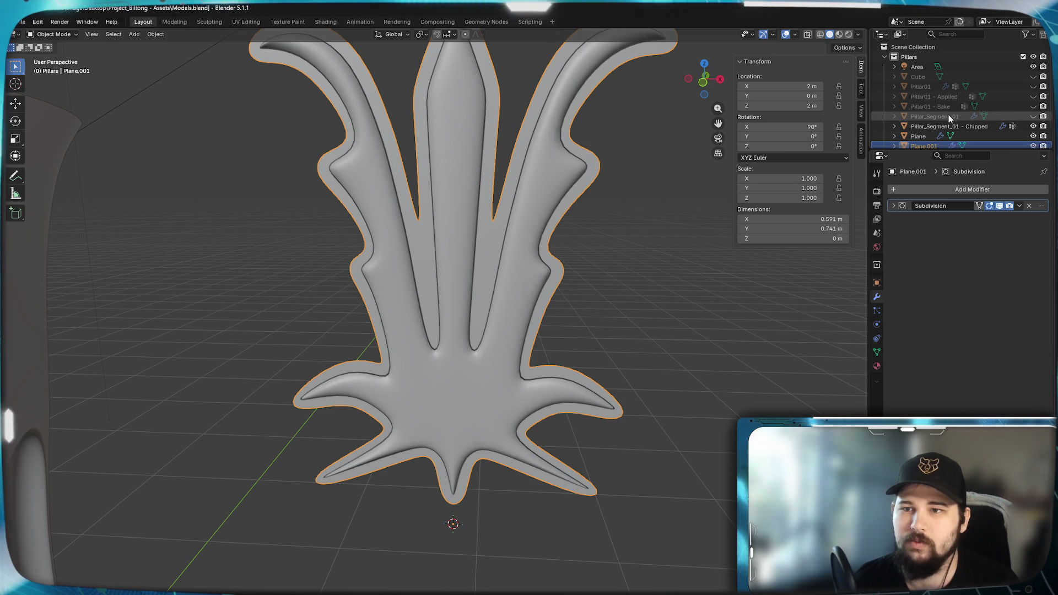
pyautogui.scroll(-2, 926, 144)
pyautogui.moveTo(913, 148); pyautogui.dragTo(913, 177)
# Join Plane.001 into the active Plane object, enter Edit Mode and select the linked ornament geometry.
pyautogui.keyDown('ctrl'); pyautogui.click(917, 136); pyautogui.keyUp('ctrl')
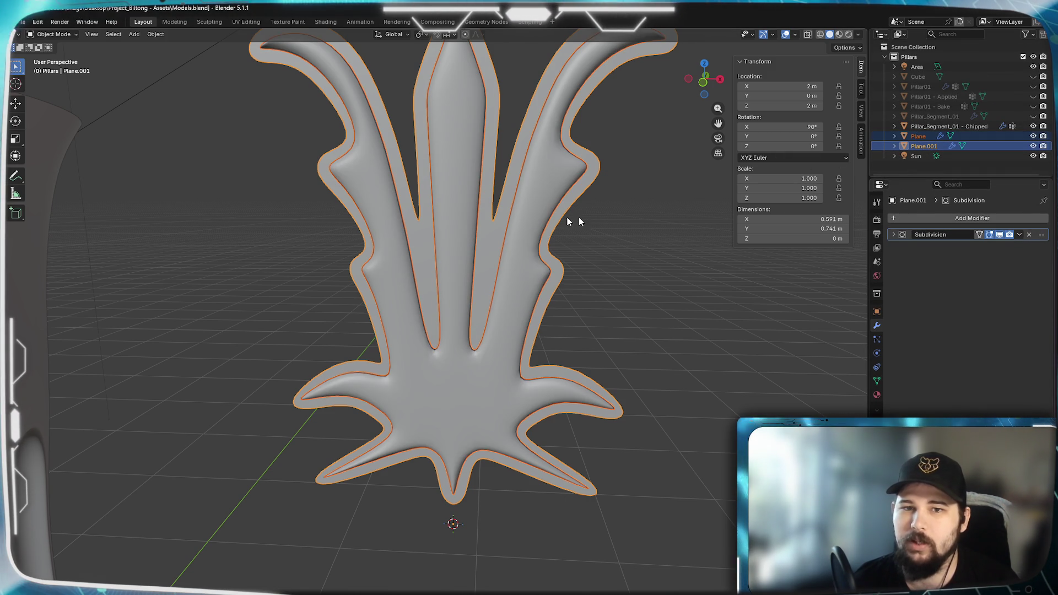
pyautogui.keyDown('shift'); pyautogui.click(498, 224); pyautogui.keyUp('shift')
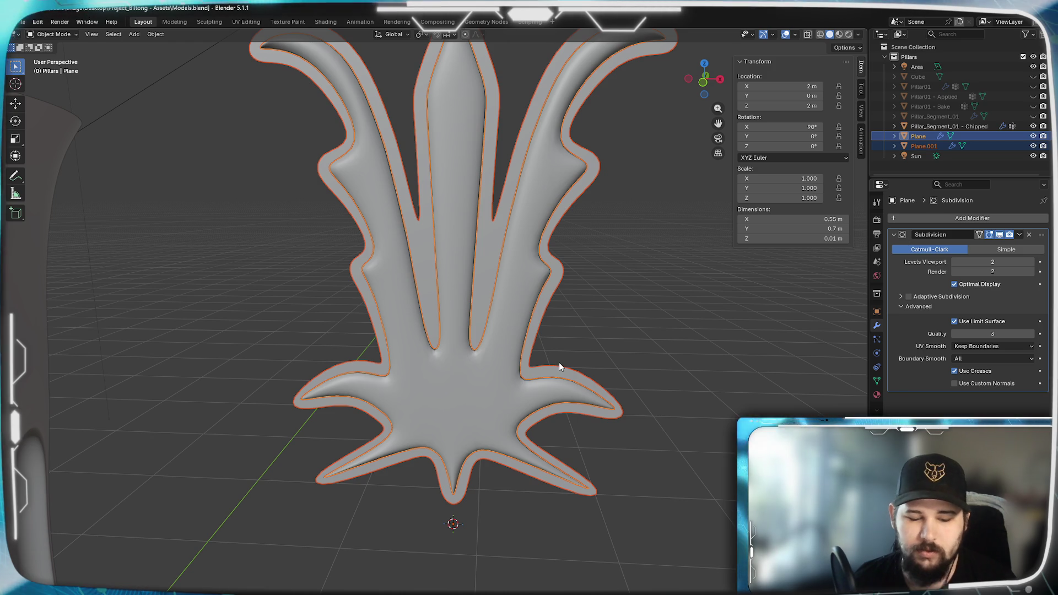
pyautogui.hotkey('ctrl', 'j')
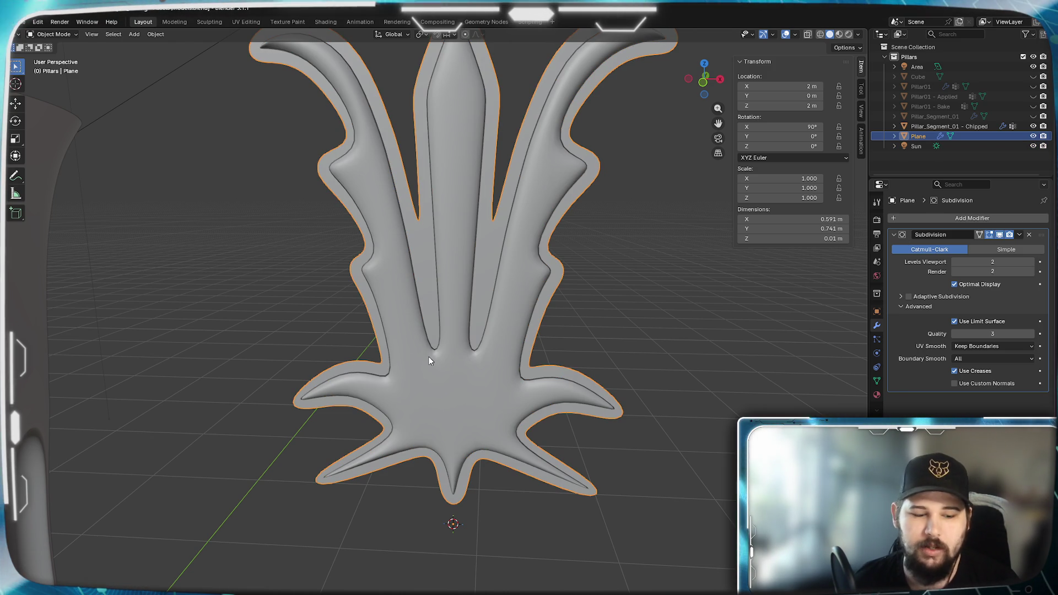
pyautogui.press('Tab')
pyautogui.scroll(-5, 630, 234)
pyautogui.moveTo(630, 234)
pyautogui.mouseDown(button='middle')
pyautogui.moveTo(670, 252)
pyautogui.moveTo(620, 284)
pyautogui.moveTo(629, 279)
pyautogui.mouseUp(button='middle')
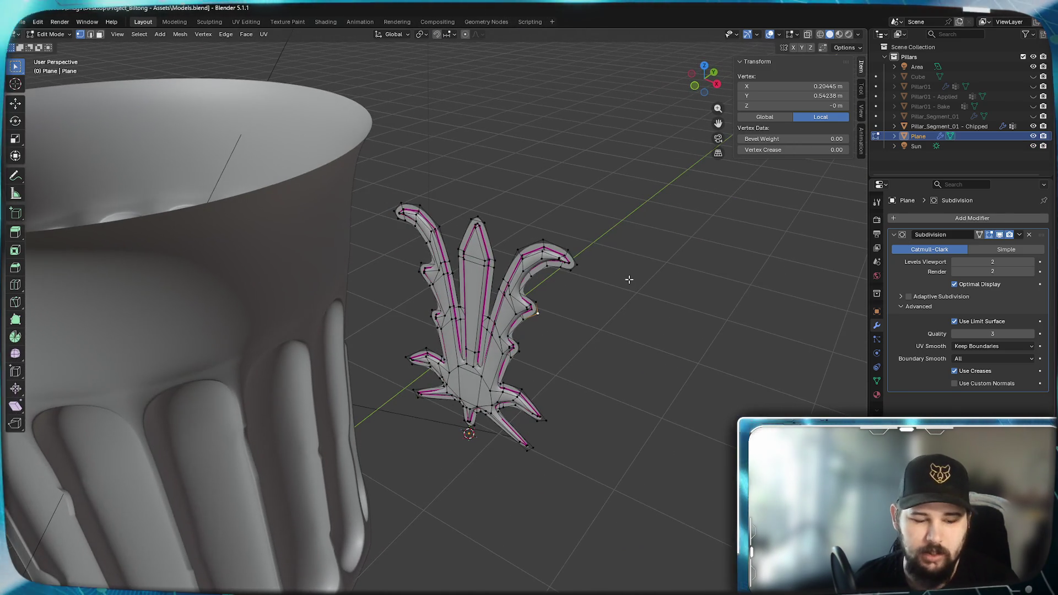
pyautogui.scroll(3, 603, 285)
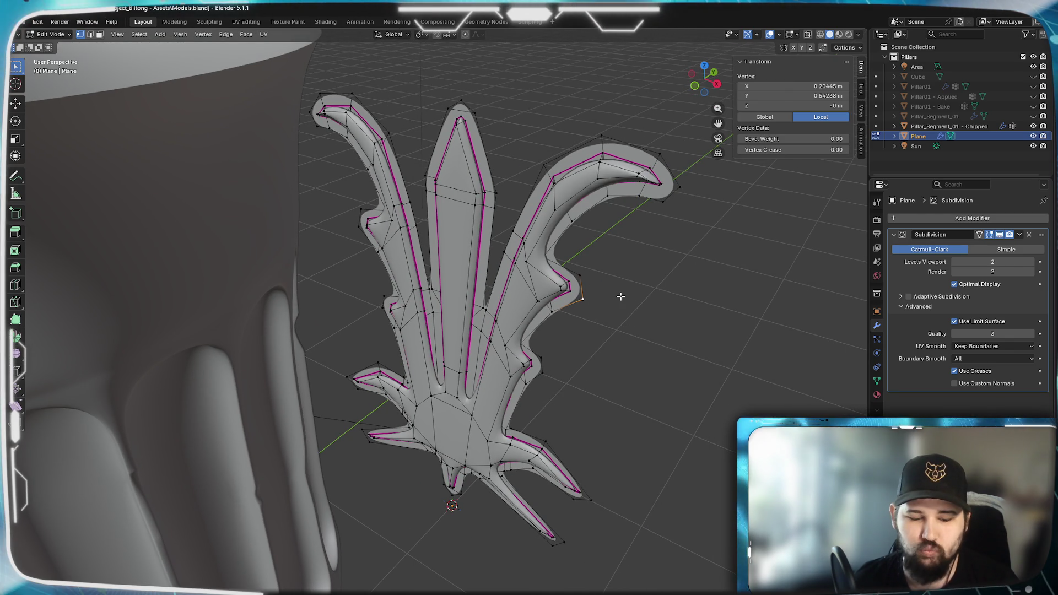
pyautogui.hotkey('ctrl', 'l')
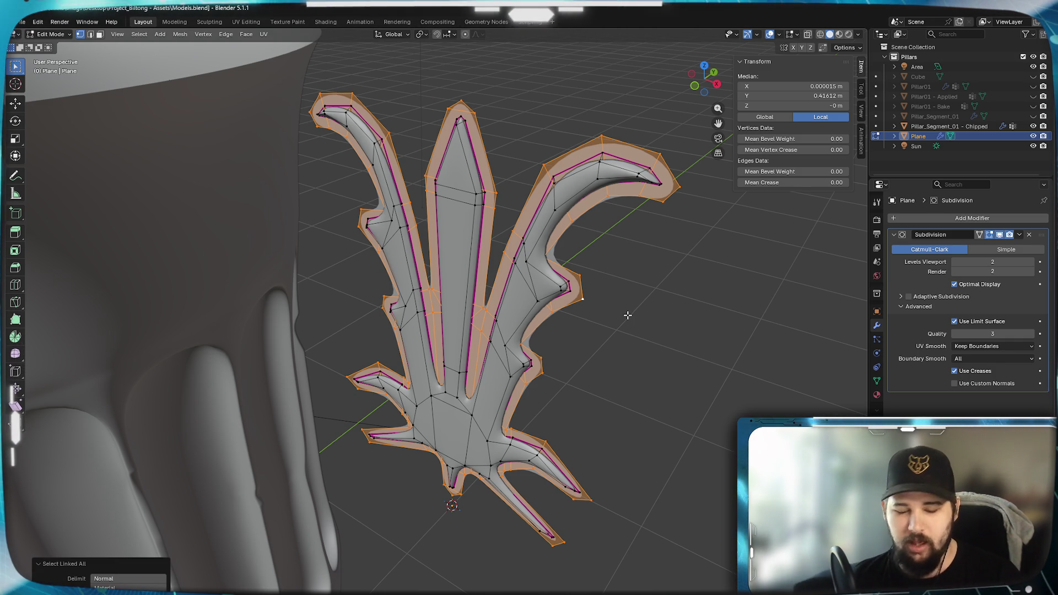
pyautogui.press('KP_3')
# Move the selected rim band 0.01 m along global Y from the Right Ortho view.
pyautogui.moveTo(585, 304)
pyautogui.mouseDown(button='middle')
pyautogui.moveTo(552, 300)
pyautogui.moveTo(551, 329)
pyautogui.mouseUp(button='middle')
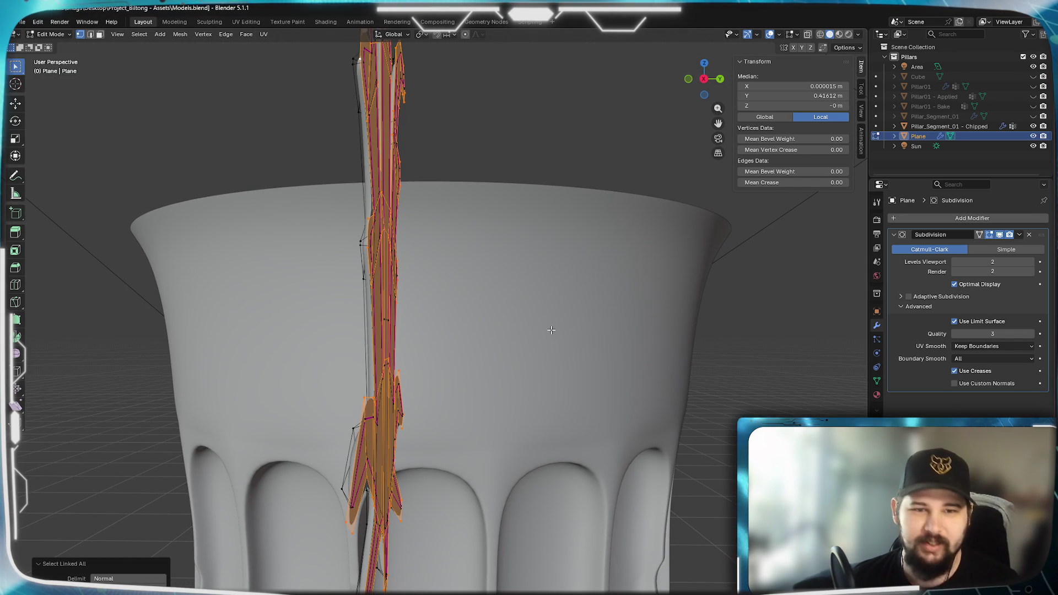
pyautogui.press('KP_3')
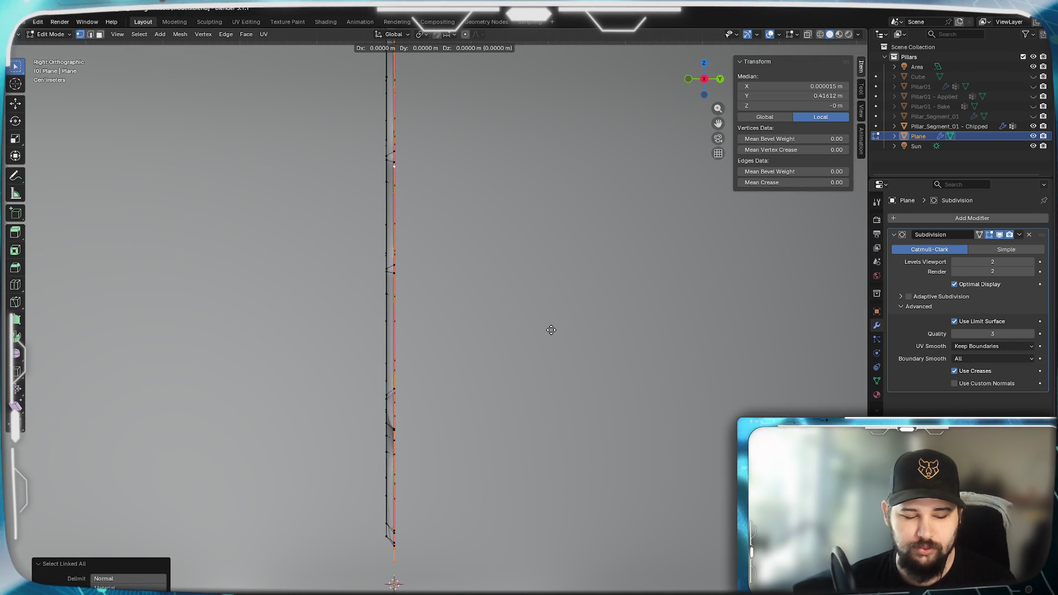
pyautogui.press('y')
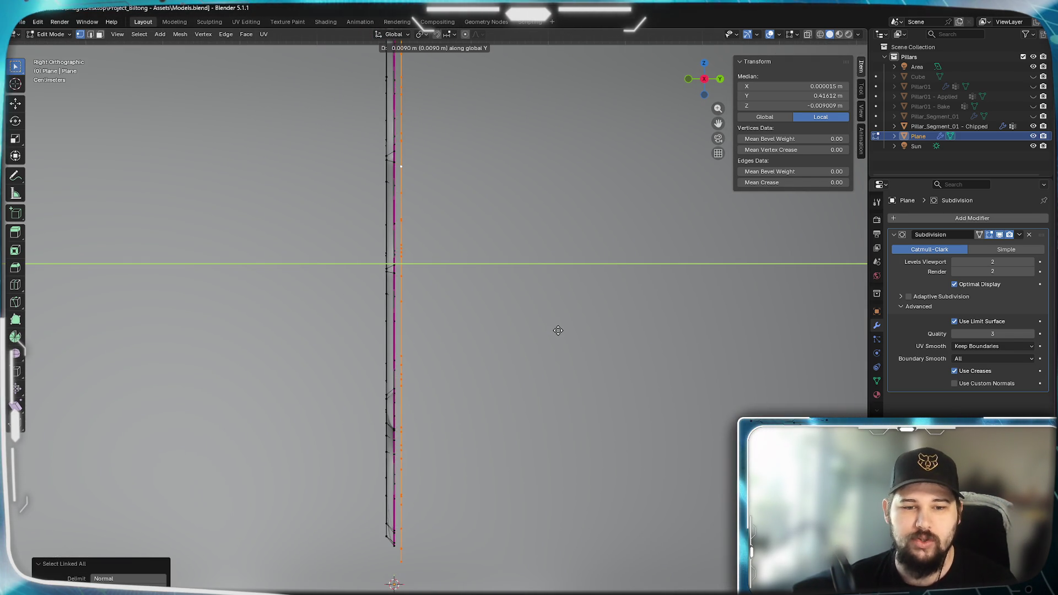
pyautogui.write('.01')
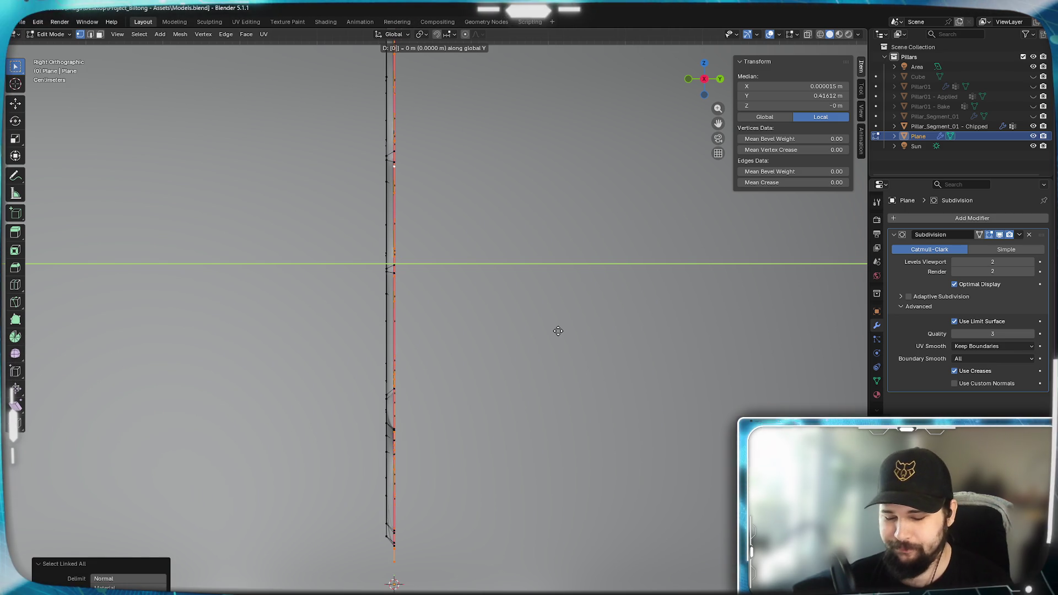
pyautogui.press('Return')
# Orbit back to a perspective view to check the offset leaf beside the pillar.
pyautogui.scroll(-6, 558, 330)
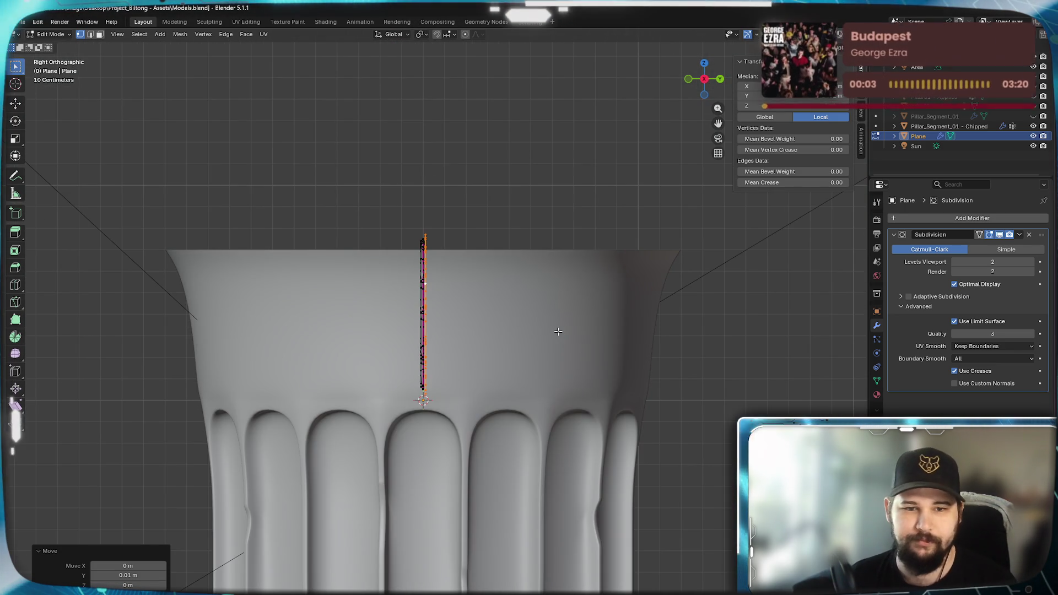
pyautogui.moveTo(389, 380)
pyautogui.mouseDown(button='middle')
pyautogui.moveTo(447, 418)
pyautogui.moveTo(543, 382)
pyautogui.moveTo(484, 389)
pyautogui.mouseUp(button='middle')
pyautogui.scroll(4, 491, 393)
pyautogui.scroll(2, 666, 303)
pyautogui.moveTo(666, 302)
pyautogui.mouseDown(button='middle')
pyautogui.moveTo(678, 288)
pyautogui.moveTo(684, 354)
pyautogui.moveTo(435, 332)
pyautogui.moveTo(484, 285)
pyautogui.moveTo(562, 307)
pyautogui.moveTo(678, 302)
pyautogui.mouseUp(button='middle')
pyautogui.press('a')
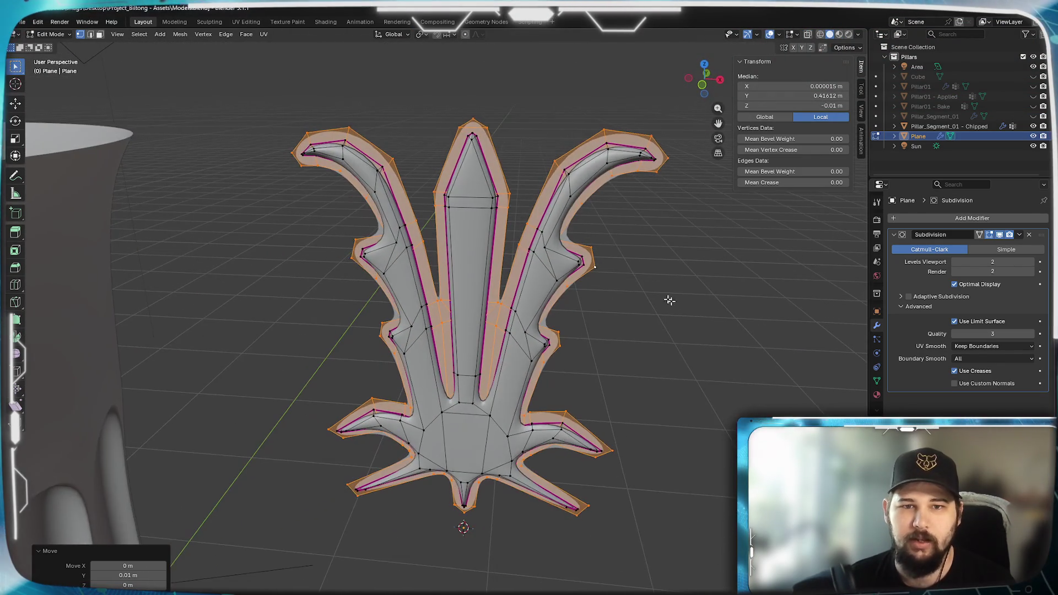
pyautogui.scroll(4, 678, 303)
pyautogui.scroll(-3, 598, 310)
pyautogui.moveTo(598, 309)
pyautogui.mouseDown(button='middle')
pyautogui.moveTo(508, 385)
pyautogui.moveTo(477, 368)
pyautogui.moveTo(558, 309)
pyautogui.moveTo(562, 320)
pyautogui.mouseUp(button='middle')
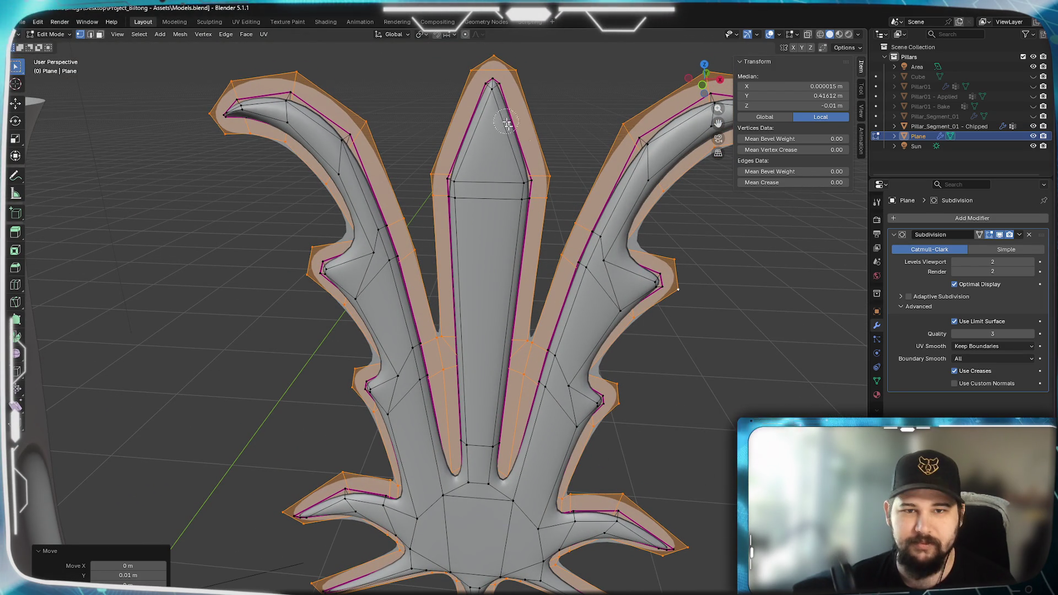
pyautogui.click(537, 103)
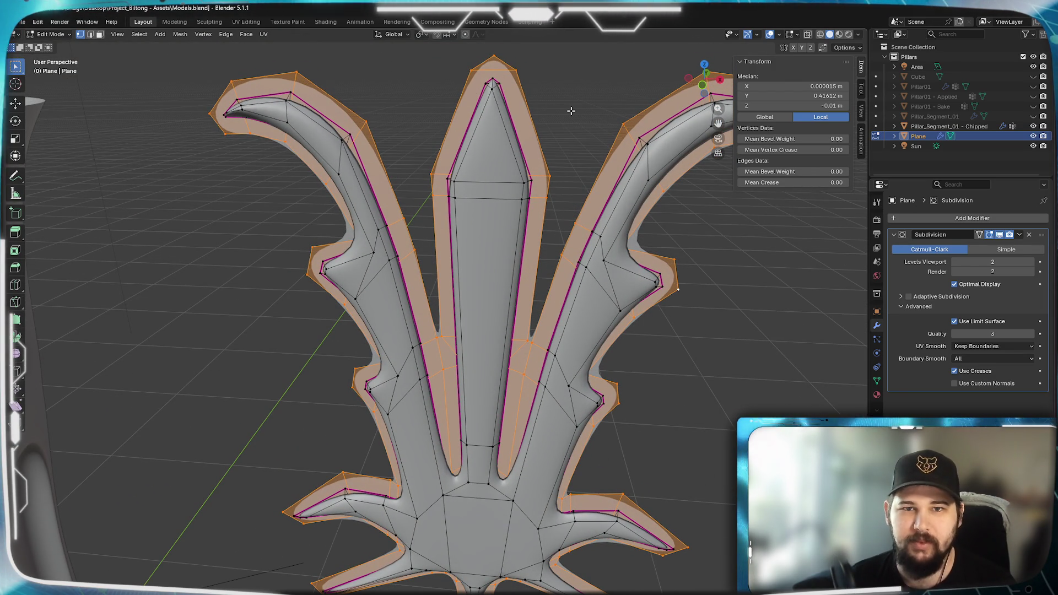
# Select the linked outer rim band from one of its edges and hide it.
pyautogui.keyDown('alt'); pyautogui.click(509, 110); pyautogui.keyUp('alt')
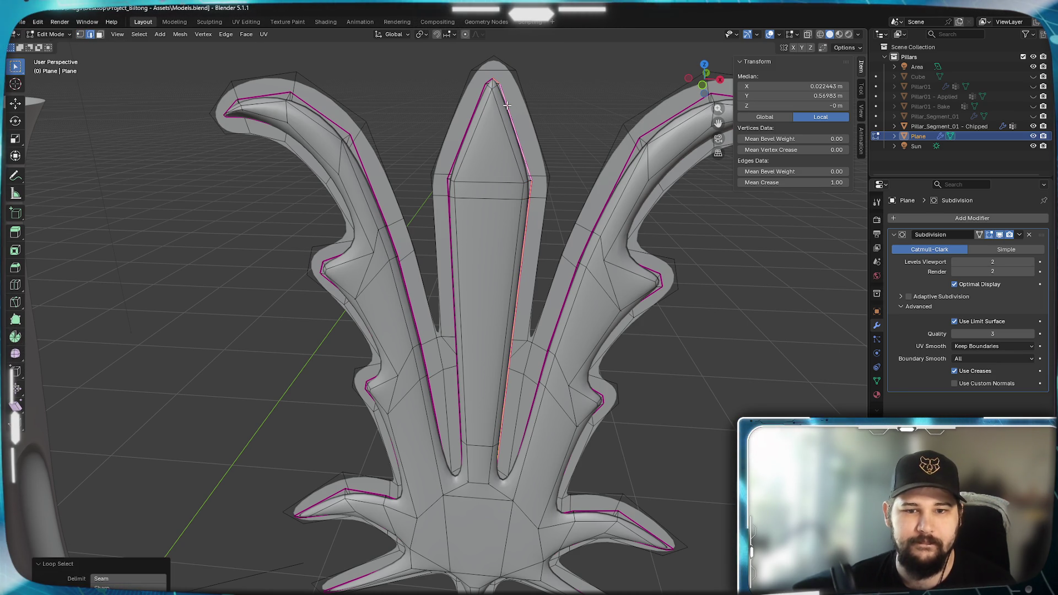
pyautogui.moveTo(559, 171)
pyautogui.mouseDown(button='middle')
pyautogui.moveTo(535, 147)
pyautogui.moveTo(589, 166)
pyautogui.moveTo(626, 154)
pyautogui.moveTo(594, 124)
pyautogui.moveTo(633, 113)
pyautogui.moveTo(502, 214)
pyautogui.moveTo(475, 130)
pyautogui.moveTo(481, 106)
pyautogui.mouseUp(button='middle')
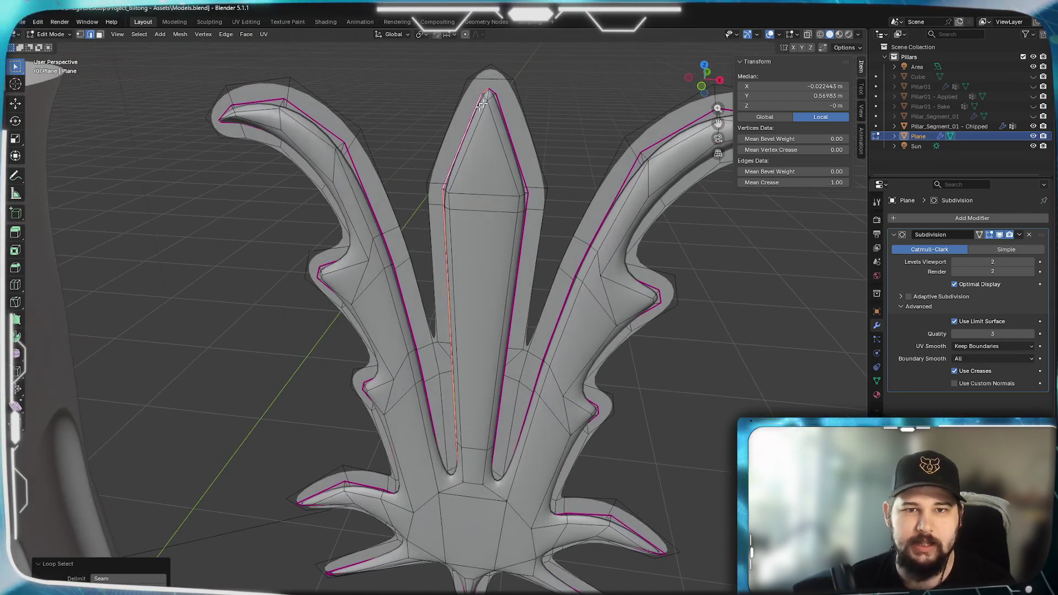
pyautogui.click(519, 107)
pyautogui.hotkey('ctrl', 'l')
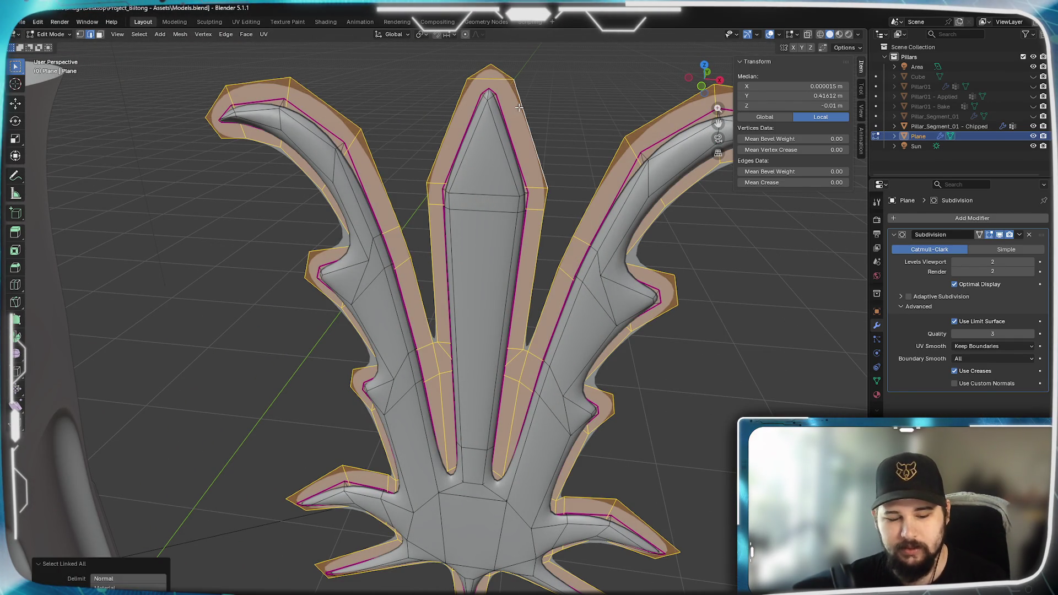
pyautogui.press('h')
# Check the leaf from front, back and right views, then switch to wireframe shading.
pyautogui.press('KP_1')
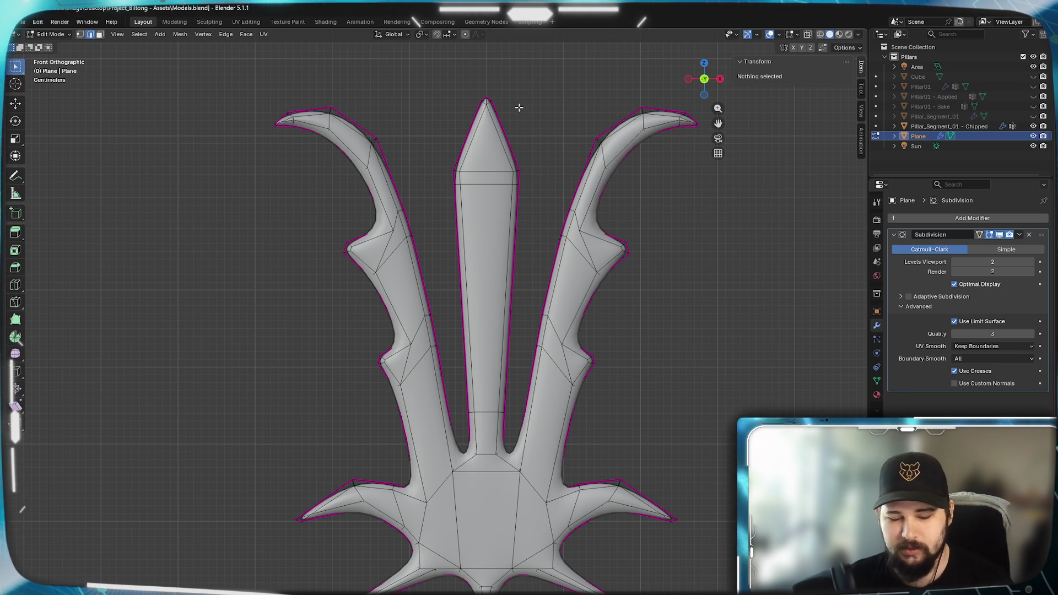
pyautogui.press('ctrl+KP_1')
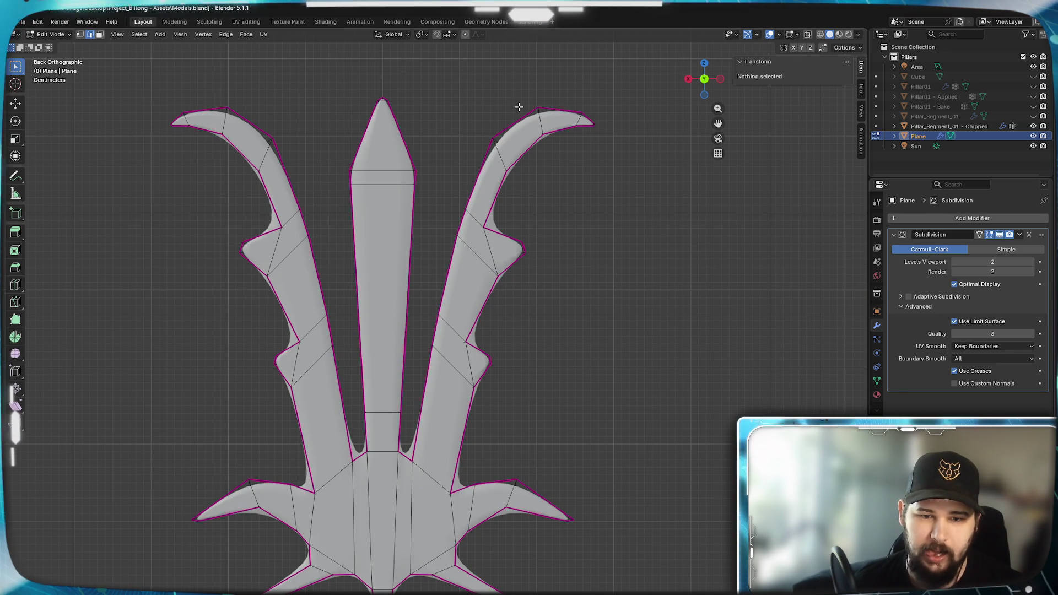
pyautogui.press('KP_3')
pyautogui.scroll(-3, 479, 229)
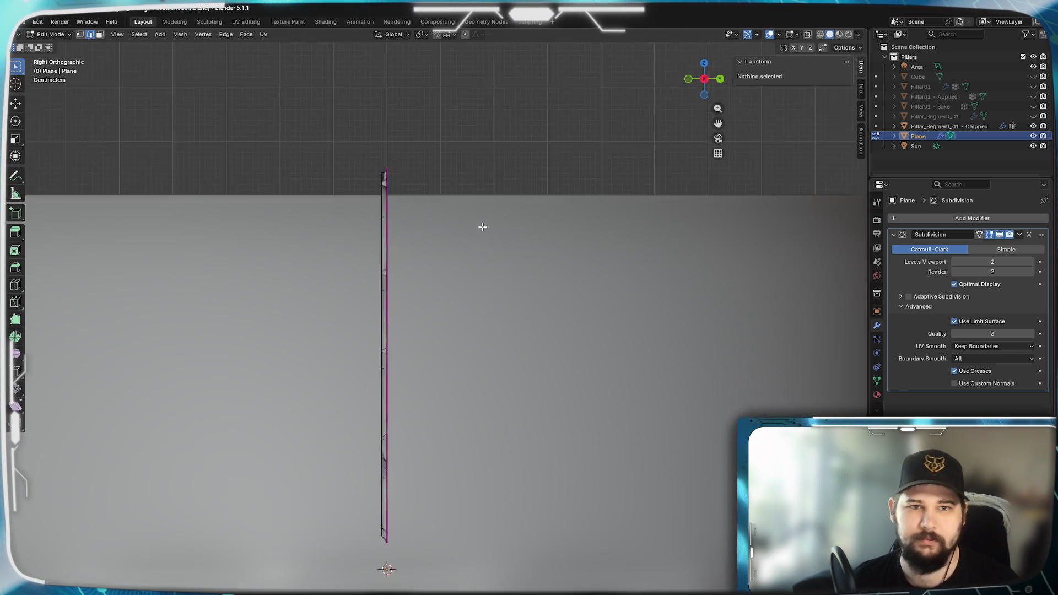
pyautogui.scroll(3, 482, 306)
pyautogui.press('z')
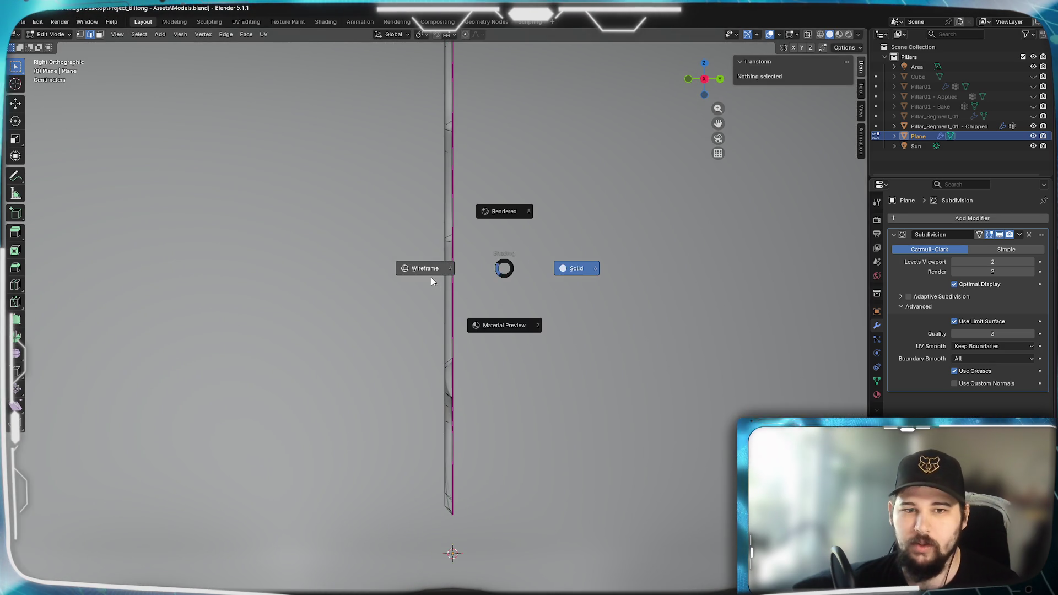
pyautogui.click(431, 276)
pyautogui.keyDown('shift'); pyautogui.moveTo(583, 273); pyautogui.dragTo(541, 338, button='middle'); pyautogui.keyUp('shift')
pyautogui.scroll(-1, 541, 338)
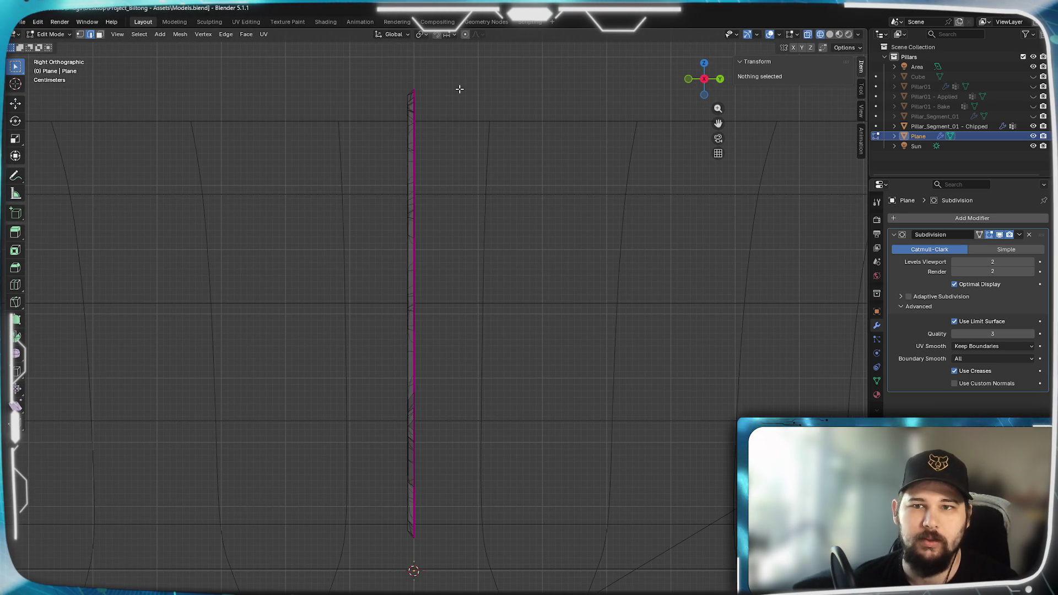
# Box-select the edge-on mesh's vertices and delete only their faces.
pyautogui.press('1')
pyautogui.moveTo(473, 56)
pyautogui.mouseDown()
pyautogui.moveTo(425, 507)
pyautogui.moveTo(406, 566)
pyautogui.mouseUp()
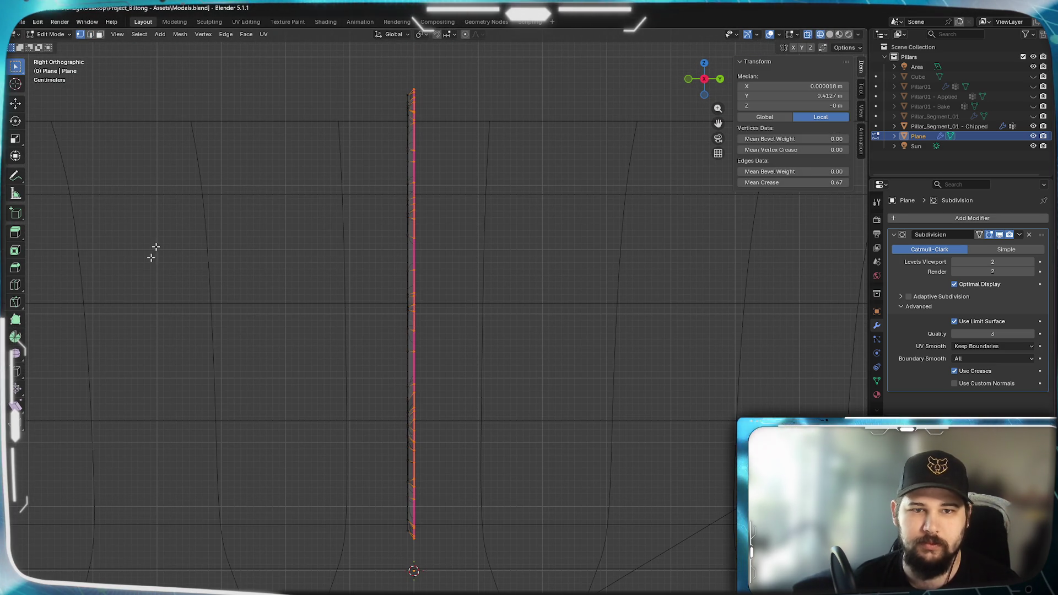
pyautogui.press('3')
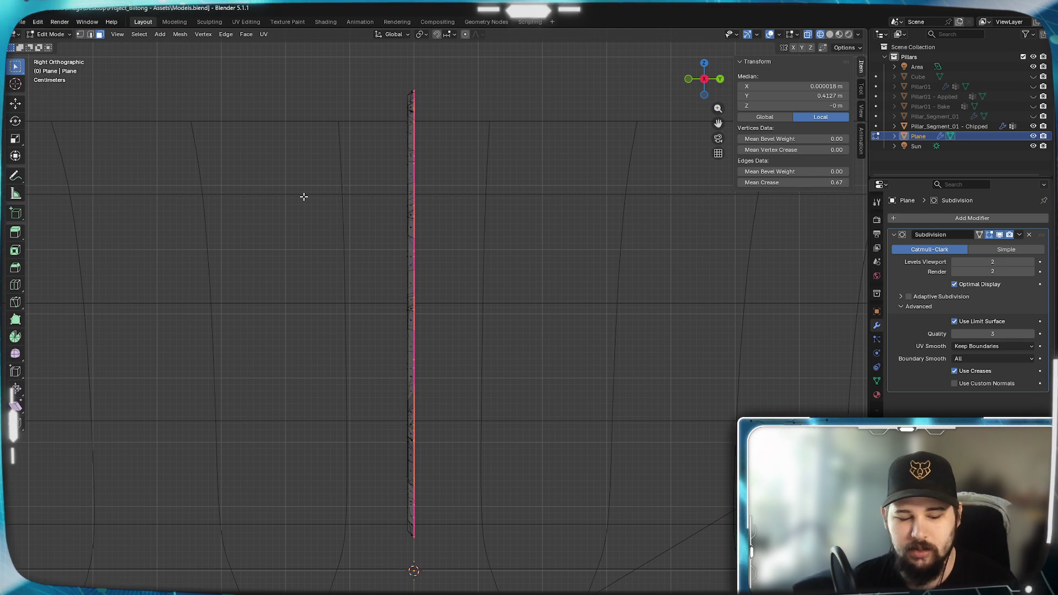
pyautogui.press('x')
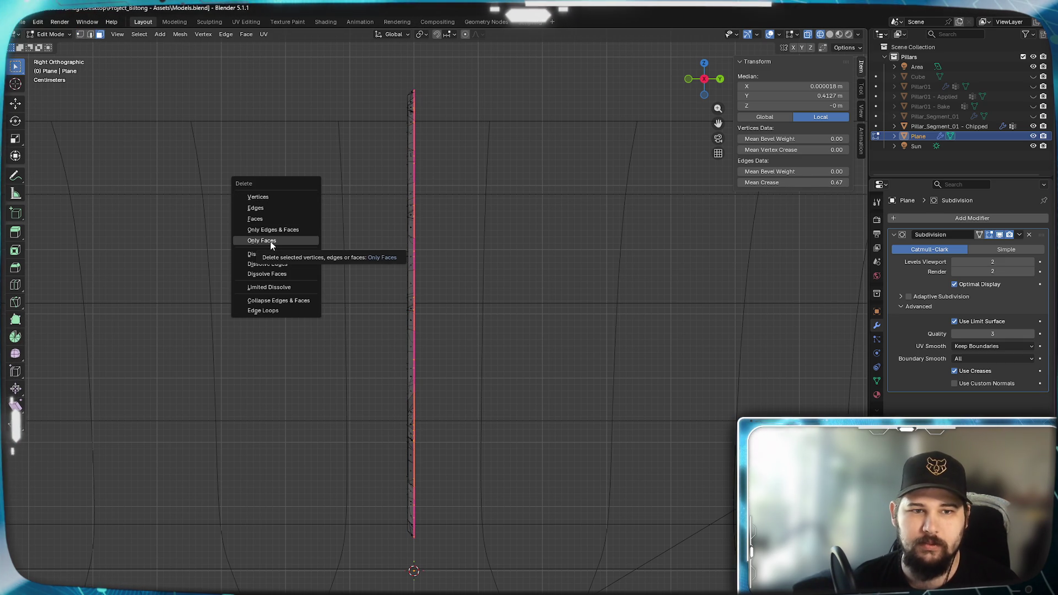
pyautogui.click(270, 243)
# Return the viewport to solid shading in a perspective view of the mesh.
pyautogui.moveTo(269, 239)
pyautogui.mouseDown(button='middle')
pyautogui.moveTo(555, 284)
pyautogui.moveTo(498, 292)
pyautogui.moveTo(454, 263)
pyautogui.moveTo(481, 219)
pyautogui.moveTo(504, 266)
pyautogui.mouseUp(button='middle')
pyautogui.press('z')
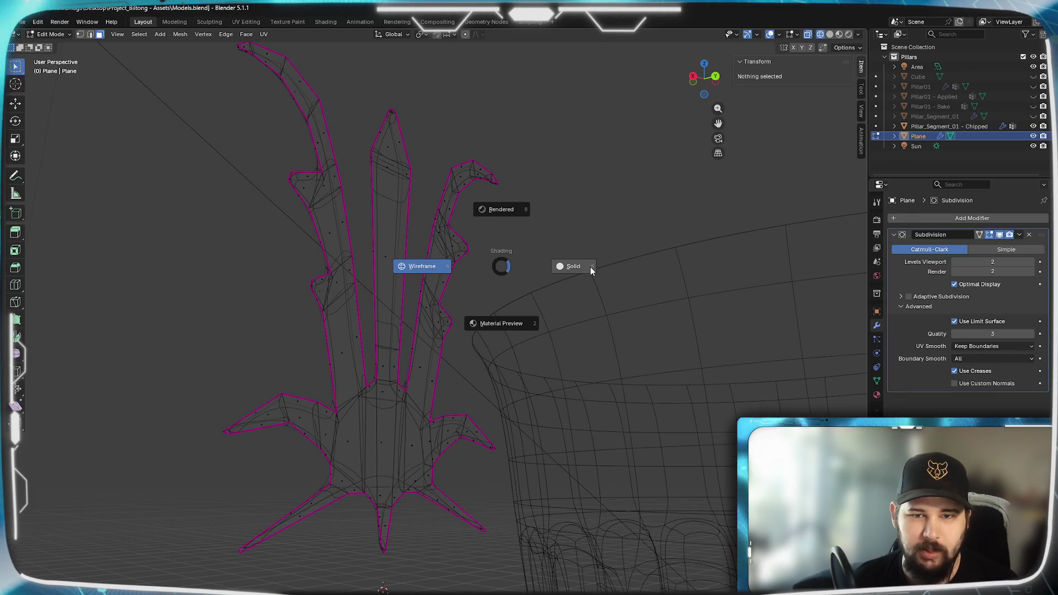
pyautogui.click(588, 269)
# Select the entire flourish mesh and delete only its faces.
pyautogui.moveTo(482, 307)
pyautogui.mouseDown(button='middle')
pyautogui.moveTo(479, 233)
pyautogui.moveTo(461, 239)
pyautogui.moveTo(467, 282)
pyautogui.mouseUp(button='middle')
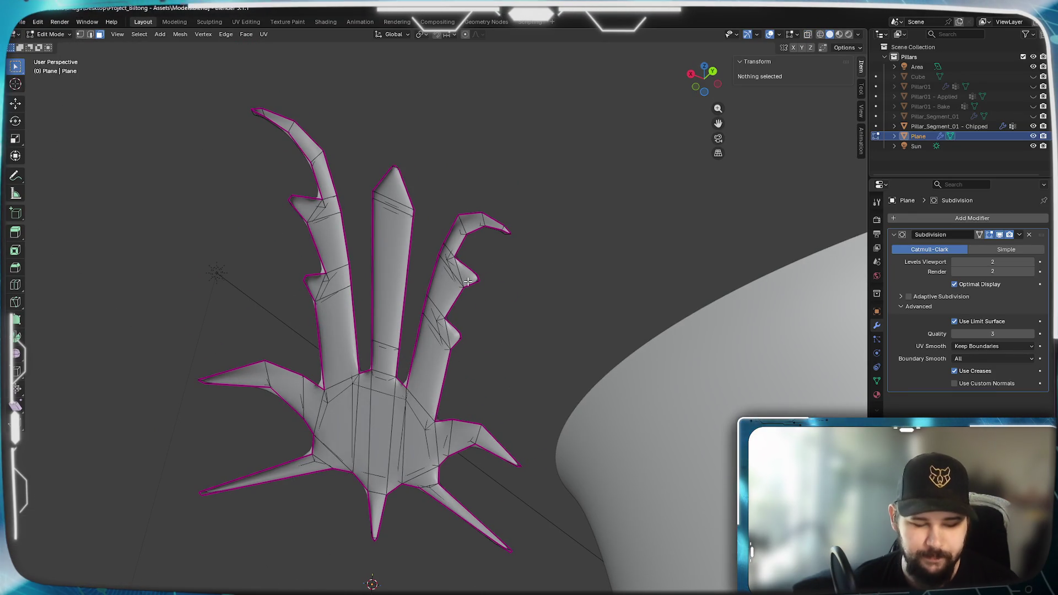
pyautogui.press('a')
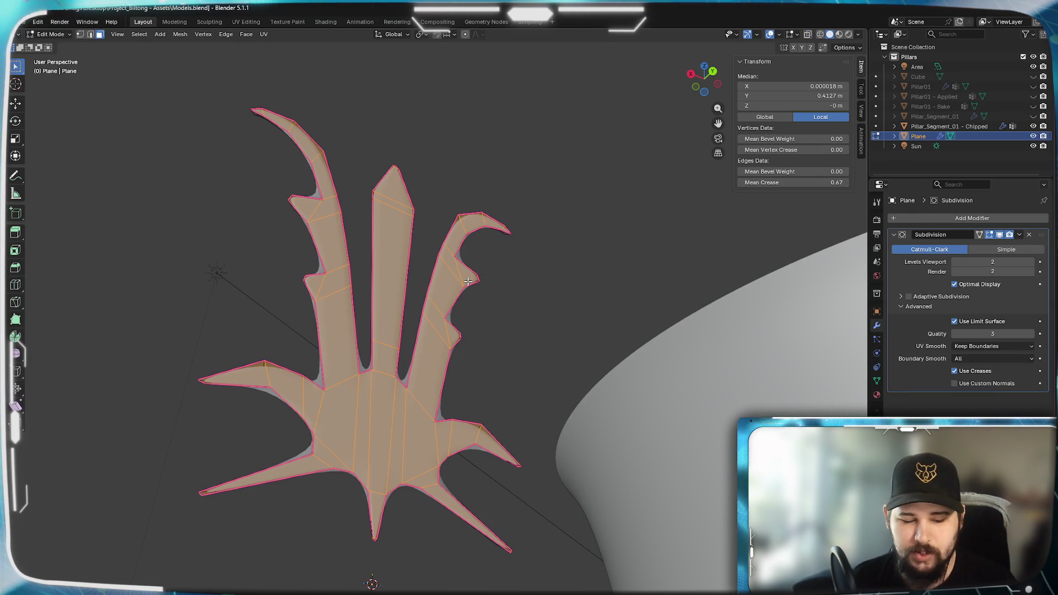
pyautogui.press('x')
pyautogui.click(440, 260)
pyautogui.moveTo(487, 295)
pyautogui.mouseDown(button='middle')
pyautogui.moveTo(281, 266)
pyautogui.moveTo(491, 325)
pyautogui.moveTo(478, 287)
pyautogui.mouseUp(button='middle')
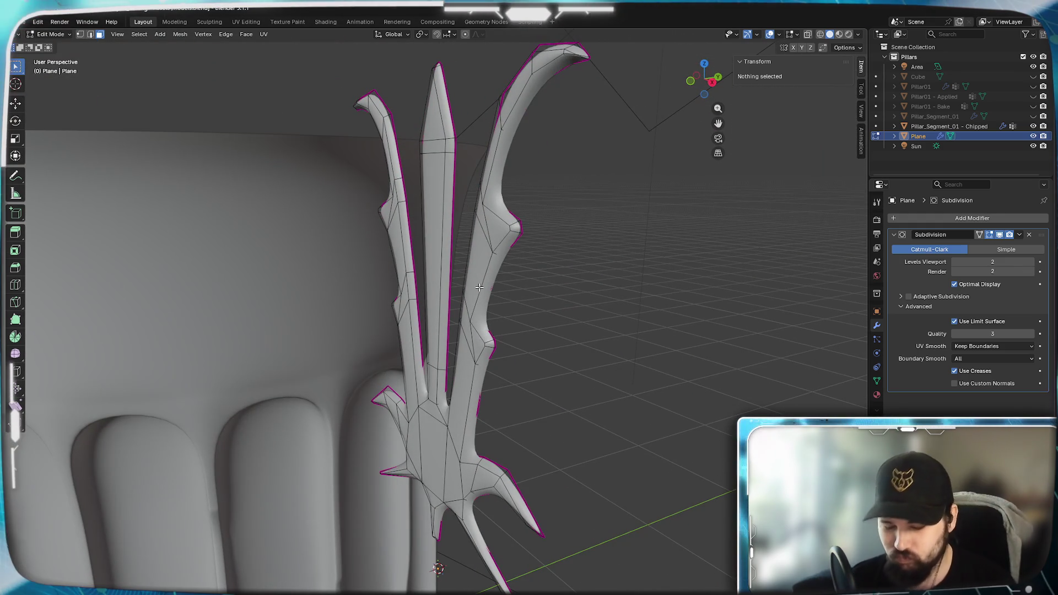
# Select and frame the whole mesh, then pick a creased edge loop on the leaf.
pyautogui.press('a')
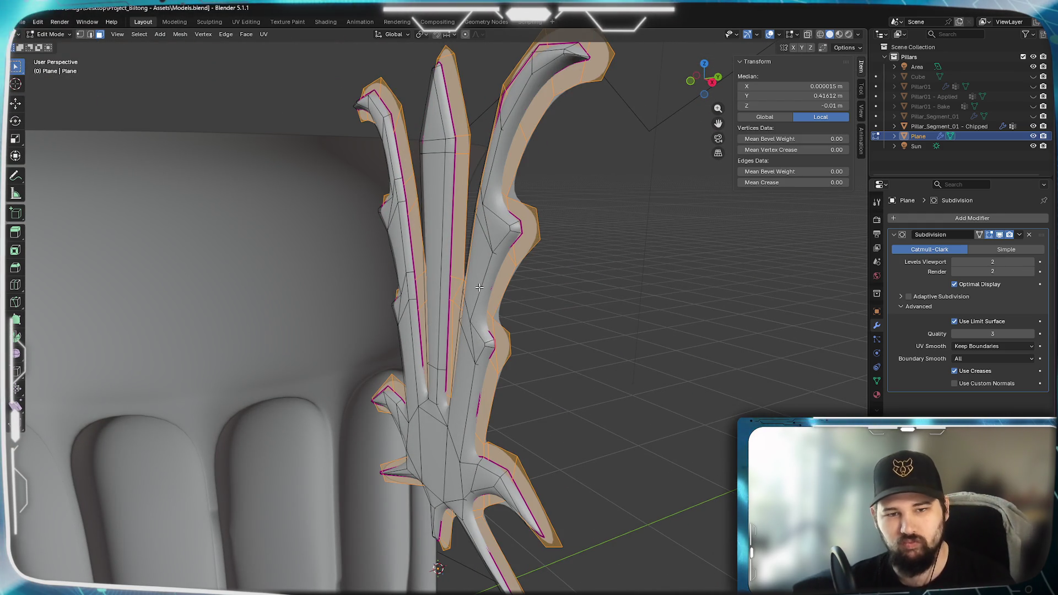
pyautogui.press('KP_Decimal')
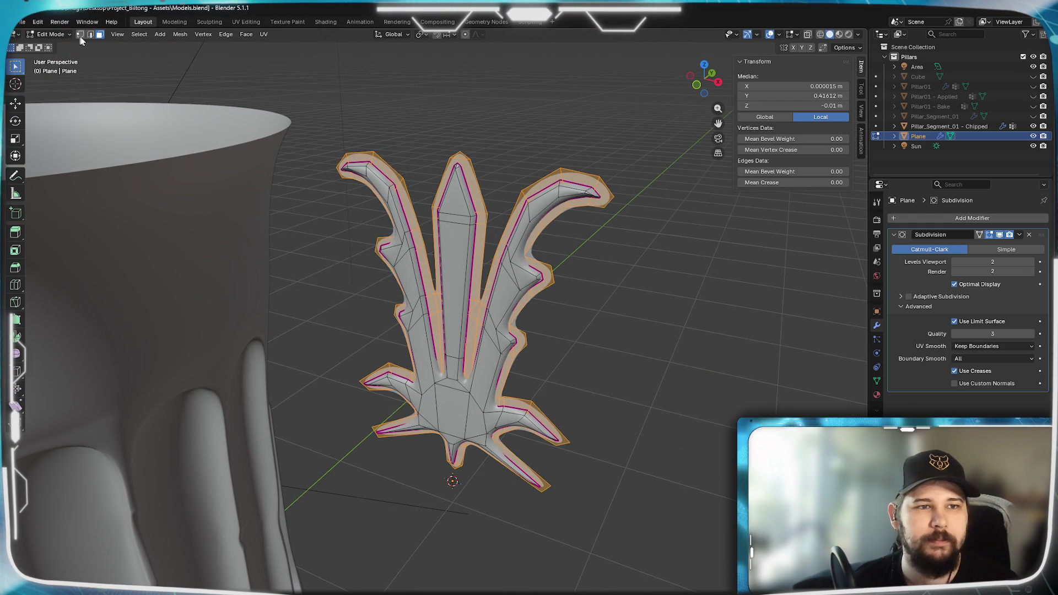
pyautogui.scroll(5, 518, 188)
pyautogui.press('x')
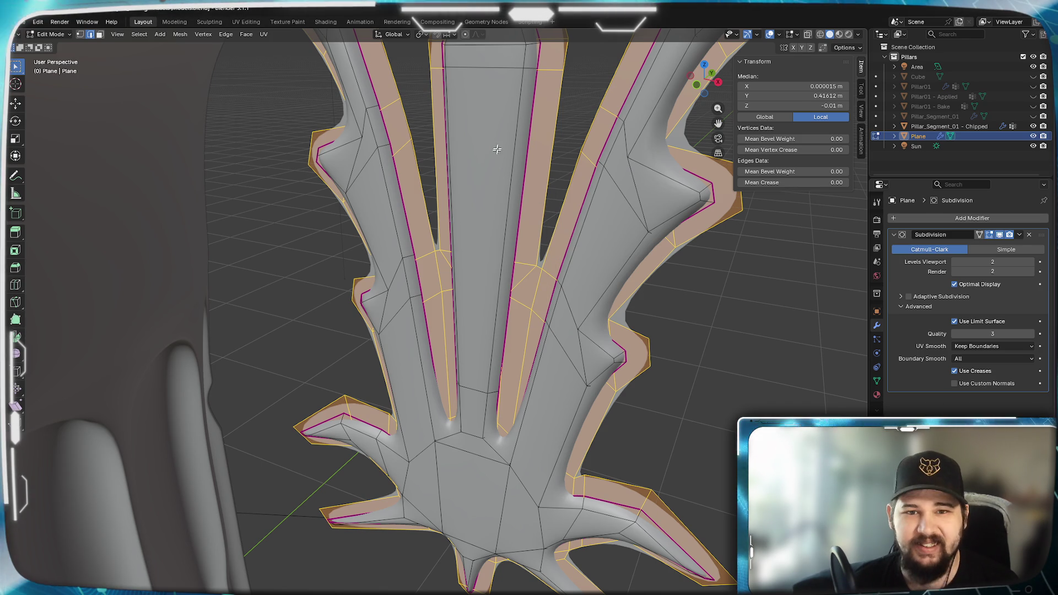
pyautogui.keyDown('alt'); pyautogui.click(529, 138); pyautogui.keyUp('alt')
pyautogui.scroll(-6, 529, 138)
pyautogui.moveTo(529, 138)
pyautogui.mouseDown(button='middle')
pyautogui.moveTo(453, 287)
pyautogui.moveTo(497, 284)
pyautogui.moveTo(482, 274)
pyautogui.moveTo(455, 287)
pyautogui.moveTo(511, 287)
pyautogui.moveTo(484, 281)
pyautogui.moveTo(545, 267)
pyautogui.moveTo(500, 272)
pyautogui.mouseUp(button='middle')
pyautogui.scroll(4, 473, 289)
pyautogui.scroll(3, 490, 280)
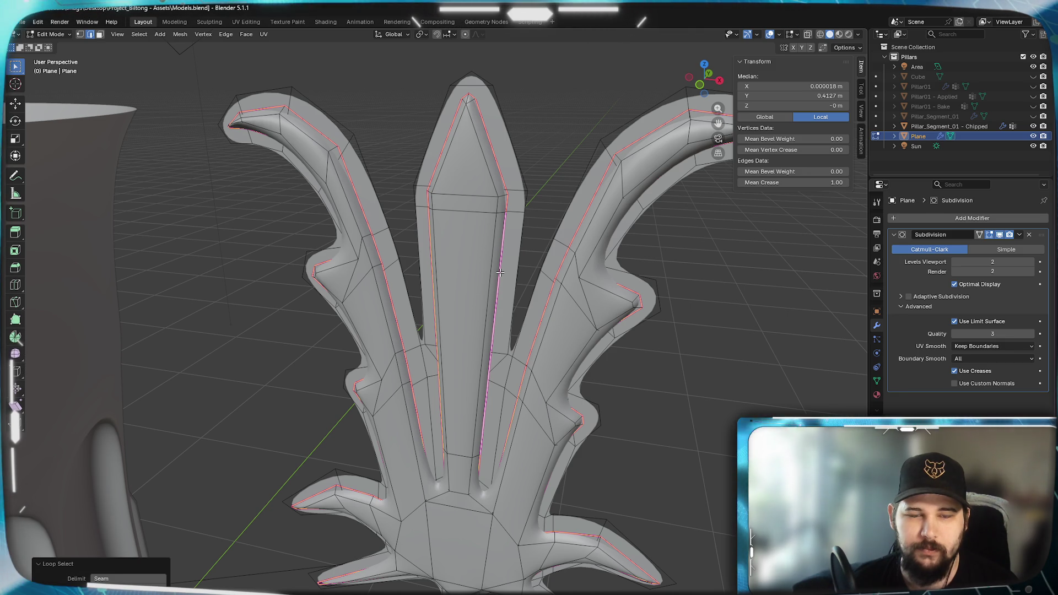
# Select the linked face regions and the creased edge loops of the flourish.
pyautogui.hotkey('ctrl', 'l')
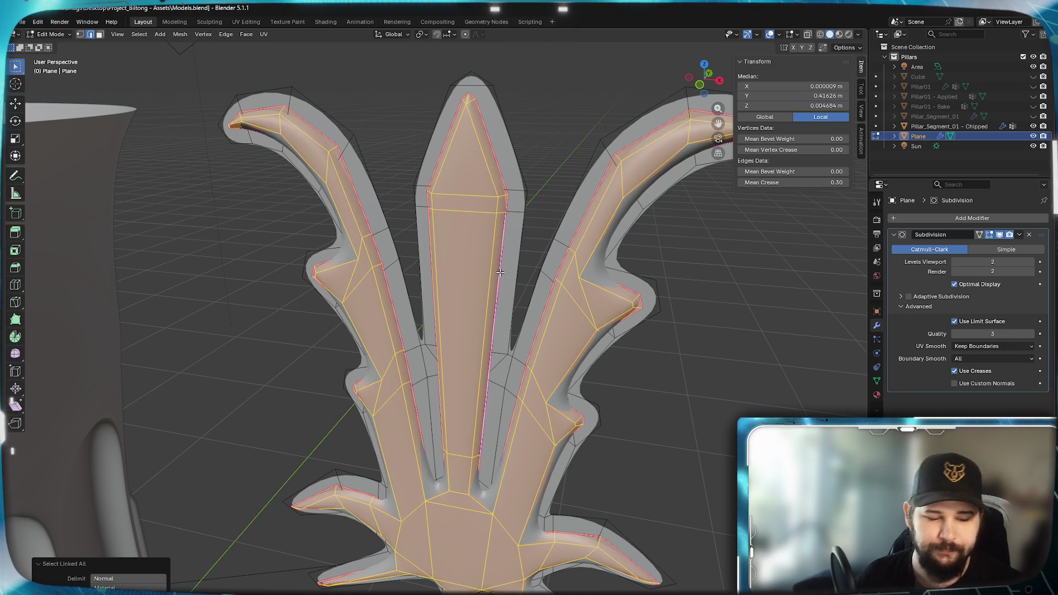
pyautogui.keyDown('alt'); pyautogui.click(489, 142); pyautogui.keyUp('alt')
pyautogui.hotkey('ctrl', 'l')
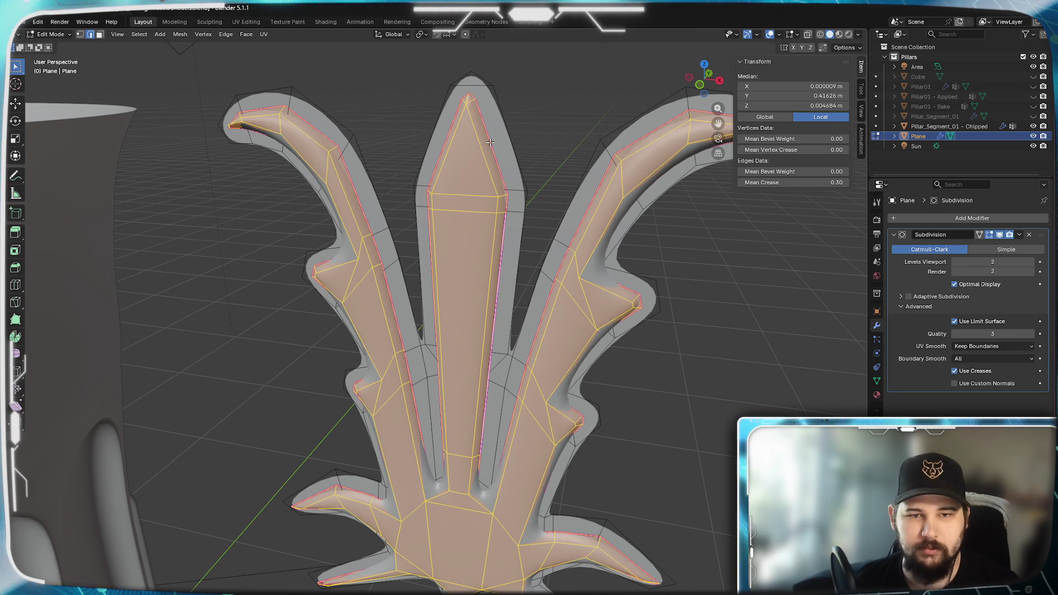
pyautogui.keyDown('alt'); pyautogui.click(490, 142); pyautogui.keyUp('alt')
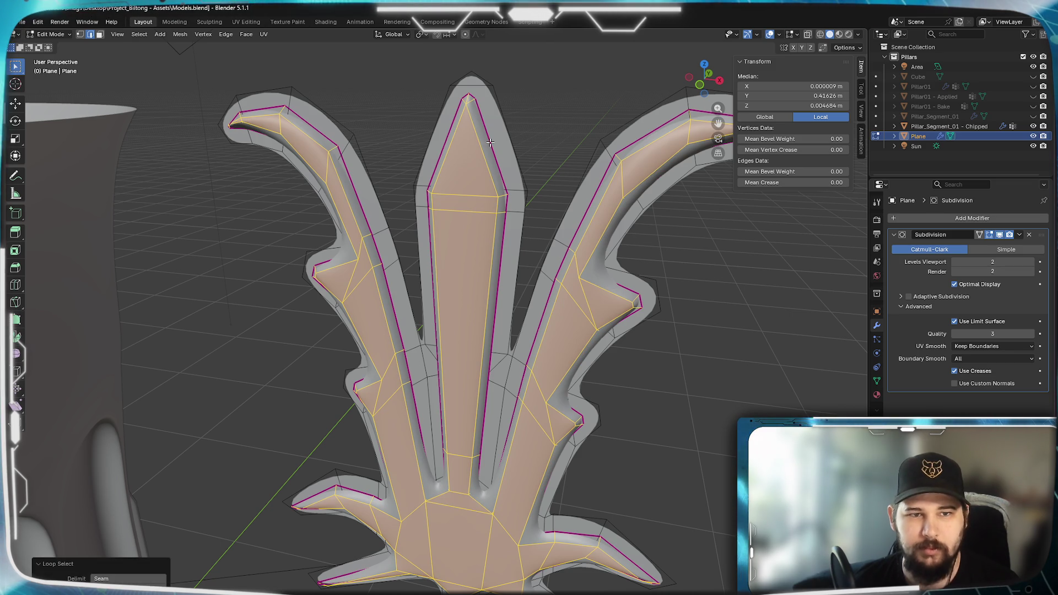
# Clear the selection and view the whole flourish in Front Orthographic view.
pyautogui.hotkey('alt', 'a')
pyautogui.scroll(-5, 469, 242)
pyautogui.moveTo(470, 242); pyautogui.dragTo(517, 257, button='middle')
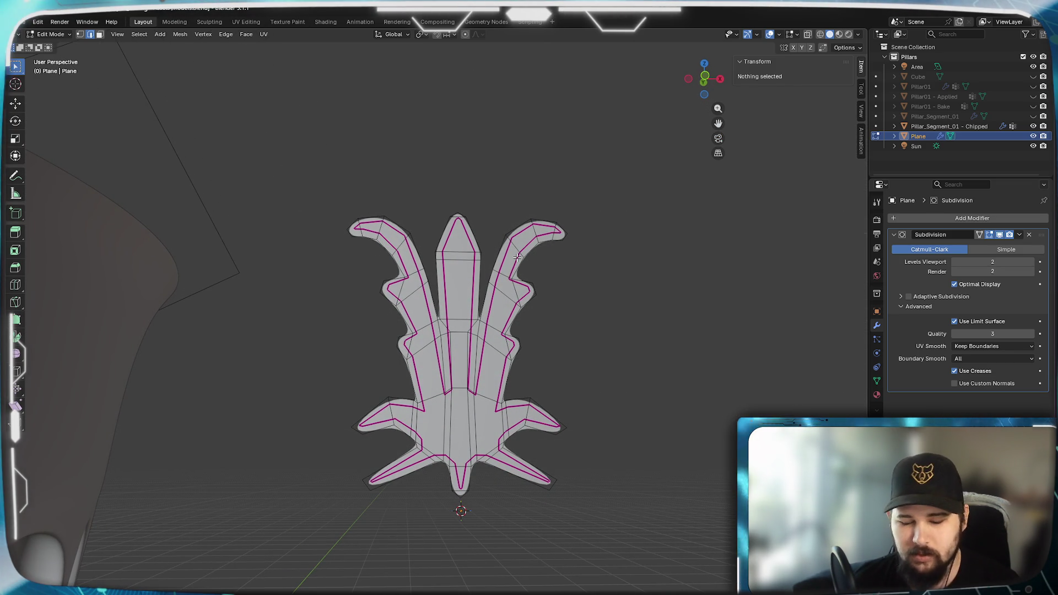
pyautogui.press('KP_1')
# Zoom in on the right horn and select the outer boundary loop plus the inner creased loop.
pyautogui.scroll(4, 516, 257)
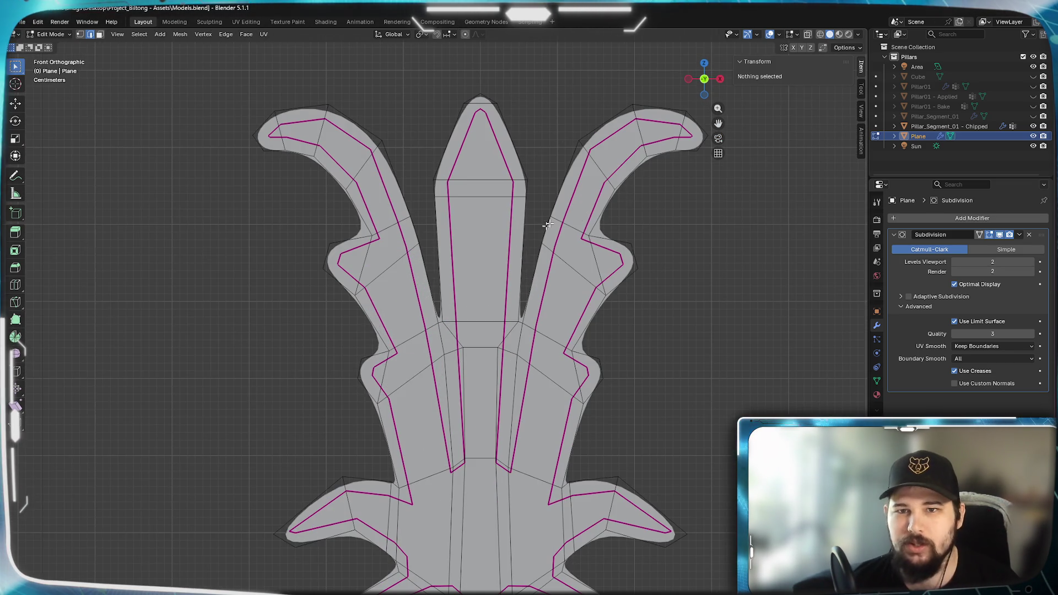
pyautogui.scroll(2, 522, 246)
pyautogui.moveTo(522, 246)
pyautogui.keyDown('shift'); pyautogui.mouseDown(button='middle')
pyautogui.moveTo(484, 312)
pyautogui.moveTo(485, 339)
pyautogui.mouseUp(button='middle'); pyautogui.keyUp('shift')
pyautogui.scroll(3, 484, 312)
pyautogui.scroll(-6, 432, 329)
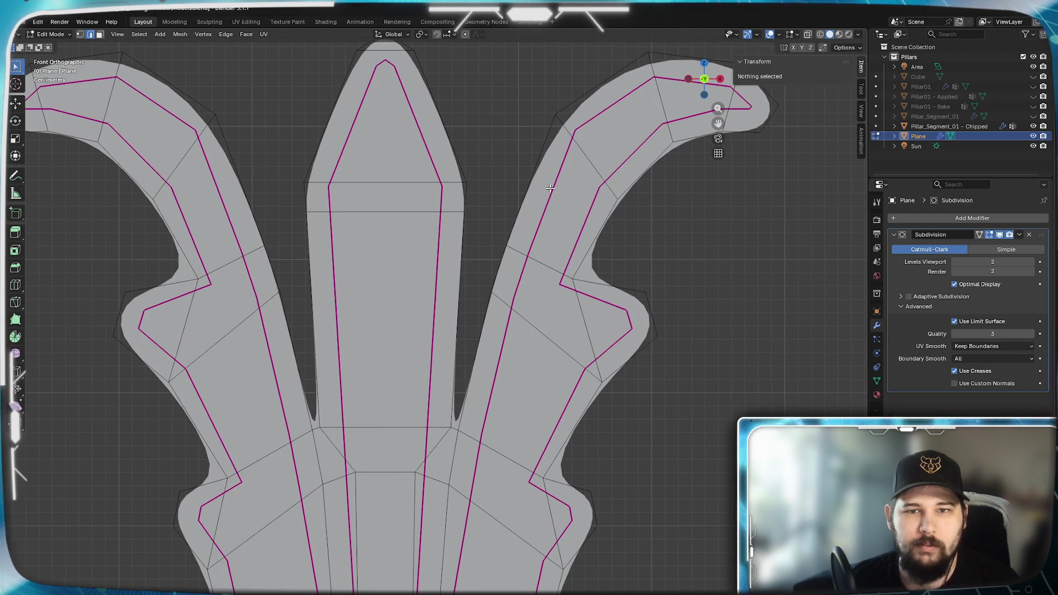
pyautogui.keyDown('alt'); pyautogui.click(549, 188); pyautogui.keyUp('alt')
pyautogui.keyDown('alt'); pyautogui.click(529, 179); pyautogui.keyUp('alt')
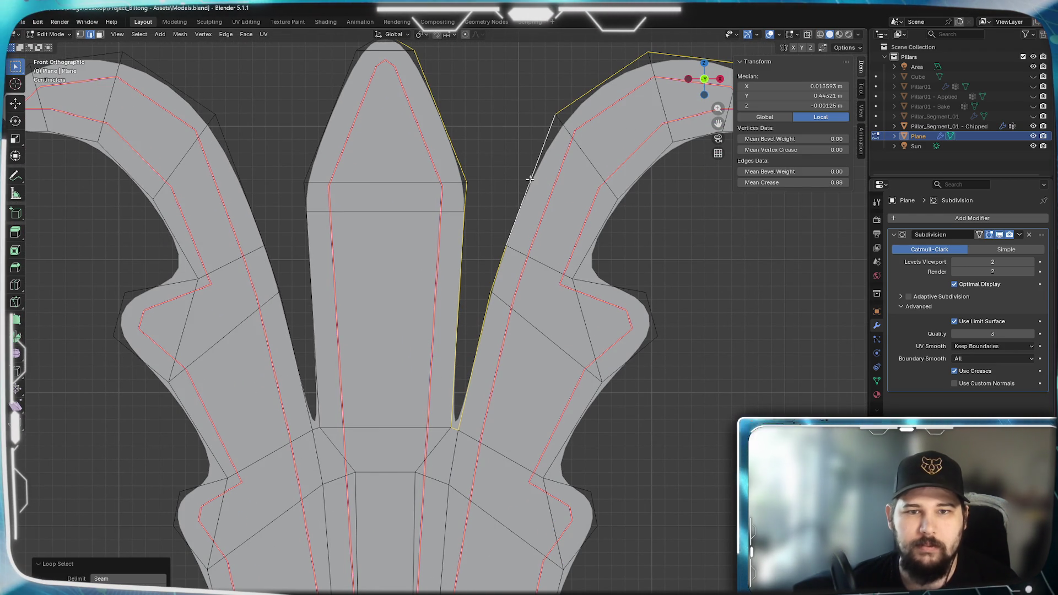
pyautogui.keyDown('alt'); pyautogui.click(529, 179); pyautogui.keyUp('alt')
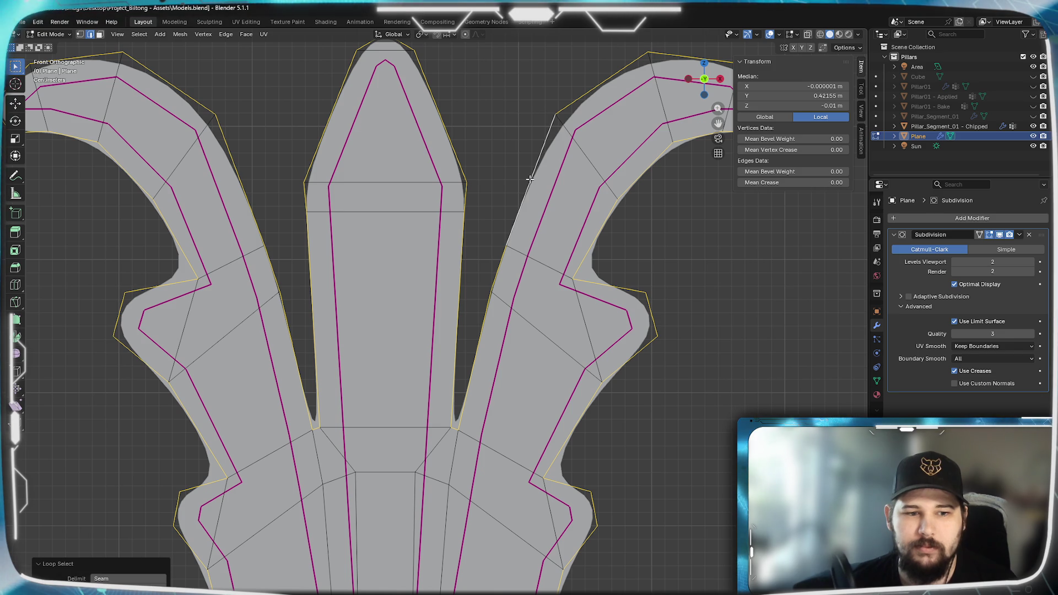
pyautogui.keyDown('alt'); pyautogui.click(557, 202); pyautogui.keyUp('alt')
# Try bridging the outer and inner loops, then undo the bridge.
pyautogui.hotkey('ctrl', 'e')
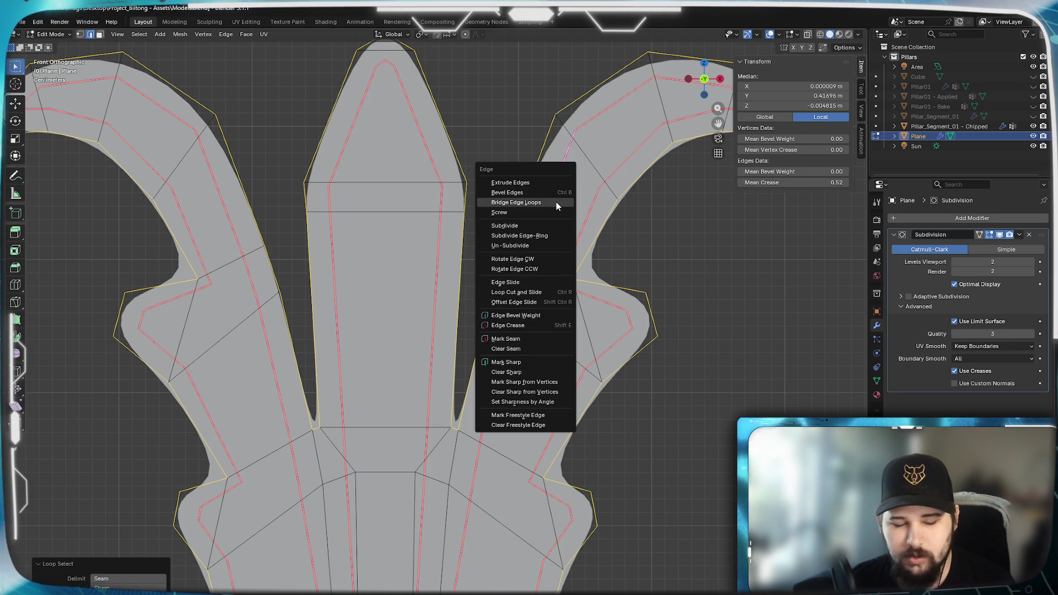
pyautogui.click(557, 201)
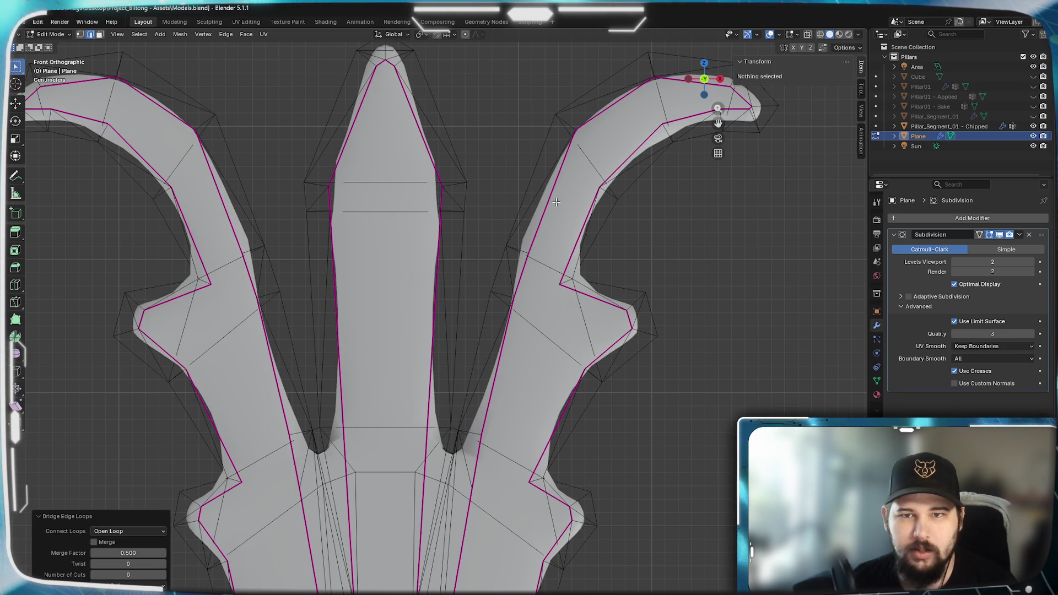
pyautogui.hotkey('ctrl', 'z')
# Add the top spike's left edge to the selection and bridge the loops with new faces.
pyautogui.scroll(-2, 457, 367)
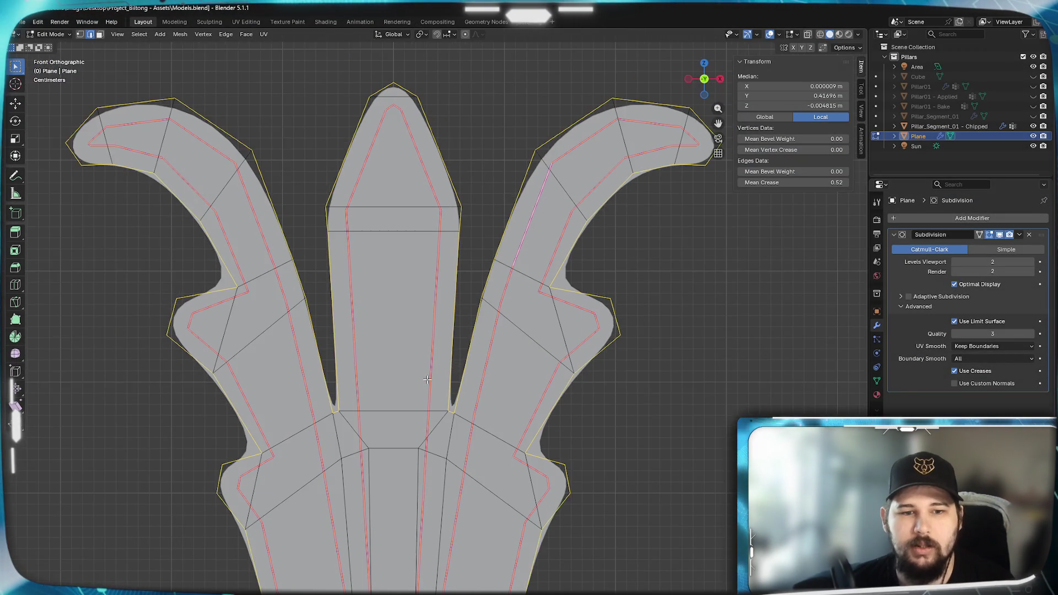
pyautogui.scroll(1, 457, 367)
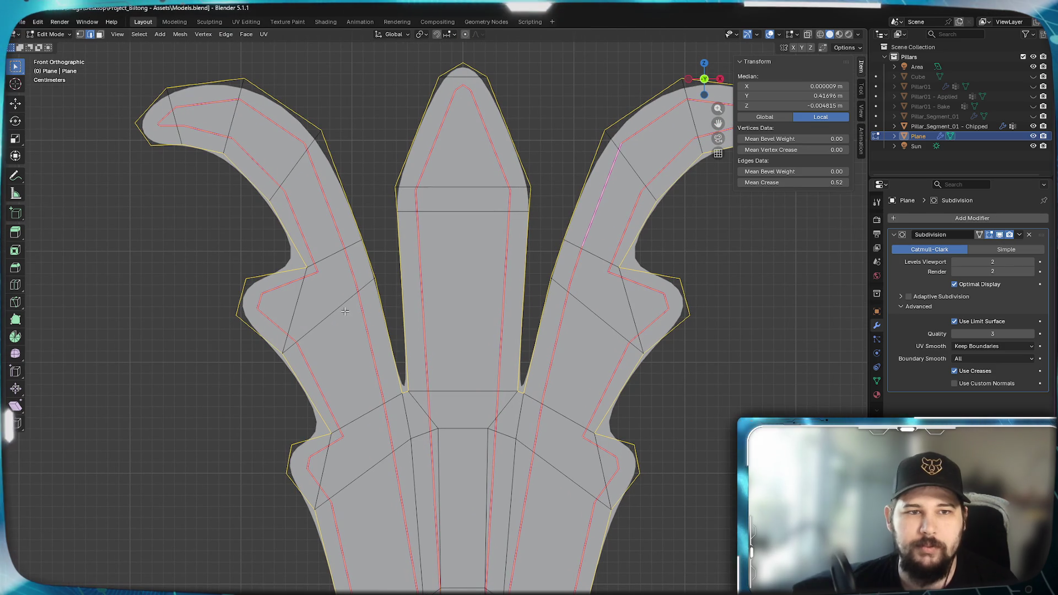
pyautogui.keyDown('shift'); pyautogui.scroll(-2, 331, 165); pyautogui.keyUp('shift')
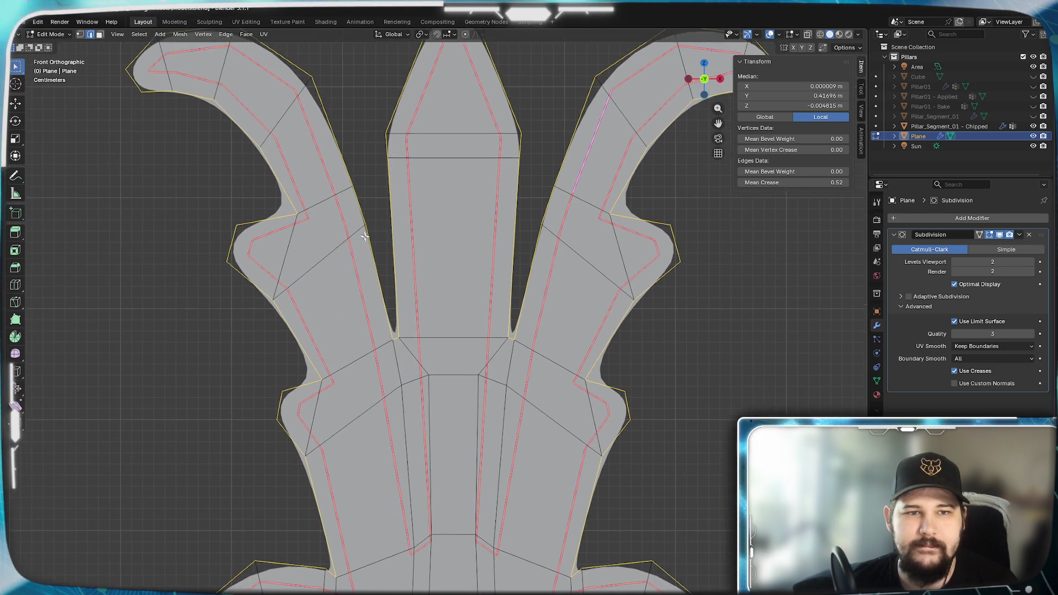
pyautogui.scroll(2, 341, 198)
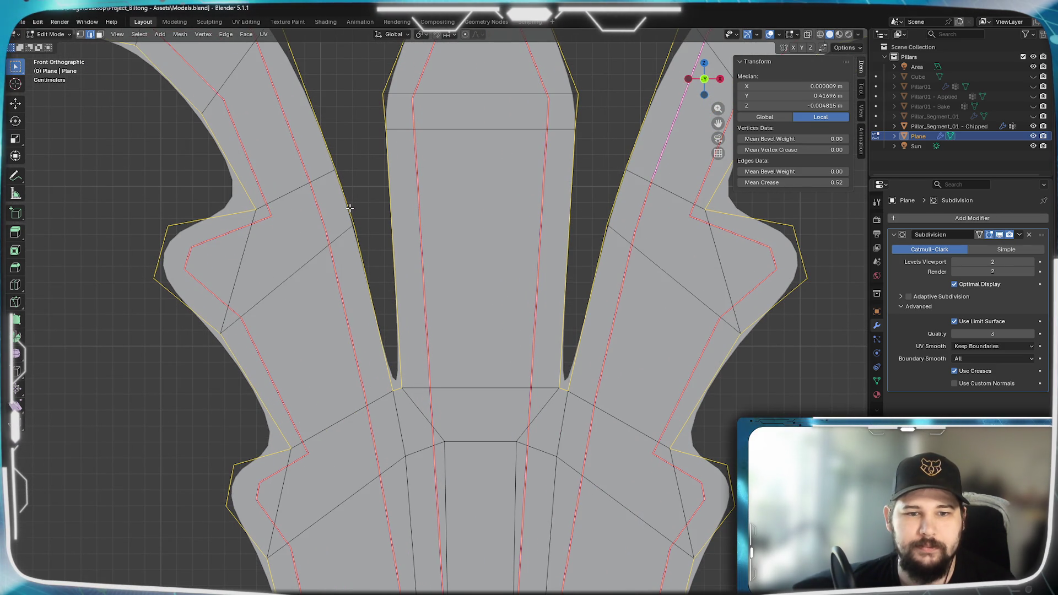
pyautogui.scroll(-4, 349, 207)
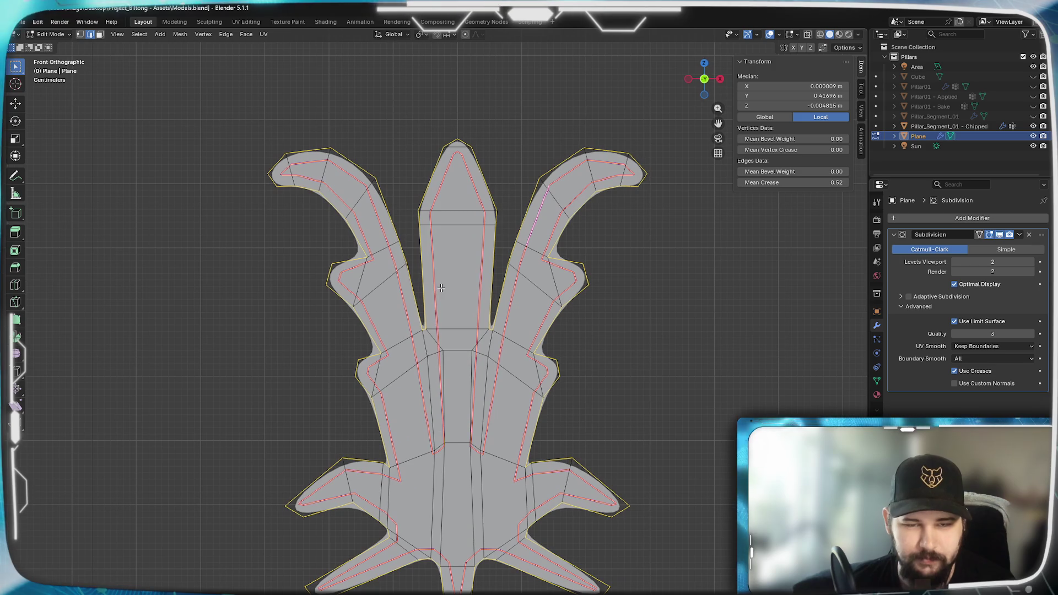
pyautogui.keyDown('shift'); pyautogui.click(435, 169); pyautogui.keyUp('shift')
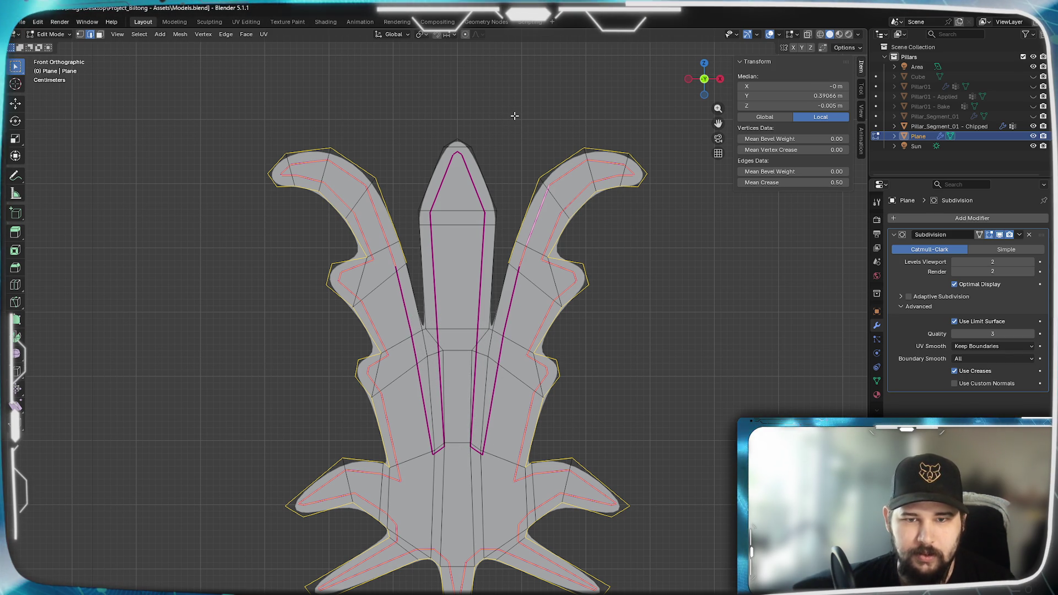
pyautogui.hotkey('ctrl', 'e')
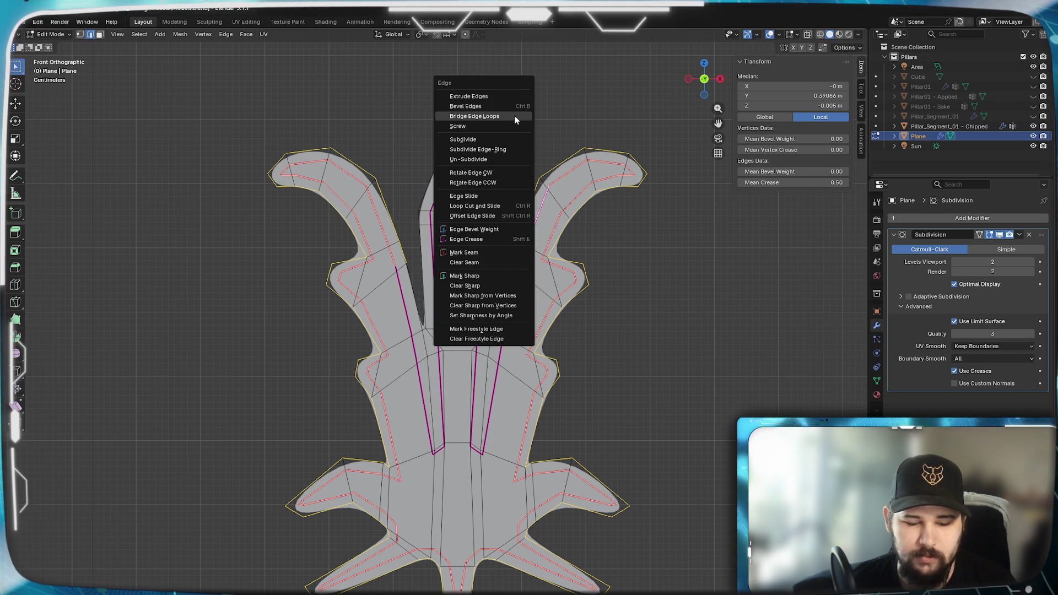
pyautogui.click(514, 115)
# Return to Object Mode to view the smoothed relief beside the pillar.
pyautogui.moveTo(462, 267)
pyautogui.mouseDown(button='middle')
pyautogui.moveTo(482, 340)
pyautogui.moveTo(364, 313)
pyautogui.moveTo(469, 325)
pyautogui.moveTo(619, 273)
pyautogui.moveTo(524, 307)
pyautogui.moveTo(428, 305)
pyautogui.mouseUp(button='middle')
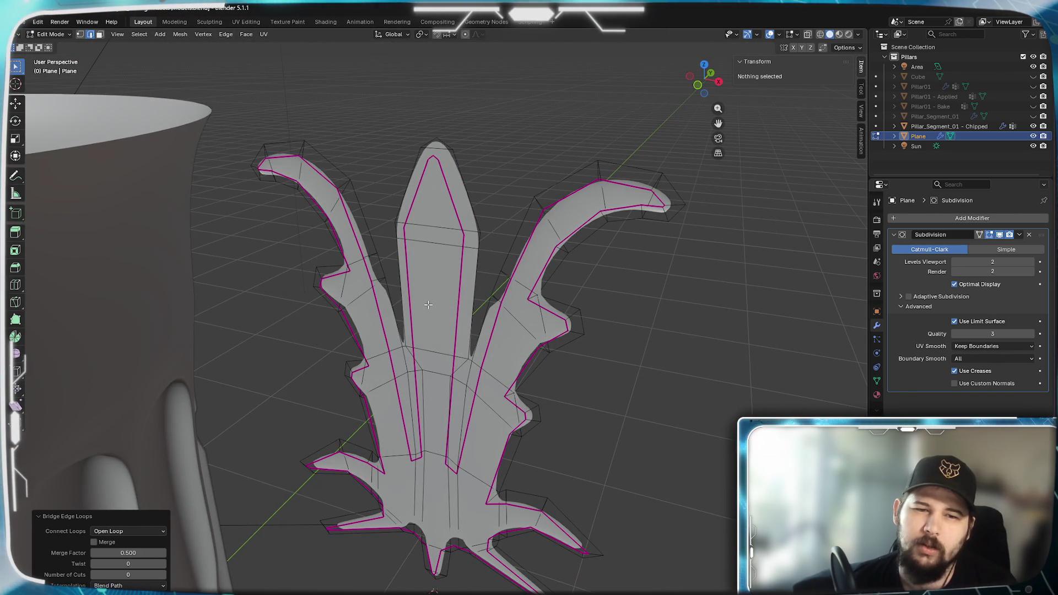
pyautogui.press('Tab')
pyautogui.moveTo(428, 304)
pyautogui.mouseDown(button='middle')
pyautogui.moveTo(433, 270)
pyautogui.moveTo(361, 280)
pyautogui.moveTo(396, 251)
pyautogui.moveTo(401, 288)
pyautogui.moveTo(566, 288)
pyautogui.moveTo(458, 300)
pyautogui.mouseUp(button='middle')
# Re-enter Edit Mode on the flourish and orbit to inspect the central blade.
pyautogui.scroll(3, 458, 299)
pyautogui.scroll(-3, 457, 300)
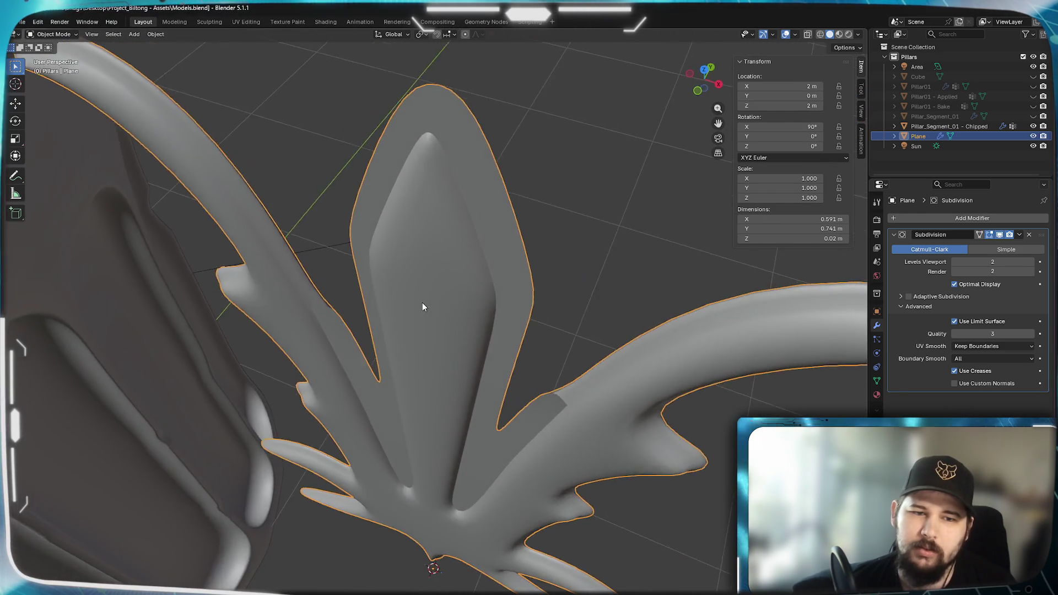
pyautogui.press('Tab')
pyautogui.scroll(-4, 470, 253)
pyautogui.moveTo(470, 253)
pyautogui.mouseDown(button='middle')
pyautogui.moveTo(553, 246)
pyautogui.moveTo(486, 333)
pyautogui.mouseUp(button='middle')
pyautogui.scroll(3, 485, 333)
pyautogui.scroll(-4, 486, 333)
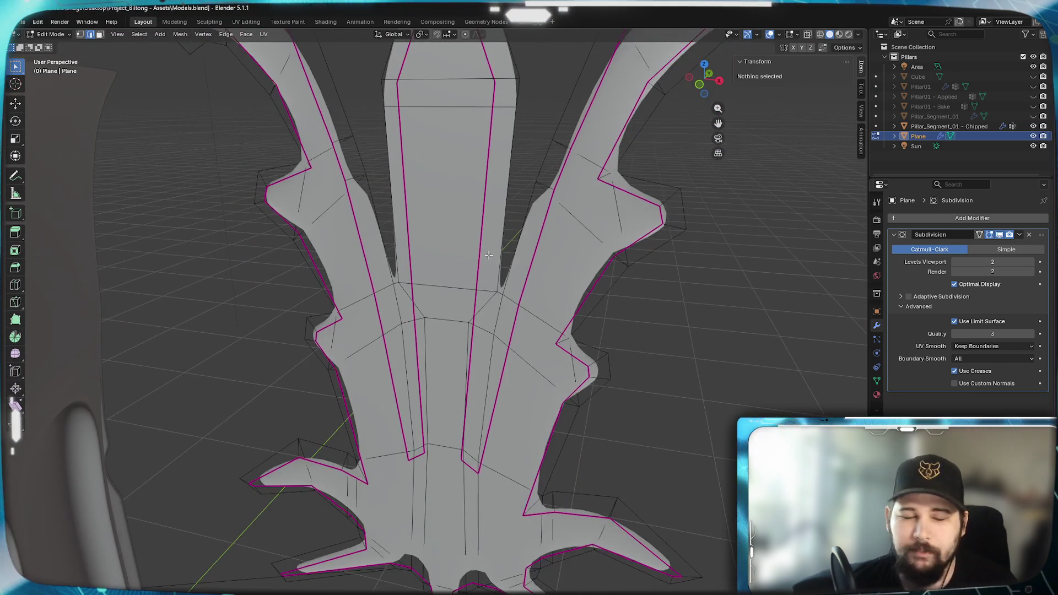
pyautogui.scroll(2, 366, 215)
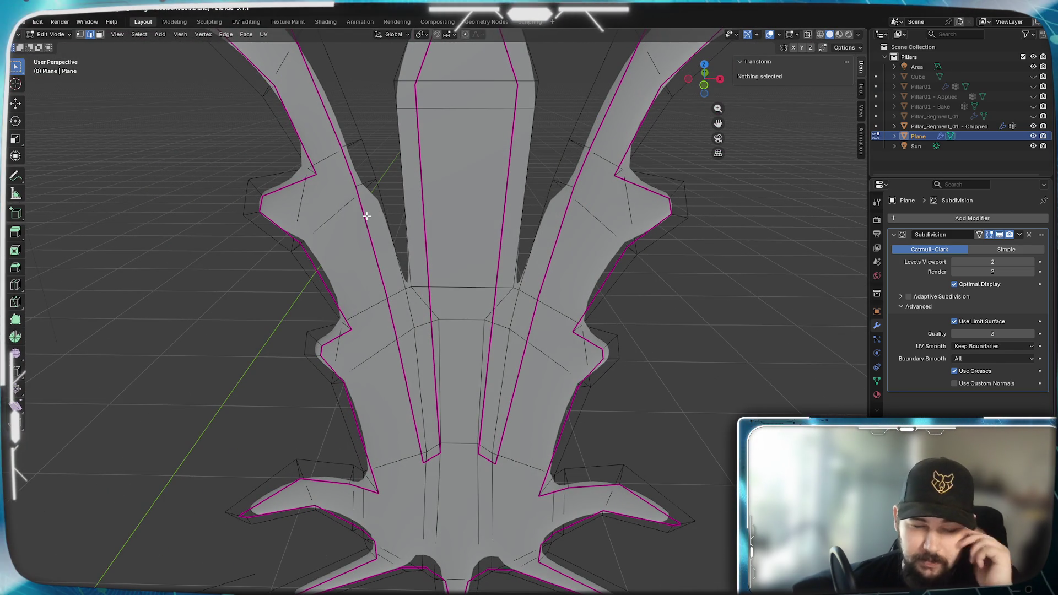
pyautogui.moveTo(421, 235)
pyautogui.mouseDown(button='middle')
pyautogui.moveTo(488, 246)
pyautogui.moveTo(439, 279)
pyautogui.moveTo(435, 264)
pyautogui.mouseUp(button='middle')
pyautogui.scroll(3, 390, 357)
pyautogui.moveTo(390, 357); pyautogui.dragTo(392, 360, button='middle')
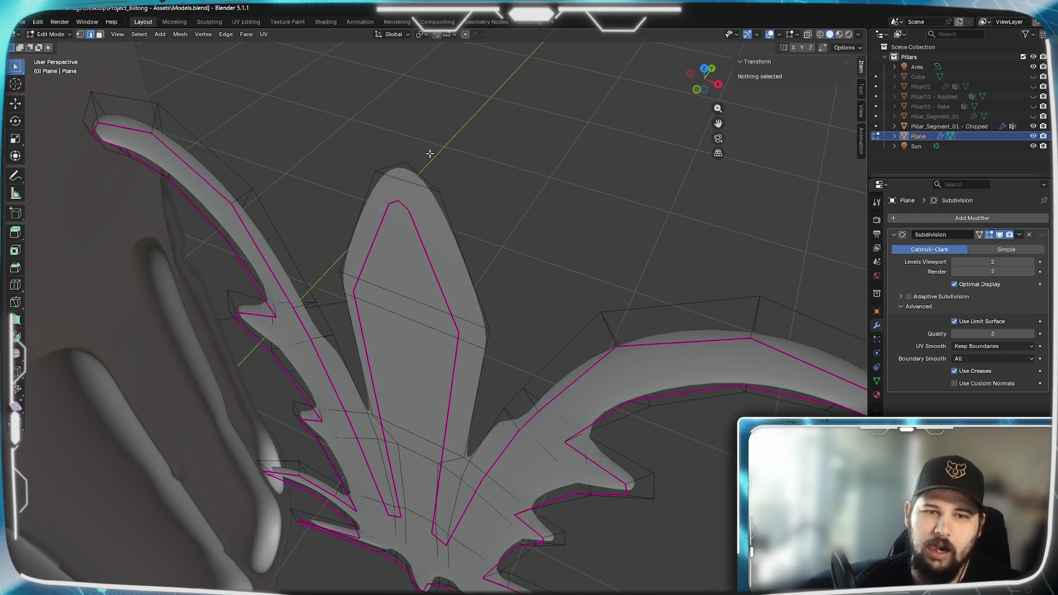
# Select the central blade's top, right and left edges and its thin side face.
pyautogui.click(391, 176)
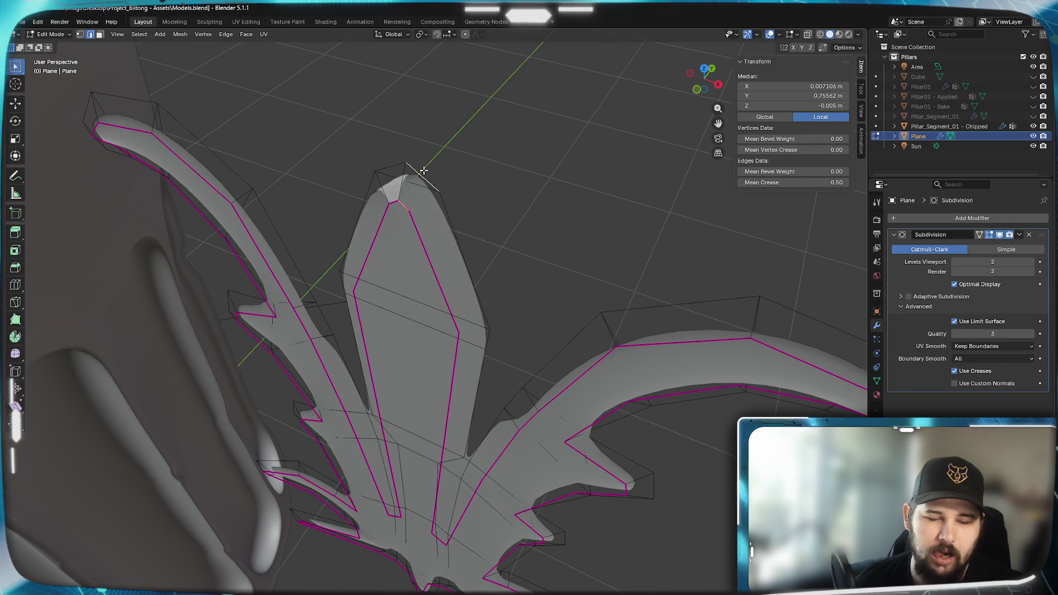
pyautogui.click(450, 221)
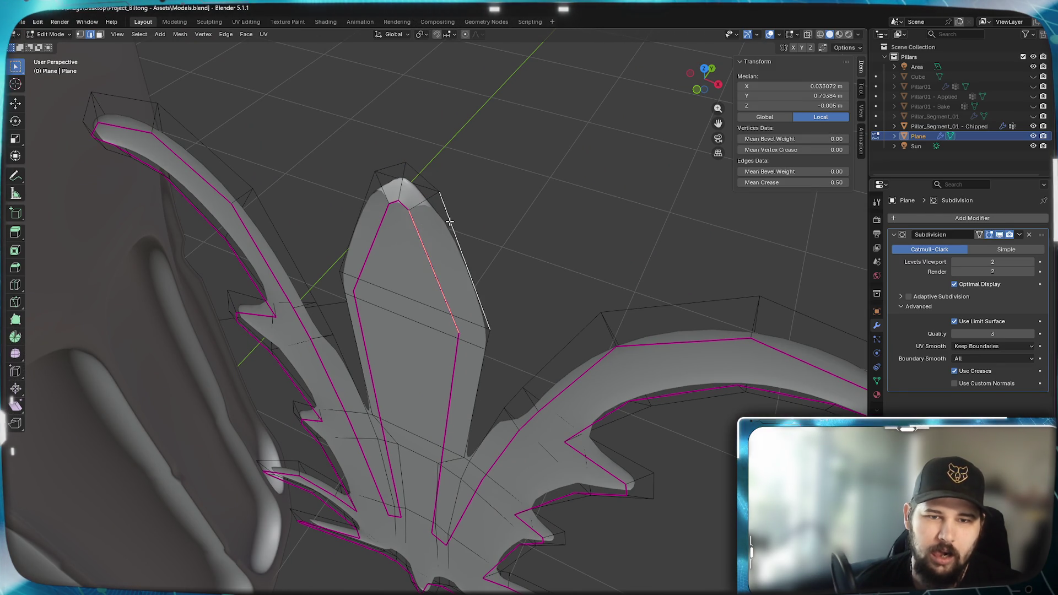
pyautogui.click(376, 248)
pyautogui.click(357, 237)
pyautogui.moveTo(357, 237)
pyautogui.mouseDown(button='middle')
pyautogui.moveTo(385, 308)
pyautogui.moveTo(406, 252)
pyautogui.moveTo(380, 286)
pyautogui.moveTo(534, 222)
pyautogui.moveTo(419, 243)
pyautogui.moveTo(497, 221)
pyautogui.moveTo(465, 264)
pyautogui.mouseUp(button='middle')
pyautogui.click(370, 226)
pyautogui.scroll(3, 432, 246)
pyautogui.hotkey('ctrl', 'z')
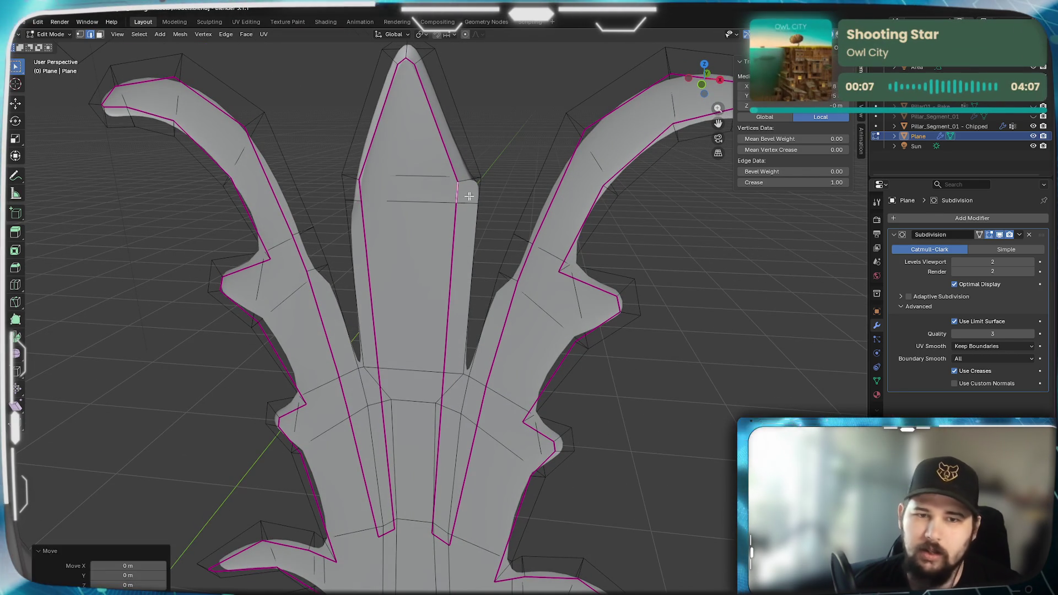
# Try moving the middle prong's right creased edge, then undo the move.
pyautogui.click(468, 190)
pyautogui.moveTo(446, 323); pyautogui.dragTo(488, 270, button='middle')
pyautogui.moveTo(488, 270); pyautogui.dragTo(491, 267)
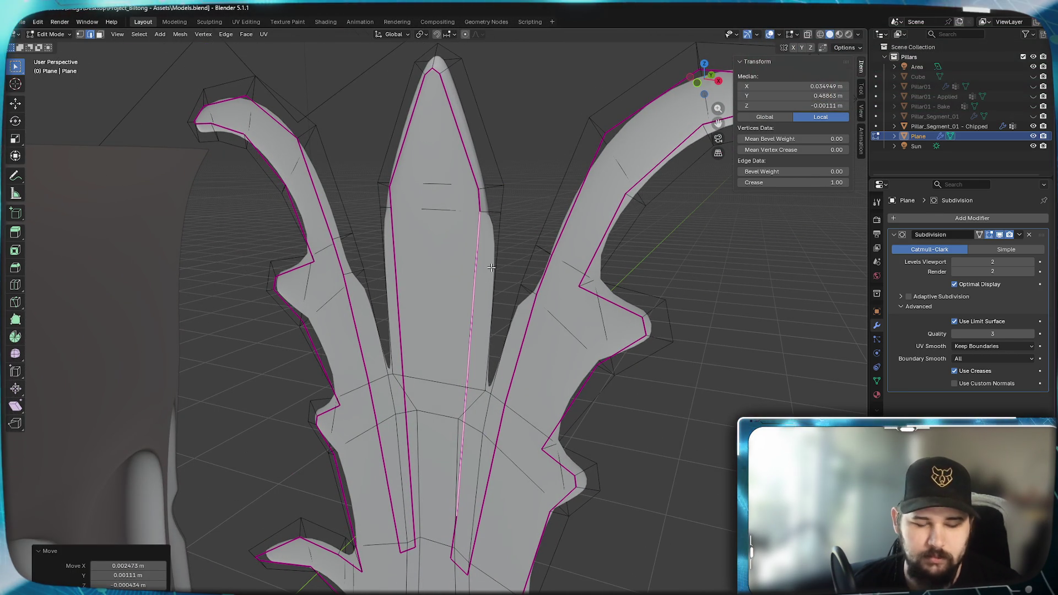
pyautogui.hotkey('ctrl', 'z')
pyautogui.moveTo(488, 288)
pyautogui.mouseDown(button='middle')
pyautogui.moveTo(430, 308)
pyautogui.moveTo(487, 288)
pyautogui.mouseUp(button='middle')
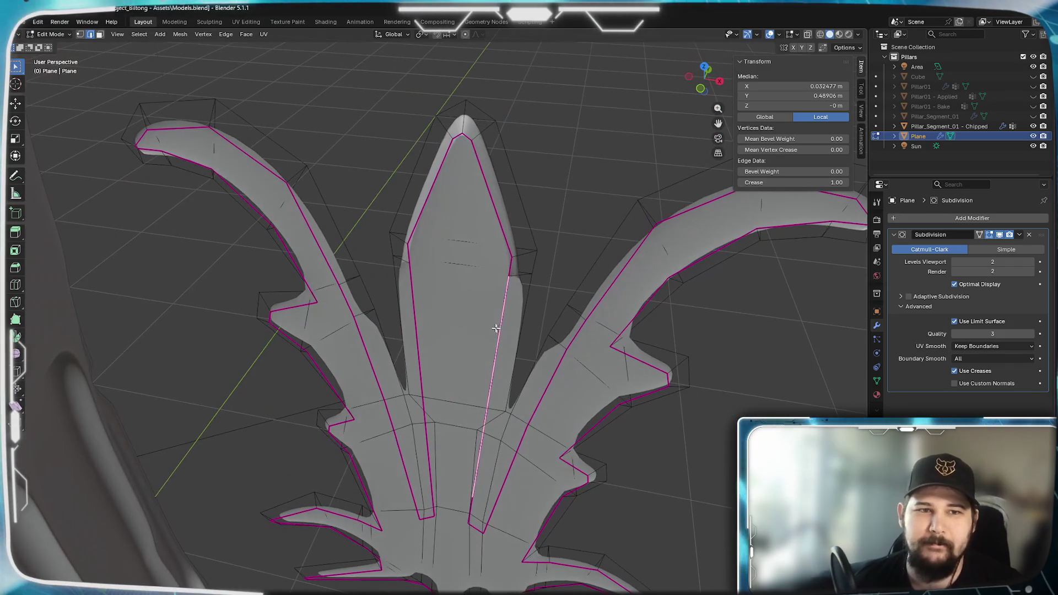
# In face selection, select the loops along the left blade and around the middle spike tip.
pyautogui.click(99, 35)
pyautogui.press('x')
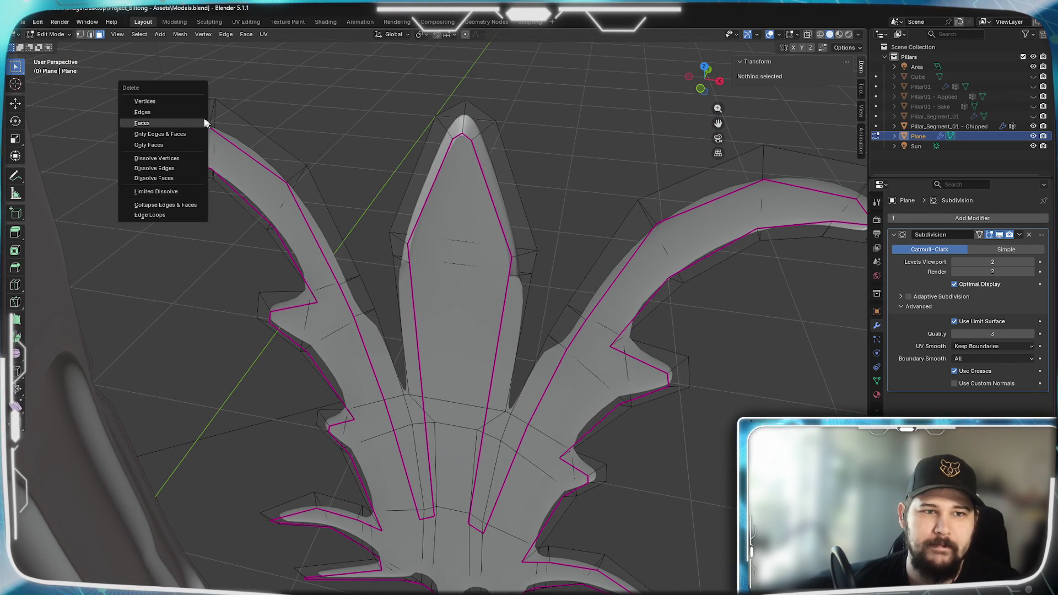
pyautogui.press('Escape')
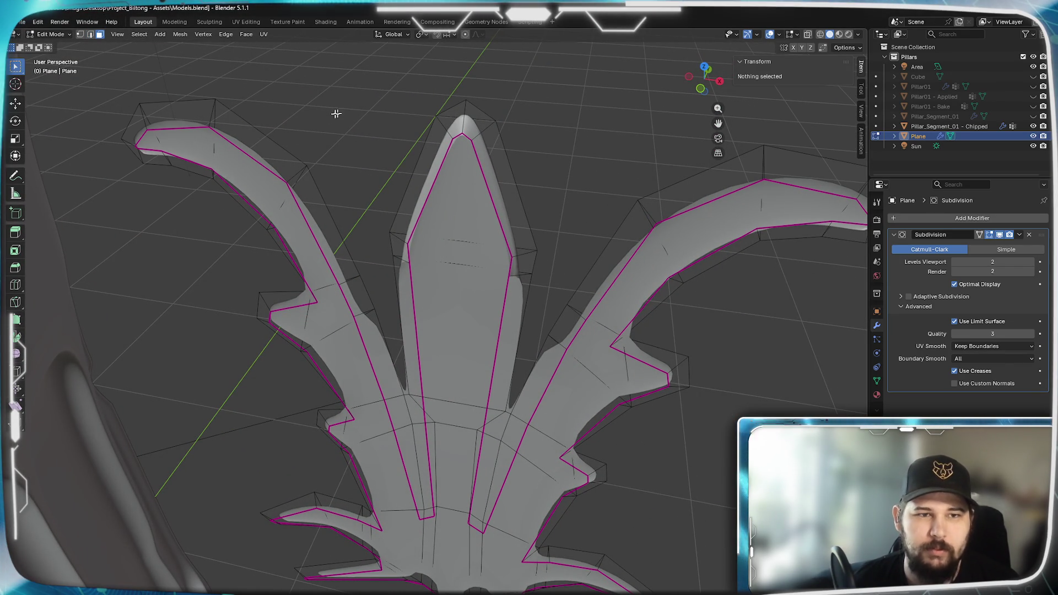
pyautogui.keyDown('alt'); pyautogui.click(210, 110); pyautogui.keyUp('alt')
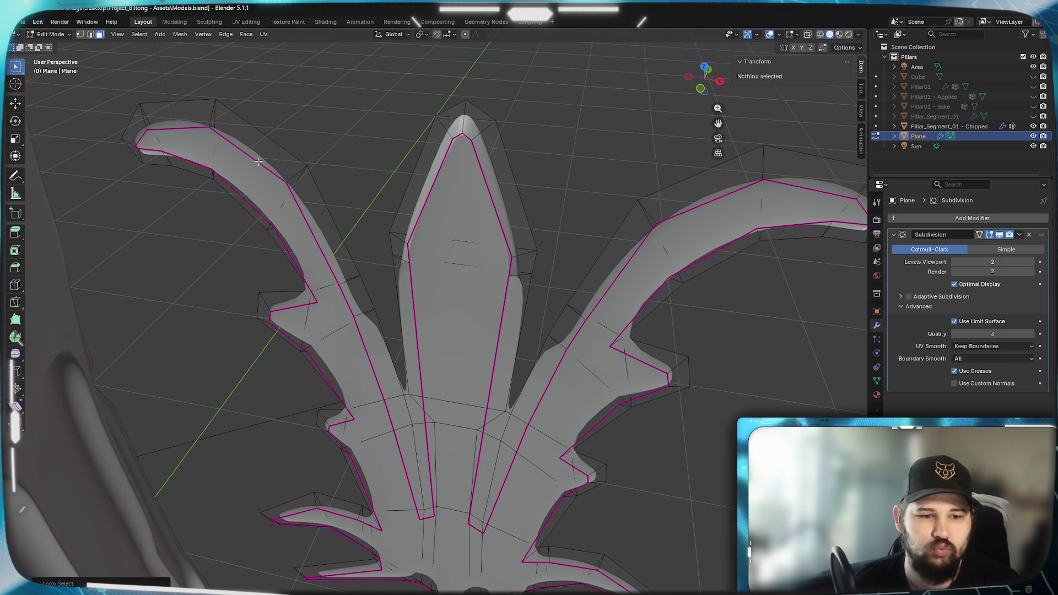
pyautogui.keyDown('alt'); pyautogui.click(299, 178); pyautogui.keyUp('alt')
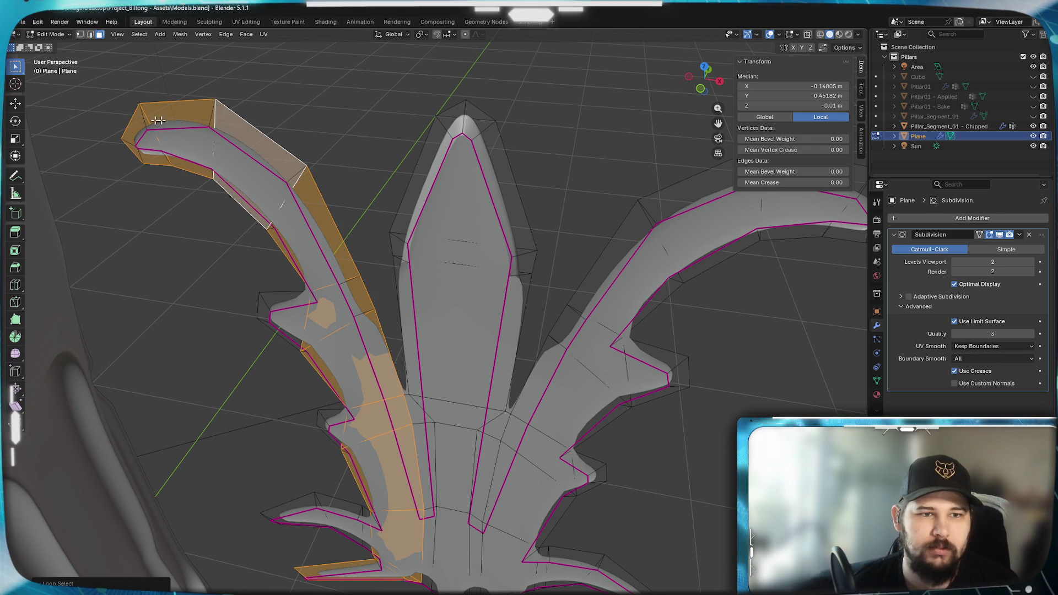
pyautogui.keyDown('alt'); pyautogui.click(484, 132); pyautogui.keyUp('alt')
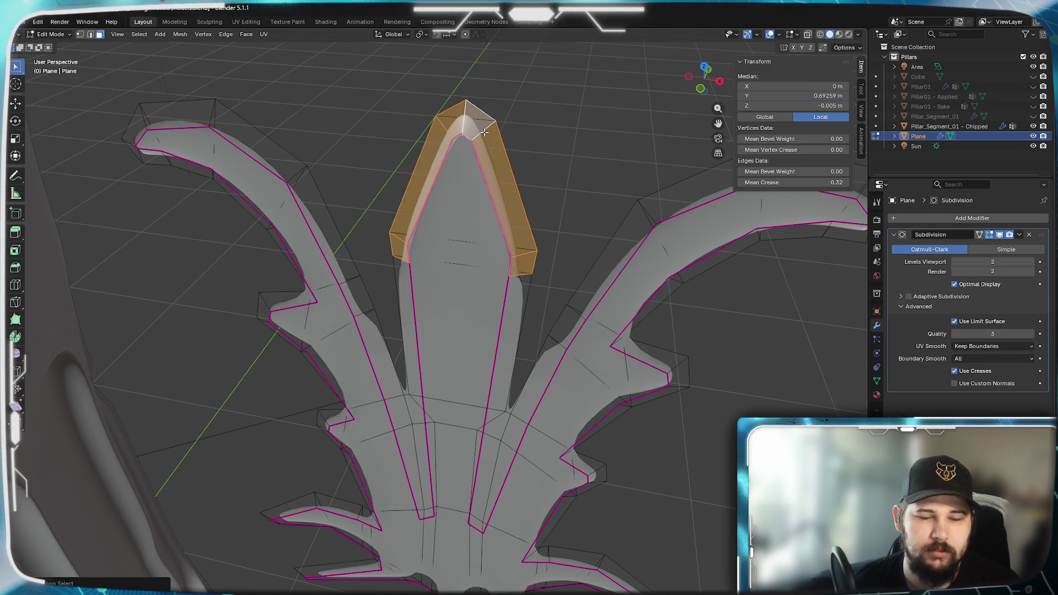
# Clear the selection and orbit around the leaf to check the creased edges.
pyautogui.hotkey('alt', 'a')
pyautogui.moveTo(498, 170)
pyautogui.mouseDown(button='middle')
pyautogui.moveTo(467, 205)
pyautogui.moveTo(432, 204)
pyautogui.moveTo(507, 214)
pyautogui.moveTo(580, 207)
pyautogui.mouseUp(button='middle')
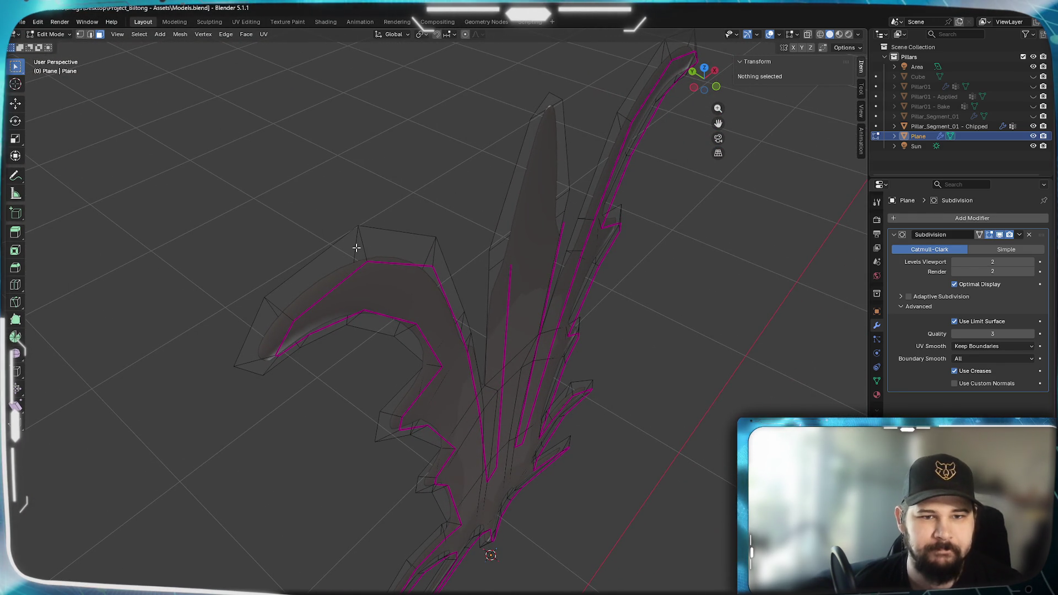
pyautogui.moveTo(365, 247)
pyautogui.mouseDown(button='middle')
pyautogui.moveTo(382, 288)
pyautogui.moveTo(382, 267)
pyautogui.moveTo(416, 291)
pyautogui.moveTo(244, 296)
pyautogui.moveTo(323, 306)
pyautogui.mouseUp(button='middle')
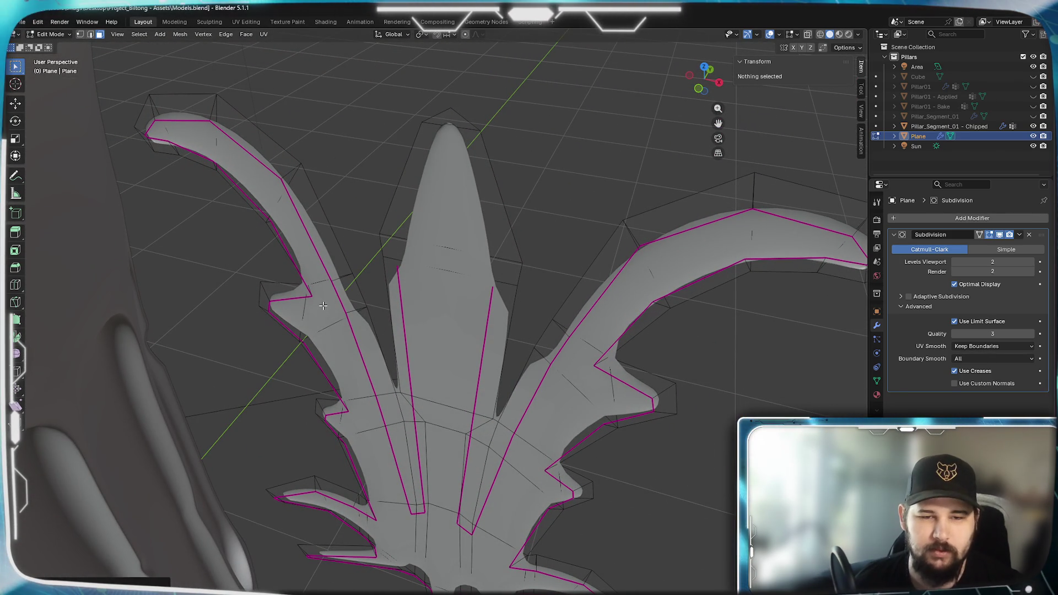
pyautogui.scroll(-5, 323, 306)
pyautogui.moveTo(366, 347); pyautogui.dragTo(347, 250, button='middle')
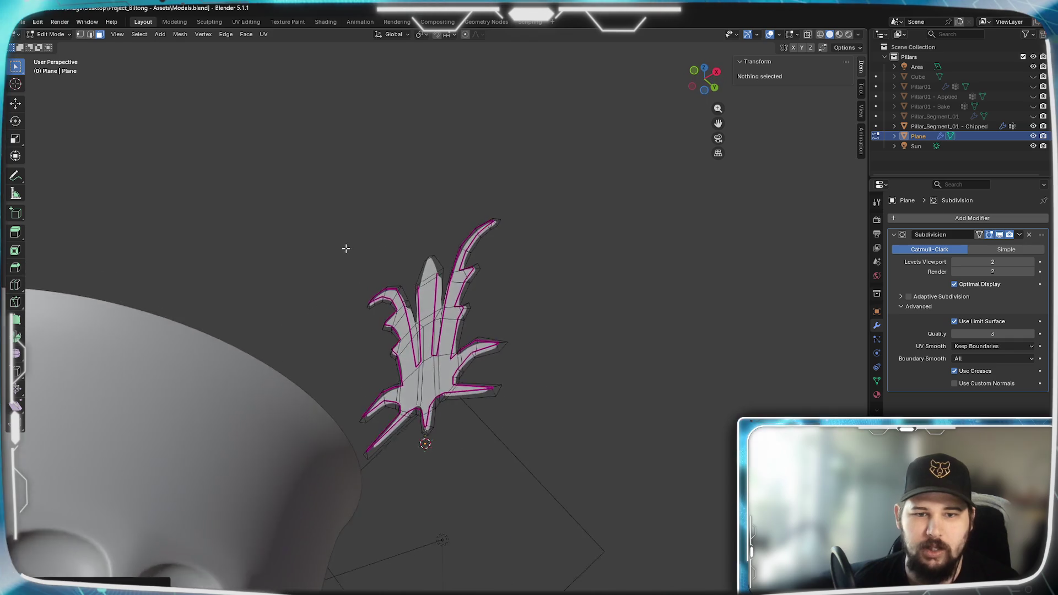
pyautogui.scroll(10, 435, 411)
pyautogui.scroll(-5, 434, 411)
pyautogui.scroll(4, 420, 369)
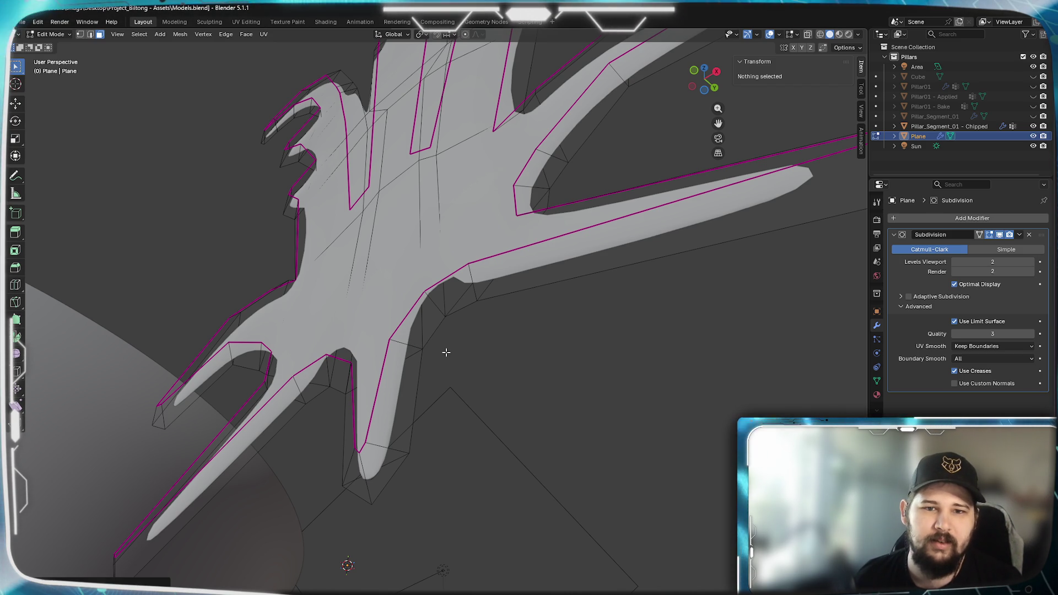
pyautogui.press('a')
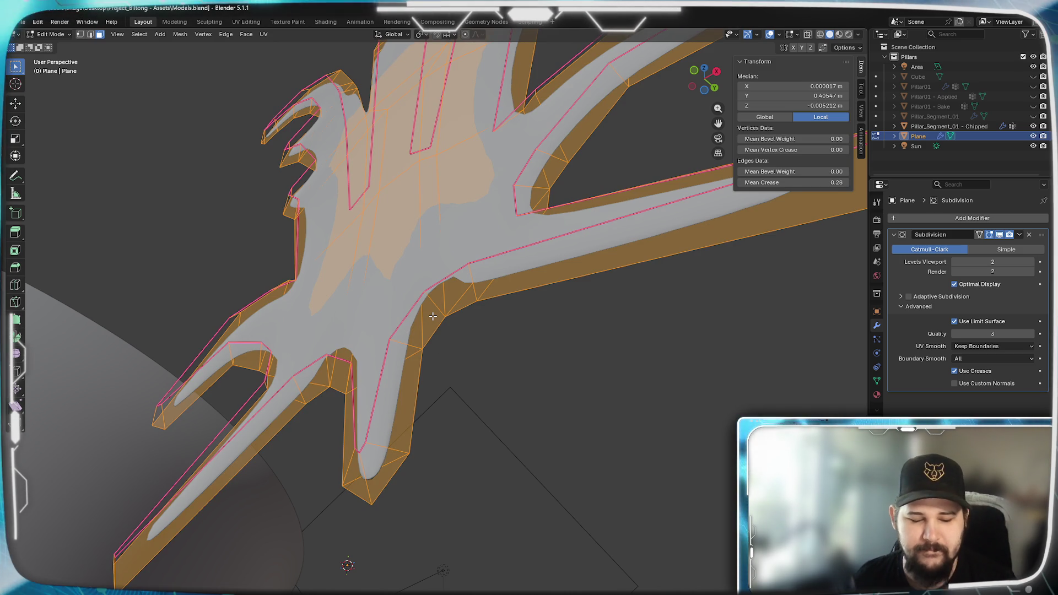
pyautogui.rightClick(432, 315)
pyautogui.press('Escape')
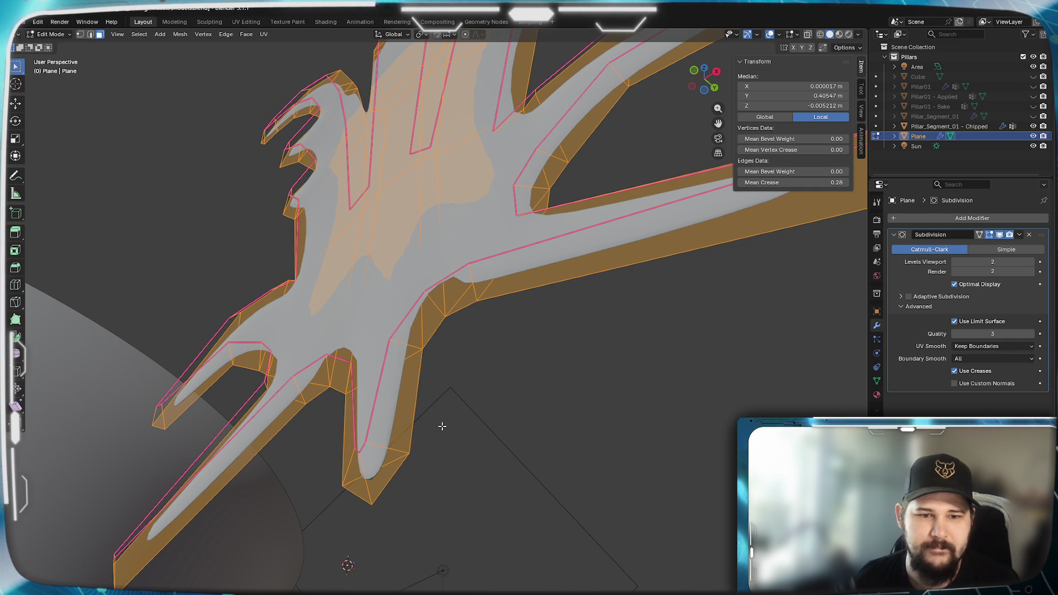
pyautogui.hotkey('alt', 'a')
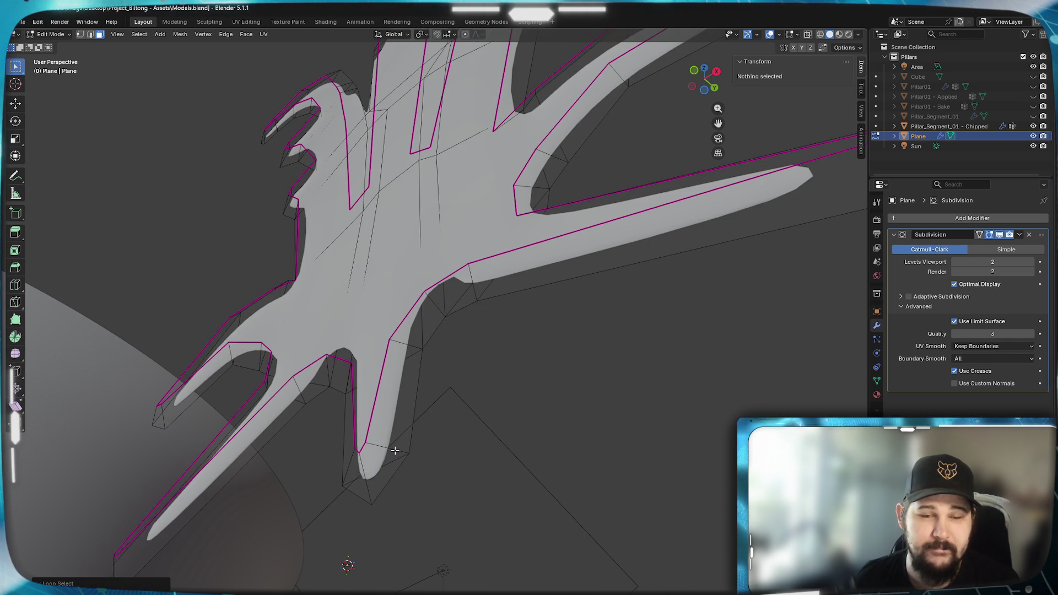
pyautogui.press('Tab')
pyautogui.moveTo(479, 423)
pyautogui.mouseDown(button='middle')
pyautogui.moveTo(403, 413)
pyautogui.moveTo(444, 424)
pyautogui.moveTo(427, 416)
pyautogui.mouseUp(button='middle')
pyautogui.press('Tab')
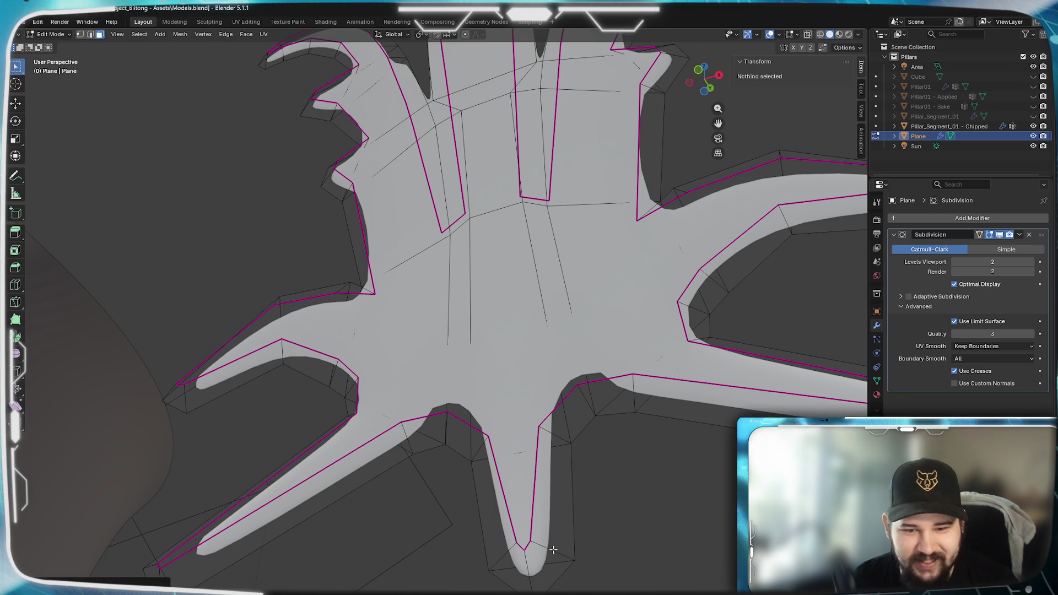
pyautogui.keyDown('shift'); pyautogui.moveTo(582, 381); pyautogui.dragTo(472, 491, button='middle'); pyautogui.keyUp('shift')
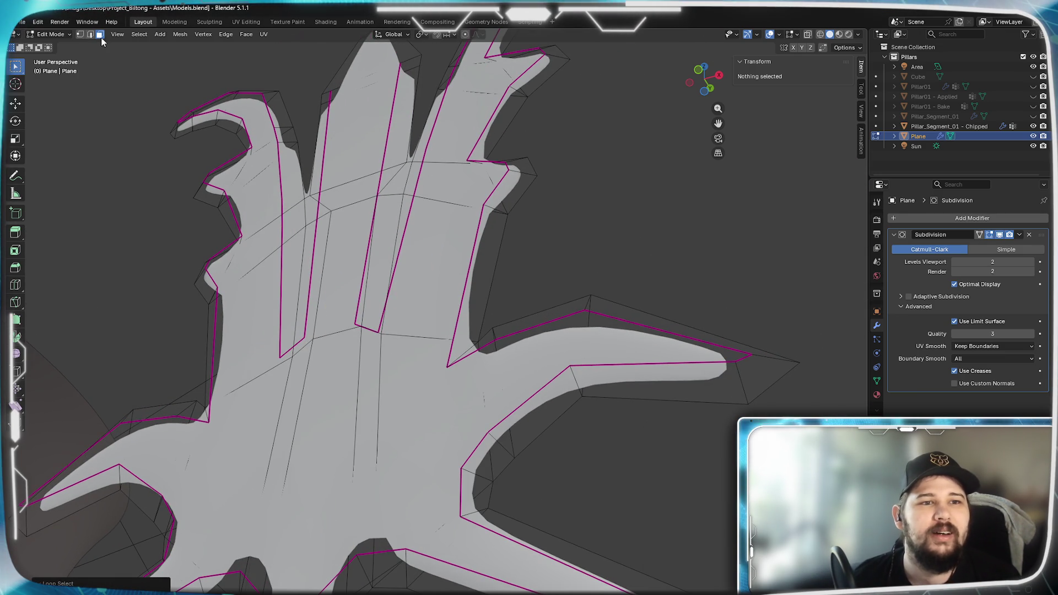
pyautogui.click(638, 380)
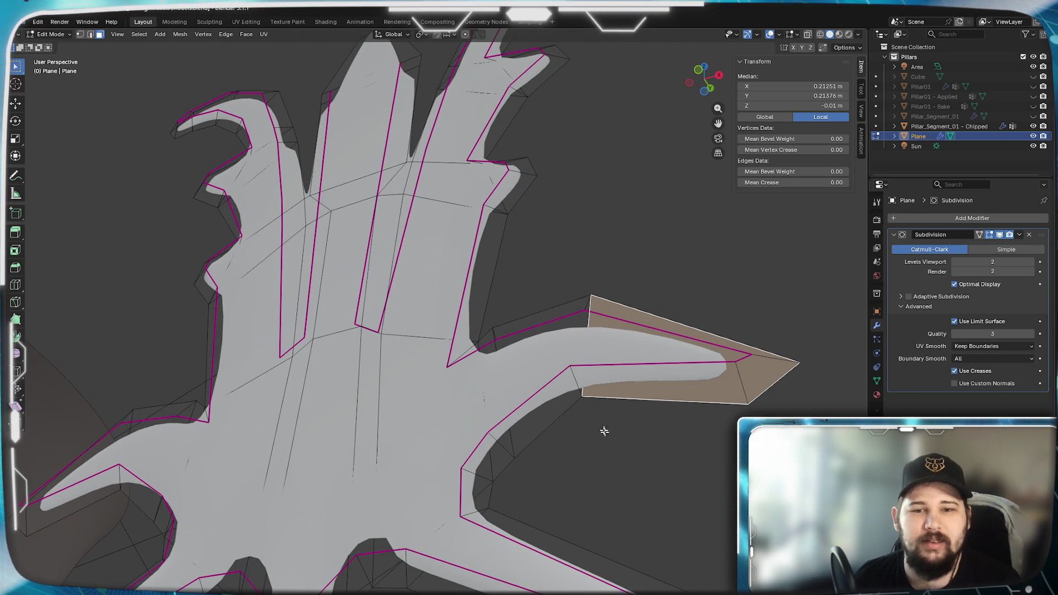
pyautogui.keyDown('alt'); pyautogui.click(536, 418); pyautogui.keyUp('alt')
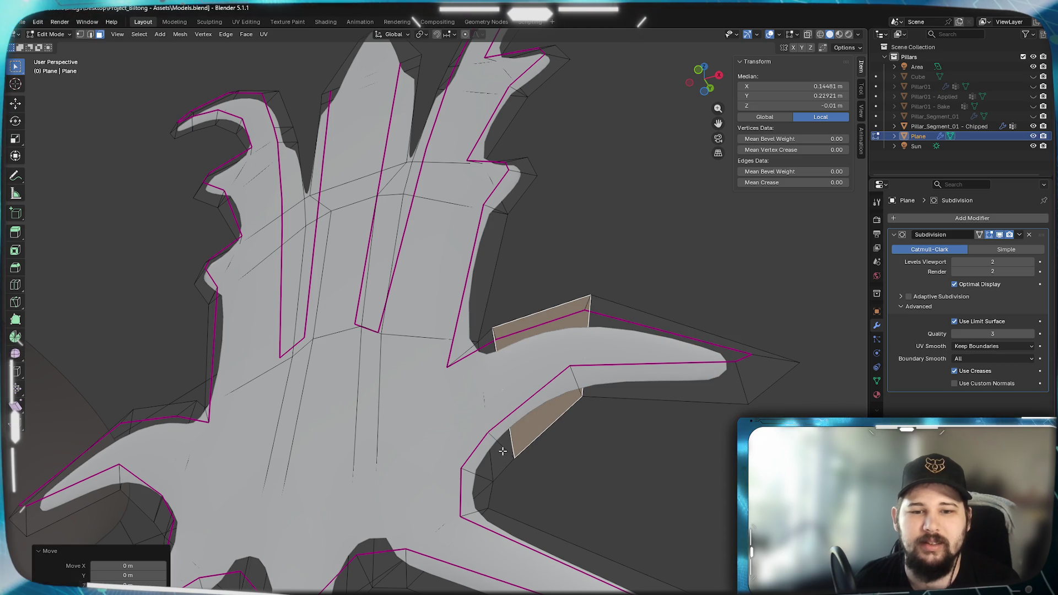
pyautogui.scroll(-3, 505, 452)
pyautogui.moveTo(543, 512)
pyautogui.mouseDown(button='middle')
pyautogui.moveTo(583, 302)
pyautogui.moveTo(491, 362)
pyautogui.mouseUp(button='middle')
pyautogui.keyDown('alt'); pyautogui.click(491, 362); pyautogui.keyUp('alt')
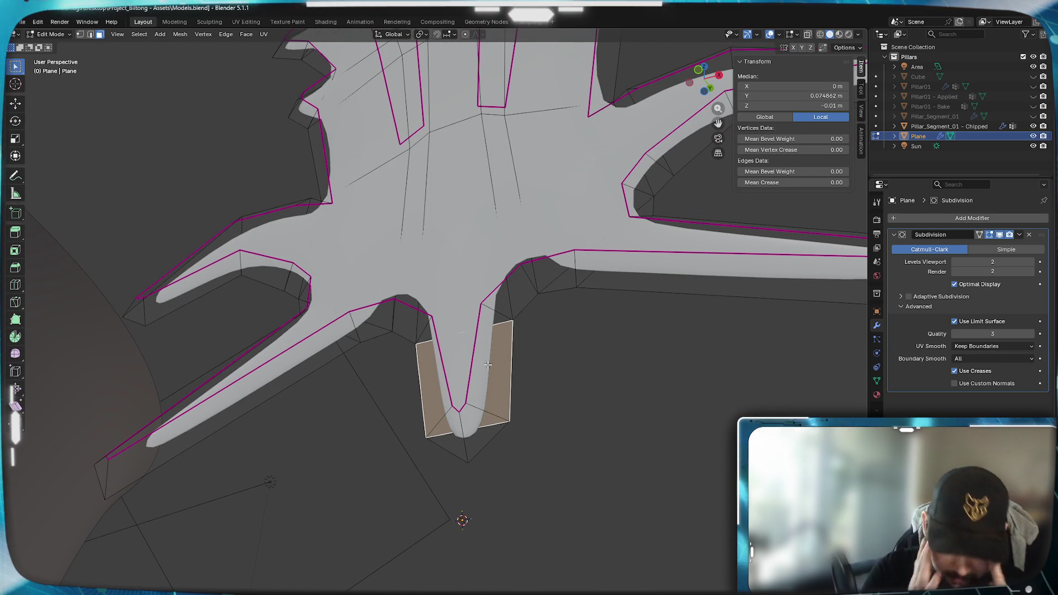
pyautogui.press('z')
pyautogui.click(387, 364)
pyautogui.moveTo(387, 364)
pyautogui.mouseDown(button='middle')
pyautogui.moveTo(488, 366)
pyautogui.moveTo(528, 406)
pyautogui.moveTo(480, 487)
pyautogui.moveTo(493, 499)
pyautogui.mouseUp(button='middle')
pyautogui.hotkey('alt', 'a')
pyautogui.scroll(-8, 493, 499)
pyautogui.moveTo(463, 460)
pyautogui.mouseDown(button='middle')
pyautogui.moveTo(371, 441)
pyautogui.moveTo(371, 428)
pyautogui.moveTo(453, 453)
pyautogui.moveTo(543, 460)
pyautogui.moveTo(389, 465)
pyautogui.moveTo(437, 465)
pyautogui.moveTo(442, 452)
pyautogui.mouseUp(button='middle')
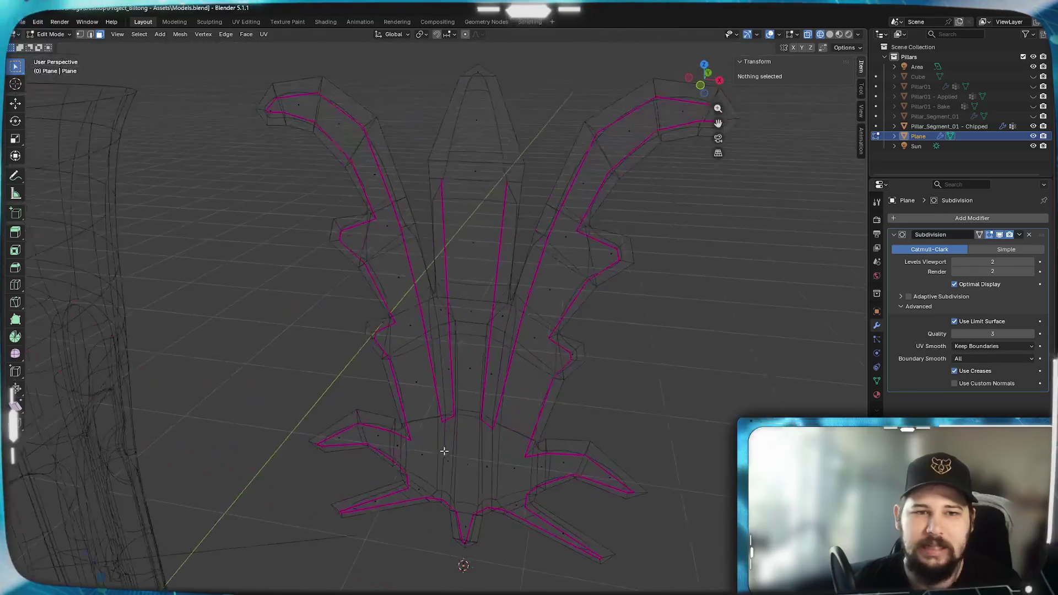
pyautogui.press('Tab')
pyautogui.scroll(4, 482, 382)
pyautogui.moveTo(482, 382)
pyautogui.mouseDown(button='middle')
pyautogui.moveTo(408, 378)
pyautogui.moveTo(482, 392)
pyautogui.moveTo(466, 385)
pyautogui.mouseUp(button='middle')
pyautogui.press('z')
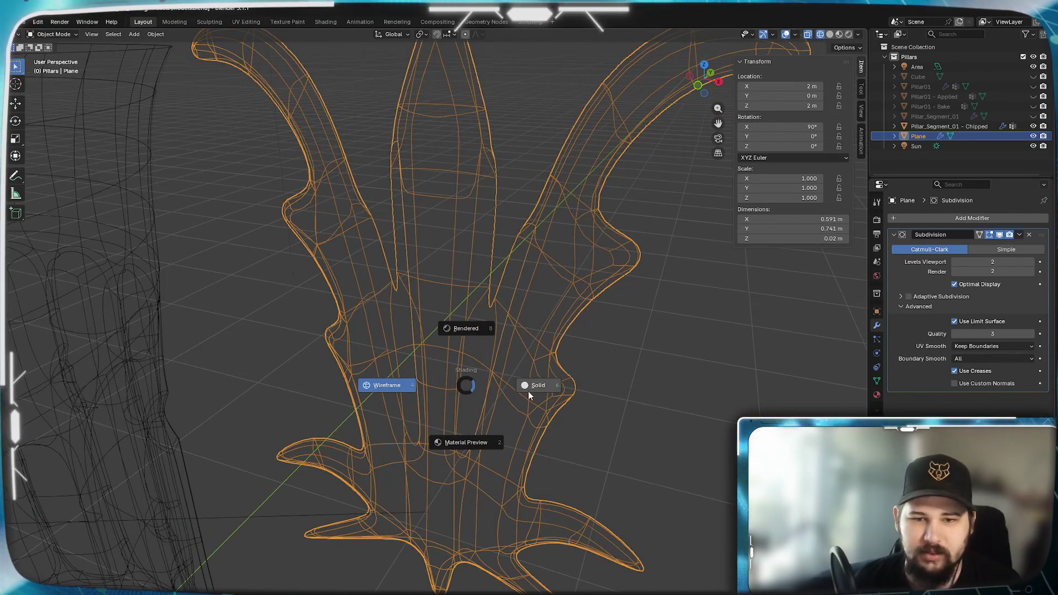
pyautogui.click(525, 395)
pyautogui.moveTo(500, 418)
pyautogui.mouseDown(button='middle')
pyautogui.moveTo(530, 421)
pyautogui.moveTo(495, 442)
pyautogui.moveTo(480, 438)
pyautogui.moveTo(511, 335)
pyautogui.moveTo(471, 350)
pyautogui.mouseUp(button='middle')
pyautogui.scroll(8, 496, 371)
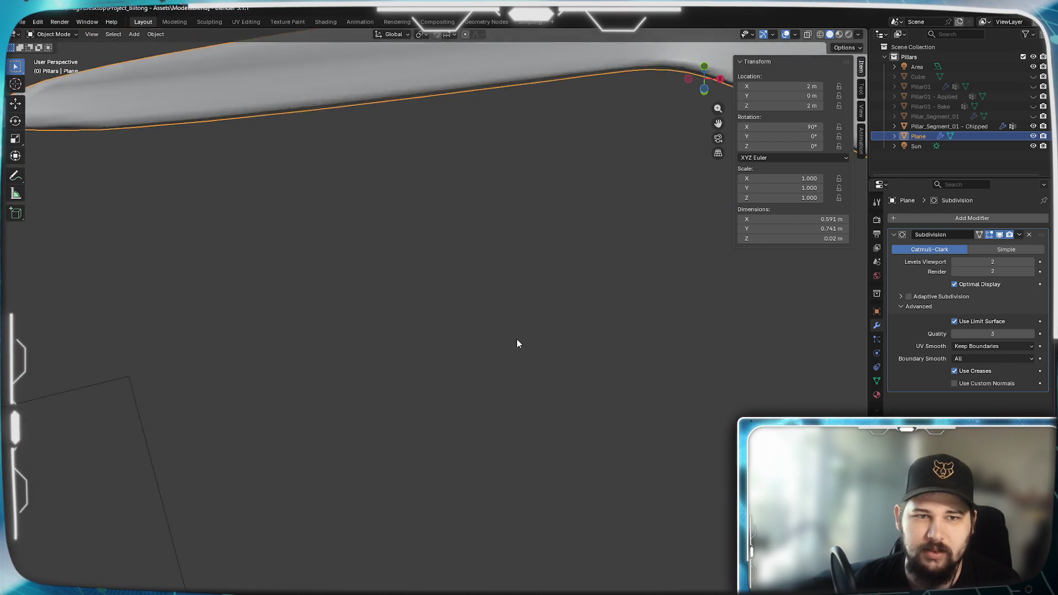
pyautogui.scroll(-4, 514, 341)
pyautogui.moveTo(420, 199)
pyautogui.mouseDown(button='middle')
pyautogui.moveTo(541, 214)
pyautogui.moveTo(525, 232)
pyautogui.moveTo(568, 255)
pyautogui.mouseUp(button='middle')
pyautogui.press('Tab')
pyautogui.click(614, 243)
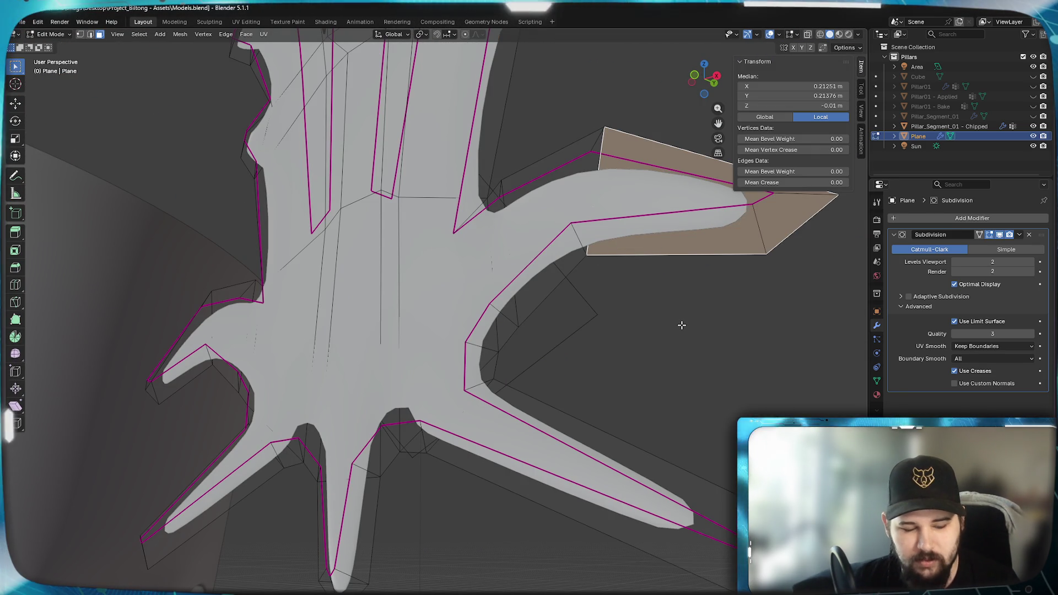
pyautogui.press('a')
pyautogui.click(679, 233)
pyautogui.moveTo(660, 296)
pyautogui.mouseDown(button='middle')
pyautogui.moveTo(623, 293)
pyautogui.moveTo(683, 286)
pyautogui.moveTo(621, 345)
pyautogui.mouseUp(button='middle')
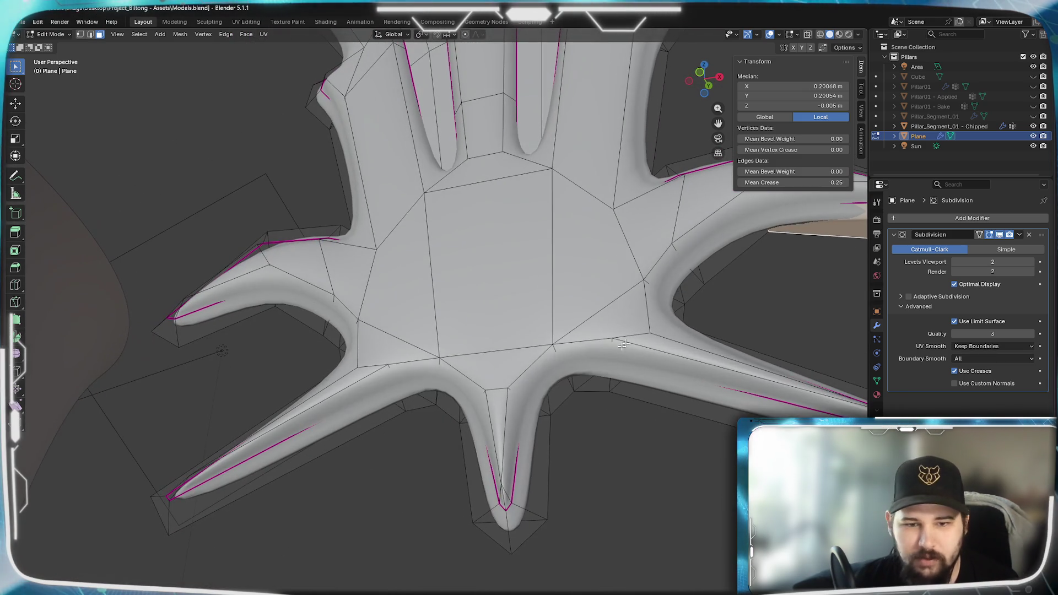
pyautogui.keyDown('alt'); pyautogui.click(475, 502); pyautogui.keyUp('alt')
pyautogui.scroll(-4, 506, 422)
pyautogui.moveTo(489, 234); pyautogui.dragTo(521, 305, button='middle')
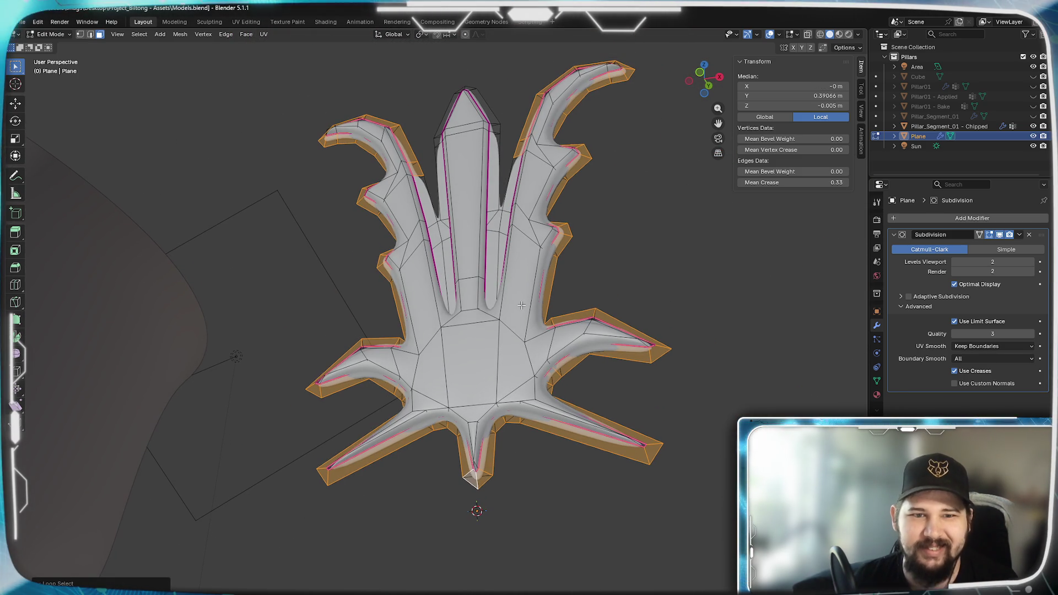
pyautogui.hotkey('alt', 'a')
pyautogui.scroll(3, 521, 305)
pyautogui.click(536, 364)
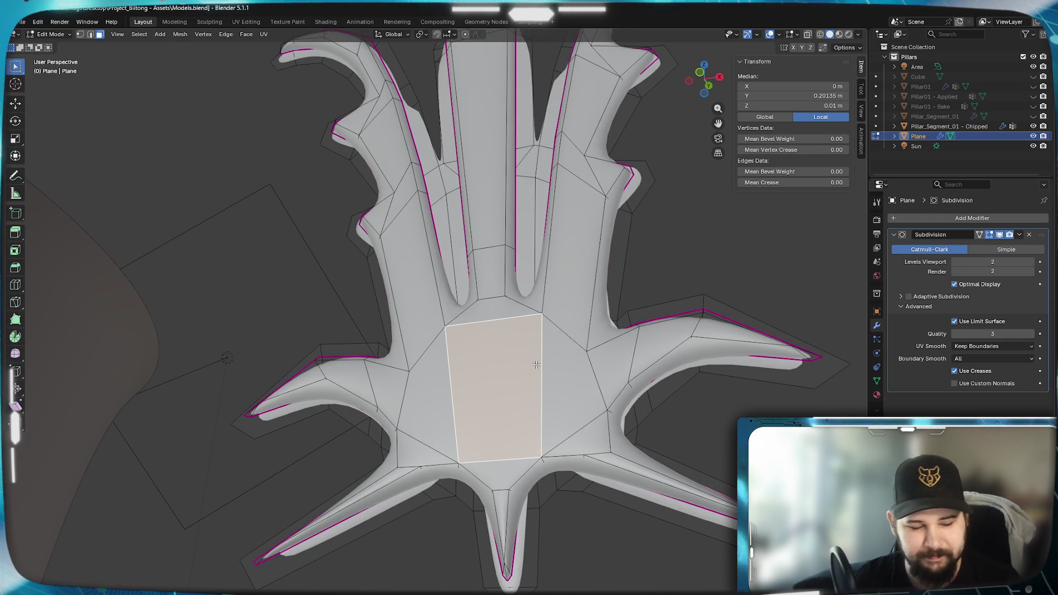
pyautogui.hotkey('ctrl', 'l')
pyautogui.scroll(-5, 536, 364)
pyautogui.moveTo(536, 364)
pyautogui.mouseDown(button='middle')
pyautogui.moveTo(472, 421)
pyautogui.moveTo(491, 415)
pyautogui.mouseUp(button='middle')
pyautogui.scroll(3, 472, 421)
pyautogui.scroll(-2, 472, 420)
pyautogui.hotkey('ctrl', 'z')
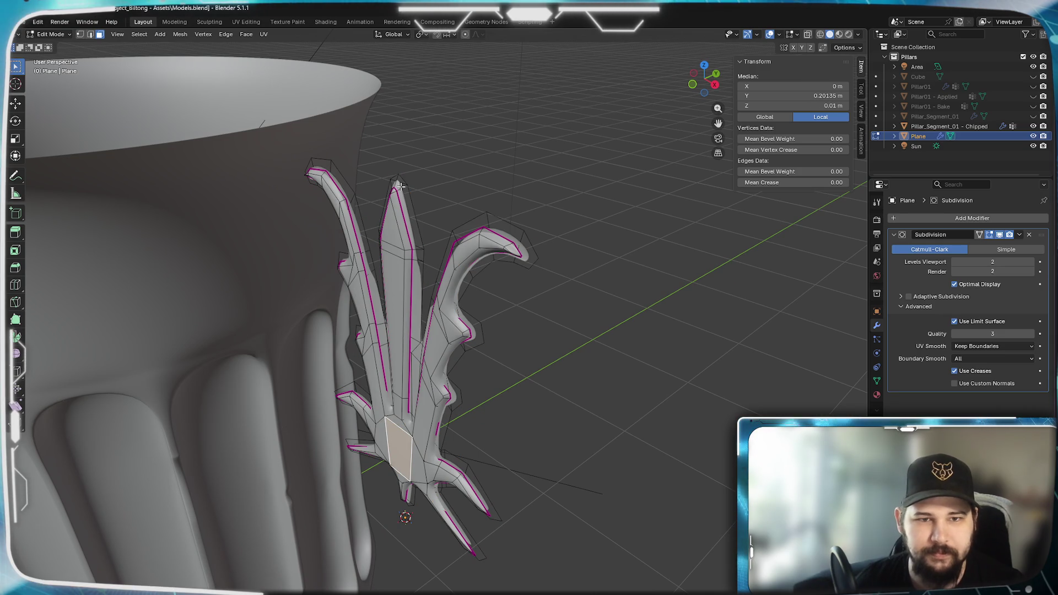
pyautogui.moveTo(400, 188); pyautogui.dragTo(420, 235)
pyautogui.hotkey('alt', 'a')
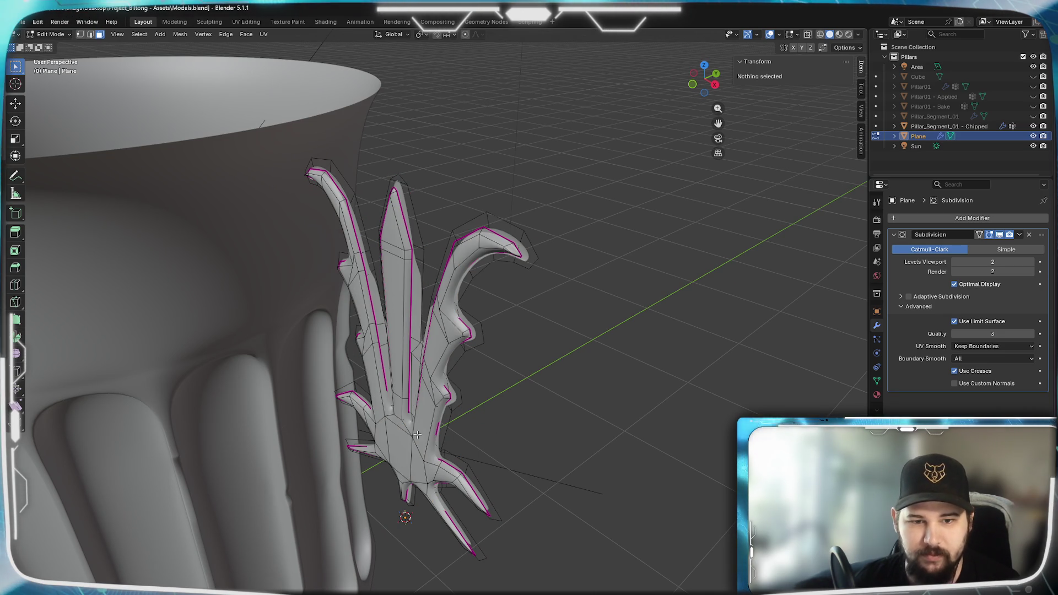
pyautogui.click(406, 445)
pyautogui.hotkey('ctrl', 'l')
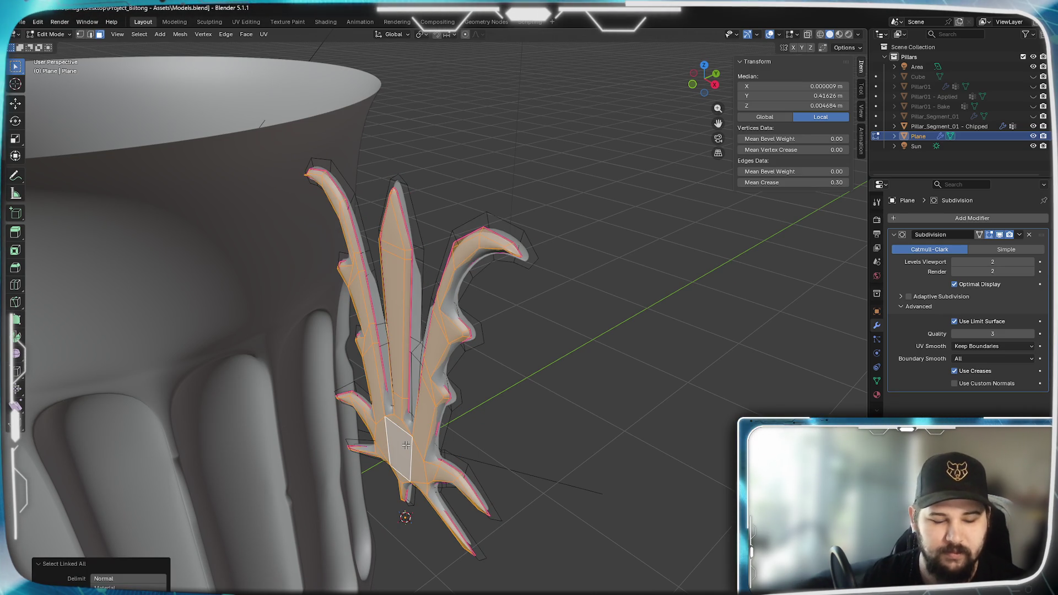
pyautogui.hotkey('alt', 'a')
pyautogui.moveTo(428, 378)
pyautogui.mouseDown(button='middle')
pyautogui.moveTo(474, 364)
pyautogui.moveTo(594, 402)
pyautogui.mouseUp(button='middle')
pyautogui.scroll(-2, 522, 354)
pyautogui.moveTo(559, 414)
pyautogui.mouseDown(button='middle')
pyautogui.moveTo(573, 415)
pyautogui.moveTo(449, 388)
pyautogui.mouseUp(button='middle')
pyautogui.press('a')
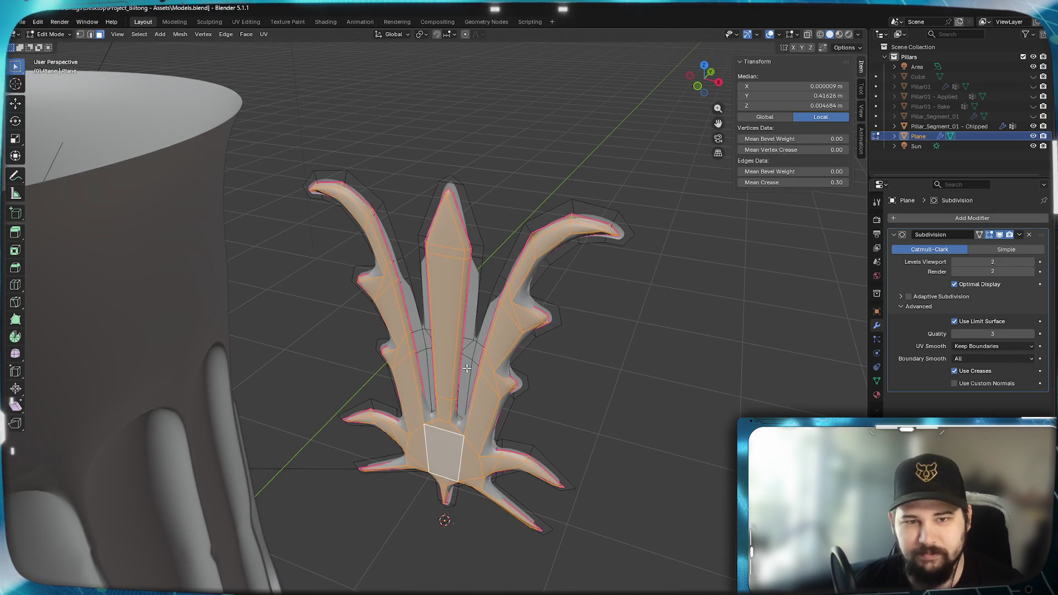
pyautogui.scroll(5, 473, 360)
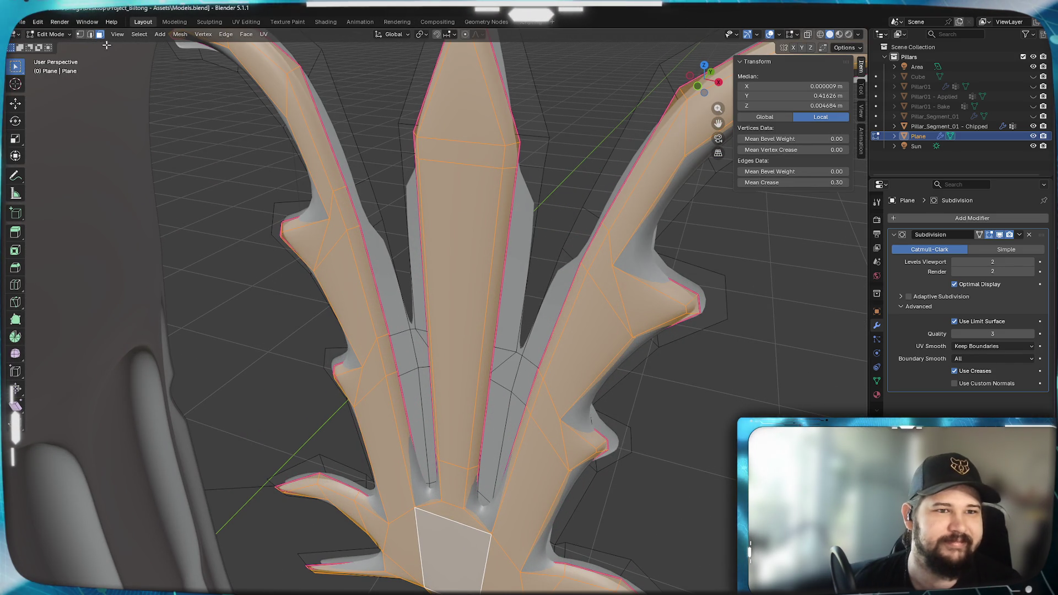
pyautogui.click(90, 35)
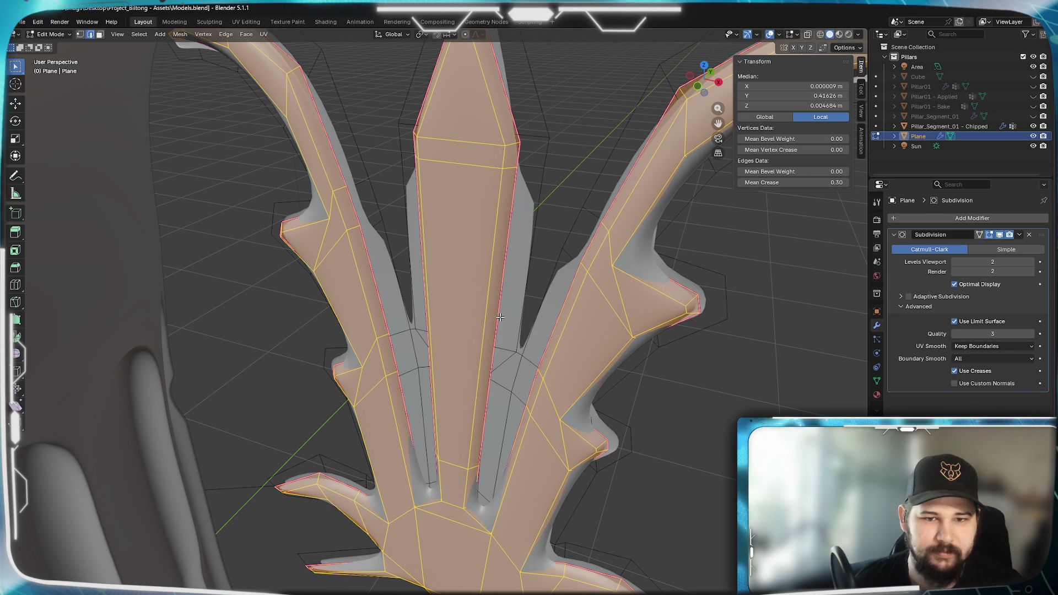
pyautogui.keyDown('alt'); pyautogui.keyDown('shift'); pyautogui.click(500, 318); pyautogui.keyUp('shift'); pyautogui.keyUp('alt')
pyautogui.keyDown('alt'); pyautogui.keyDown('shift'); pyautogui.click(500, 318); pyautogui.keyUp('shift'); pyautogui.keyUp('alt')
pyautogui.keyDown('alt'); pyautogui.keyDown('shift'); pyautogui.click(499, 317); pyautogui.keyUp('shift'); pyautogui.keyUp('alt')
pyautogui.keyDown('alt'); pyautogui.keyDown('shift'); pyautogui.click(500, 317); pyautogui.keyUp('shift'); pyautogui.keyUp('alt')
pyautogui.keyDown('alt'); pyautogui.keyDown('shift'); pyautogui.click(500, 317); pyautogui.keyUp('shift'); pyautogui.keyUp('alt')
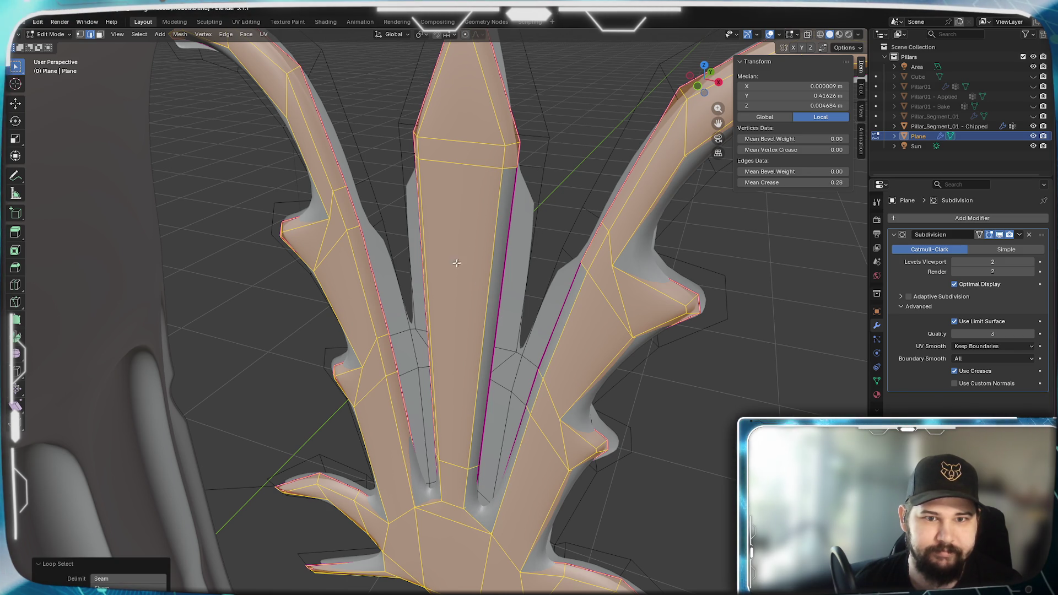
pyautogui.scroll(-8, 461, 243)
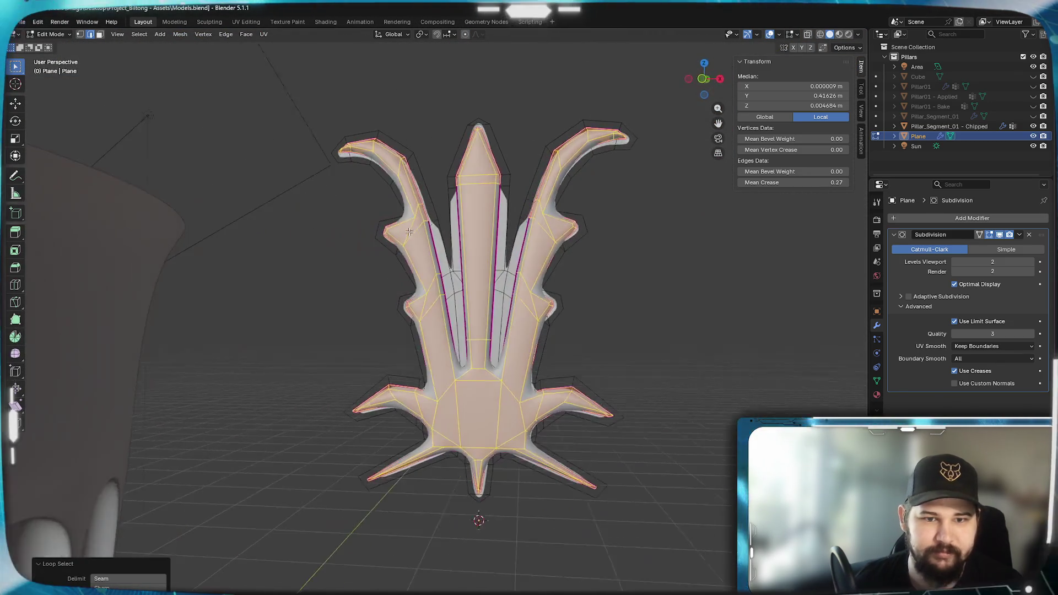
pyautogui.hotkey('alt', 'a')
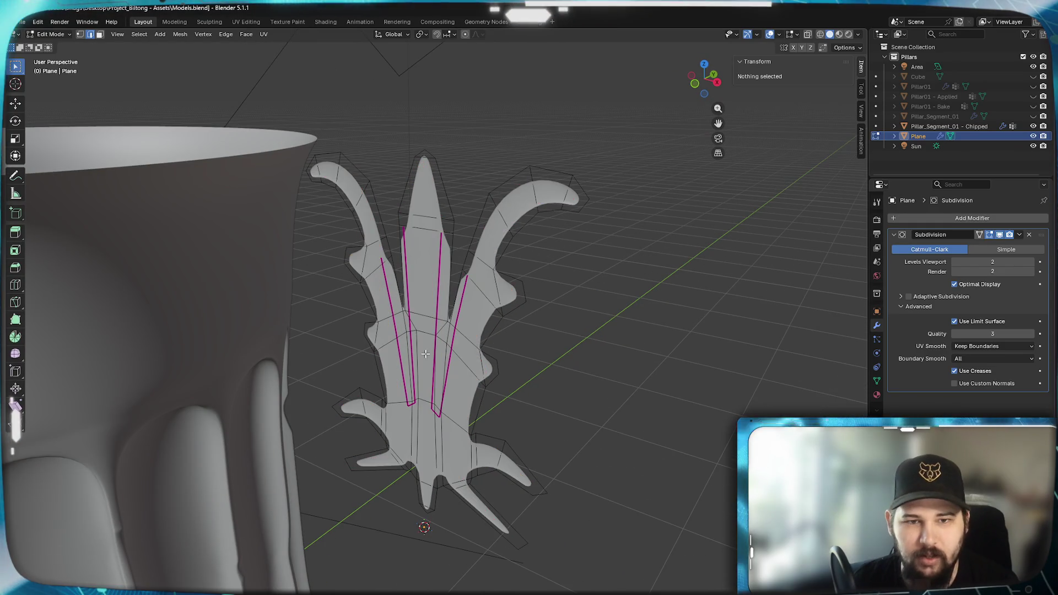